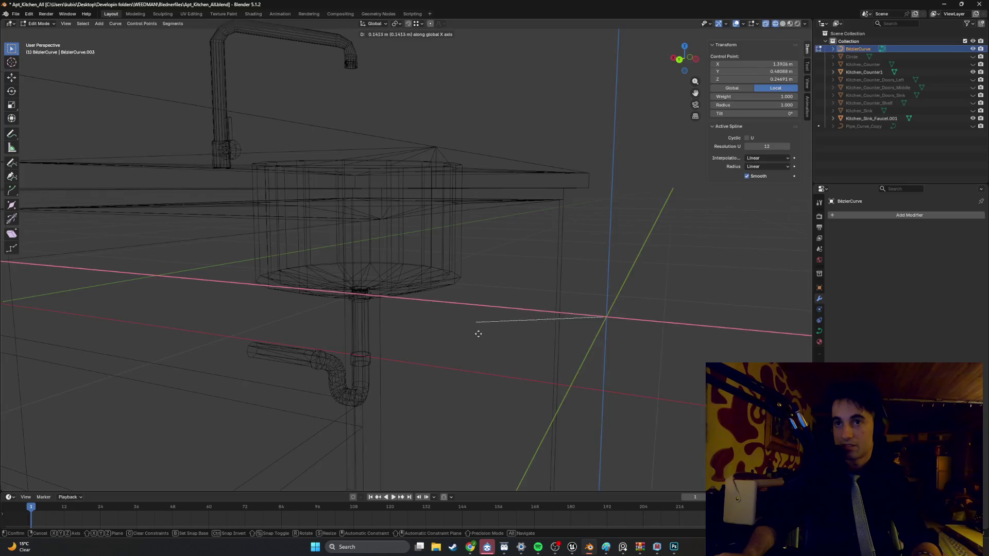
# Step: Move a curve point along X, then undo that move
pyautogui.click(408, 309)
pyautogui.moveTo(409, 309)
pyautogui.mouseDown(button='middle')
pyautogui.moveTo(447, 339)
pyautogui.moveTo(468, 293)
pyautogui.moveTo(453, 258)
pyautogui.mouseUp(button='middle')
pyautogui.hotkey('ctrl', 'z')
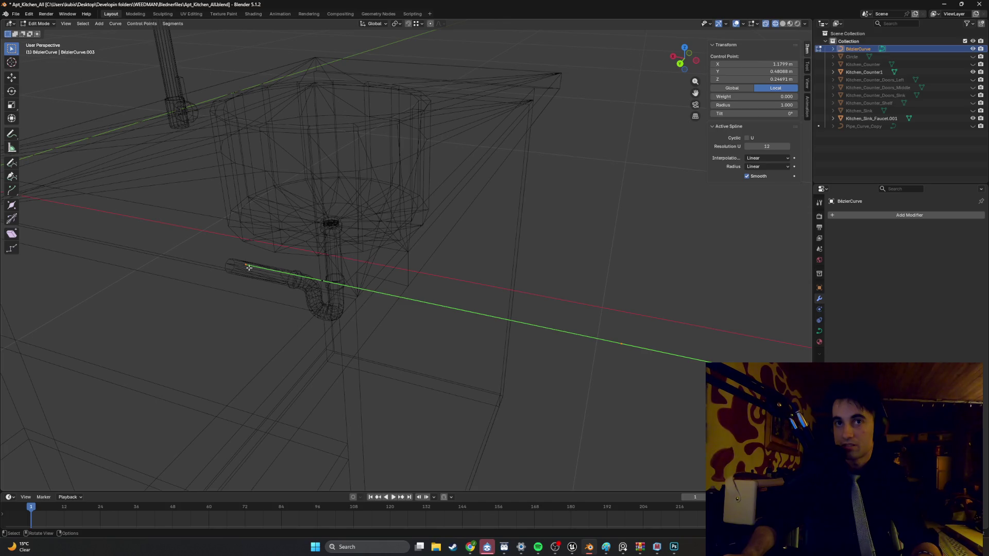
# Step: Slide the curve's end handle along the X axis in two moves
pyautogui.click(249, 268)
pyautogui.press('g')
pyautogui.press('z')
pyautogui.press('x')
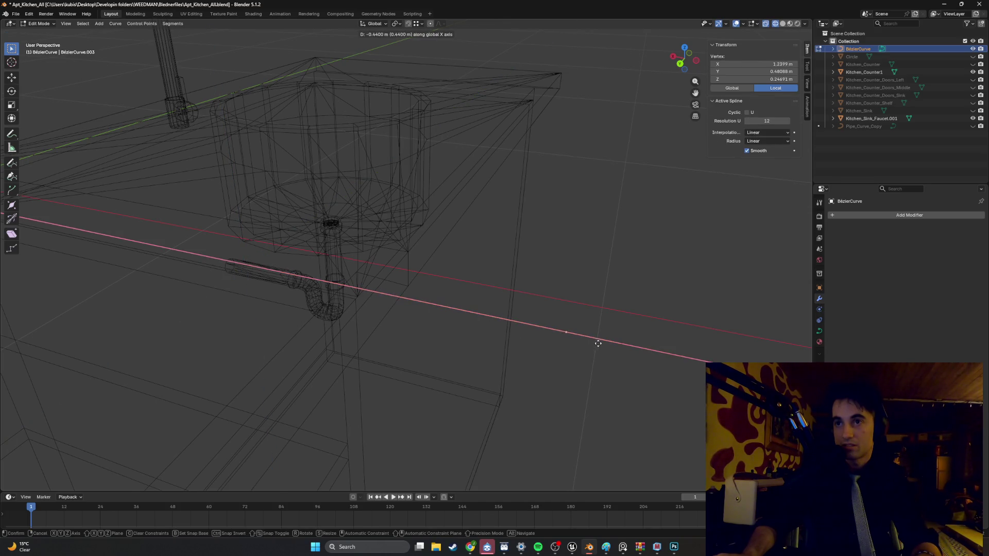
pyautogui.click(598, 343)
pyautogui.press('g')
pyautogui.press('x')
pyautogui.click(639, 350)
# Step: Move two more curve points, including the end control point, along X
pyautogui.click(573, 334)
pyautogui.press('g')
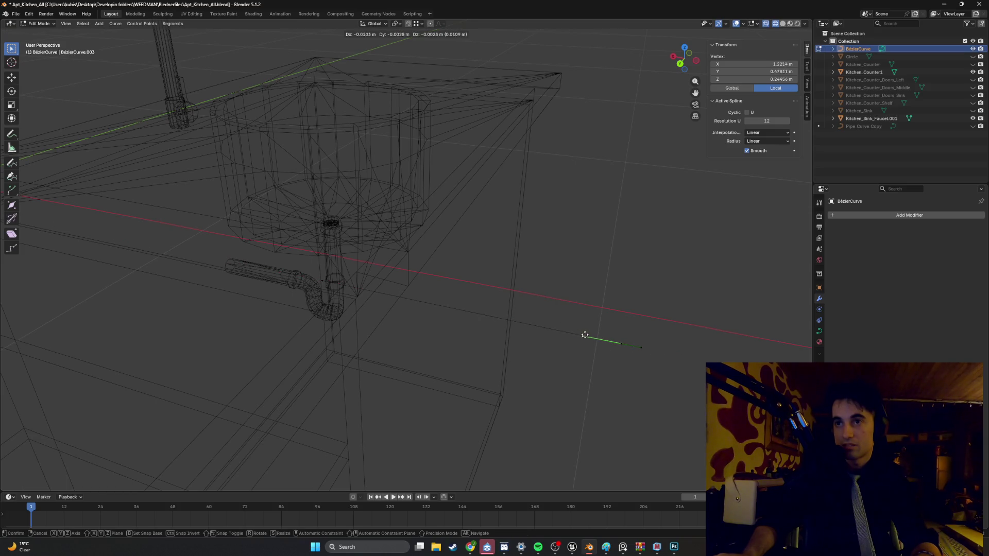
pyautogui.press('x')
pyautogui.click(610, 342)
pyautogui.moveTo(574, 326); pyautogui.dragTo(404, 265, button='middle')
pyautogui.click(404, 264)
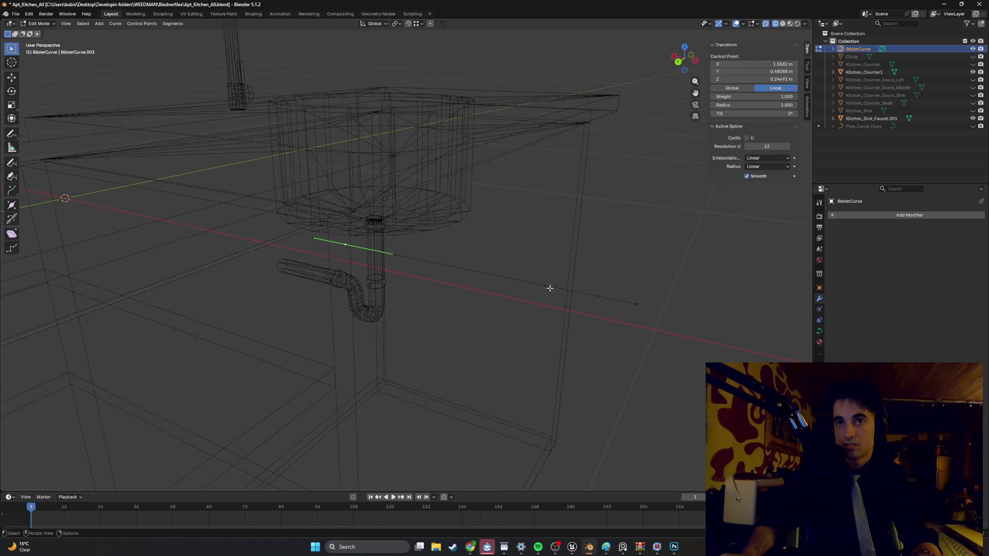
pyautogui.moveTo(483, 277); pyautogui.dragTo(512, 279, button='middle')
pyautogui.click(659, 283)
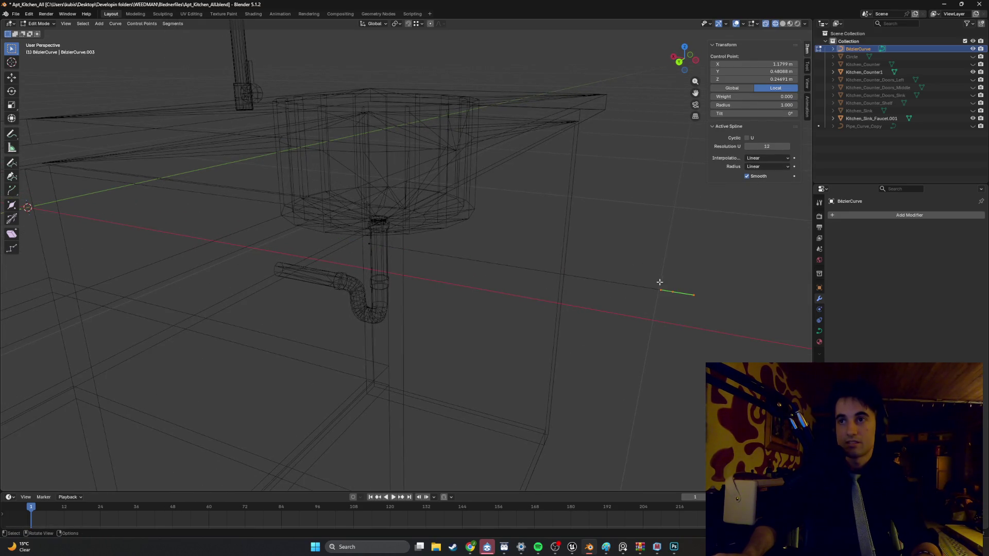
pyautogui.press('g')
pyautogui.press('x')
pyautogui.click(505, 284)
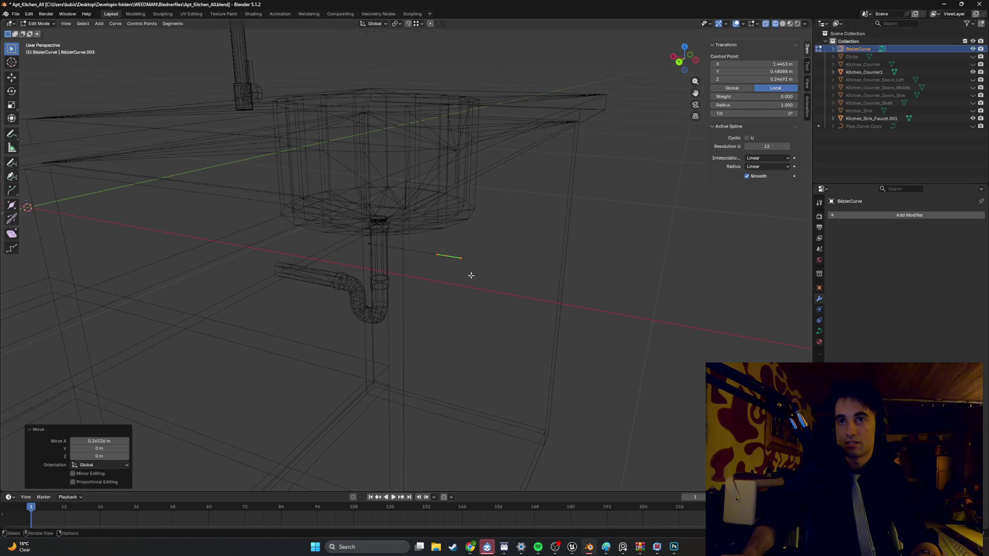
# Step: Reselect a curve control point and return to Object Mode
pyautogui.click(536, 289)
pyautogui.moveTo(536, 289)
pyautogui.mouseDown(button='middle')
pyautogui.moveTo(461, 251)
pyautogui.moveTo(447, 233)
pyautogui.moveTo(471, 223)
pyautogui.mouseUp(button='middle')
pyautogui.click(444, 228)
pyautogui.press('Tab')
# Step: Slide the whole curve along X, lining it up in Back orthographic view
pyautogui.press('g')
pyautogui.press('x')
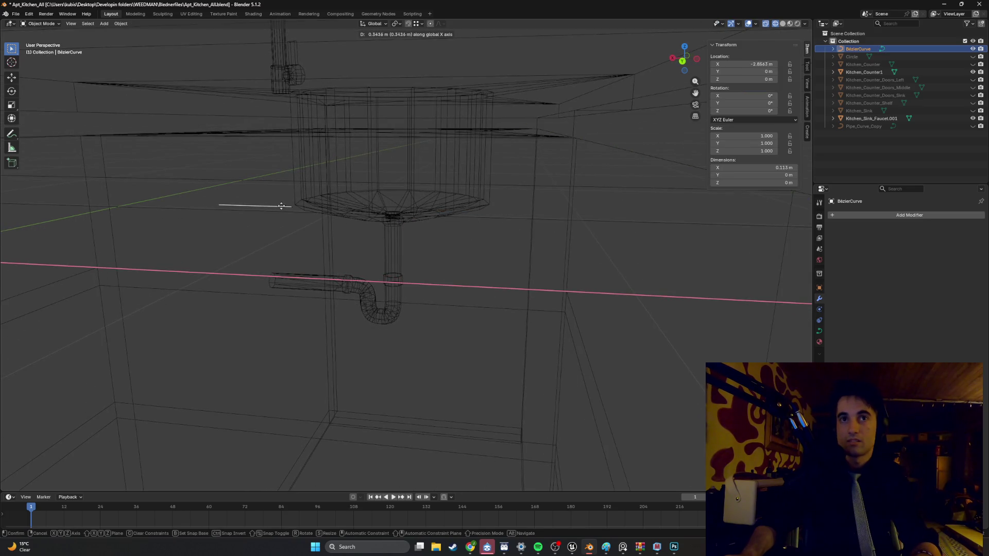
pyautogui.click(266, 215)
pyautogui.moveTo(267, 215)
pyautogui.mouseDown(button='middle')
pyautogui.moveTo(320, 208)
pyautogui.moveTo(316, 227)
pyautogui.moveTo(303, 201)
pyautogui.mouseUp(button='middle')
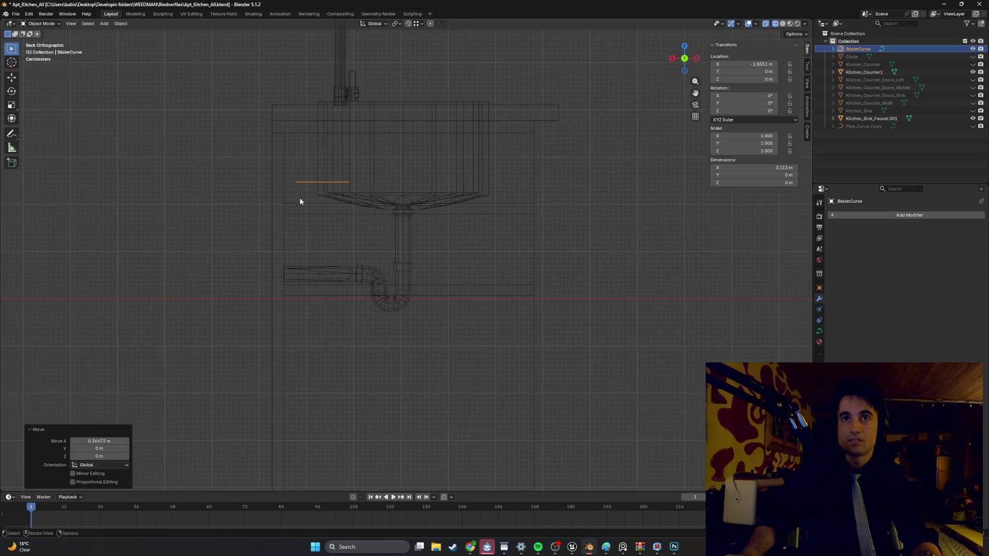
pyautogui.press('ctrl+KP_1')
pyautogui.press('g')
pyautogui.press('x')
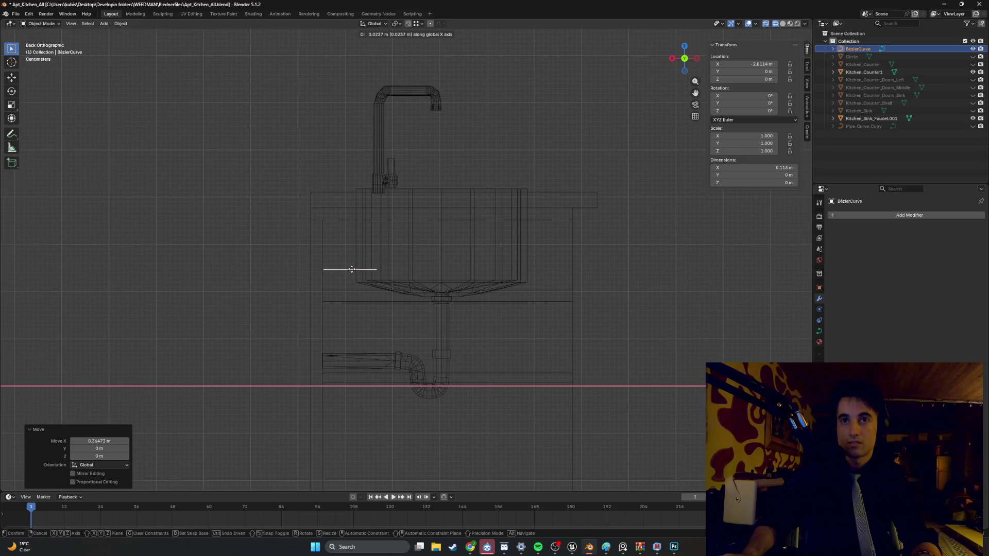
pyautogui.click(352, 269)
pyautogui.scroll(5, 350, 258)
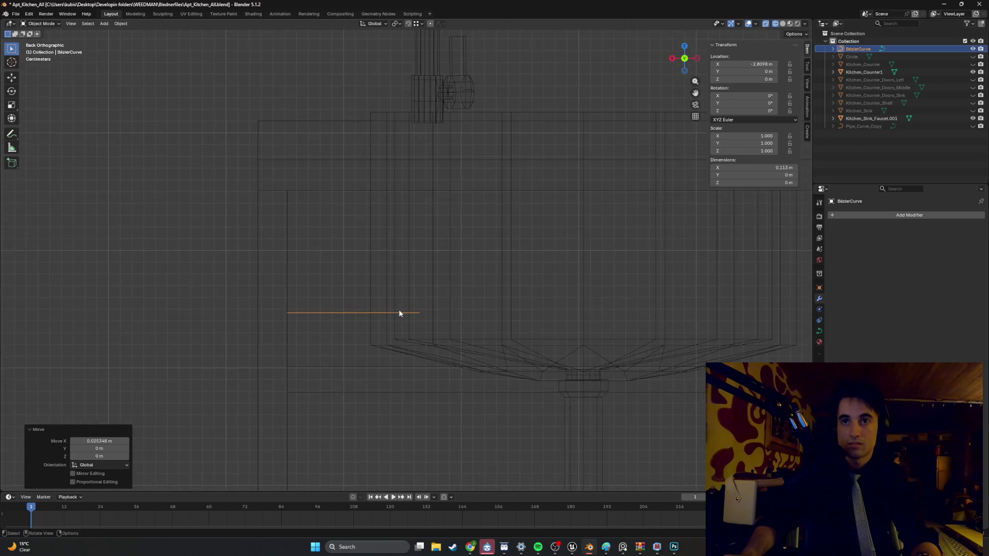
# Step: Raise a control point and rotate the top-end handle about 90° to point vertically
pyautogui.press('Tab')
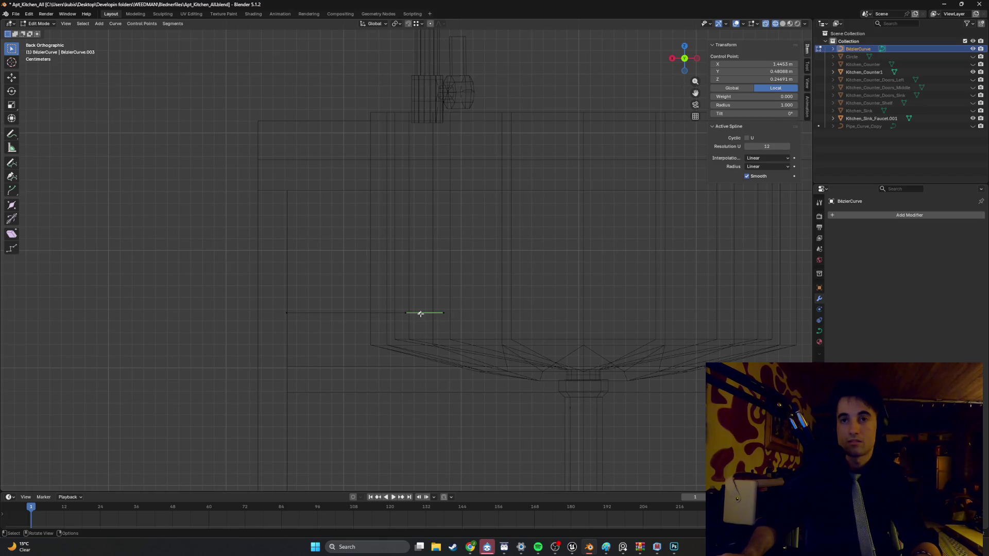
pyautogui.press('g')
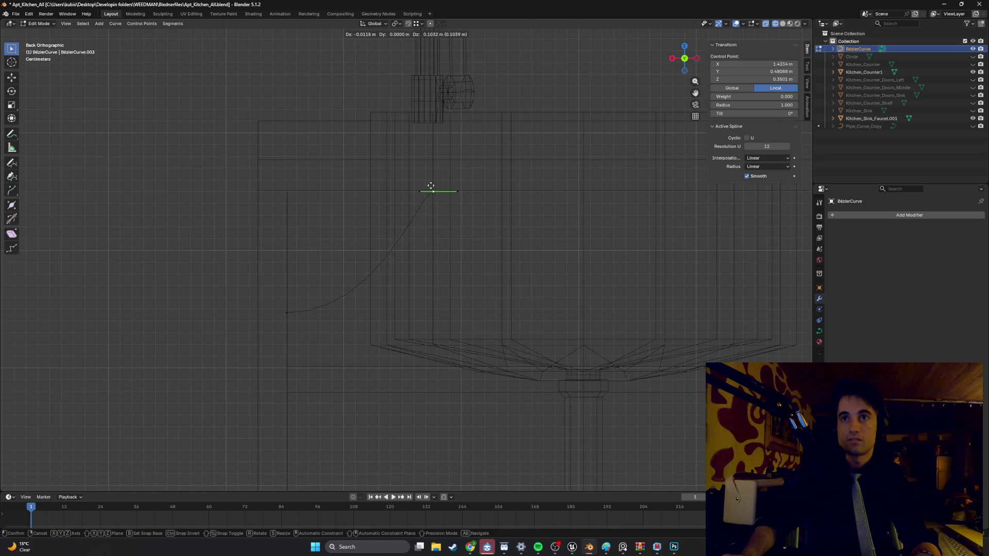
pyautogui.click(423, 185)
pyautogui.click(460, 195)
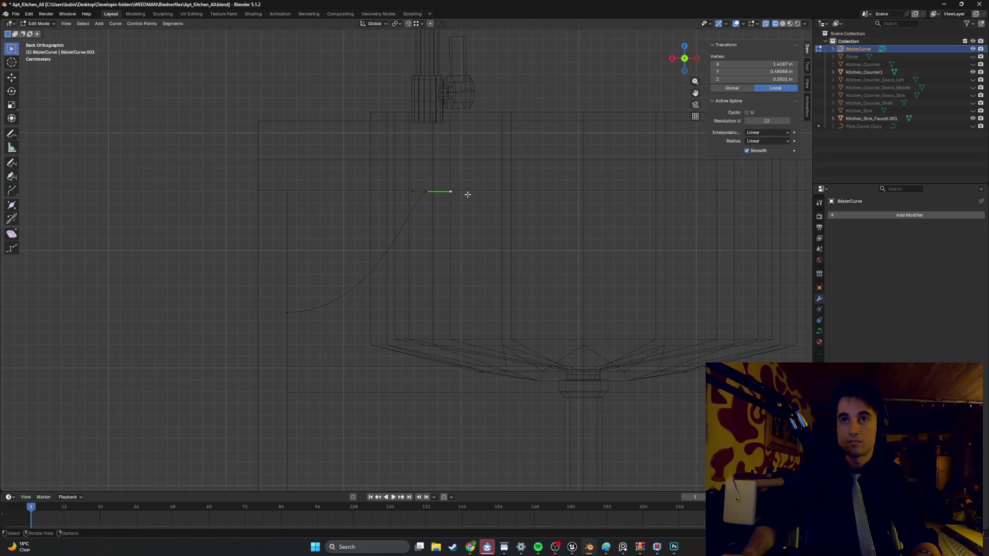
pyautogui.press('r')
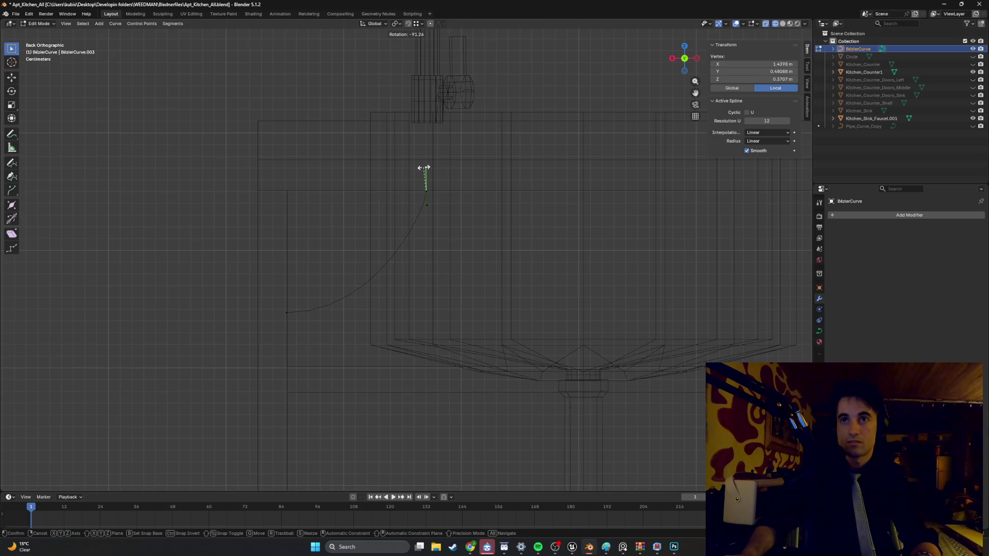
pyautogui.click(425, 169)
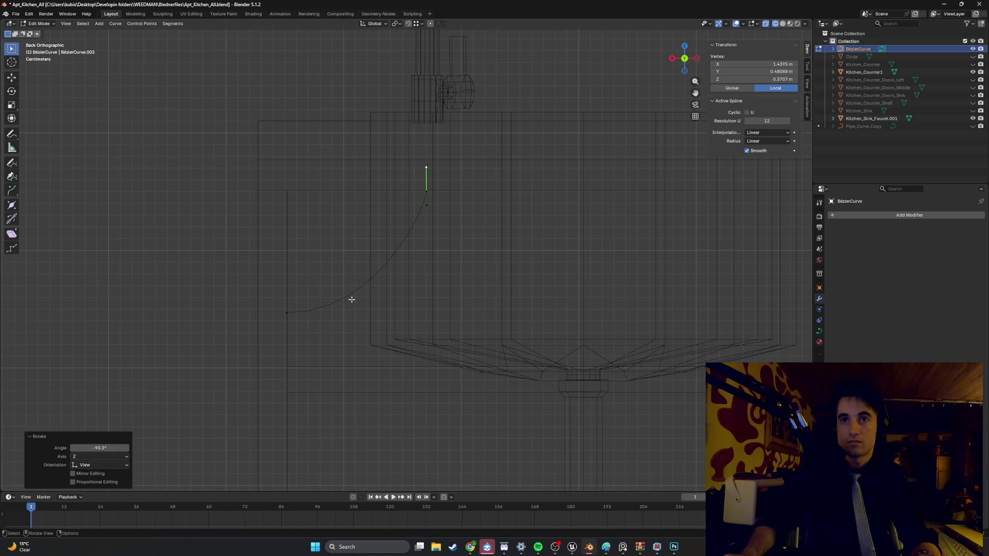
# Step: Reposition the lower end point and extrude a horizontal segment about 0.092 m sideways
pyautogui.click(289, 312)
pyautogui.press('g')
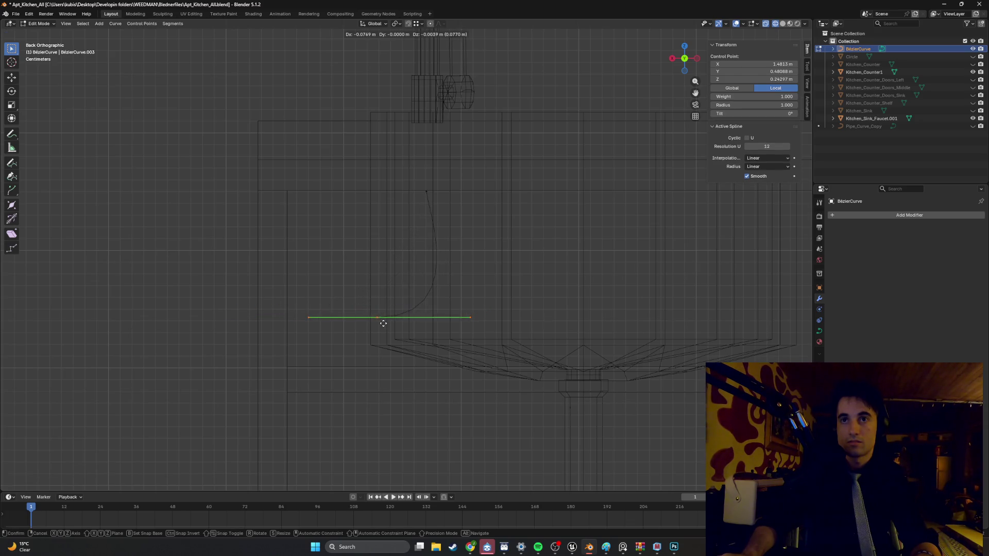
pyautogui.click(394, 326)
pyautogui.press('g')
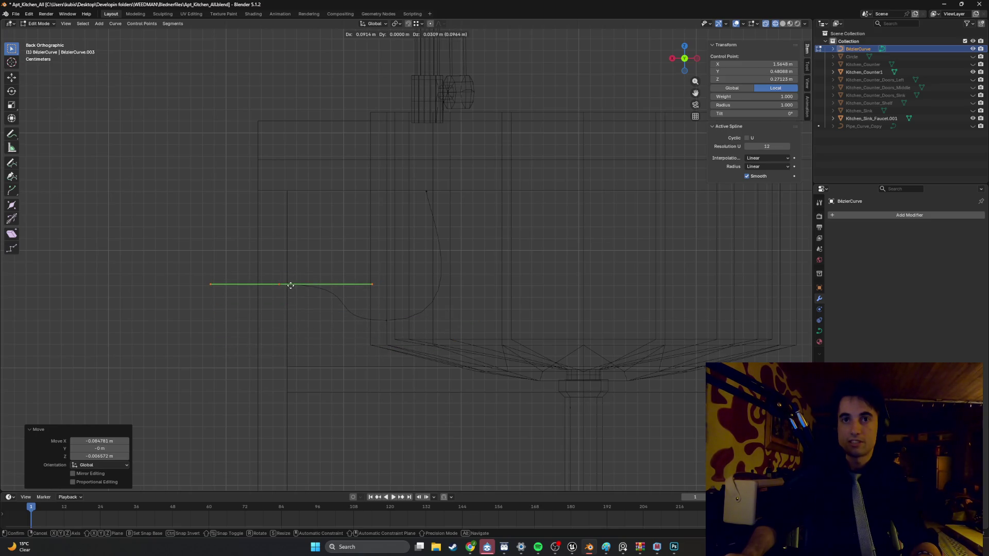
pyautogui.click(381, 293)
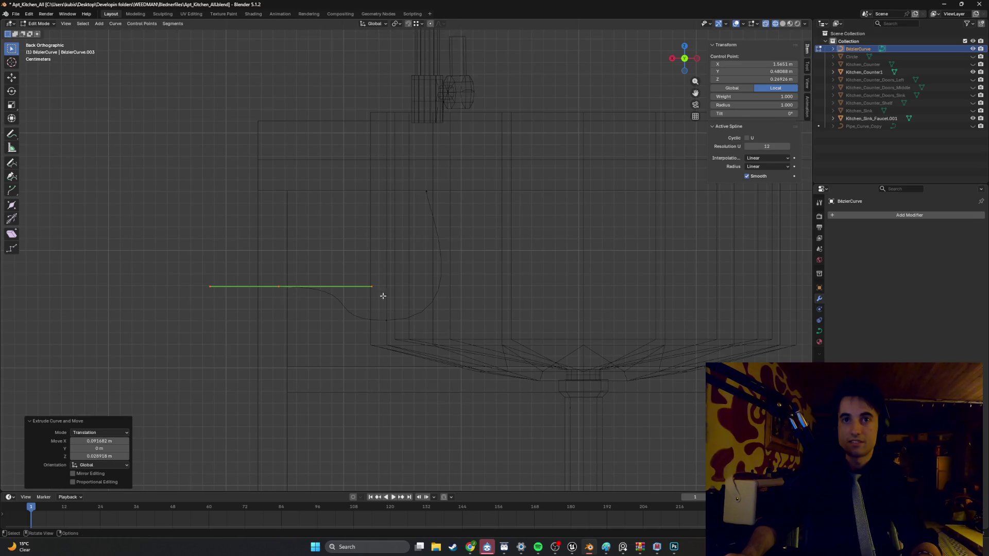
pyautogui.moveTo(382, 294)
pyautogui.mouseDown(button='middle')
pyautogui.moveTo(415, 289)
pyautogui.moveTo(301, 298)
pyautogui.moveTo(295, 289)
pyautogui.moveTo(437, 298)
pyautogui.moveTo(407, 302)
pyautogui.moveTo(422, 287)
pyautogui.moveTo(388, 289)
pyautogui.moveTo(400, 283)
pyautogui.mouseUp(button='middle')
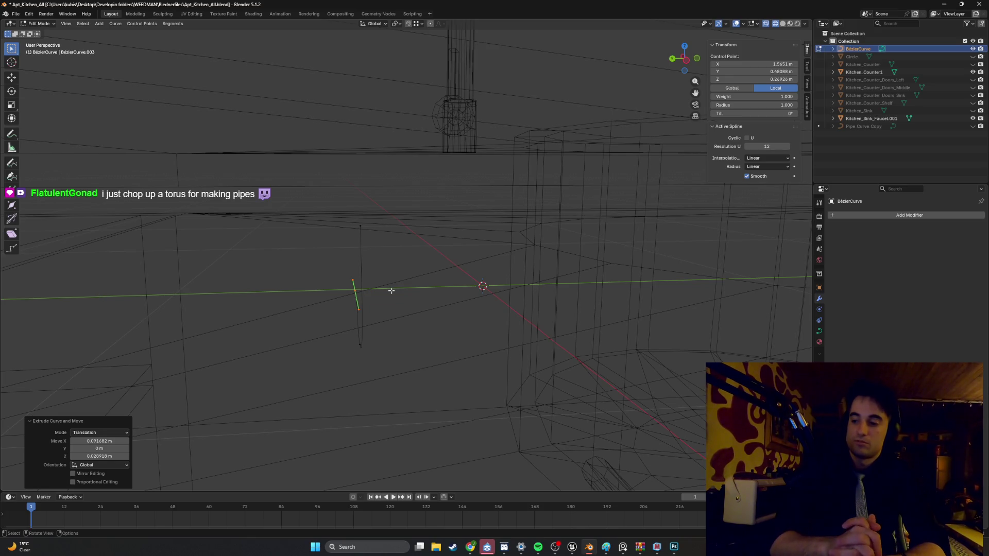
# Step: Undo the last extruded end point and extrude a replacement point off the bottom bend
pyautogui.moveTo(375, 289)
pyautogui.mouseDown(button='middle')
pyautogui.moveTo(397, 313)
pyautogui.moveTo(431, 309)
pyautogui.moveTo(459, 336)
pyautogui.moveTo(413, 351)
pyautogui.moveTo(384, 338)
pyautogui.moveTo(424, 333)
pyautogui.moveTo(408, 335)
pyautogui.moveTo(422, 333)
pyautogui.moveTo(378, 375)
pyautogui.mouseUp(button='middle')
pyautogui.hotkey('ctrl', 'z')
pyautogui.press('e')
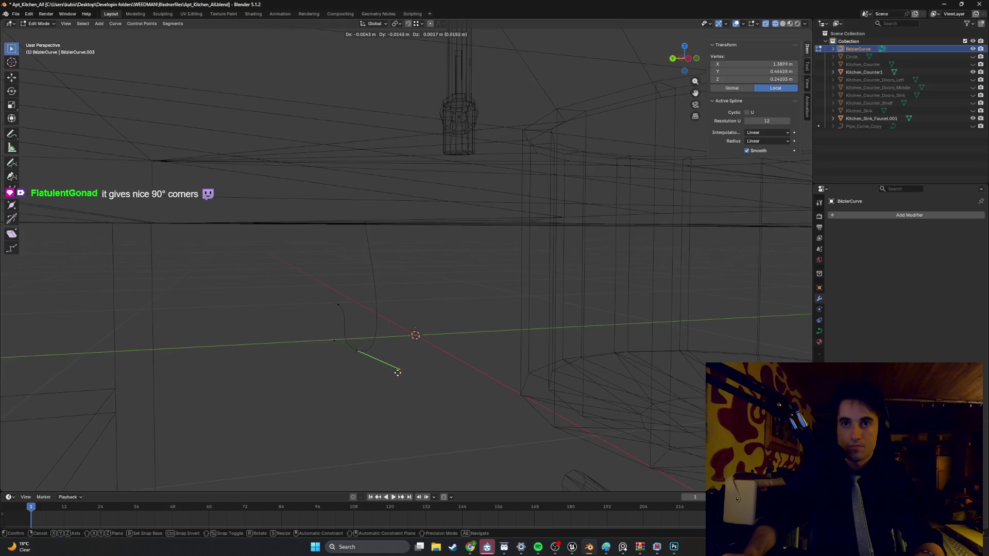
pyautogui.click(352, 372)
pyautogui.moveTo(355, 330)
pyautogui.mouseDown(button='middle')
pyautogui.moveTo(380, 326)
pyautogui.moveTo(397, 298)
pyautogui.mouseUp(button='middle')
pyautogui.moveTo(393, 363)
pyautogui.mouseDown(button='middle')
pyautogui.moveTo(404, 302)
pyautogui.moveTo(387, 322)
pyautogui.moveTo(397, 326)
pyautogui.moveTo(382, 326)
pyautogui.moveTo(373, 307)
pyautogui.mouseUp(button='middle')
pyautogui.press('Tab')
# Step: Shift the drain curve along Y and place a duplicate beside it along Y
pyautogui.scroll(3, 342, 322)
pyautogui.press('g')
pyautogui.press('y')
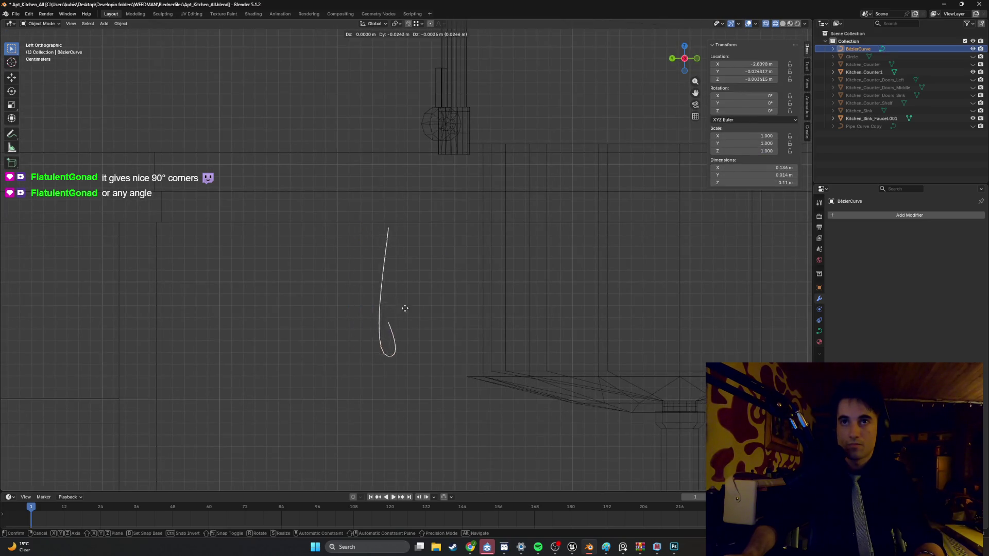
pyautogui.click(431, 308)
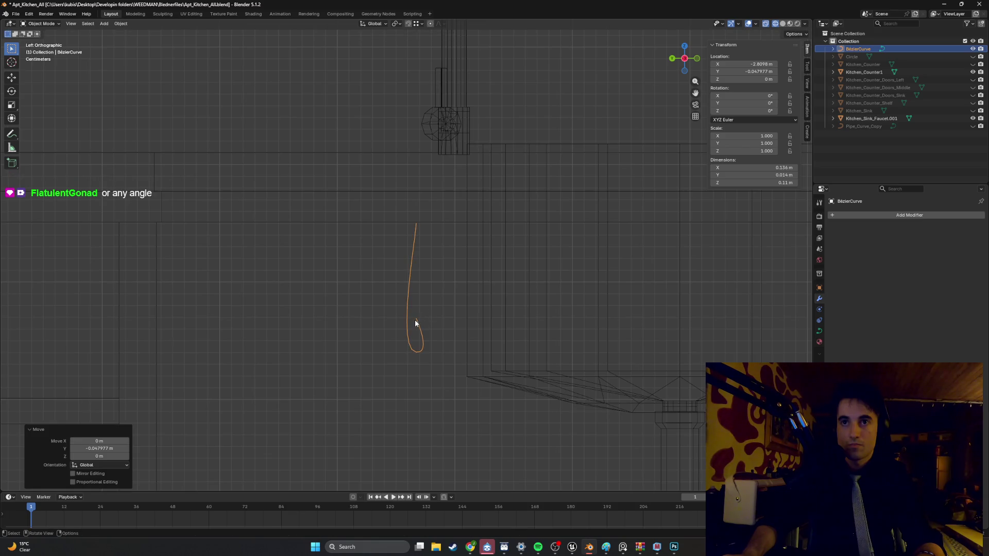
pyautogui.hotkey('shift', 'd')
pyautogui.press('y')
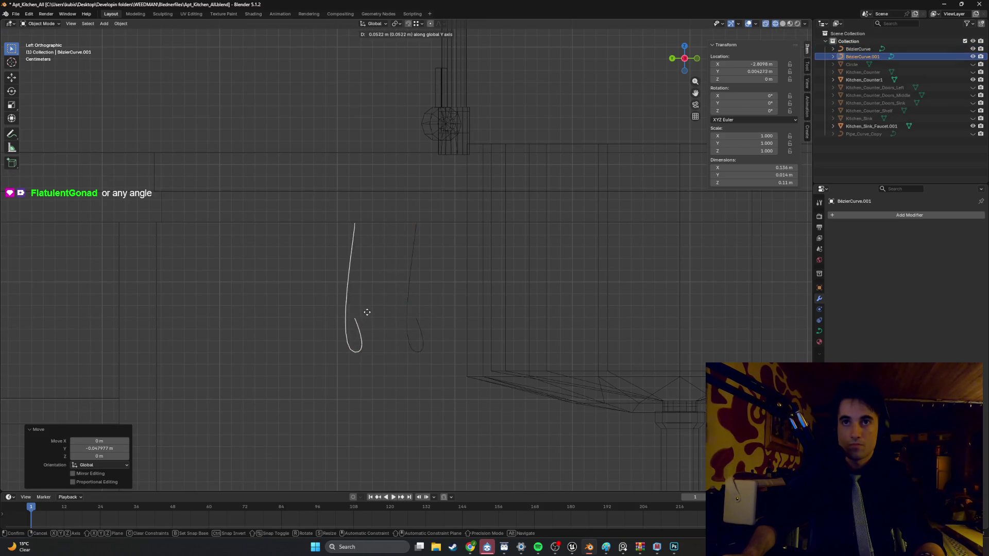
pyautogui.click(379, 320)
pyautogui.click(384, 352)
# Step: Straighten the copy by moving its control points, including the left strand's top point
pyautogui.press('Tab')
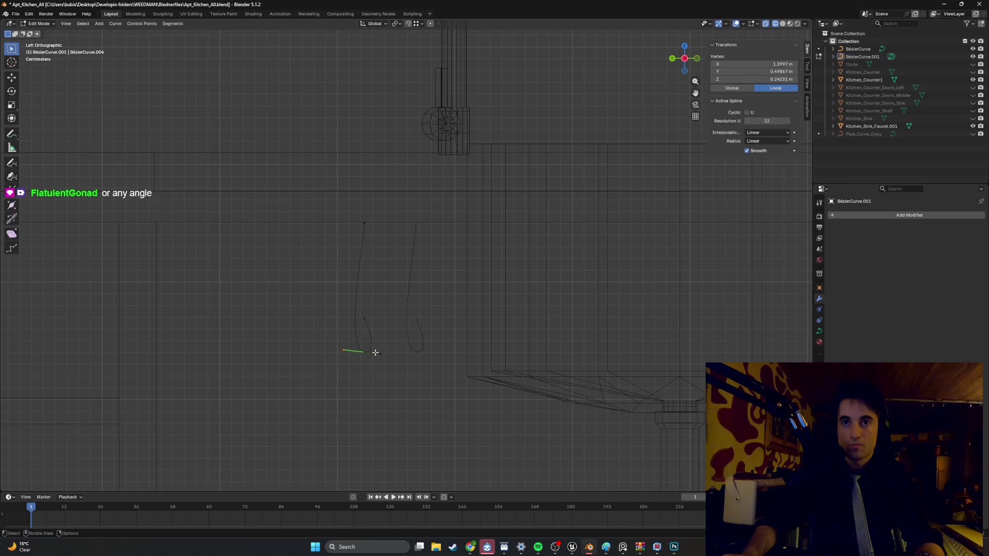
pyautogui.press('g')
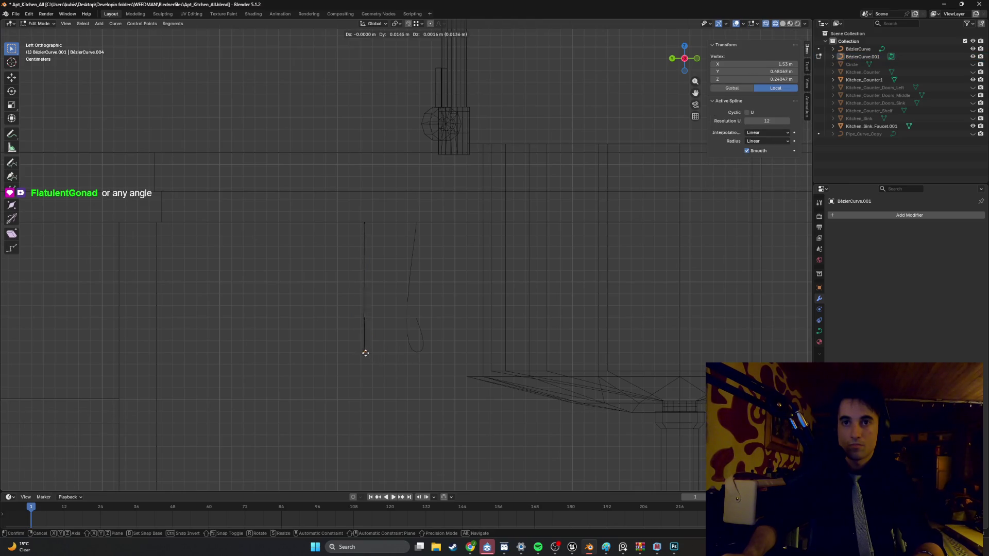
pyautogui.click(374, 351)
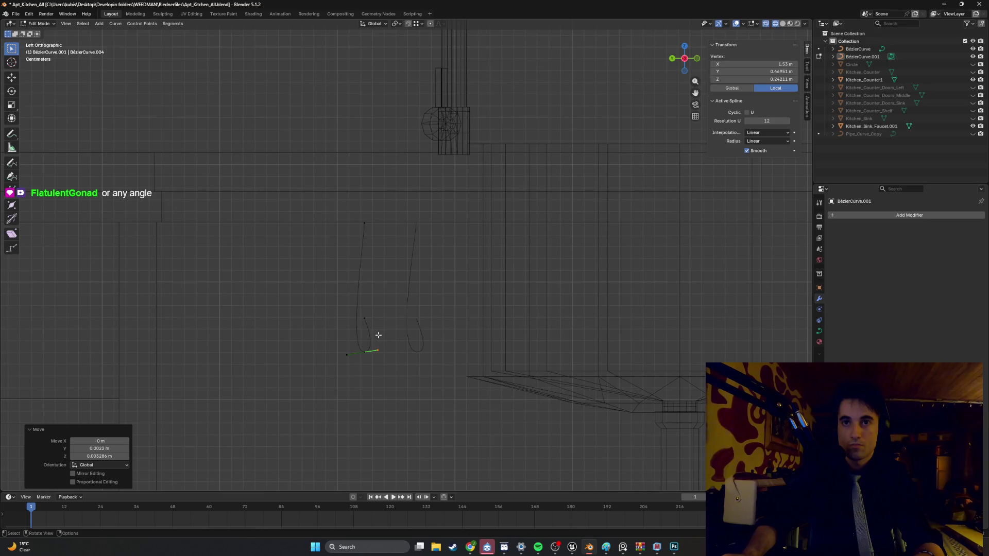
pyautogui.hotkey('alt', 'a')
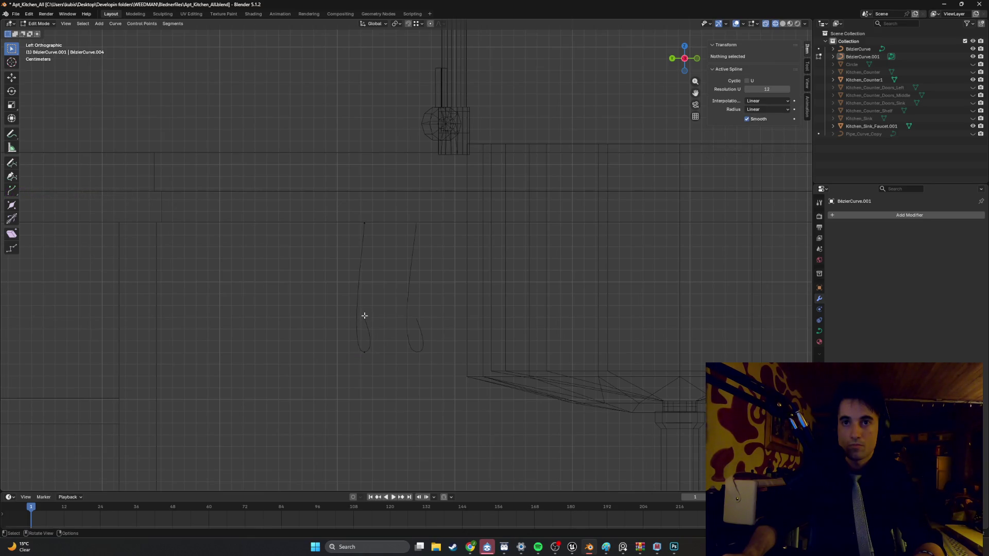
pyautogui.click(380, 323)
pyautogui.press('g')
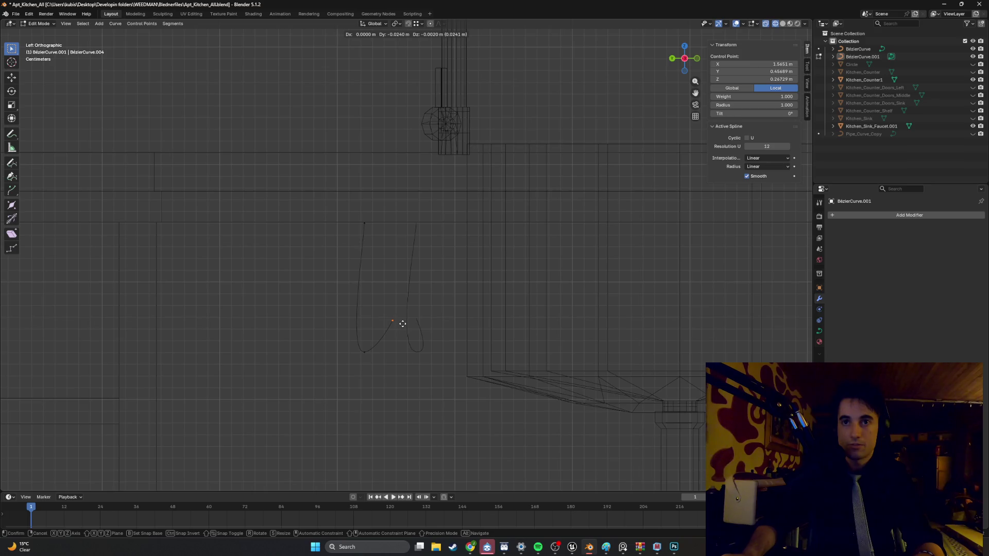
pyautogui.click(406, 323)
pyautogui.click(361, 222)
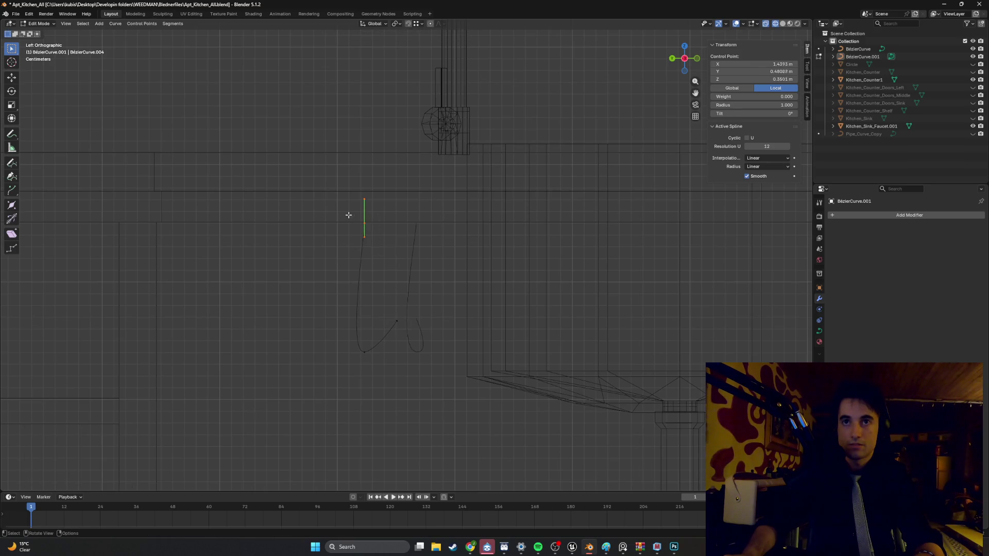
pyautogui.press('g')
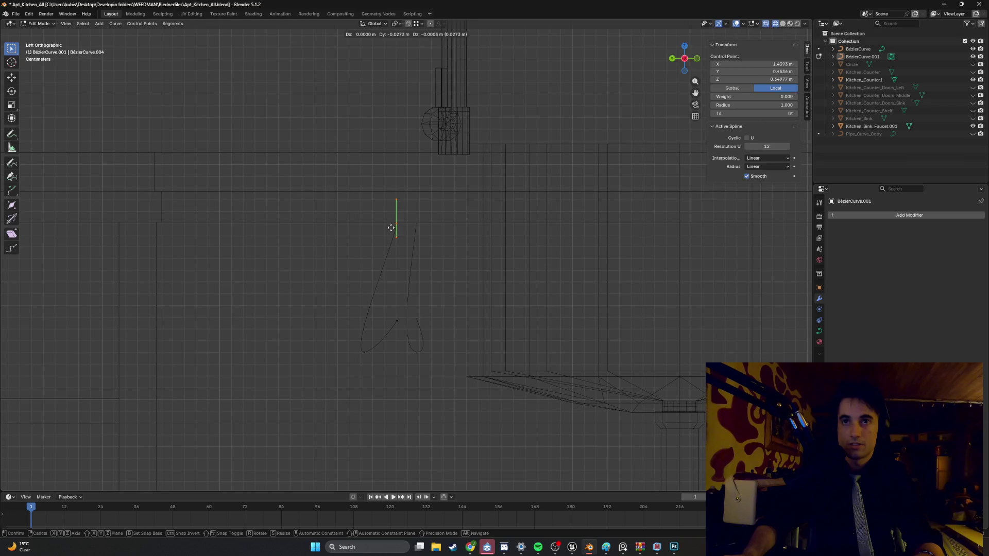
pyautogui.click(391, 228)
# Step: Adjust the bottom-left control point and its handle, checking the hook in side view
pyautogui.moveTo(391, 340); pyautogui.dragTo(361, 358)
pyautogui.press('g')
pyautogui.click(392, 356)
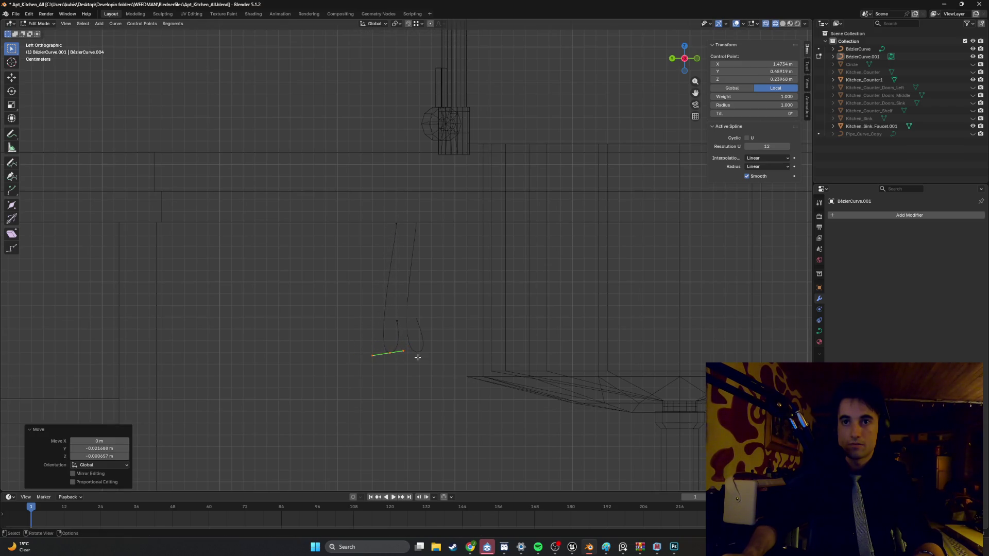
pyautogui.click(400, 351)
pyautogui.press('g')
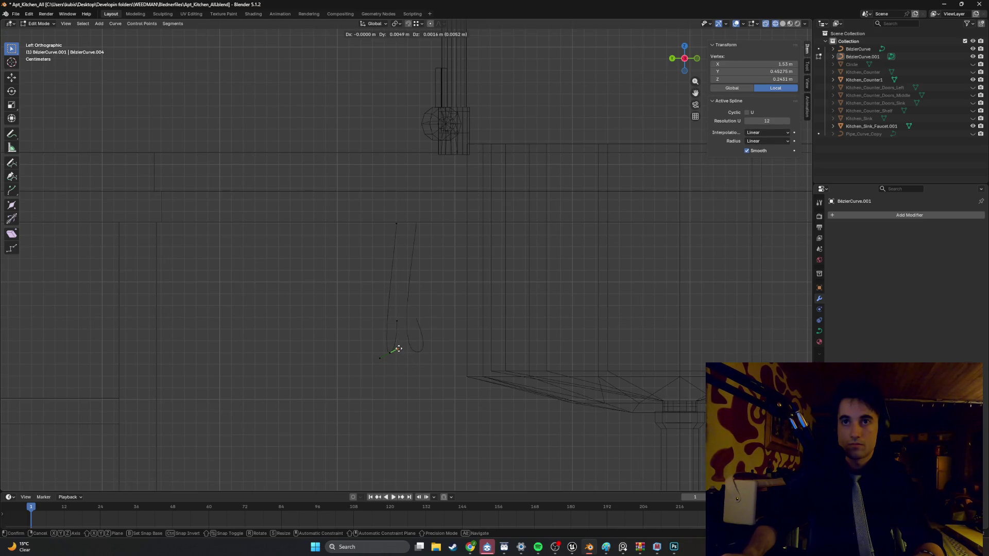
pyautogui.click(399, 349)
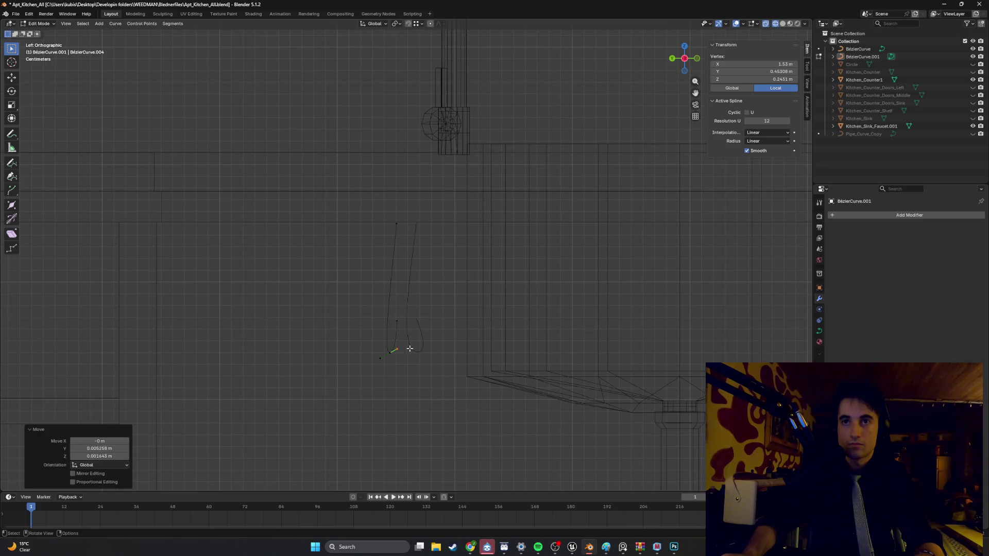
pyautogui.moveTo(404, 347)
pyautogui.mouseDown(button='middle')
pyautogui.moveTo(391, 354)
pyautogui.moveTo(426, 316)
pyautogui.moveTo(420, 336)
pyautogui.mouseUp(button='middle')
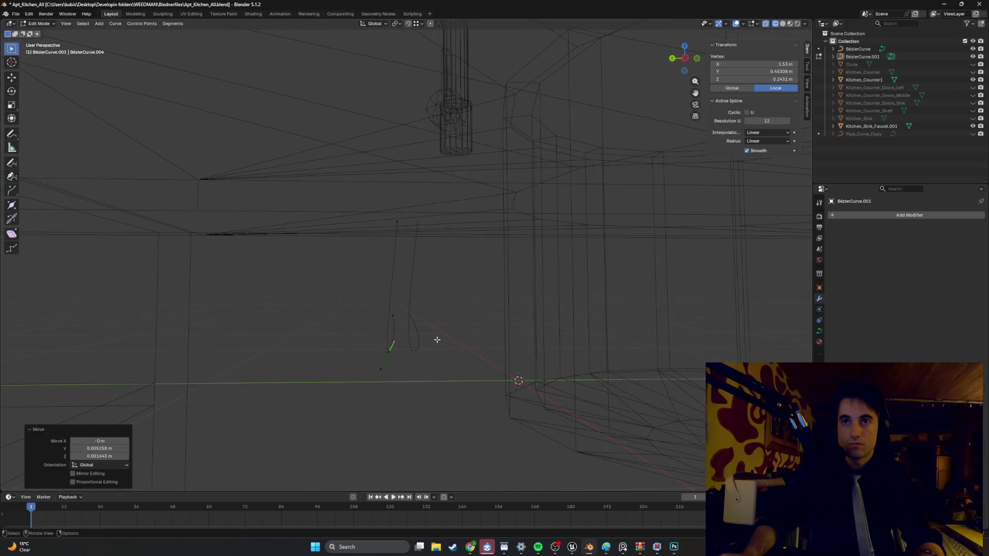
pyautogui.press('ctrl+KP_3')
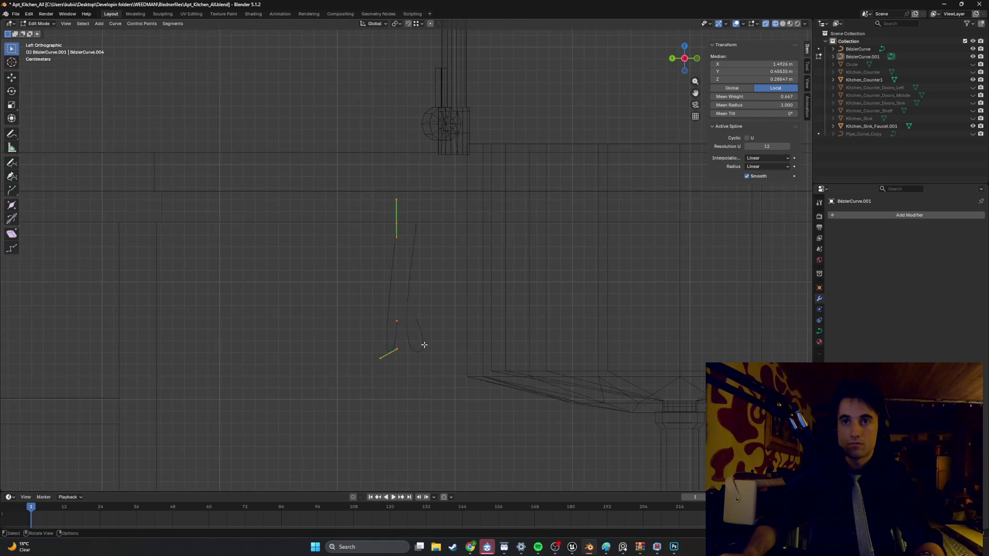
pyautogui.click(407, 326)
# Step: Shift both pipe curves sideways along global Y, then select BézierCurve.001 alone
pyautogui.press('Tab')
pyautogui.keyDown('shift'); pyautogui.click(385, 320); pyautogui.keyUp('shift')
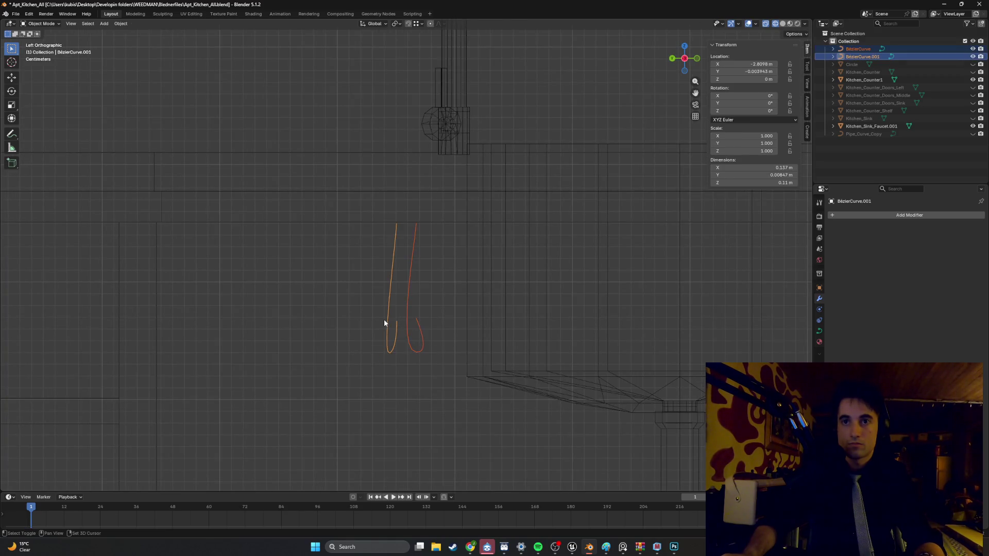
pyautogui.press('g')
pyautogui.press('y')
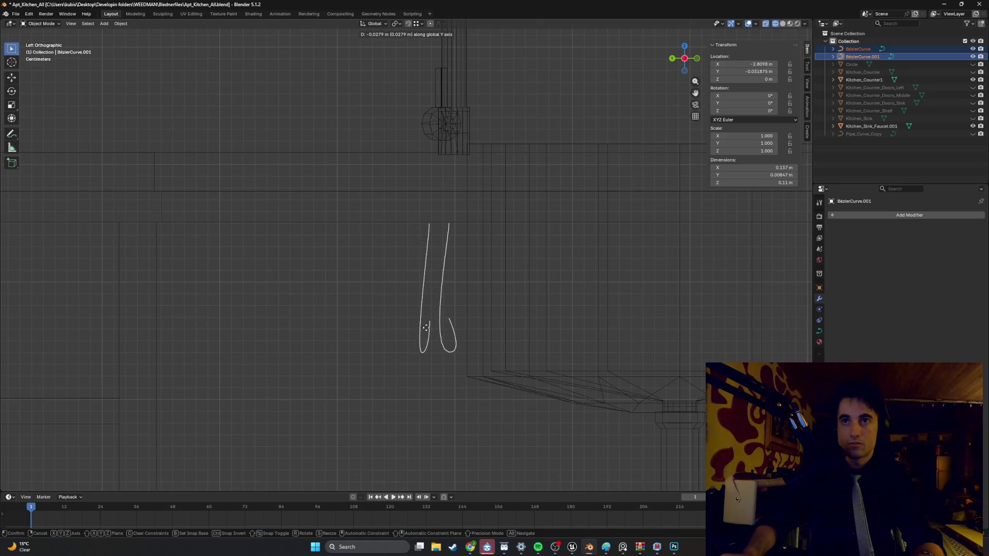
pyautogui.click(419, 344)
pyautogui.click(419, 344)
pyautogui.click(408, 326)
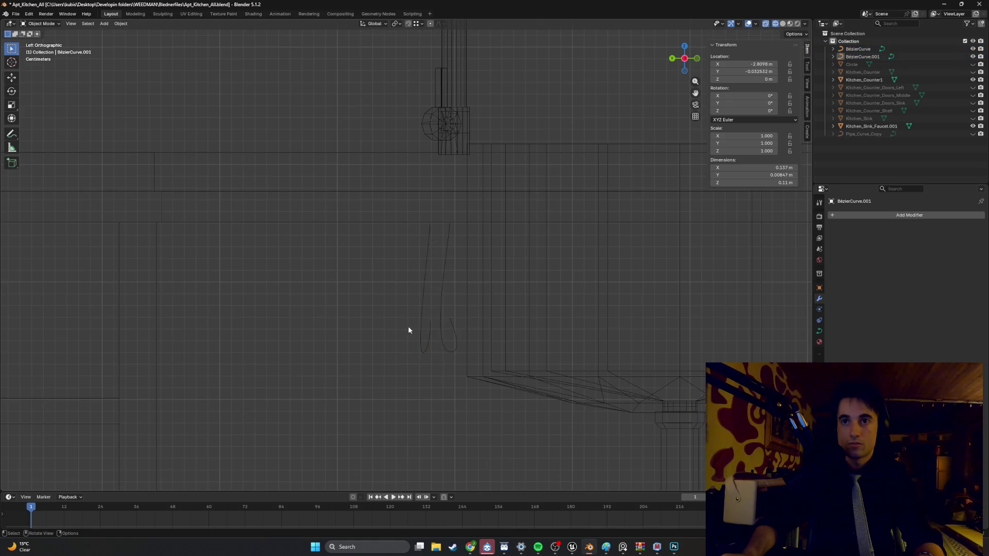
pyautogui.click(421, 340)
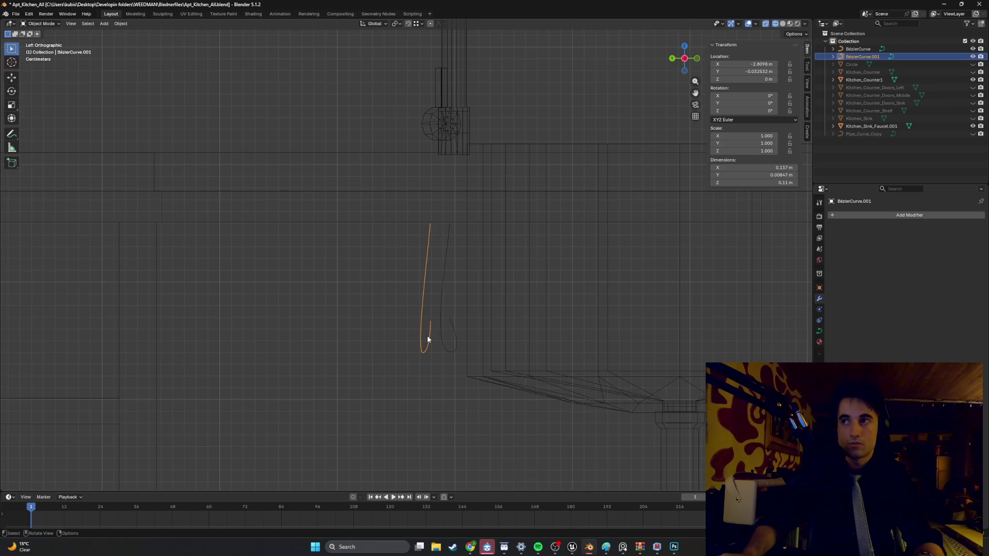
# Step: Reposition two points of the right-hand pipe curve, including one near its bottom
pyautogui.click(455, 328)
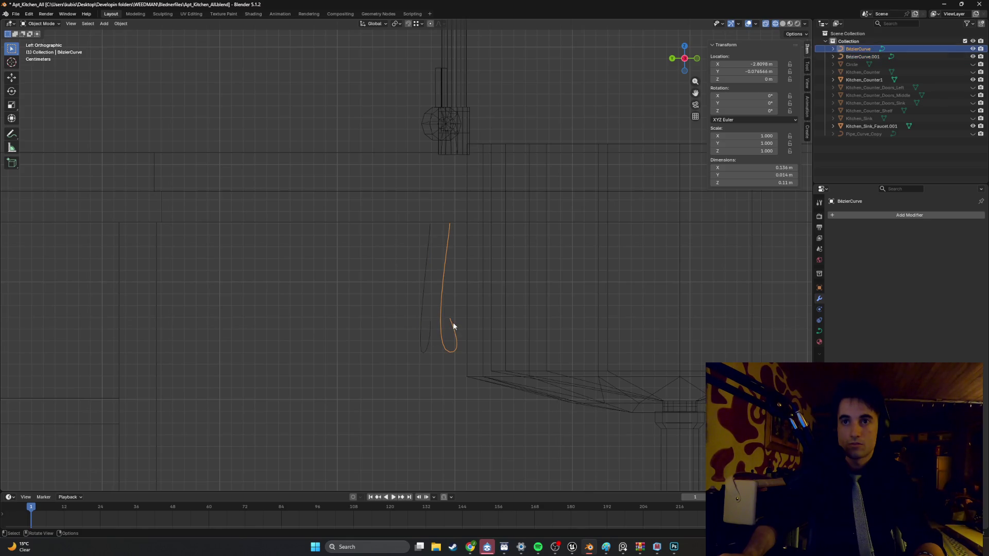
pyautogui.press('Tab')
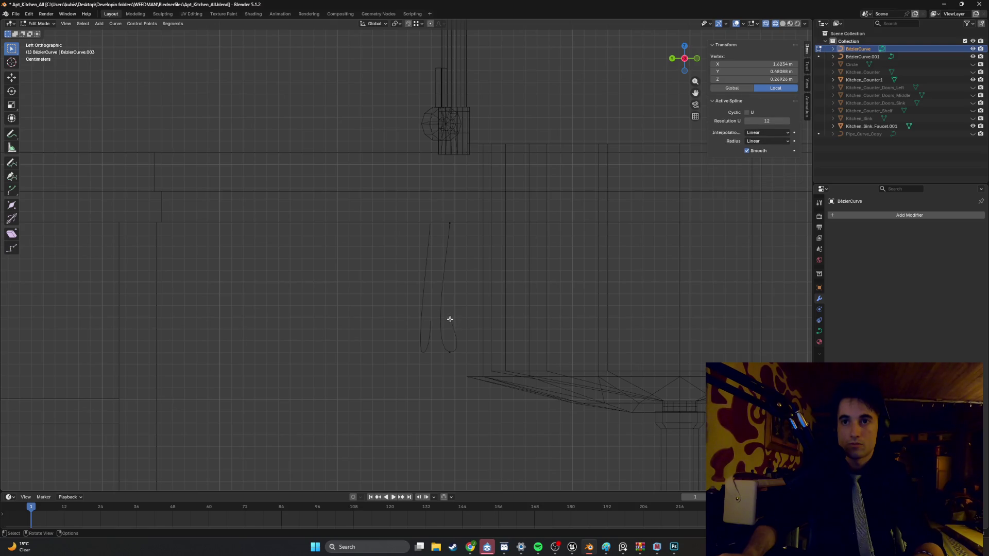
pyautogui.press('g')
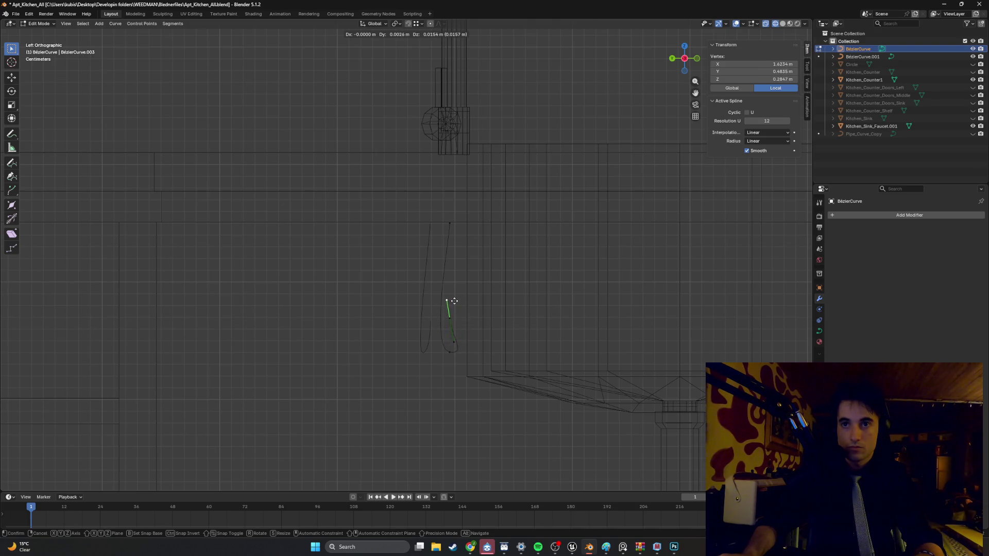
pyautogui.click(454, 301)
pyautogui.click(453, 354)
pyautogui.press('g')
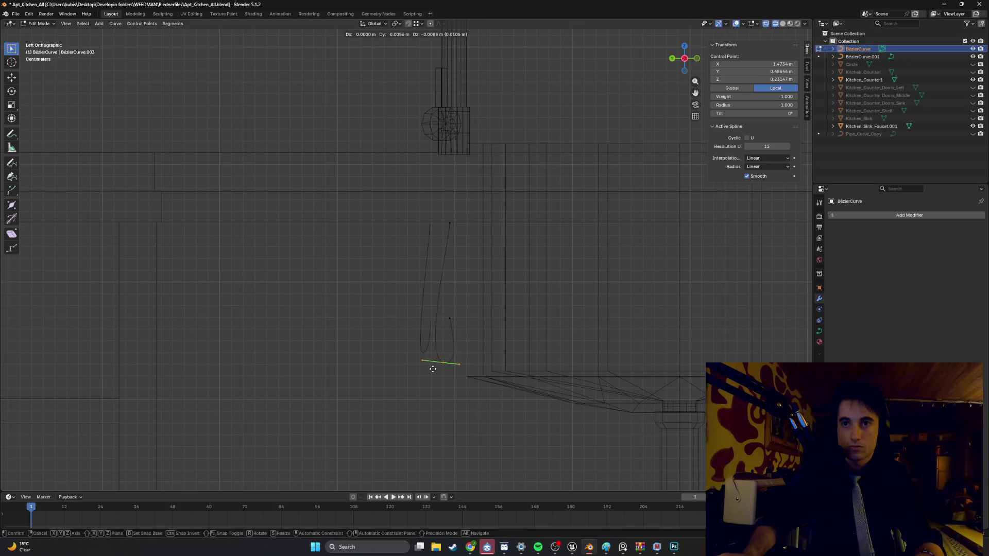
pyautogui.click(436, 368)
pyautogui.press('Tab')
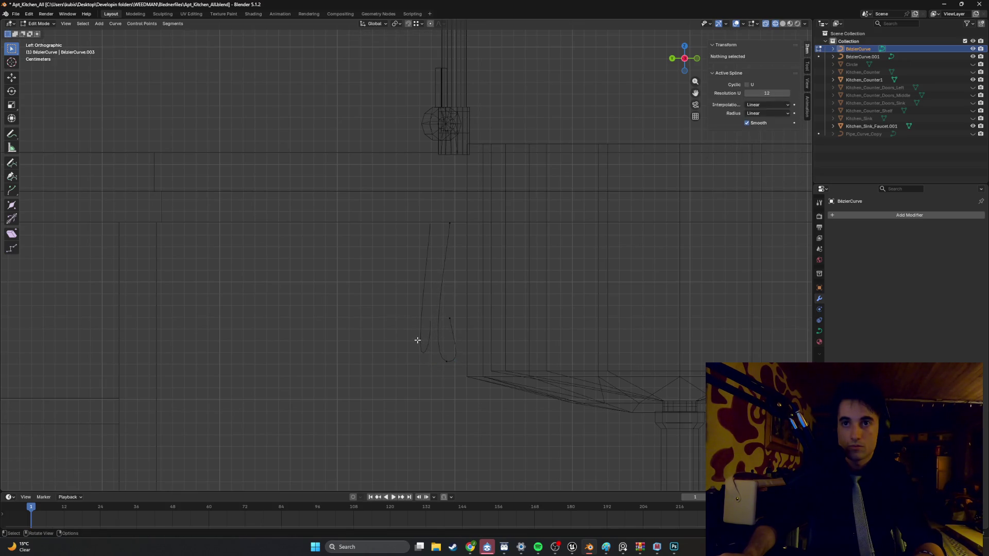
# Step: Move the left pipe curve up, then adjust its bottom control point and handle
pyautogui.click(428, 245)
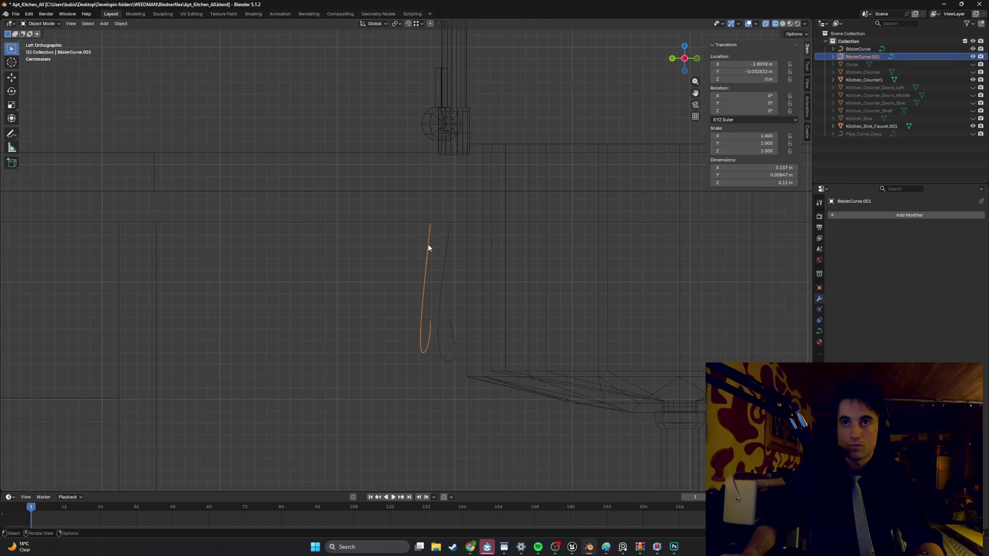
pyautogui.press('g')
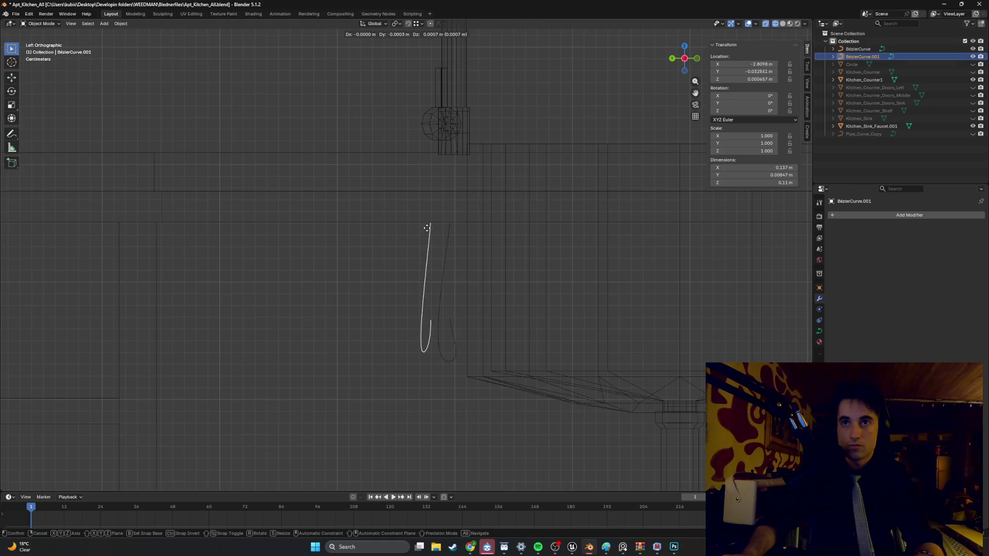
pyautogui.click(427, 227)
pyautogui.press('Tab')
pyautogui.click(417, 353)
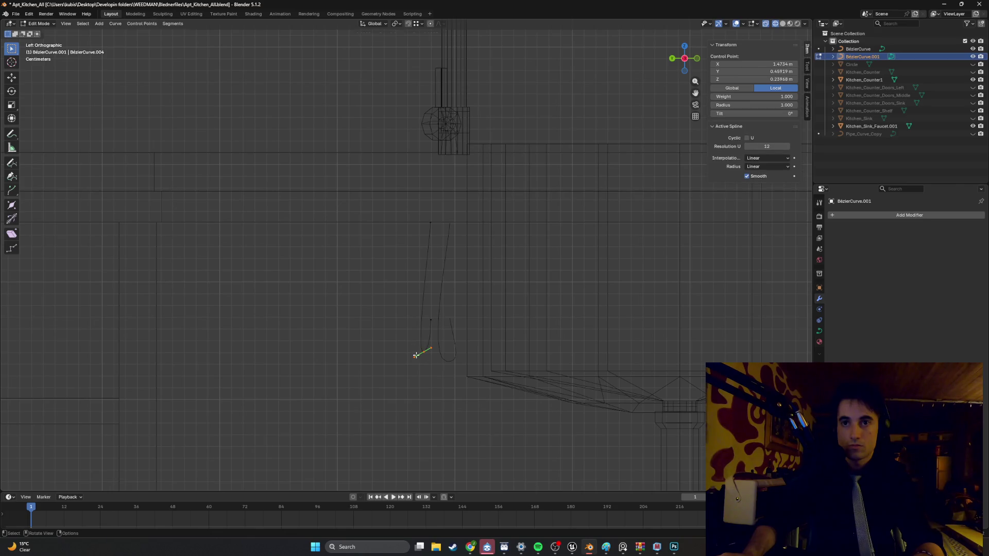
pyautogui.press('g')
pyautogui.click(418, 360)
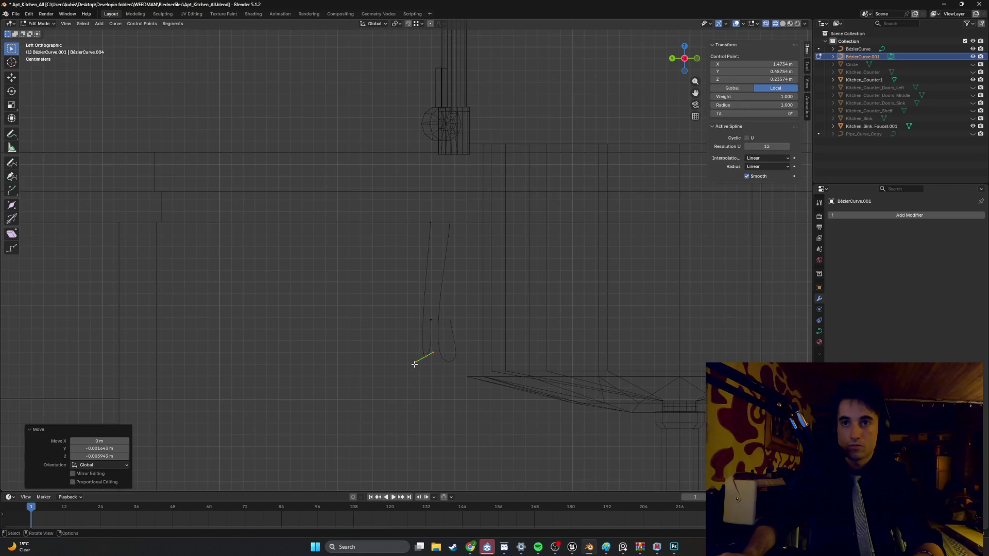
pyautogui.click(415, 364)
pyautogui.press('g')
pyautogui.click(411, 365)
# Step: Select a control point on the curve and zoom in on its handle
pyautogui.moveTo(411, 365)
pyautogui.mouseDown(button='middle')
pyautogui.moveTo(431, 360)
pyautogui.moveTo(418, 356)
pyautogui.moveTo(430, 339)
pyautogui.moveTo(402, 329)
pyautogui.moveTo(395, 340)
pyautogui.moveTo(438, 349)
pyautogui.moveTo(358, 340)
pyautogui.moveTo(428, 344)
pyautogui.mouseUp(button='middle')
pyautogui.click(403, 323)
pyautogui.scroll(2, 355, 328)
pyautogui.keyDown('shift'); pyautogui.moveTo(364, 327); pyautogui.dragTo(420, 331, button='middle'); pyautogui.keyUp('shift')
# Step: Level the bottom bend handle of BézierCurve.001
pyautogui.scroll(3, 427, 336)
pyautogui.press('g')
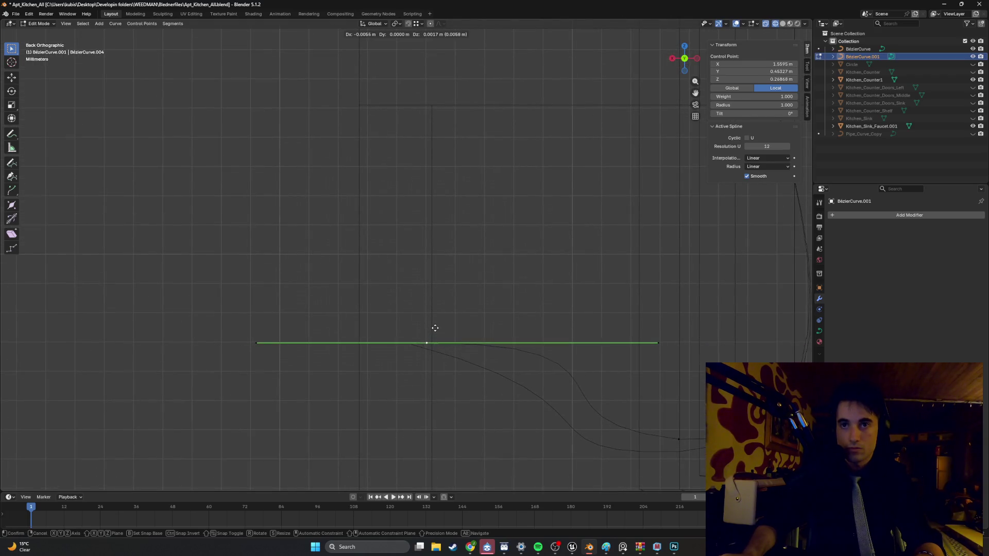
pyautogui.click(440, 327)
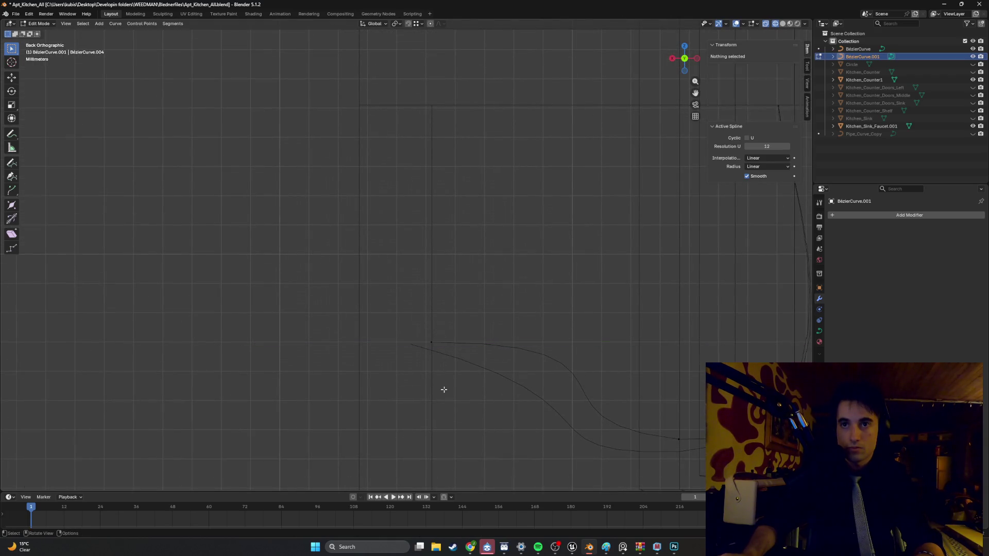
# Step: Tilt BézierCurve's bottom bend handle, shifting it about 0.007 m along −X
pyautogui.press('Tab')
pyautogui.click(412, 348)
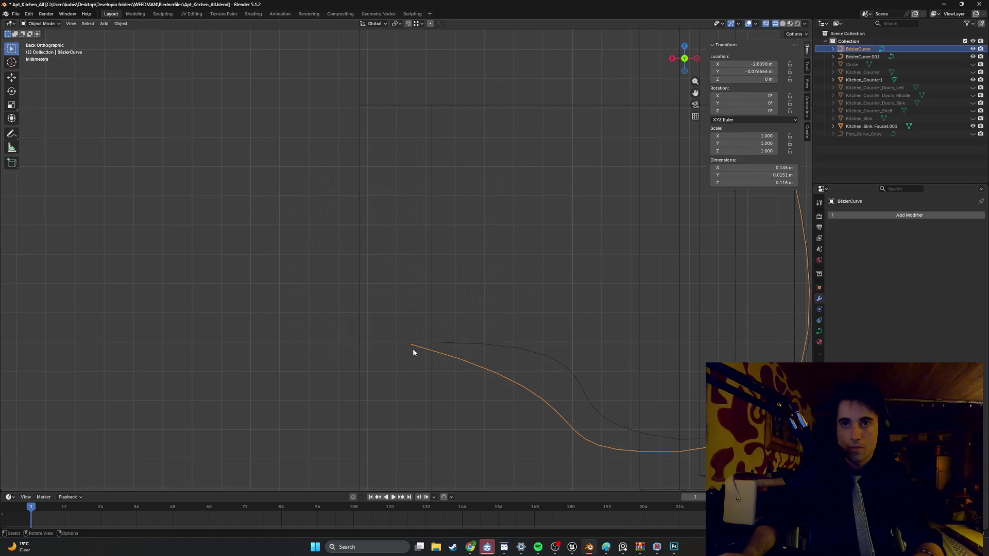
pyautogui.press('Tab')
pyautogui.click(400, 342)
pyautogui.press('g')
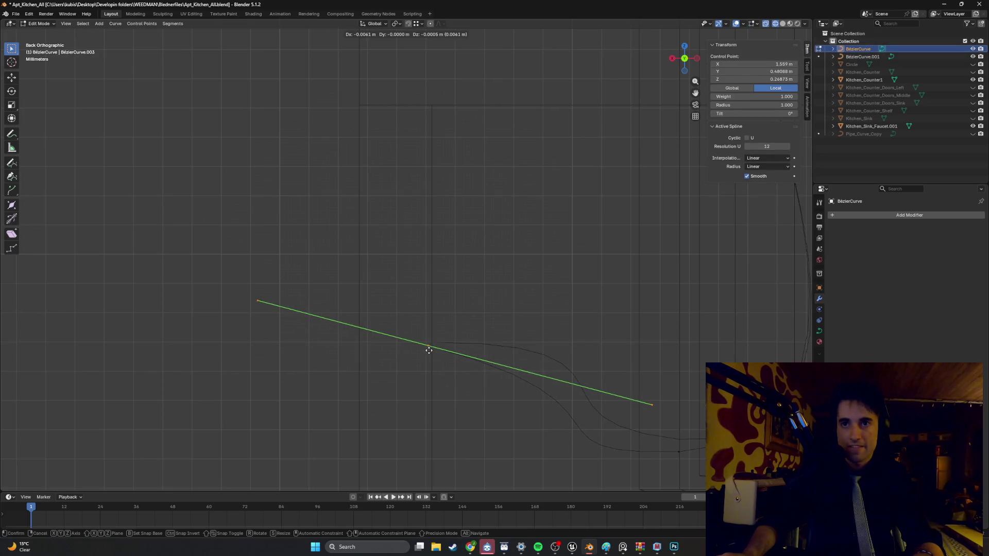
pyautogui.click(432, 351)
pyautogui.moveTo(434, 349)
pyautogui.mouseDown(button='middle')
pyautogui.moveTo(437, 331)
pyautogui.moveTo(406, 320)
pyautogui.moveTo(441, 318)
pyautogui.moveTo(477, 239)
pyautogui.mouseUp(button='middle')
pyautogui.click(461, 206)
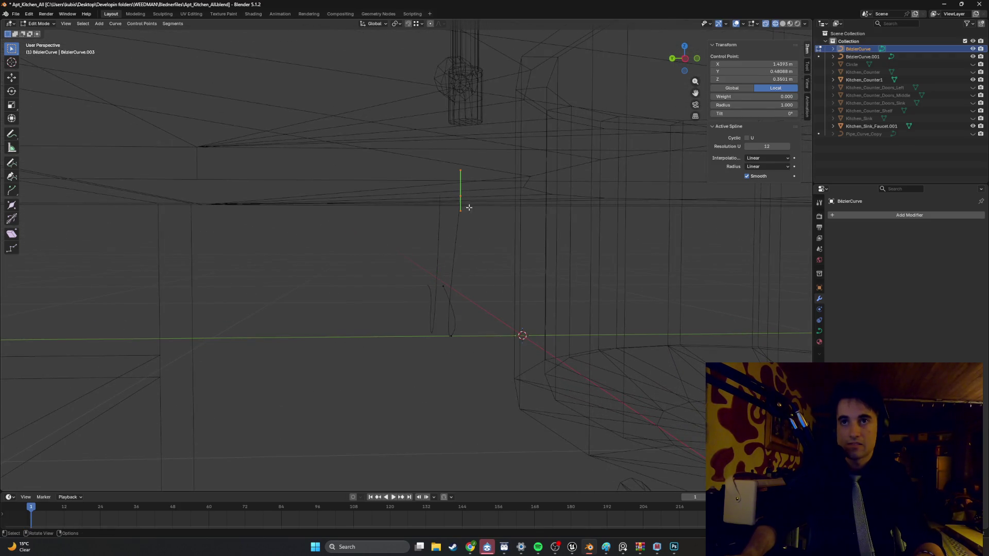
# Step: Move the left curve's top control point about 0.0073 m along −Y and 0.0005 m up
pyautogui.moveTo(465, 203)
pyautogui.keyDown('alt'); pyautogui.mouseDown(button='middle')
pyautogui.moveTo(462, 249)
pyautogui.moveTo(474, 185)
pyautogui.mouseUp(button='middle'); pyautogui.keyUp('alt')
pyautogui.scroll(3, 474, 185)
pyautogui.click(433, 180)
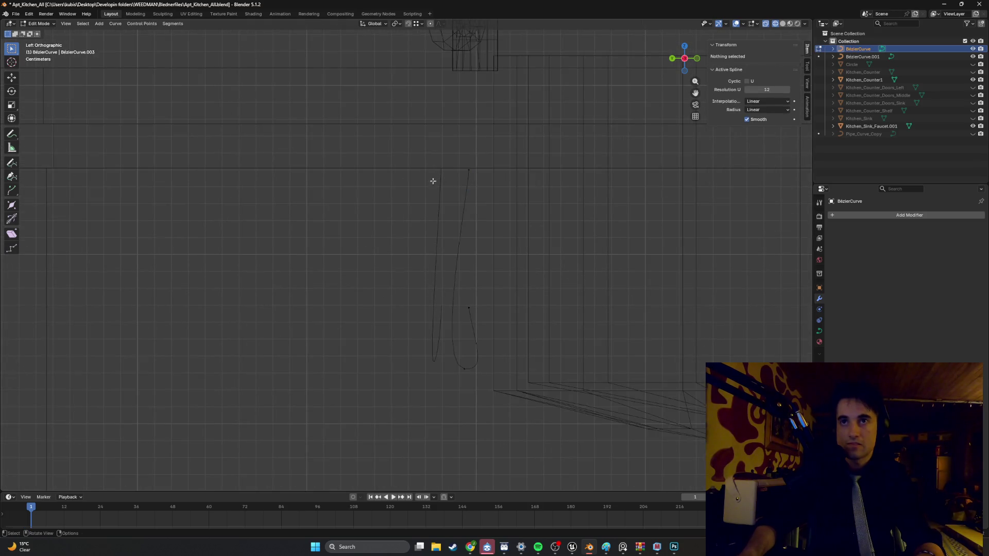
pyautogui.click(443, 193)
pyautogui.click(435, 173)
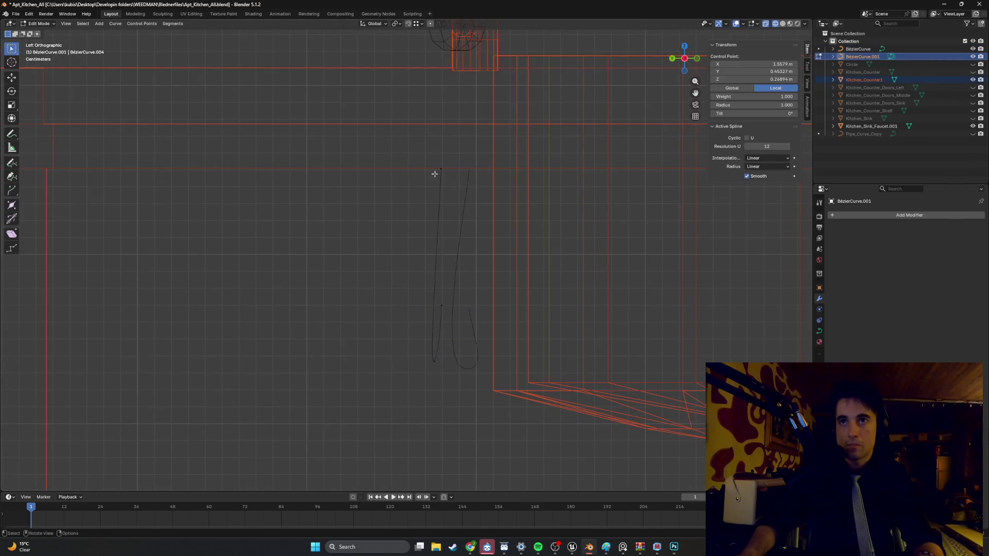
pyautogui.click(444, 187)
pyautogui.click(442, 193)
pyautogui.click(448, 184)
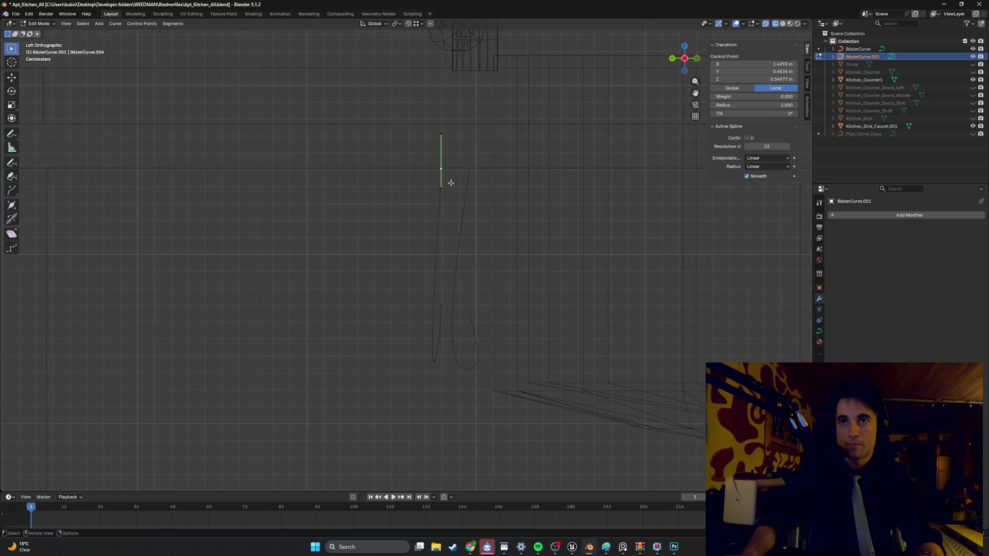
pyautogui.press('g')
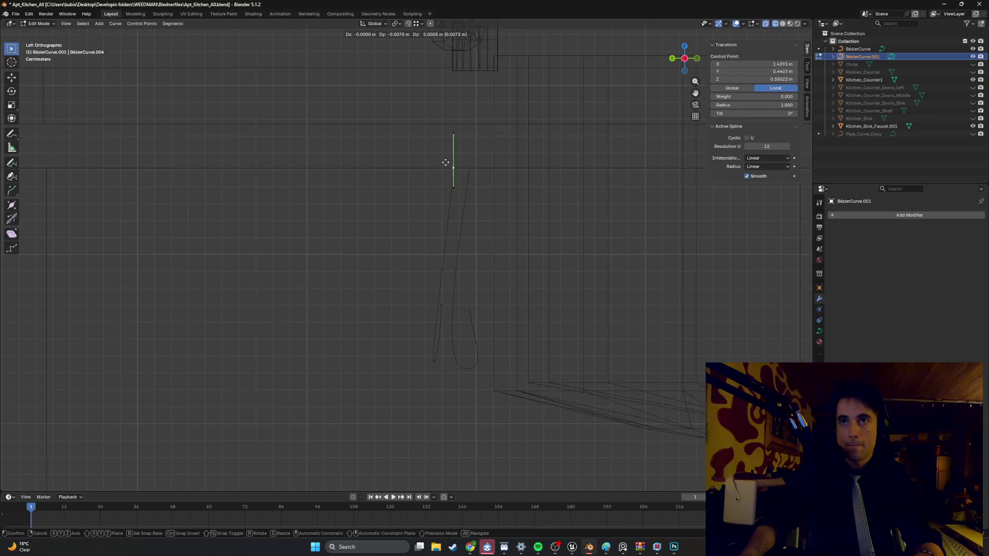
pyautogui.click(446, 163)
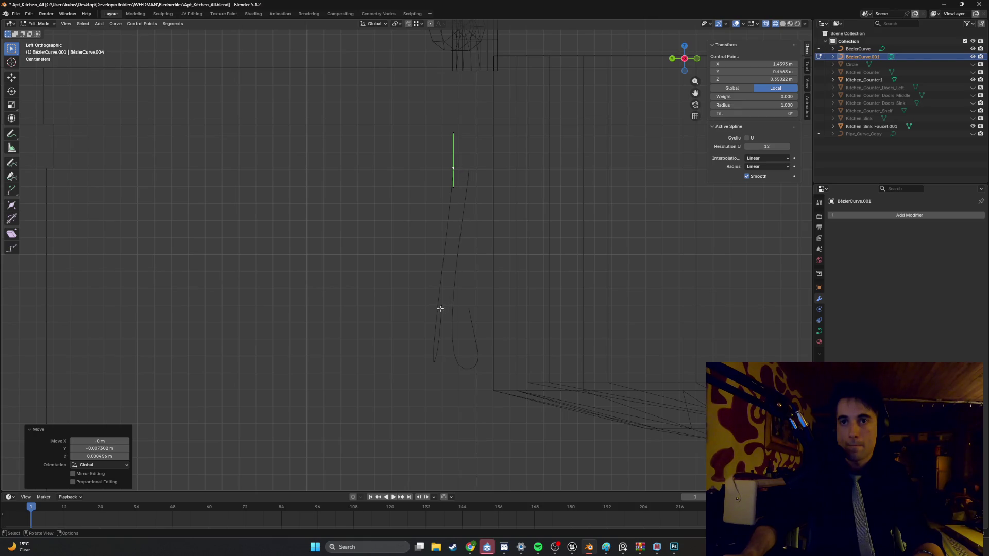
# Step: View the curve in perspective and show its Curve Data shape and geometry settings
pyautogui.click(441, 309)
pyautogui.moveTo(436, 336)
pyautogui.mouseDown(button='middle')
pyautogui.moveTo(455, 329)
pyautogui.moveTo(477, 294)
pyautogui.moveTo(501, 288)
pyautogui.moveTo(504, 311)
pyautogui.moveTo(468, 311)
pyautogui.moveTo(496, 309)
pyautogui.mouseUp(button='middle')
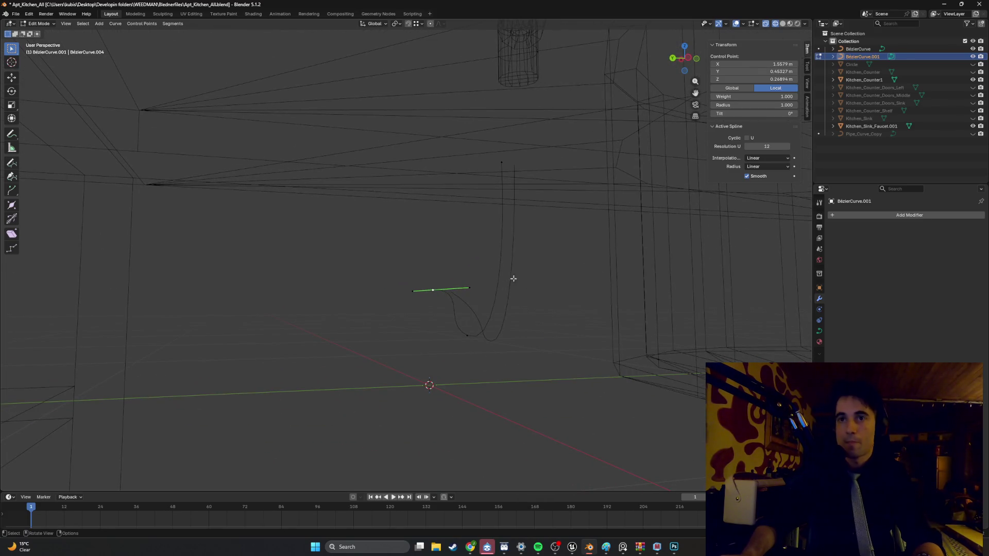
pyautogui.click(820, 331)
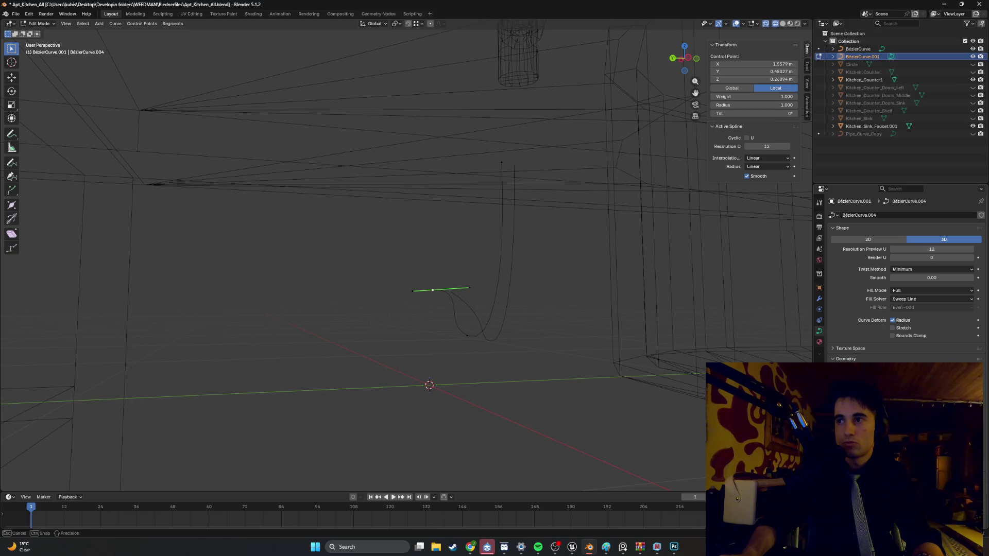
# Step: Select the second J-curve's top control point and give the curve a Bevel depth to form a tube
pyautogui.click(492, 162)
pyautogui.press('Return')
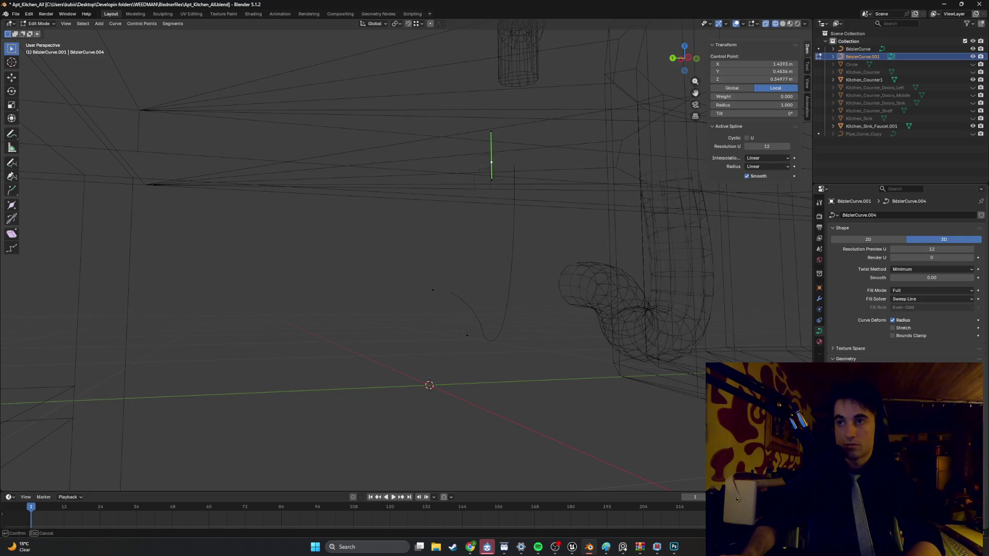
pyautogui.click(678, 327)
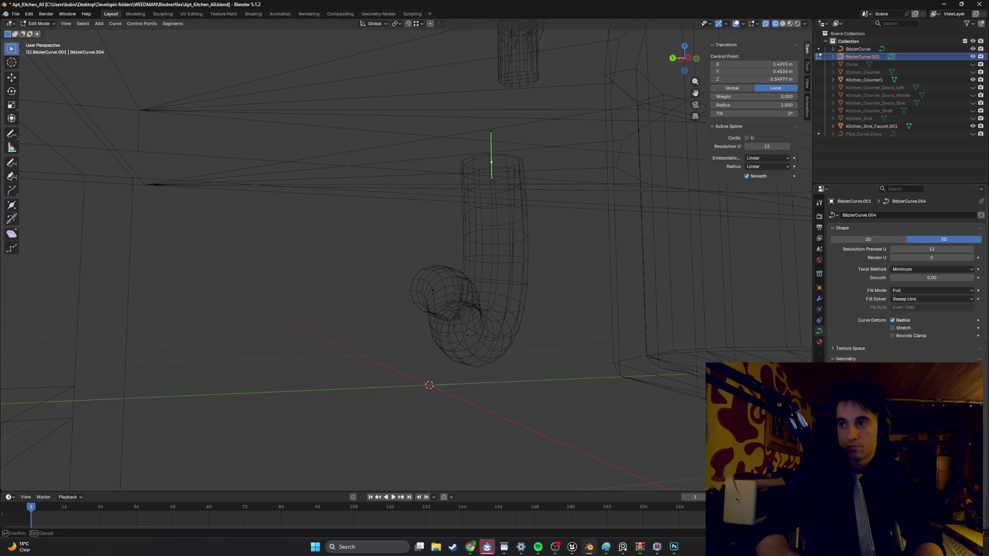
pyautogui.press('Return')
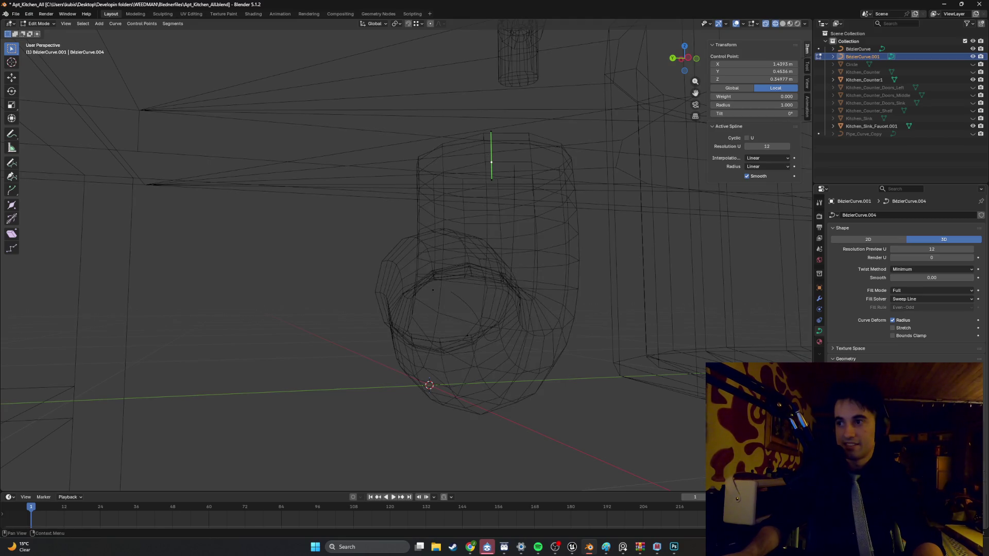
# Step: Shrink the point radii with Alt+S until the pipe tube is thin, then deselect the point
pyautogui.hotkey('alt', 's')
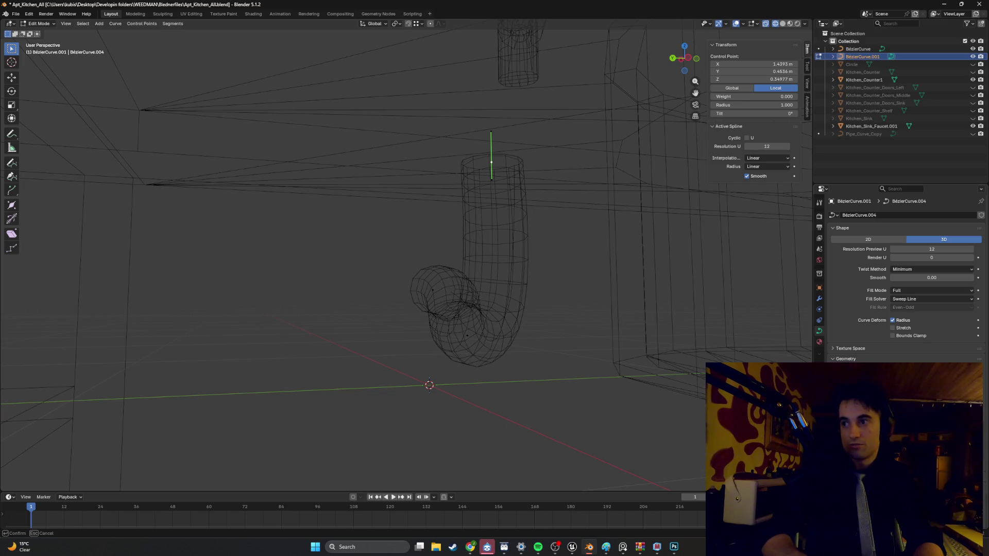
pyautogui.press('Escape')
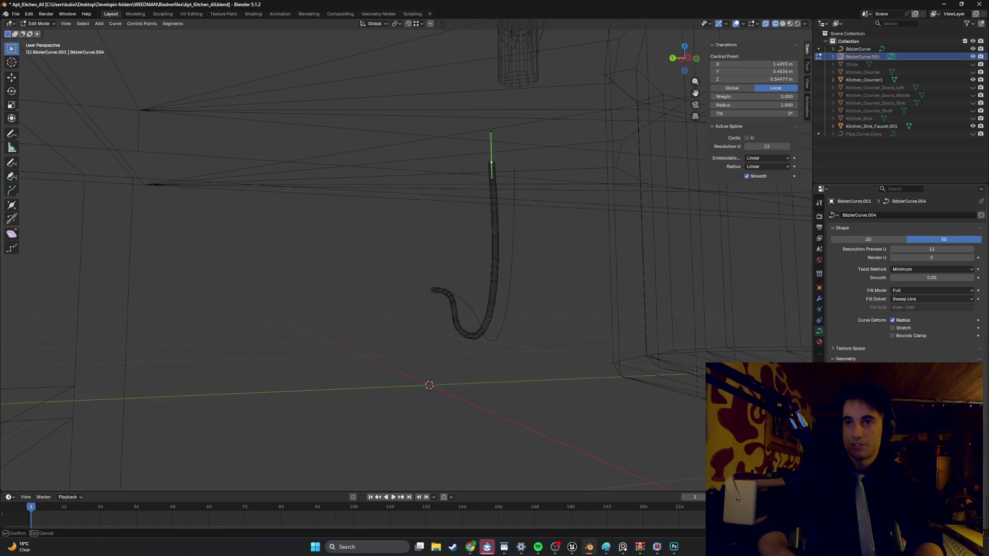
pyautogui.scroll(4, 546, 276)
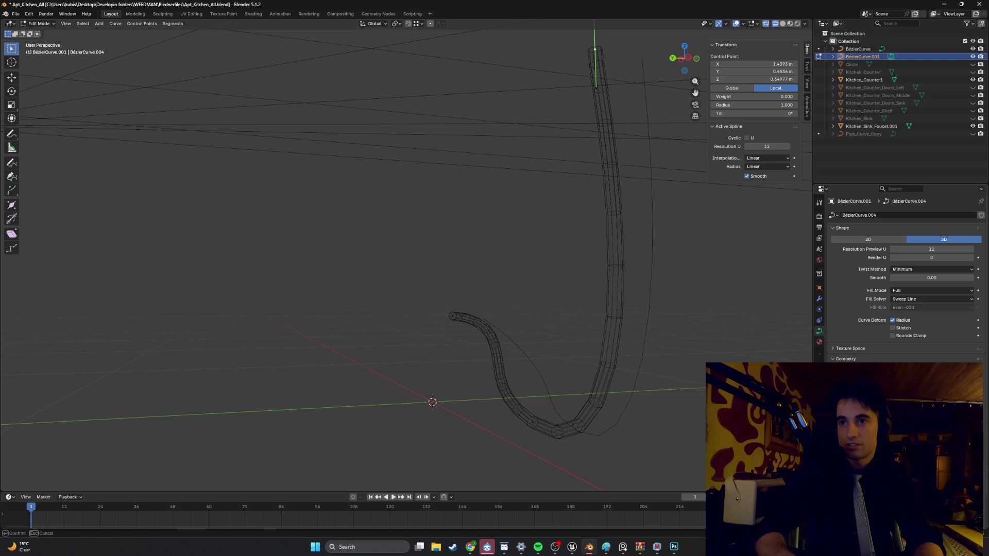
pyautogui.press('Return')
pyautogui.moveTo(685, 363)
pyautogui.mouseDown(button='middle')
pyautogui.moveTo(597, 378)
pyautogui.moveTo(579, 305)
pyautogui.moveTo(640, 304)
pyautogui.moveTo(572, 301)
pyautogui.moveTo(518, 325)
pyautogui.moveTo(526, 302)
pyautogui.moveTo(586, 281)
pyautogui.moveTo(567, 289)
pyautogui.mouseUp(button='middle')
pyautogui.click(559, 290)
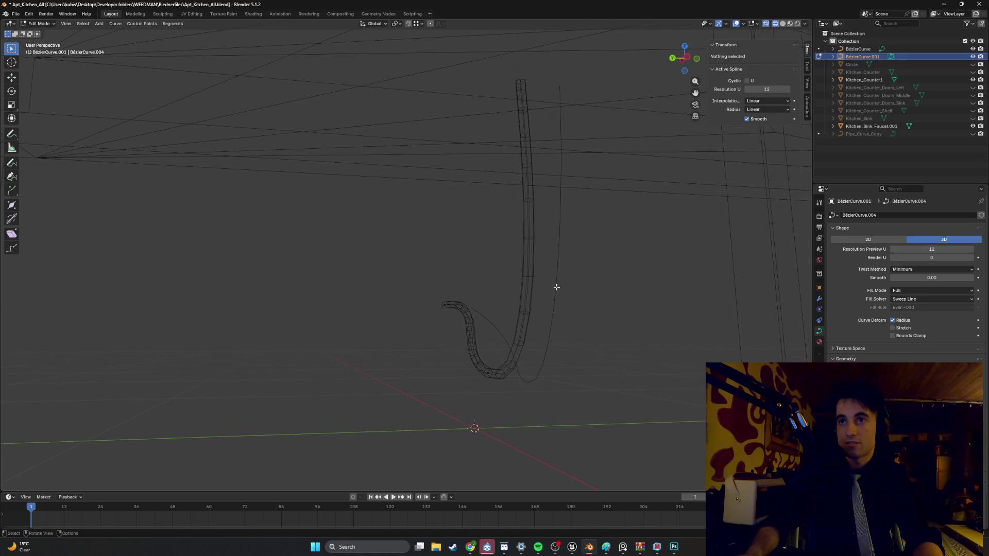
# Step: In Object Mode, give the first J-shaped curve (BezierCurve) the same bevel thickness
pyautogui.press('Tab')
pyautogui.click(557, 291)
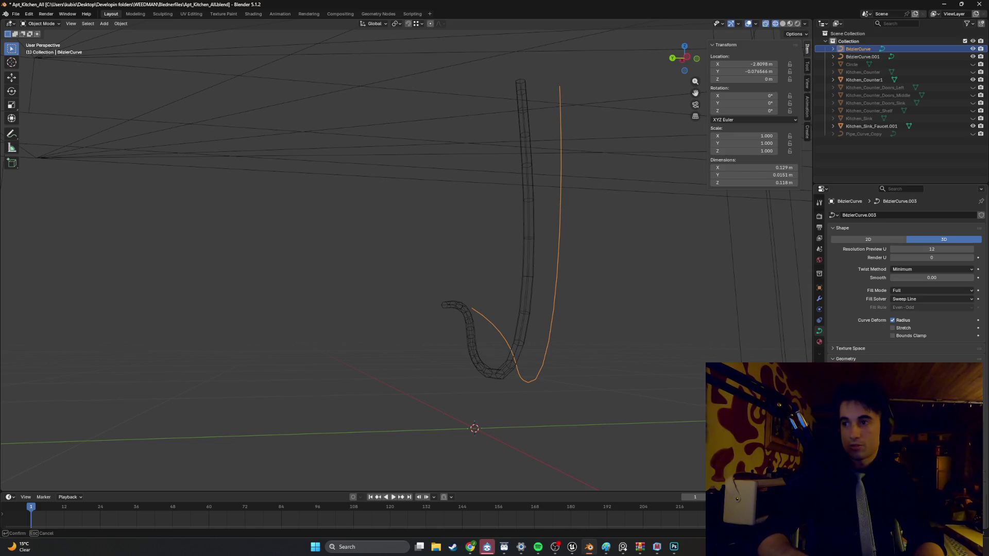
pyautogui.press('Return')
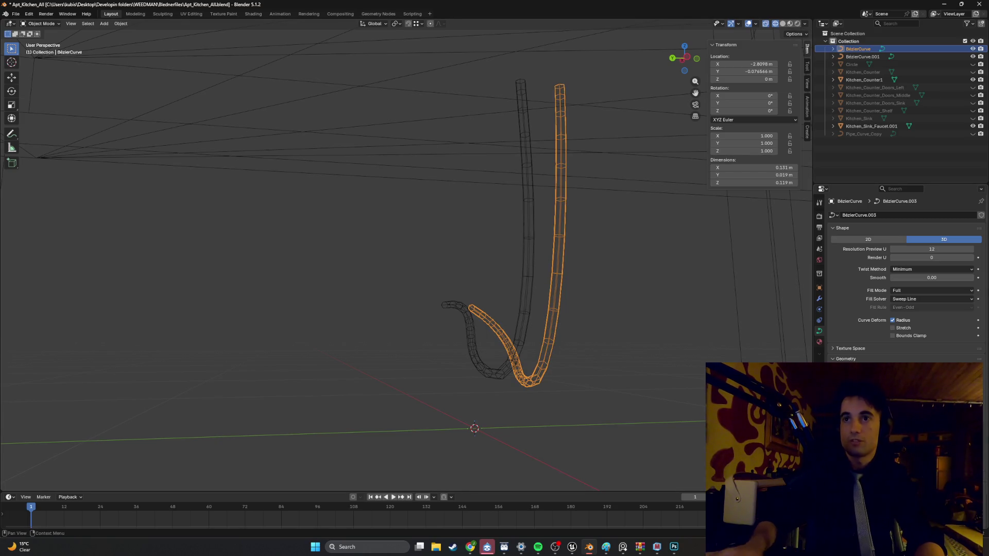
pyautogui.click(620, 349)
# Step: Select everything and switch the viewport to Solid shading to see the cabinet and both pipes
pyautogui.moveTo(621, 349)
pyautogui.mouseDown(button='middle')
pyautogui.moveTo(634, 327)
pyautogui.moveTo(553, 328)
pyautogui.moveTo(634, 359)
pyautogui.moveTo(552, 332)
pyautogui.mouseUp(button='middle')
pyautogui.press('a')
pyautogui.press('Tab')
pyautogui.hotkey('shift', 'z')
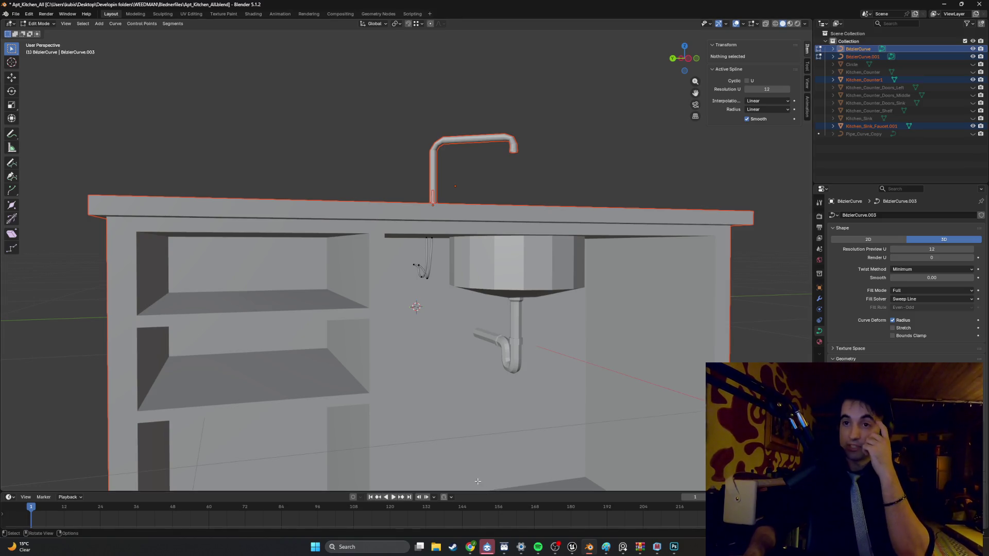
# Step: Bring up the browser and search Google for 'under the sink'
pyautogui.moveTo(470, 547)
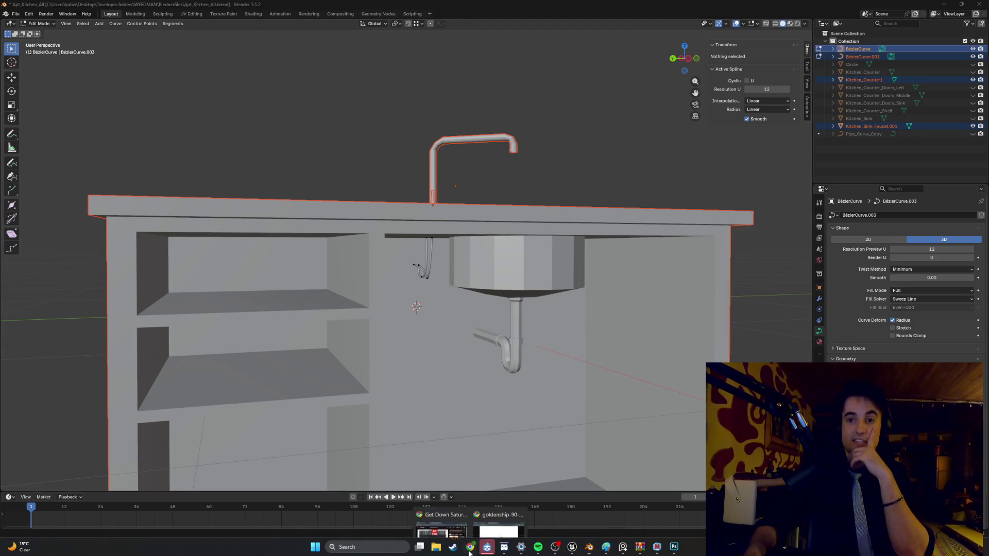
pyautogui.click(486, 517)
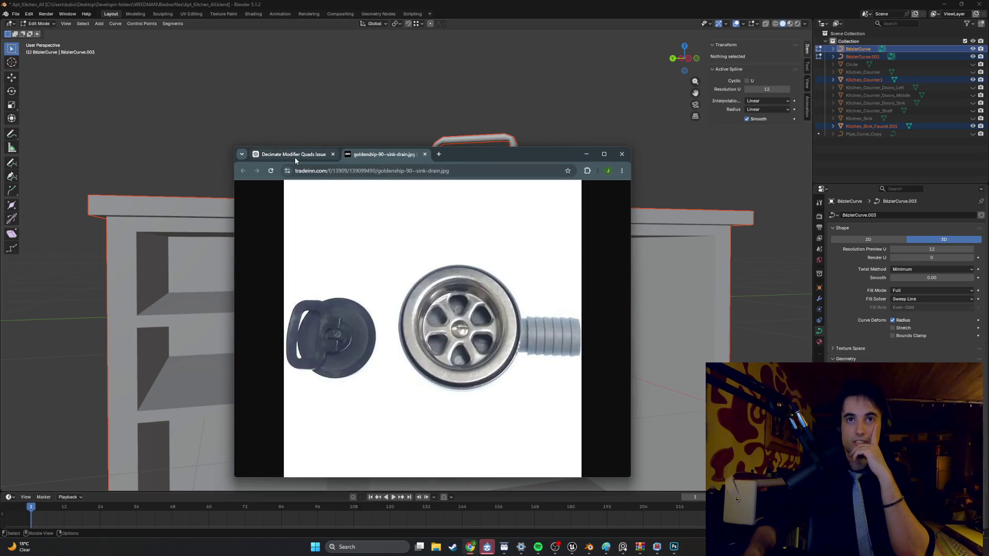
pyautogui.moveTo(466, 156)
pyautogui.mouseDown()
pyautogui.moveTo(717, 233)
pyautogui.moveTo(727, 182)
pyautogui.moveTo(673, 177)
pyautogui.mouseUp()
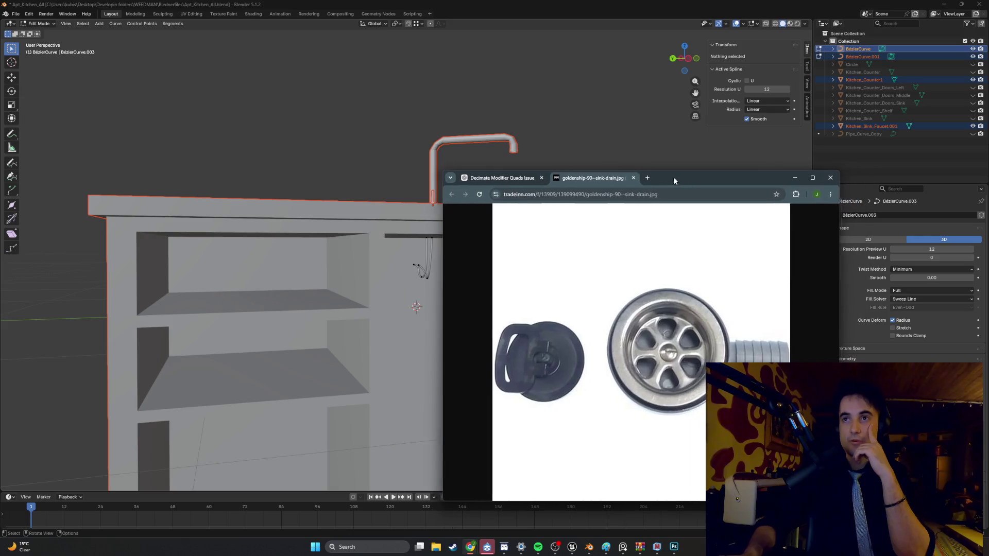
pyautogui.click(540, 192)
pyautogui.write('under the ')
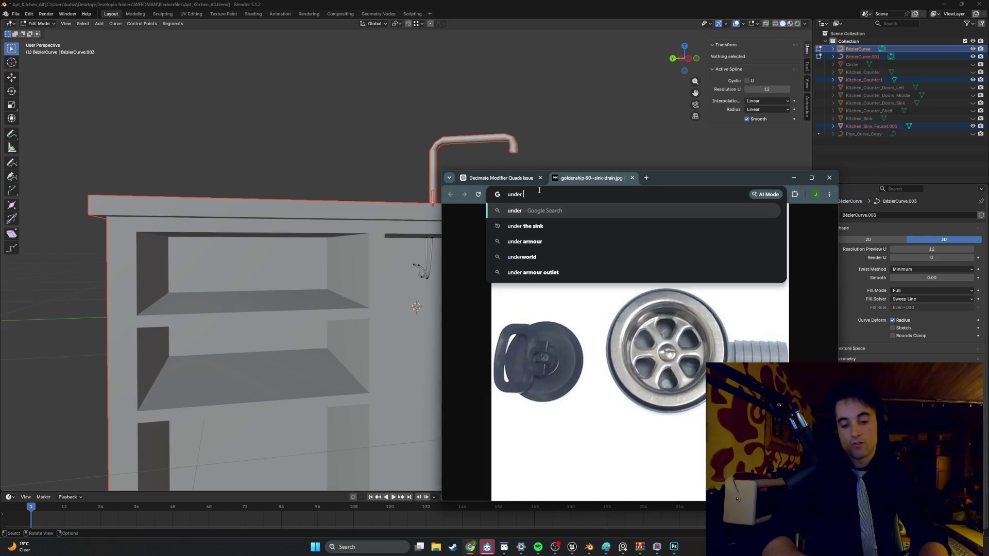
pyautogui.write('sink')
pyautogui.press('Return')
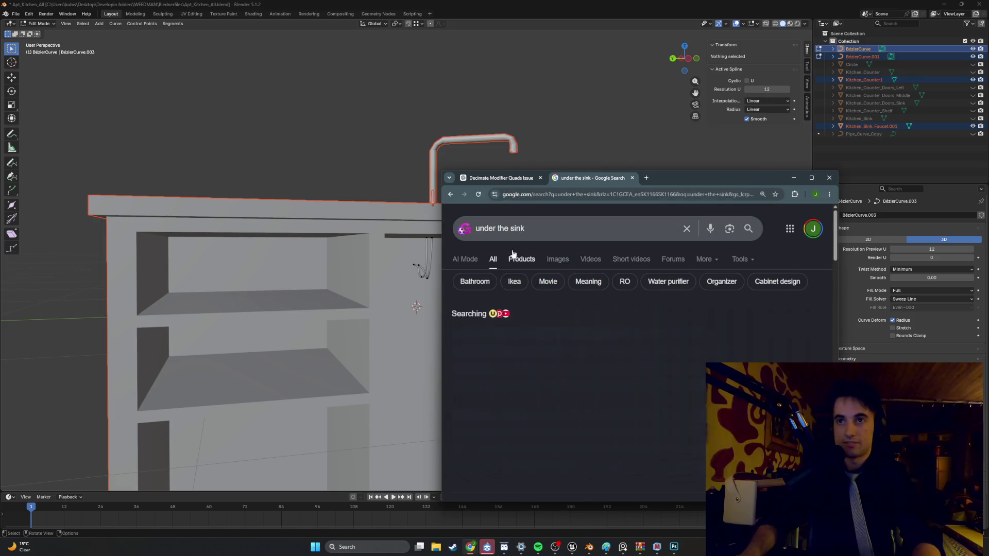
# Step: Switch to image results and open the Home Depot under-sink plumbing photo large
pyautogui.click(558, 261)
pyautogui.scroll(-2, 582, 319)
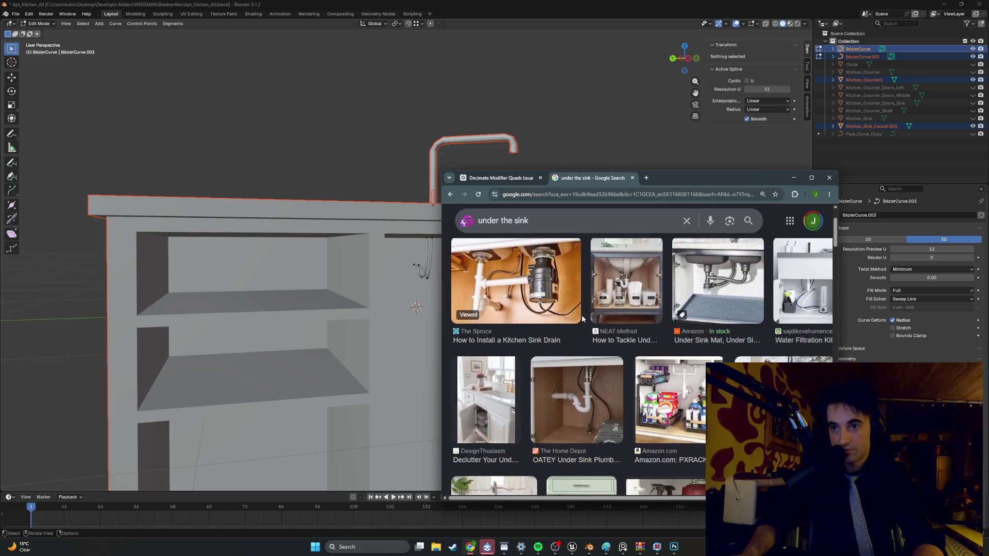
pyautogui.click(569, 406)
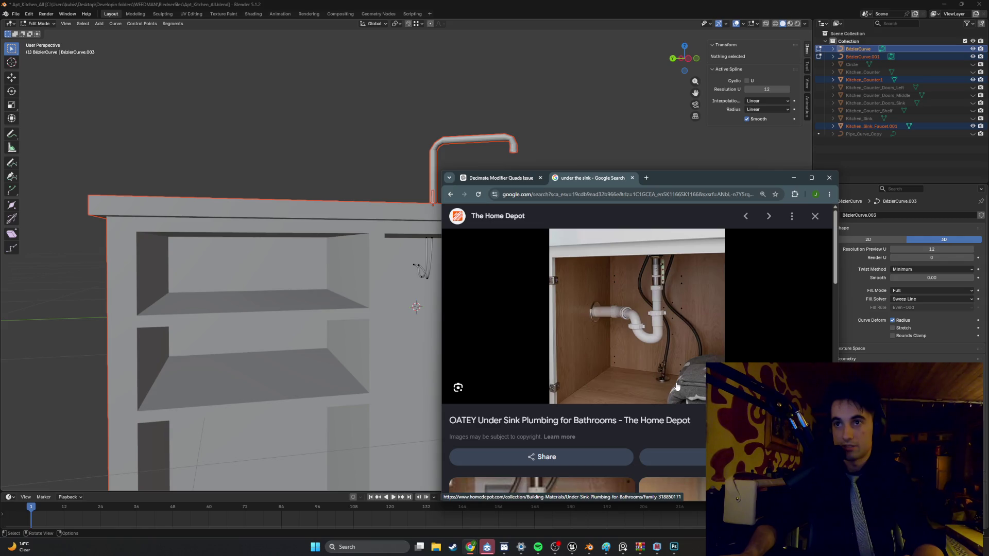
pyautogui.scroll(-4, 387, 351)
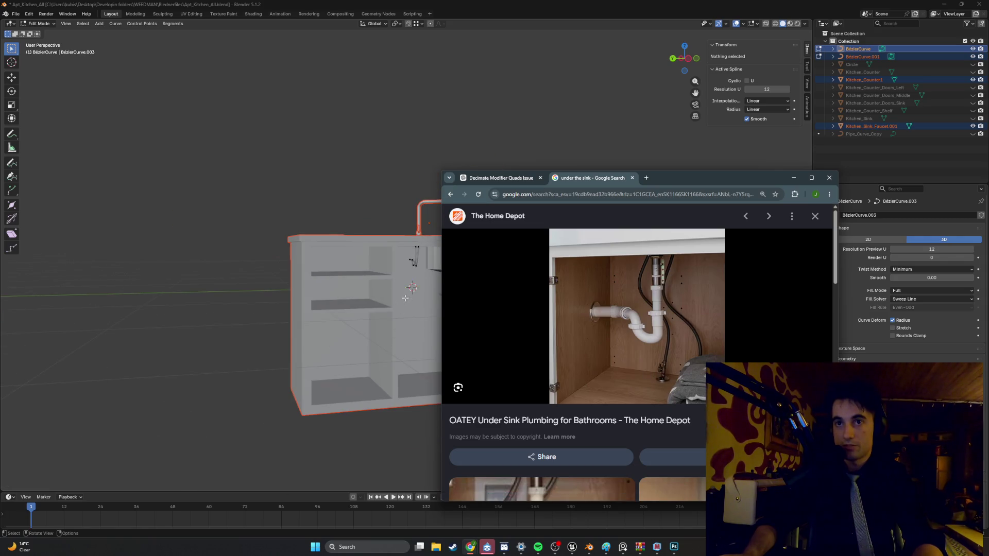
pyautogui.scroll(-4, 618, 330)
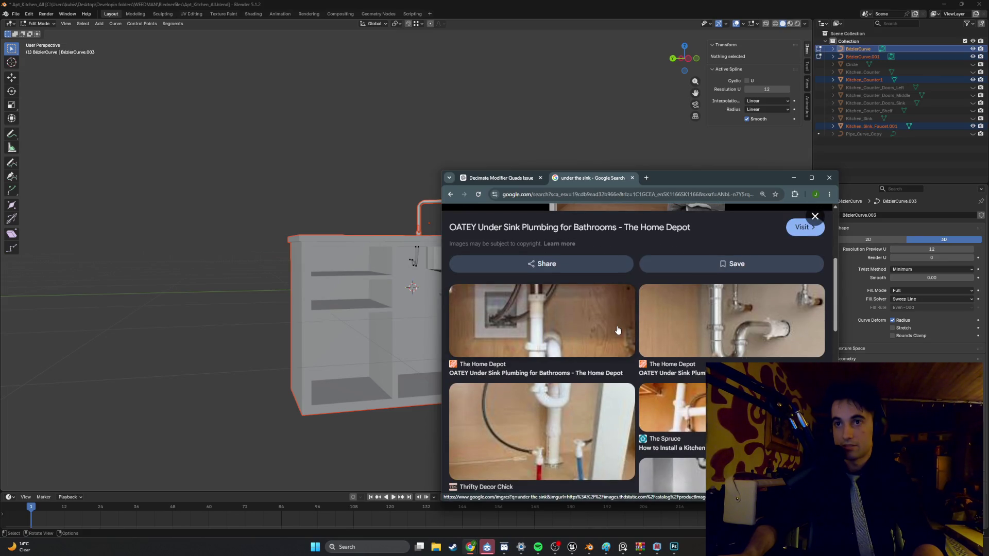
pyautogui.click(534, 314)
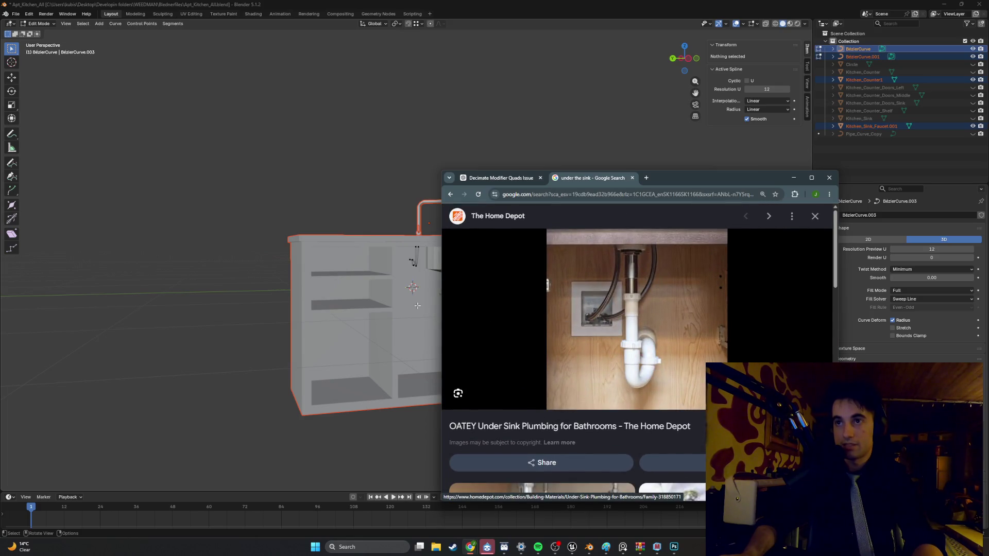
pyautogui.moveTo(417, 305); pyautogui.dragTo(316, 317, button='middle')
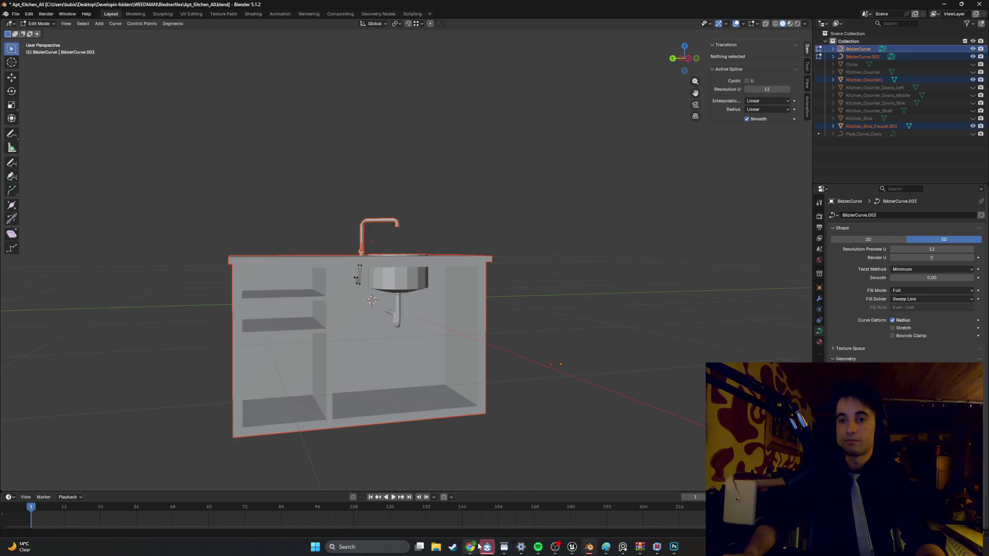
# Step: Snip the plumbing photo with Win+Shift+S and paste it onto the PureRef reference board
pyautogui.moveTo(479, 546)
pyautogui.click(500, 510)
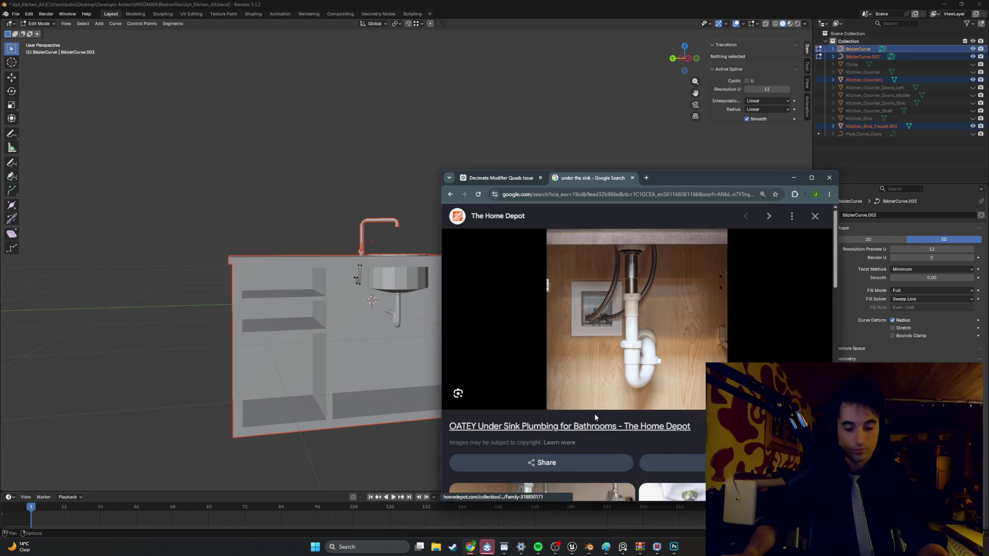
pyautogui.press('super+shift+s')
pyautogui.moveTo(696, 405)
pyautogui.mouseDown()
pyautogui.moveTo(616, 265)
pyautogui.moveTo(545, 230)
pyautogui.mouseUp()
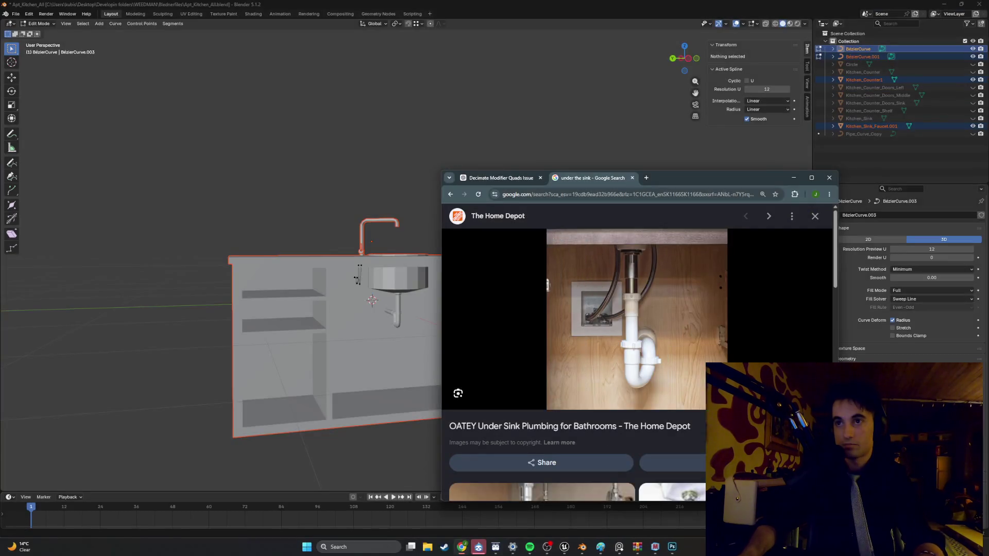
pyautogui.click(621, 547)
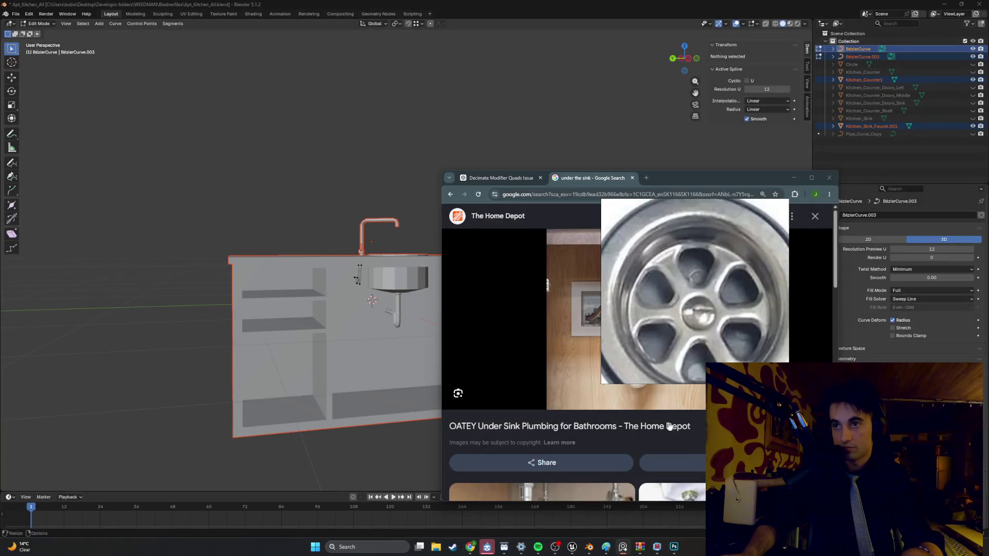
pyautogui.scroll(-4, 722, 302)
pyautogui.hotkey('ctrl', 'v')
pyautogui.scroll(5, 725, 309)
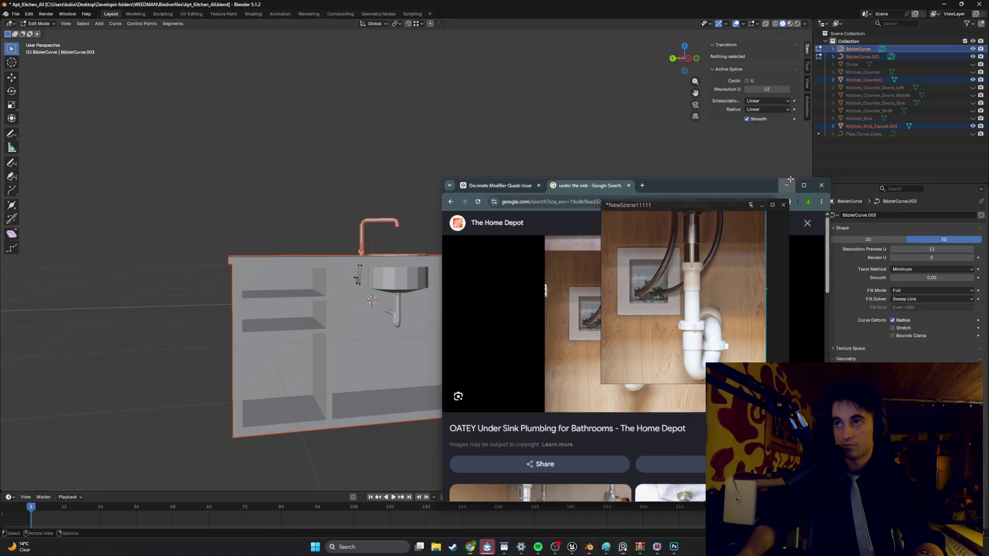
# Step: Bring Blender forward, then zoom and orbit toward the pipes under the sink
pyautogui.click(511, 274)
pyautogui.scroll(4, 443, 242)
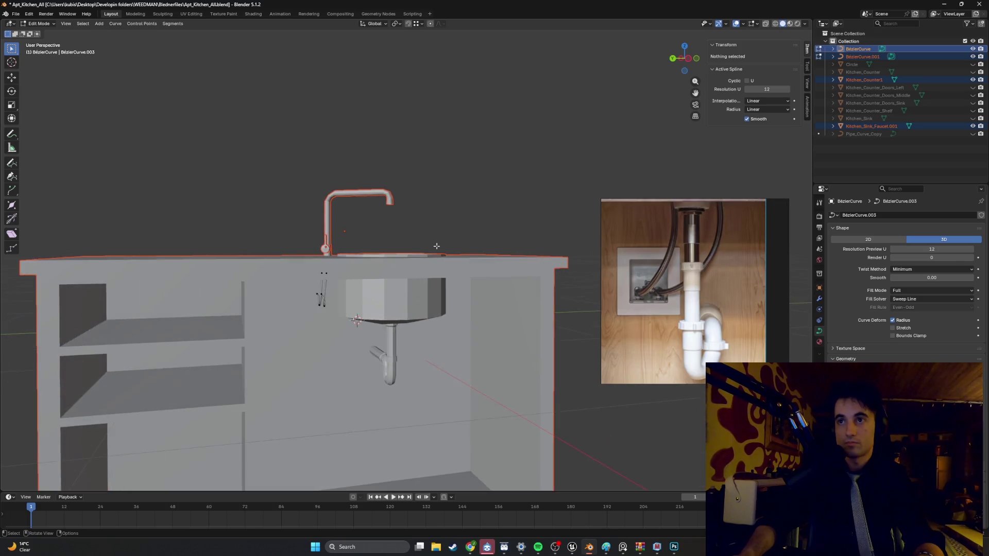
pyautogui.moveTo(431, 304)
pyautogui.mouseDown(button='middle')
pyautogui.moveTo(464, 292)
pyautogui.moveTo(433, 289)
pyautogui.moveTo(410, 332)
pyautogui.moveTo(463, 328)
pyautogui.moveTo(422, 304)
pyautogui.moveTo(441, 317)
pyautogui.mouseUp(button='middle')
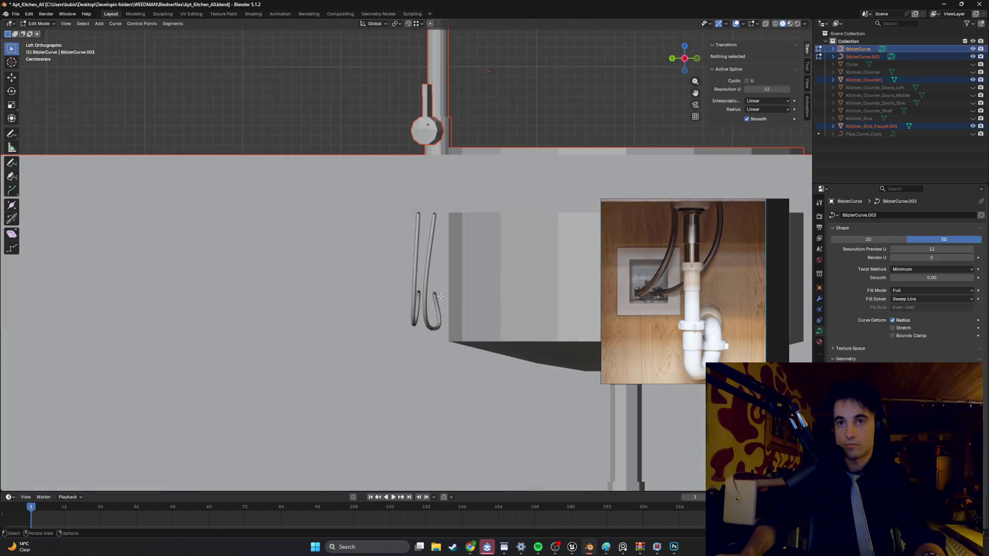
# Step: Move the faucet hose's end control point, then raise it along Z
pyautogui.scroll(2, 443, 326)
pyautogui.click(476, 351)
pyautogui.press('g')
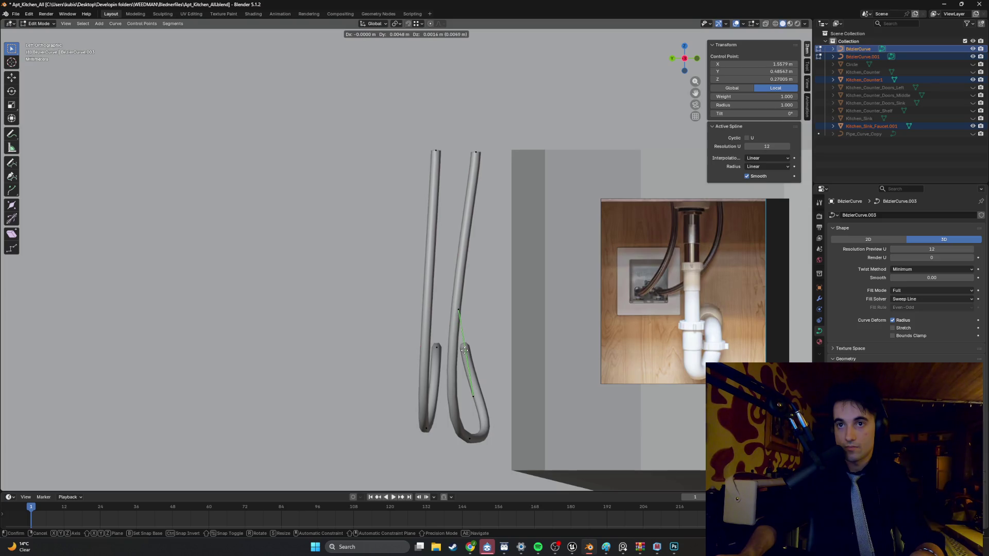
pyautogui.click(463, 351)
pyautogui.scroll(2, 456, 335)
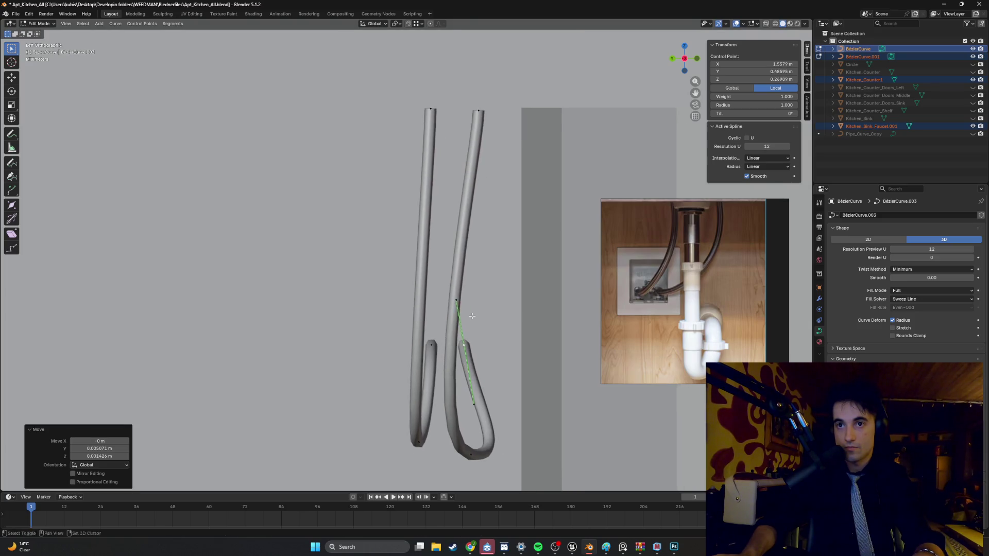
pyautogui.press('g')
pyautogui.press('z')
pyautogui.click(458, 338)
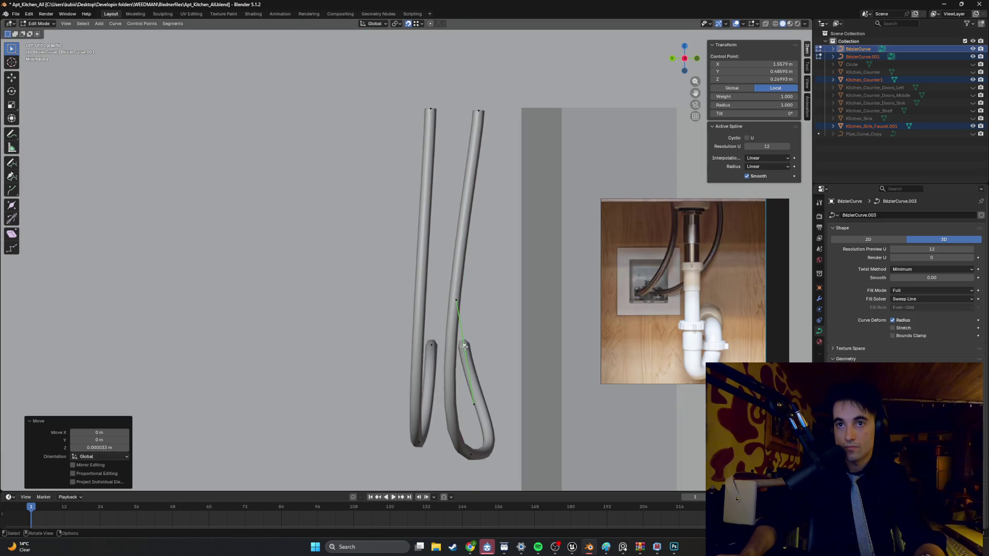
pyautogui.moveTo(466, 338)
pyautogui.mouseDown(button='middle')
pyautogui.moveTo(456, 331)
pyautogui.moveTo(463, 319)
pyautogui.mouseUp(button='middle')
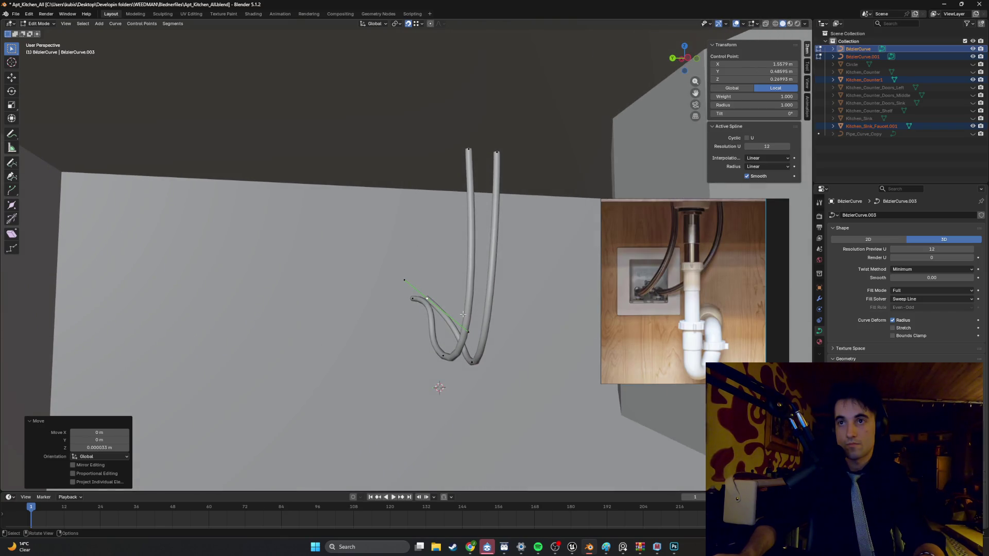
# Step: Raise the left pipe's top endpoint along Z toward the counter
pyautogui.click(467, 151)
pyautogui.moveTo(466, 155); pyautogui.dragTo(443, 196, button='middle')
pyautogui.click(386, 174)
pyautogui.press('g')
pyautogui.press('z')
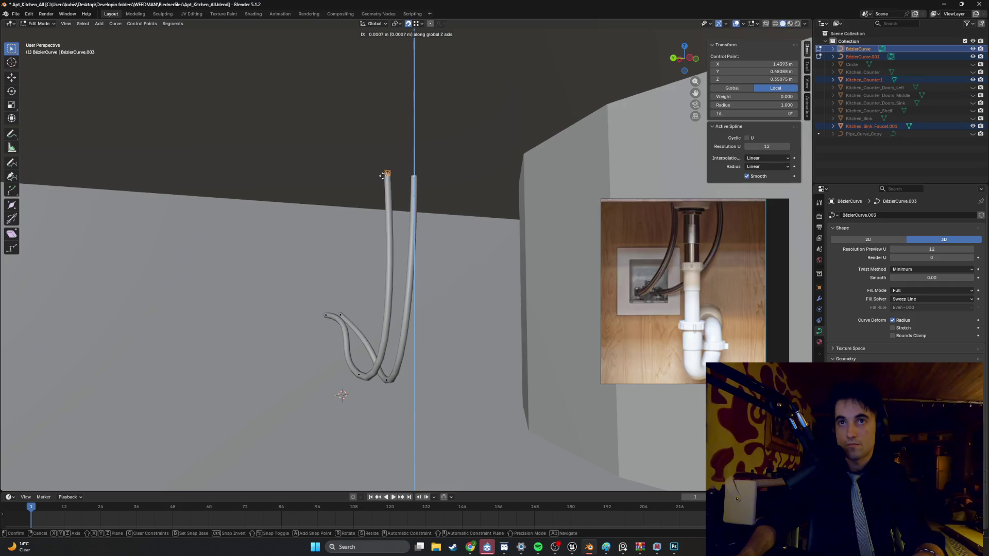
pyautogui.click(383, 176)
pyautogui.moveTo(382, 176)
pyautogui.mouseDown(button='middle')
pyautogui.moveTo(446, 207)
pyautogui.moveTo(366, 206)
pyautogui.moveTo(484, 222)
pyautogui.moveTo(444, 223)
pyautogui.moveTo(458, 229)
pyautogui.moveTo(483, 180)
pyautogui.mouseUp(button='middle')
# Step: Toggle wireframe and solid shading, pan the reference photo onto the wall box, and exit point editing
pyautogui.press('z')
pyautogui.click(434, 223)
pyautogui.hotkey('shift', 'z')
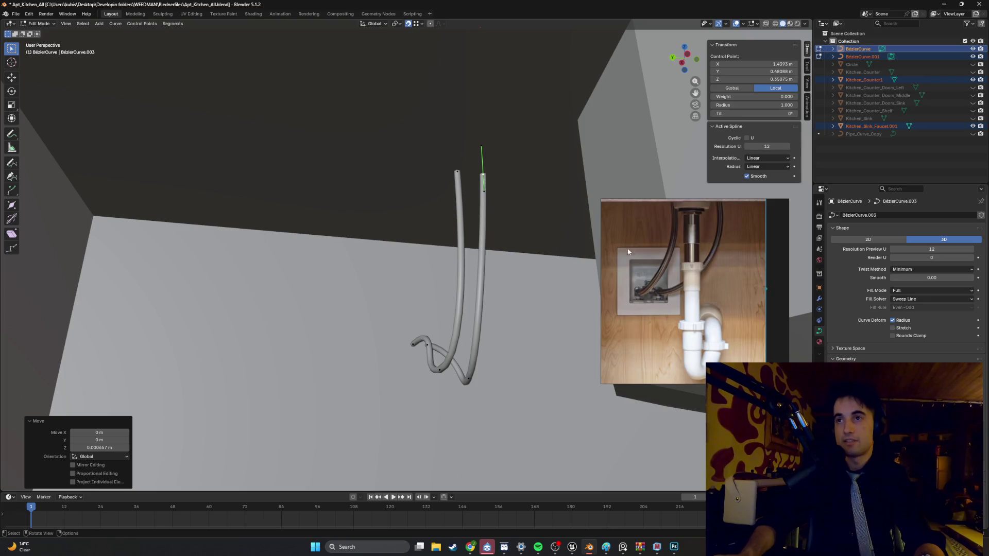
pyautogui.scroll(2, 679, 257)
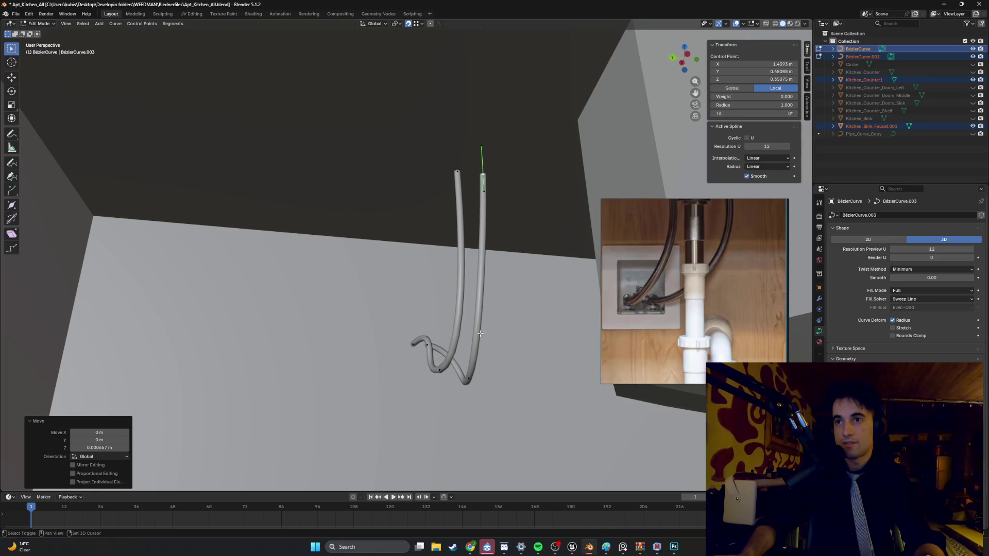
pyautogui.keyDown('shift'); pyautogui.moveTo(480, 334); pyautogui.dragTo(451, 280, button='middle'); pyautogui.keyUp('shift')
pyautogui.scroll(3, 629, 296)
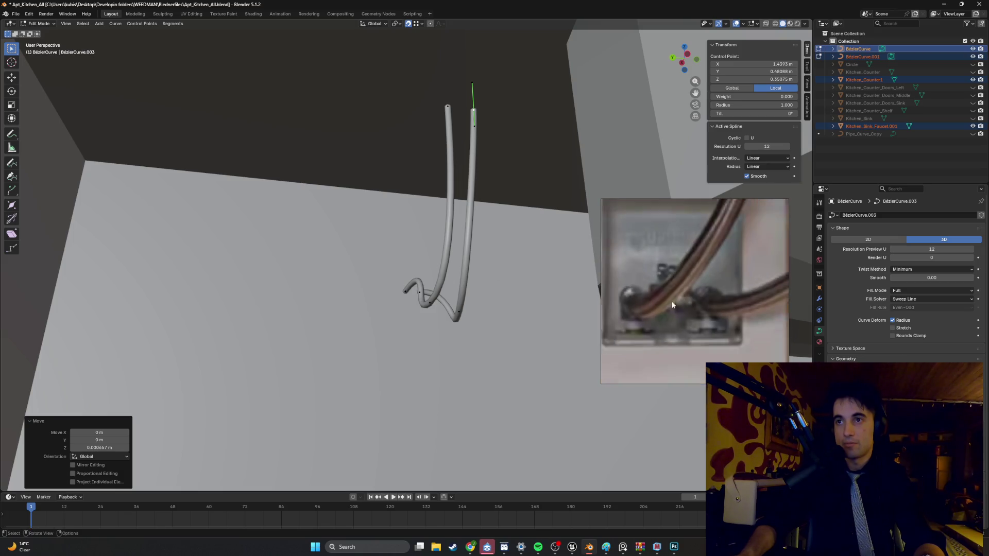
pyautogui.moveTo(667, 288); pyautogui.dragTo(677, 294, button='middle')
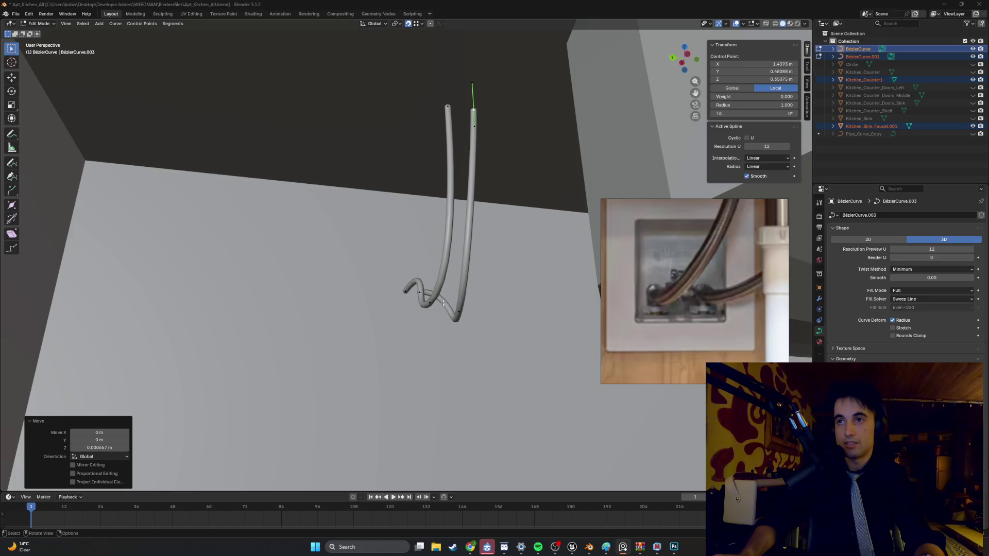
pyautogui.moveTo(443, 303)
pyautogui.mouseDown(button='middle')
pyautogui.moveTo(457, 294)
pyautogui.moveTo(463, 312)
pyautogui.moveTo(411, 284)
pyautogui.moveTo(420, 297)
pyautogui.mouseUp(button='middle')
pyautogui.press('Tab')
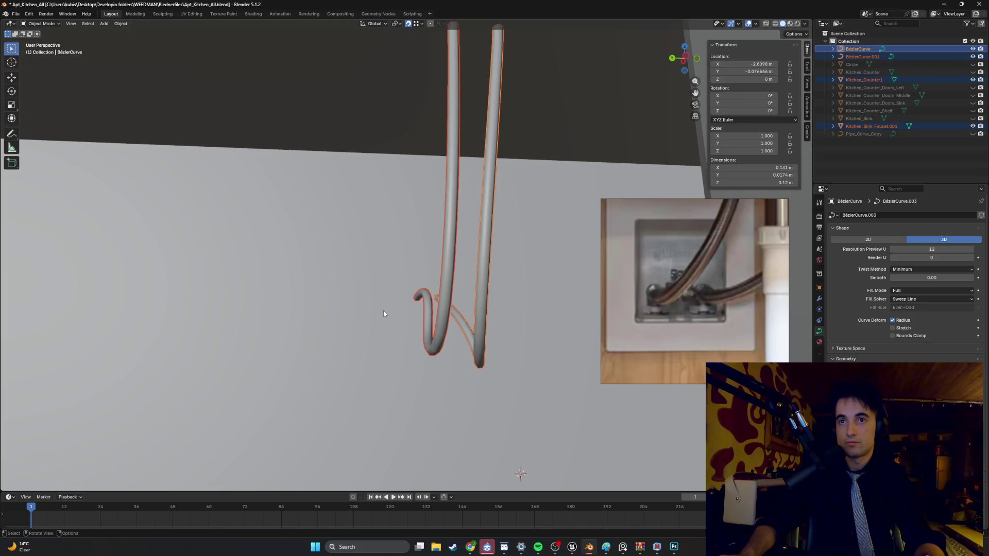
# Step: Select the kitchen counter and orbit to a front view of it
pyautogui.press('Tab')
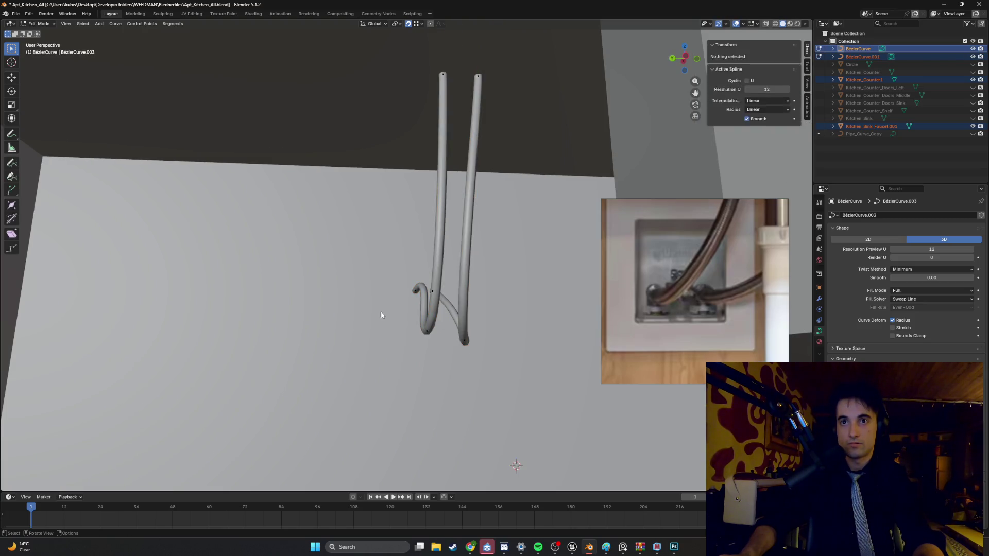
pyautogui.press('Tab')
pyautogui.click(381, 311)
pyautogui.scroll(-3, 382, 311)
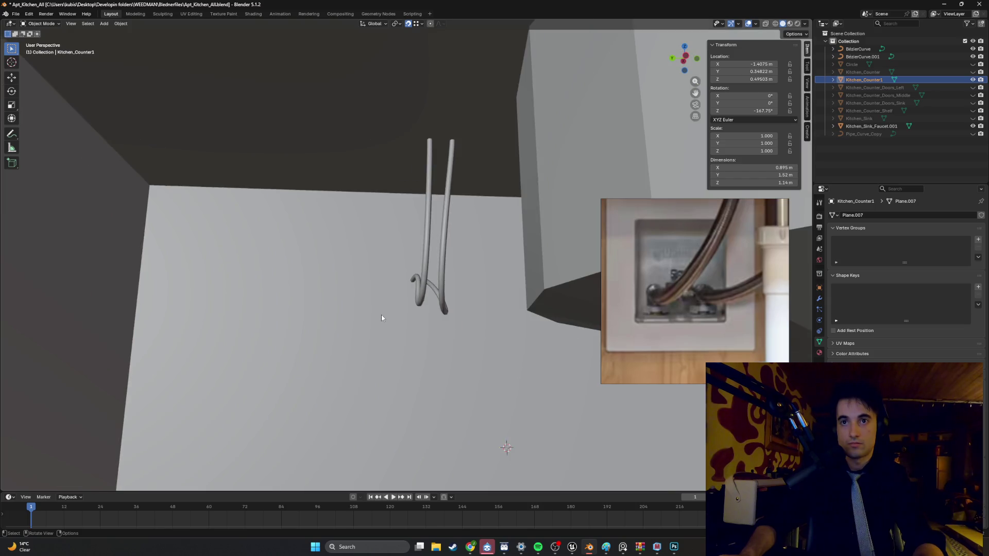
pyautogui.scroll(-3, 381, 318)
pyautogui.moveTo(380, 320)
pyautogui.mouseDown(button='middle')
pyautogui.moveTo(411, 329)
pyautogui.moveTo(395, 330)
pyautogui.moveTo(422, 324)
pyautogui.moveTo(398, 322)
pyautogui.mouseUp(button='middle')
pyautogui.scroll(-2, 397, 323)
pyautogui.scroll(6, 412, 304)
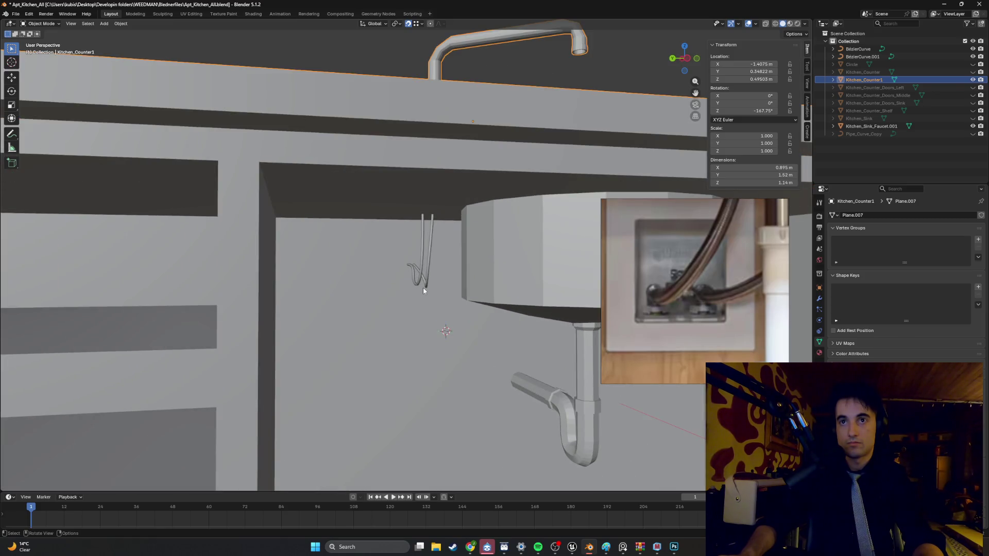
# Step: Orbit and pan to look up under the counter at the sink and pipes
pyautogui.moveTo(428, 289); pyautogui.dragTo(435, 293, button='middle')
pyautogui.moveTo(429, 297)
pyautogui.mouseDown(button='middle')
pyautogui.moveTo(415, 292)
pyautogui.moveTo(438, 294)
pyautogui.moveTo(425, 276)
pyautogui.mouseUp(button='middle')
pyautogui.scroll(-8, 417, 289)
pyautogui.scroll(4, 426, 232)
pyautogui.keyDown('shift'); pyautogui.moveTo(427, 231); pyautogui.dragTo(417, 268, button='middle'); pyautogui.keyUp('shift')
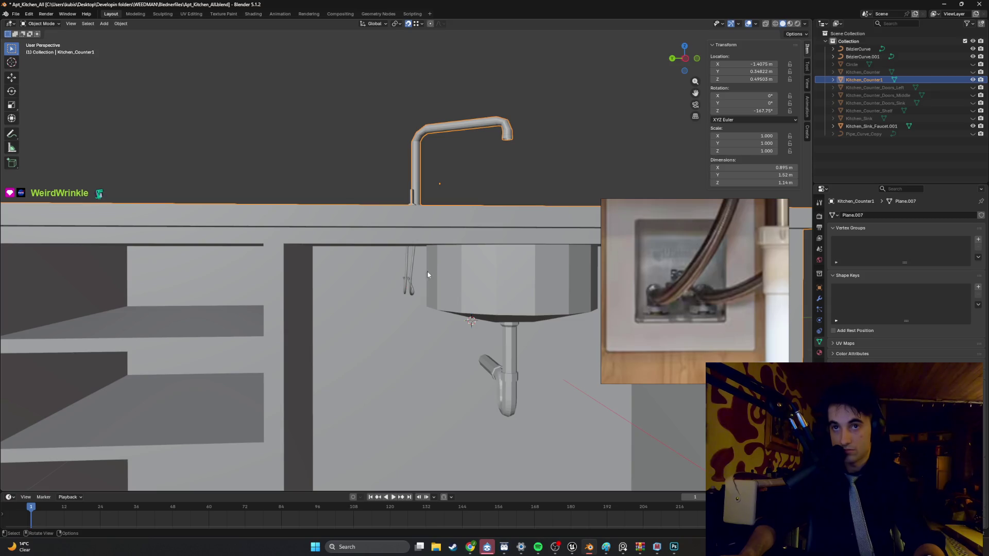
pyautogui.scroll(2, 402, 278)
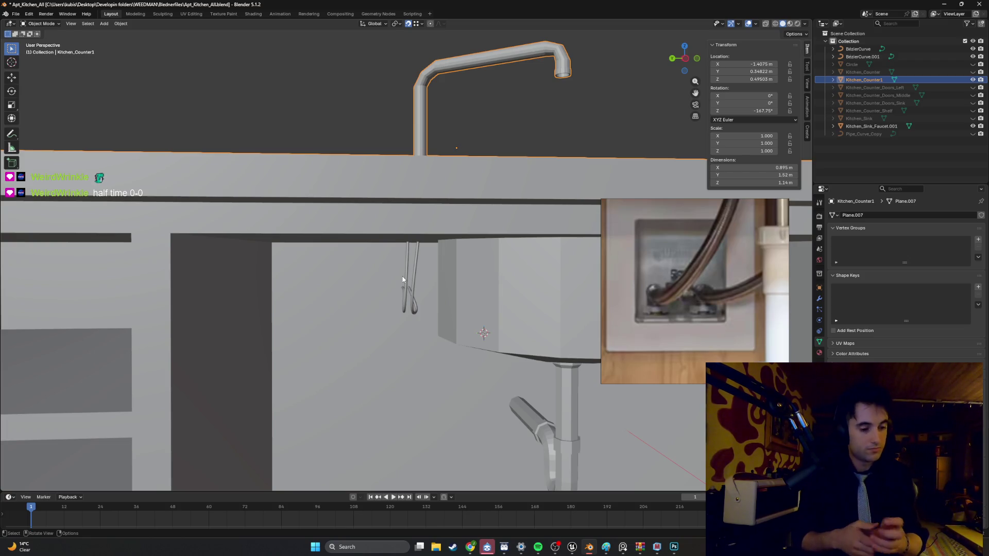
pyautogui.moveTo(430, 286)
pyautogui.mouseDown(button='middle')
pyautogui.moveTo(435, 264)
pyautogui.moveTo(461, 237)
pyautogui.moveTo(467, 244)
pyautogui.moveTo(447, 249)
pyautogui.moveTo(510, 211)
pyautogui.moveTo(517, 254)
pyautogui.moveTo(503, 261)
pyautogui.moveTo(518, 263)
pyautogui.moveTo(502, 260)
pyautogui.mouseUp(button='middle')
# Step: Deselect the counter, switch to wireframe, and view the pipes from the left side
pyautogui.press('Tab')
pyautogui.scroll(-5, 510, 211)
pyautogui.press('Tab')
pyautogui.click(510, 210)
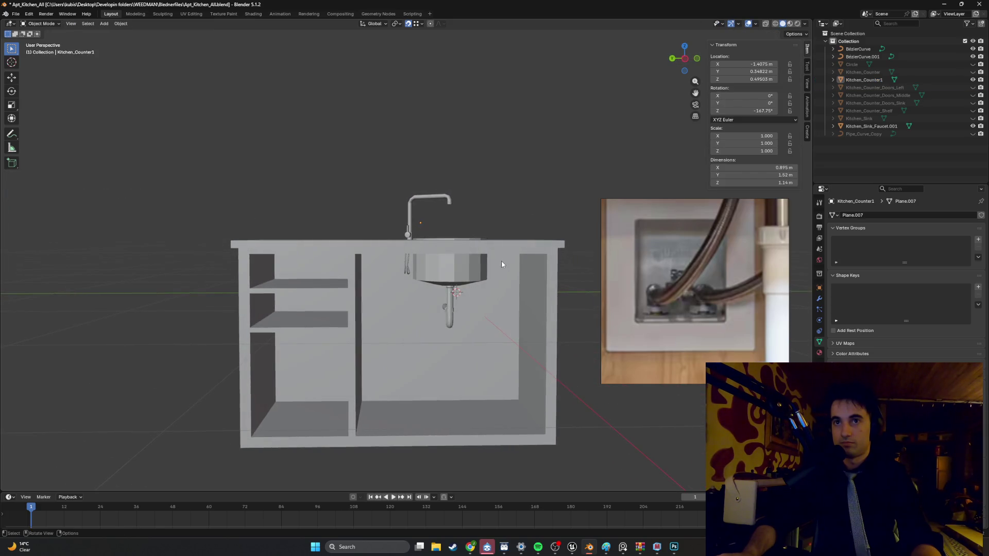
pyautogui.hotkey('shift', 'z')
pyautogui.scroll(5, 431, 255)
pyautogui.moveTo(439, 261)
pyautogui.mouseDown(button='middle')
pyautogui.moveTo(418, 271)
pyautogui.moveTo(418, 246)
pyautogui.mouseUp(button='middle')
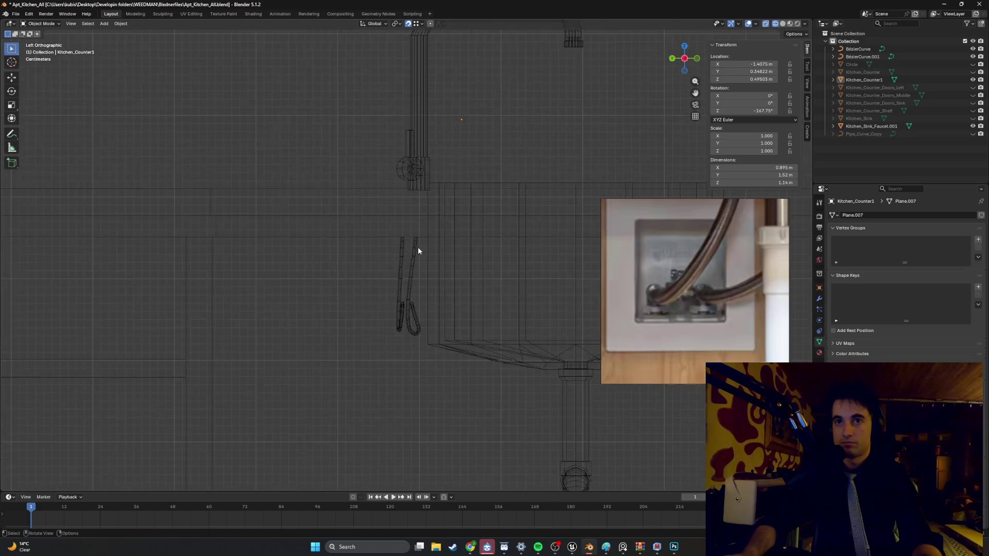
# Step: Slide the right pipe curve's top control point along Y to line up under the counter
pyautogui.scroll(4, 420, 244)
pyautogui.press('Tab')
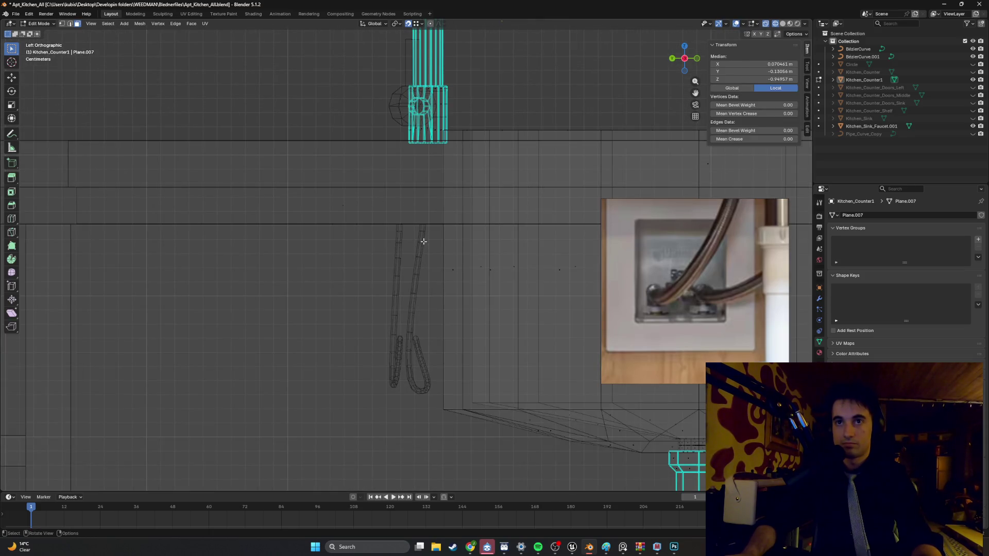
pyautogui.press('Tab')
pyautogui.click(422, 246)
pyautogui.press('Tab')
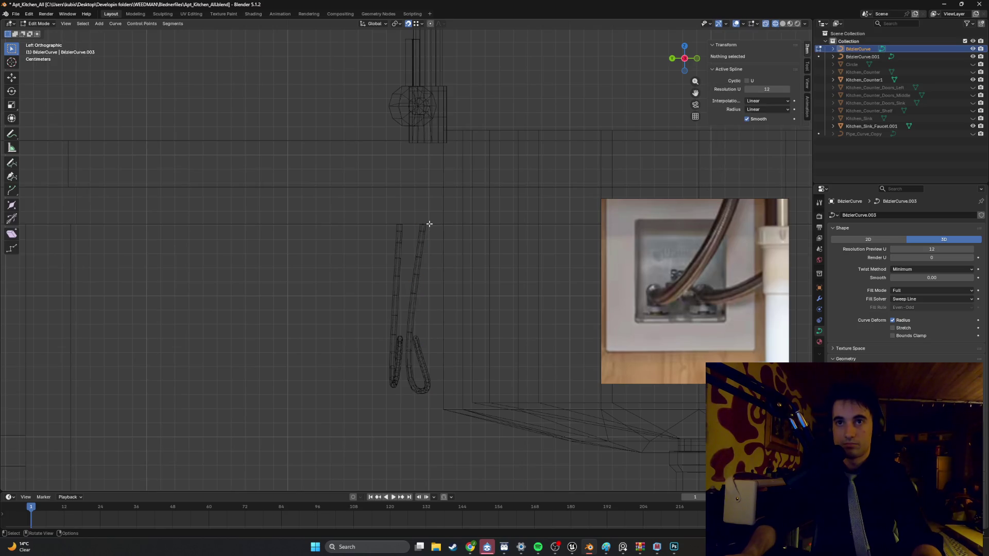
pyautogui.click(428, 223)
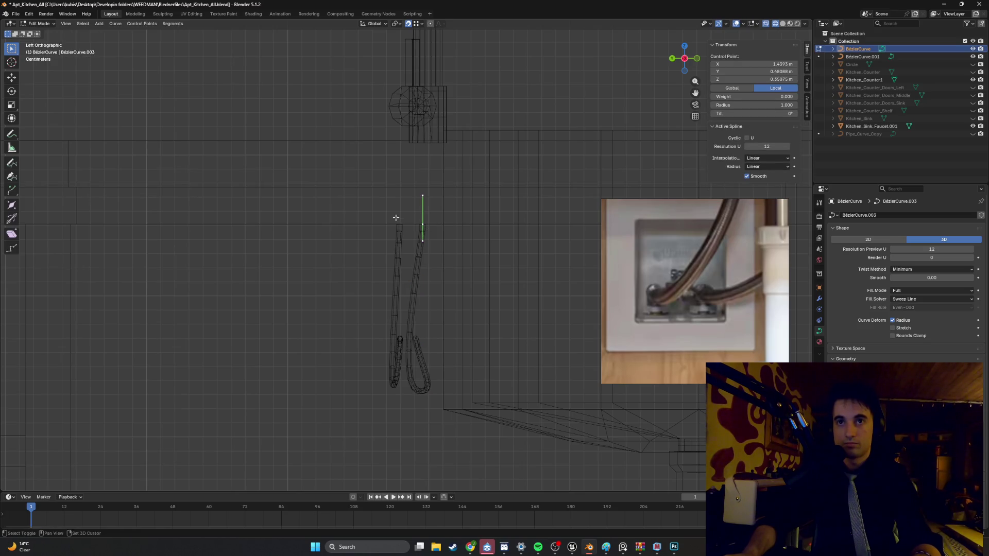
pyautogui.click(401, 231)
pyautogui.click(421, 219)
pyautogui.press('g')
pyautogui.press('y')
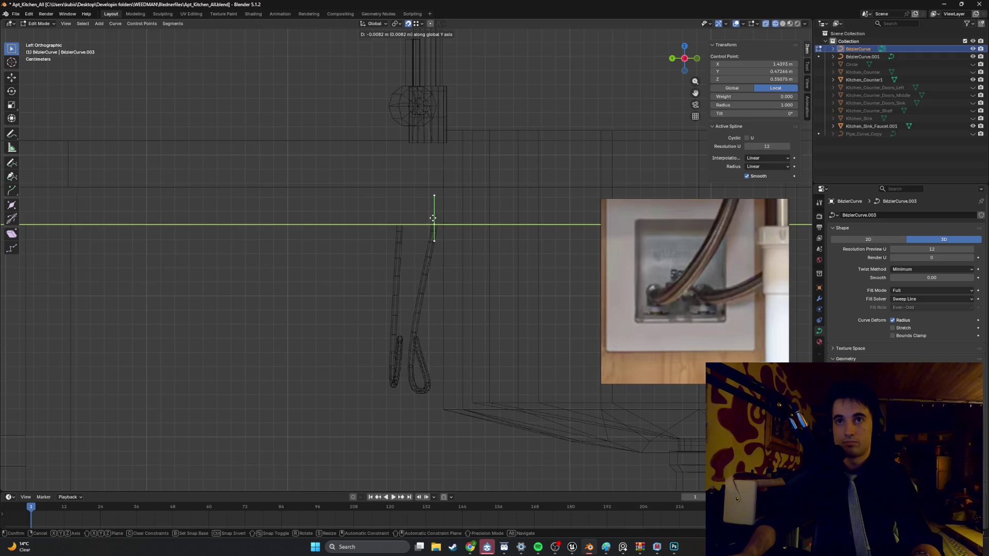
pyautogui.click(433, 219)
pyautogui.press('Tab')
# Step: Slide the left pipe curve's top control point along Y to match
pyautogui.click(397, 254)
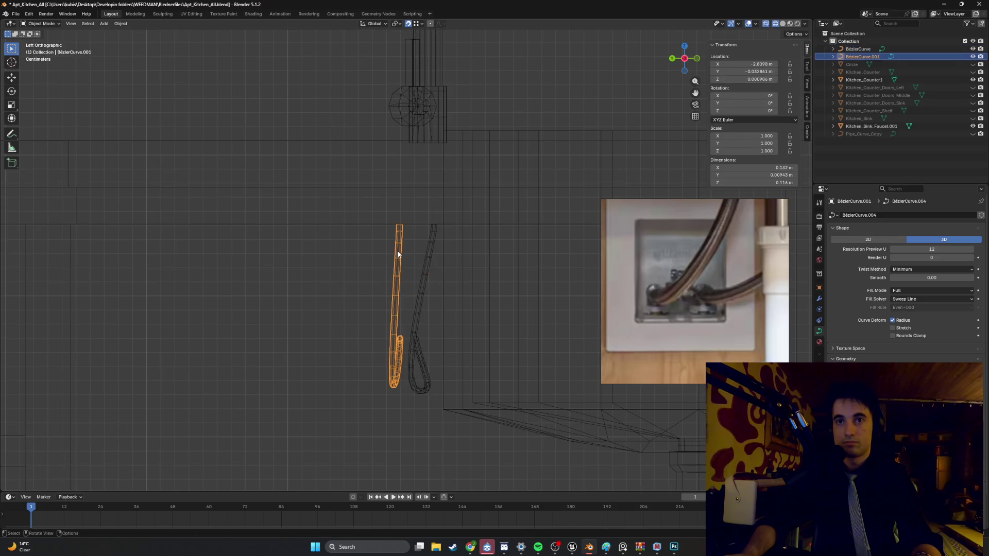
pyautogui.press('Tab')
pyautogui.moveTo(396, 221); pyautogui.dragTo(404, 233)
pyautogui.press('g')
pyautogui.press('y')
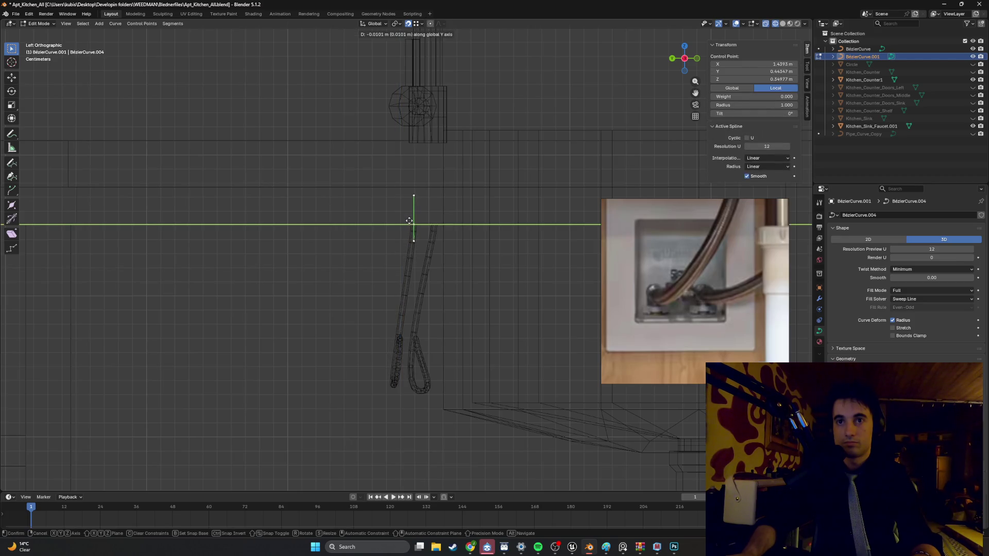
pyautogui.click(410, 220)
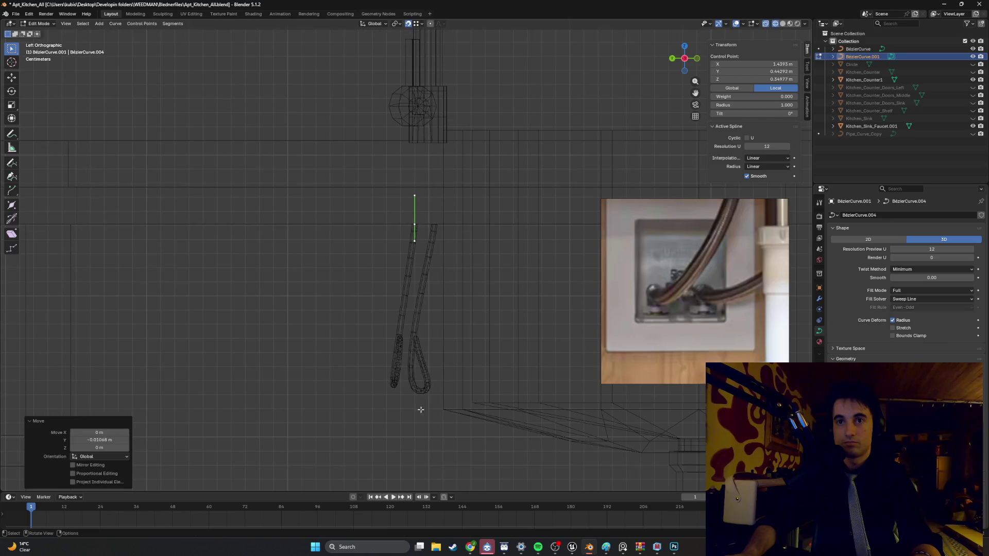
pyautogui.press('Tab')
# Step: Recheck the right pipe's points, then return the viewport to Solid shading
pyautogui.click(419, 391)
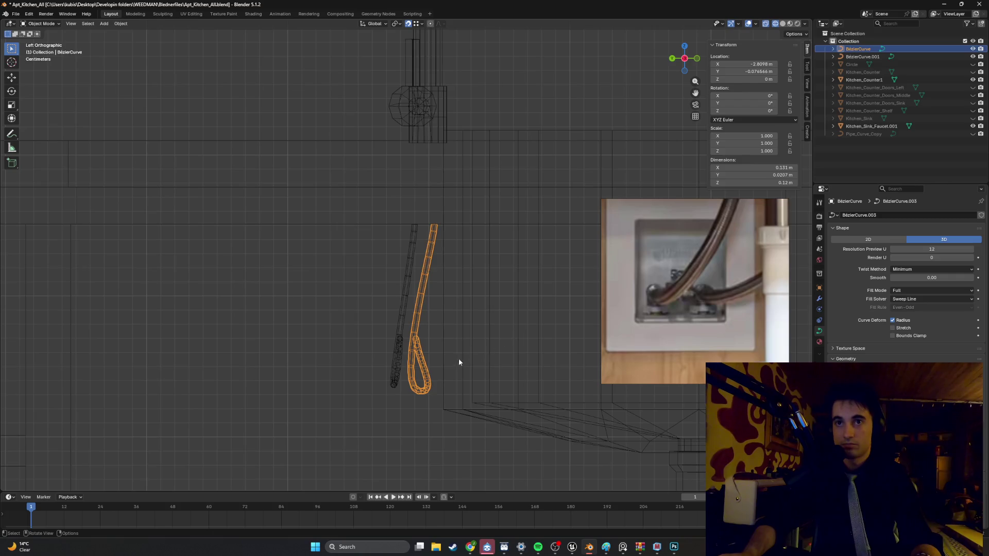
pyautogui.press('Tab')
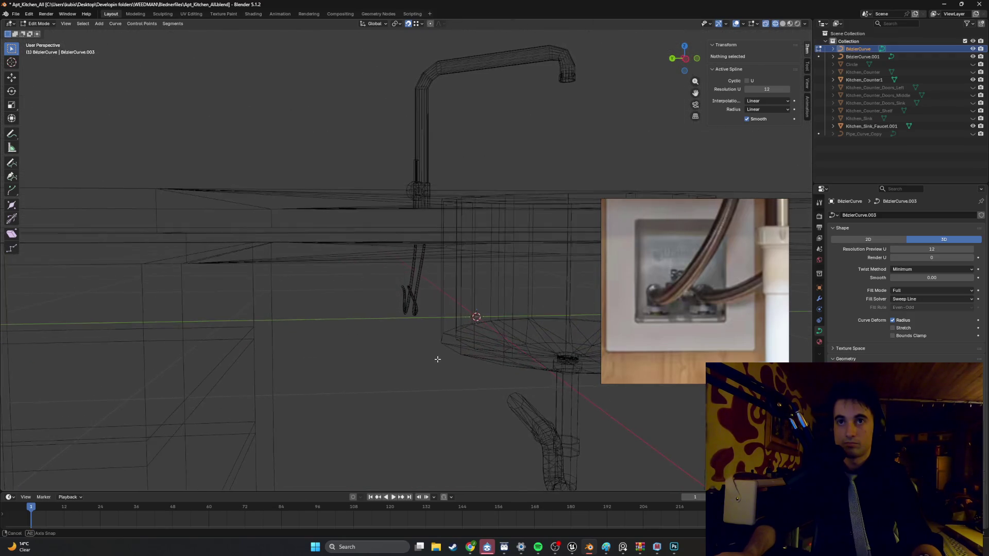
pyautogui.press('Tab')
pyautogui.press('z')
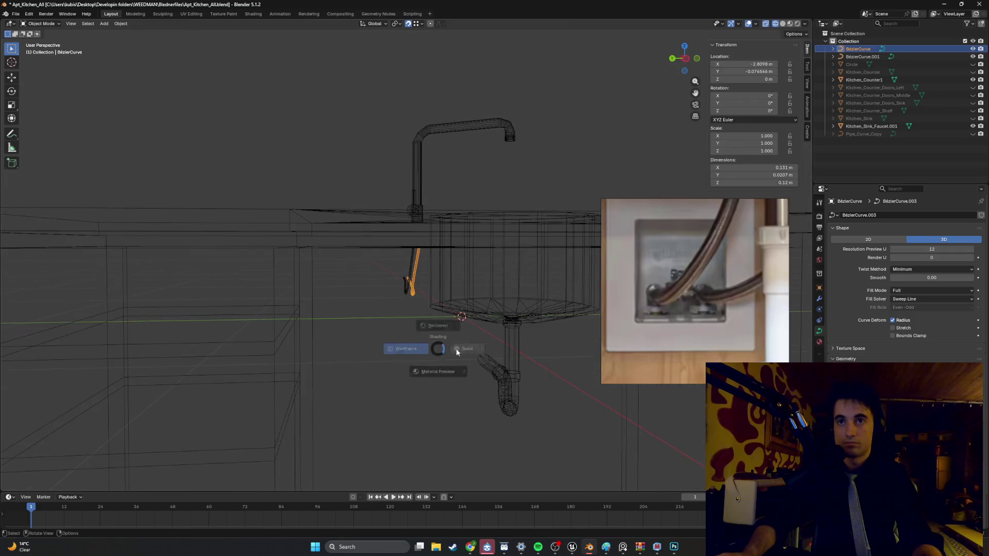
pyautogui.click(456, 351)
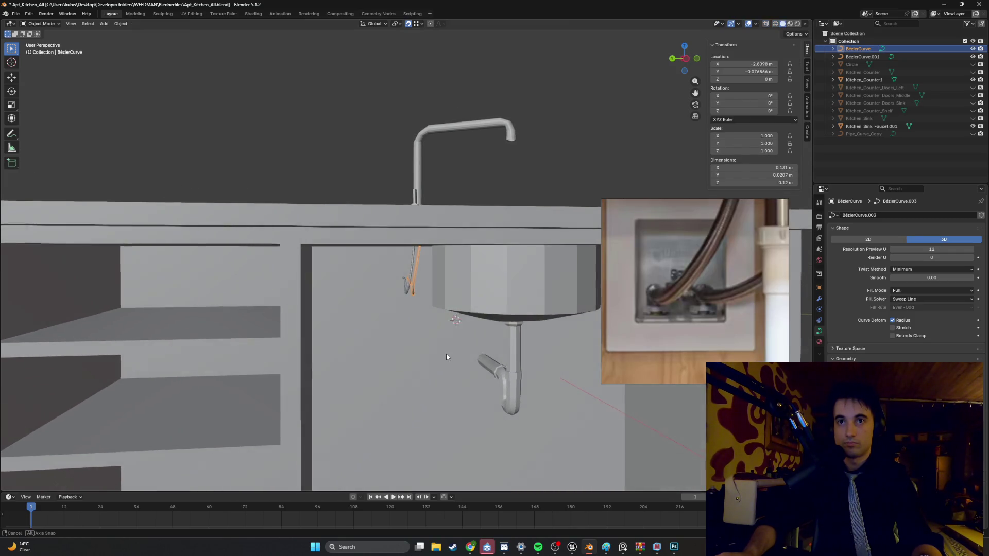
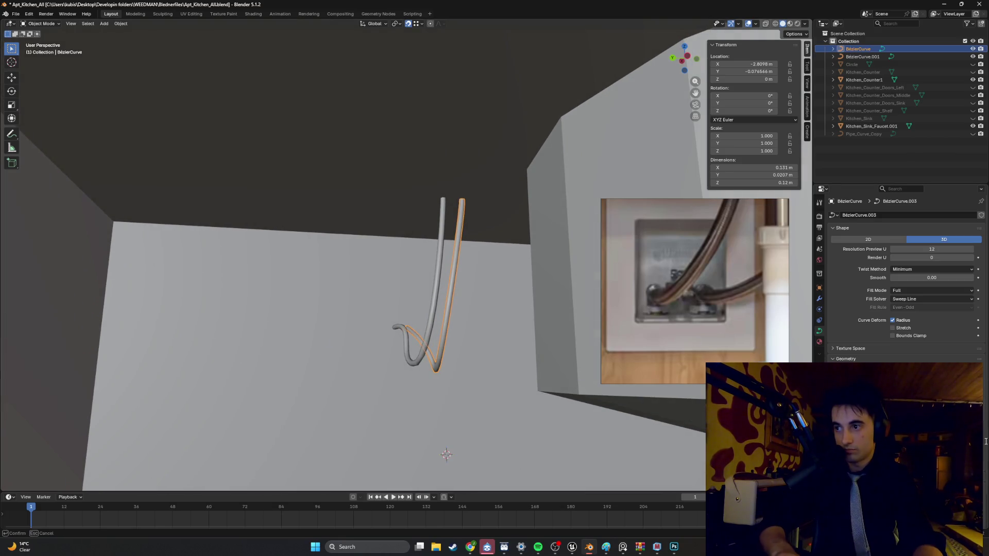
# Step: Confirm the thicker bevel on the first cable tube, then pick the second tube for point editing
pyautogui.click(460, 365)
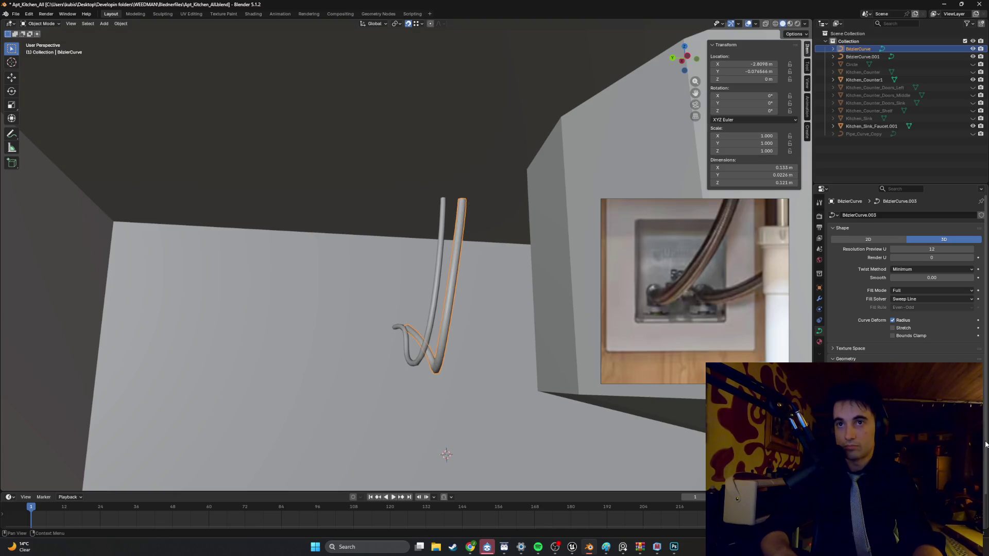
pyautogui.click(414, 360)
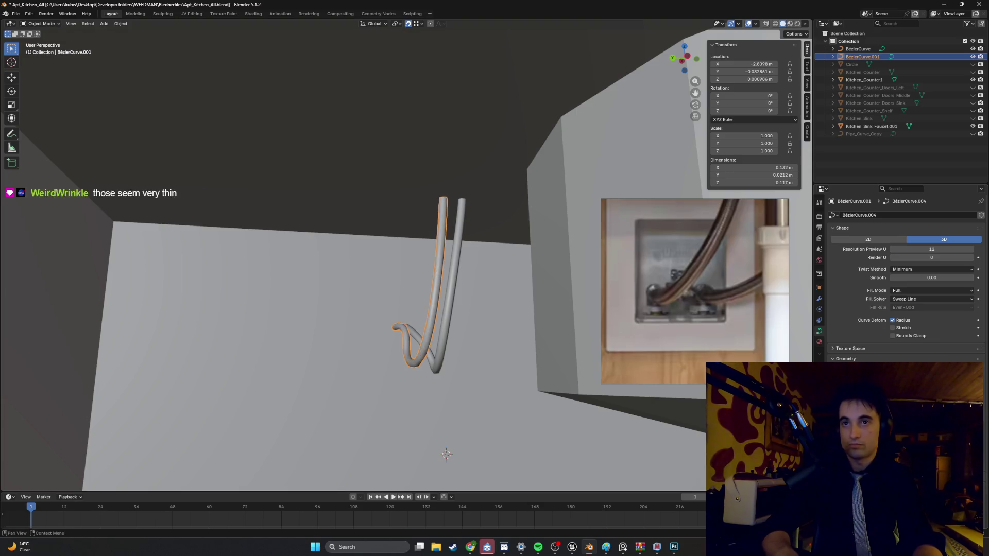
pyautogui.click(503, 393)
pyautogui.moveTo(503, 394)
pyautogui.mouseDown(button='middle')
pyautogui.moveTo(490, 382)
pyautogui.moveTo(489, 394)
pyautogui.moveTo(481, 388)
pyautogui.mouseUp(button='middle')
pyautogui.scroll(6, 461, 344)
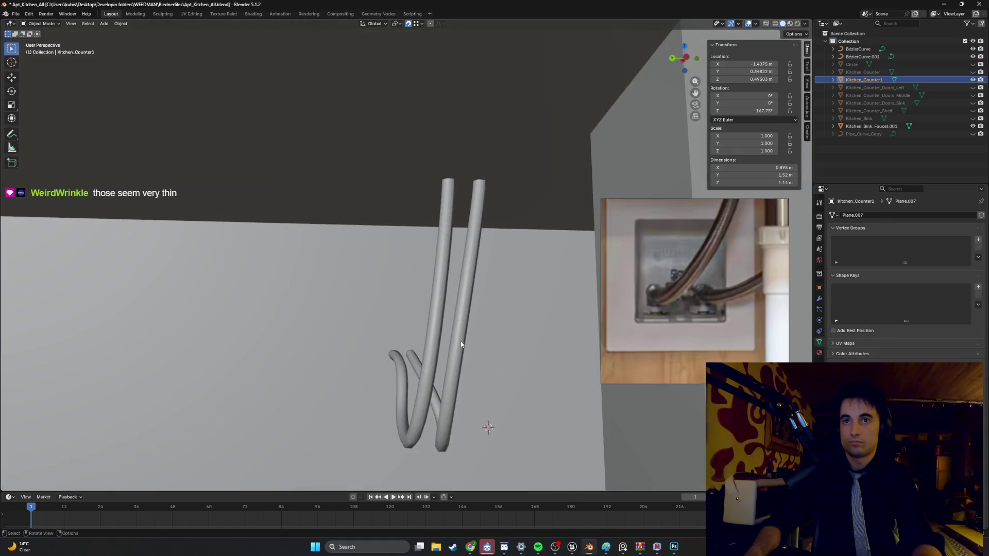
pyautogui.moveTo(461, 345)
pyautogui.mouseDown(button='middle')
pyautogui.moveTo(479, 309)
pyautogui.moveTo(489, 327)
pyautogui.moveTo(481, 357)
pyautogui.moveTo(478, 344)
pyautogui.mouseUp(button='middle')
pyautogui.click(476, 336)
pyautogui.press('Tab')
pyautogui.press('Tab')
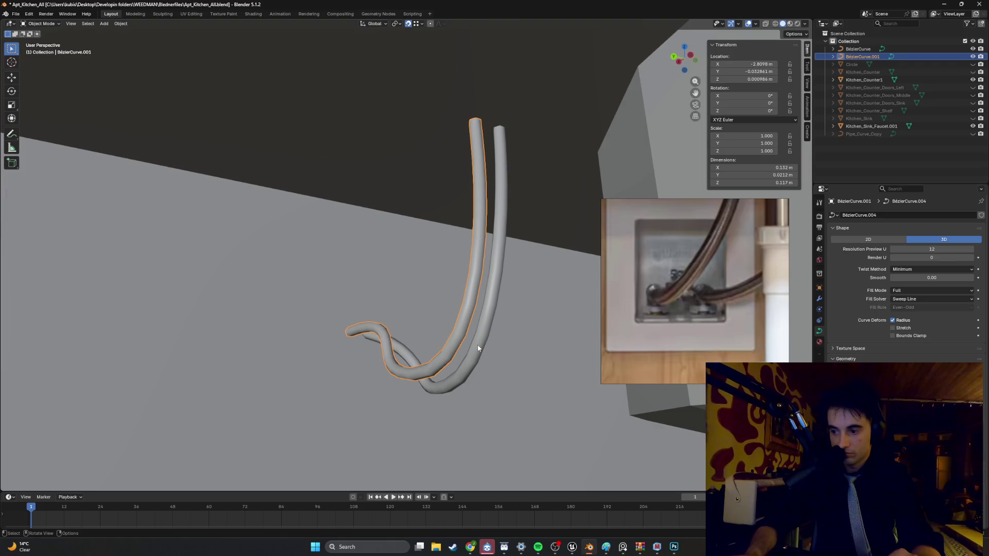
# Step: Inspect the tubes, sink and drain pipe from the front and from under the cabinet
pyautogui.scroll(-5, 478, 348)
pyautogui.moveTo(481, 347)
pyautogui.mouseDown(button='middle')
pyautogui.moveTo(457, 335)
pyautogui.moveTo(435, 349)
pyautogui.moveTo(455, 351)
pyautogui.moveTo(443, 332)
pyautogui.mouseUp(button='middle')
pyautogui.scroll(6, 443, 332)
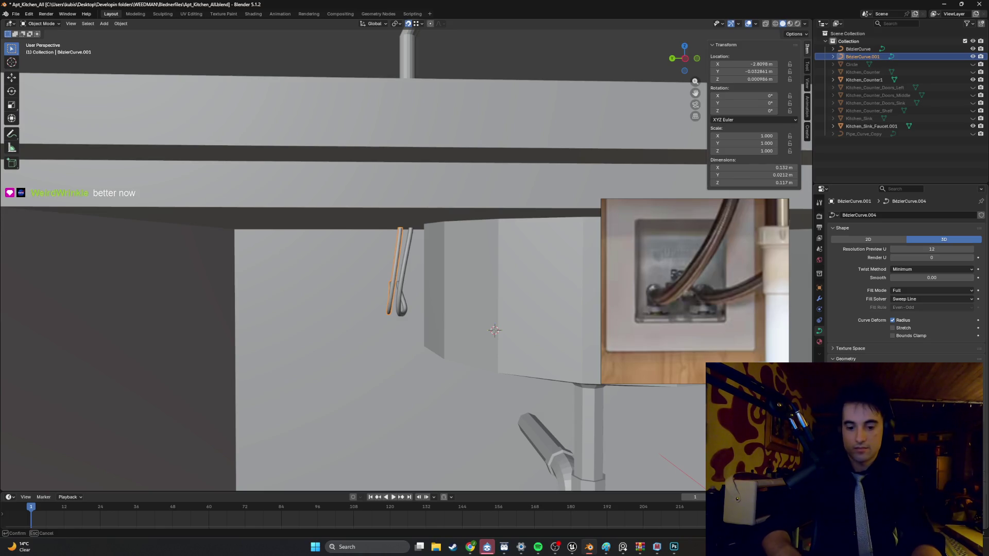
pyautogui.moveTo(586, 400); pyautogui.dragTo(408, 285, button='middle')
pyautogui.click(407, 284)
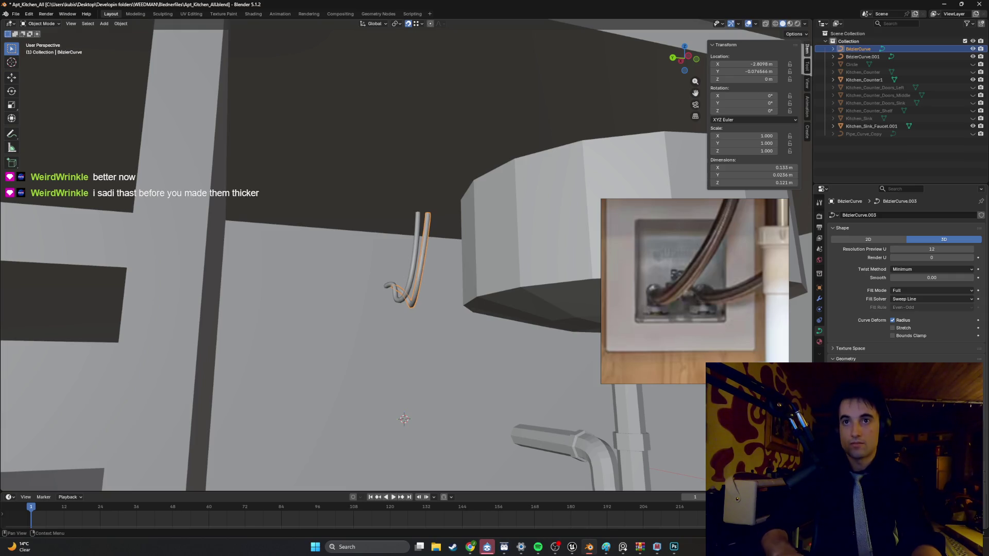
pyautogui.click(523, 490)
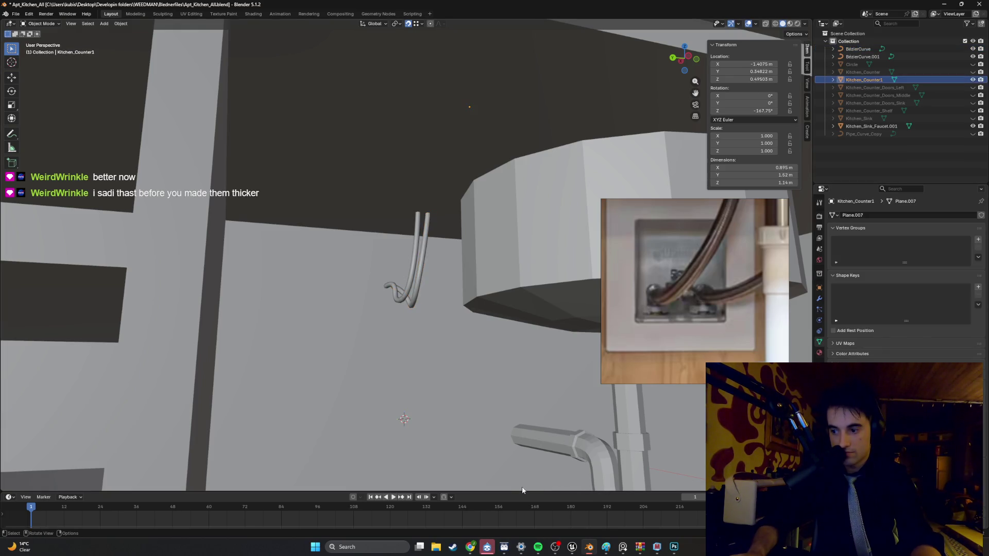
pyautogui.scroll(-3, 511, 480)
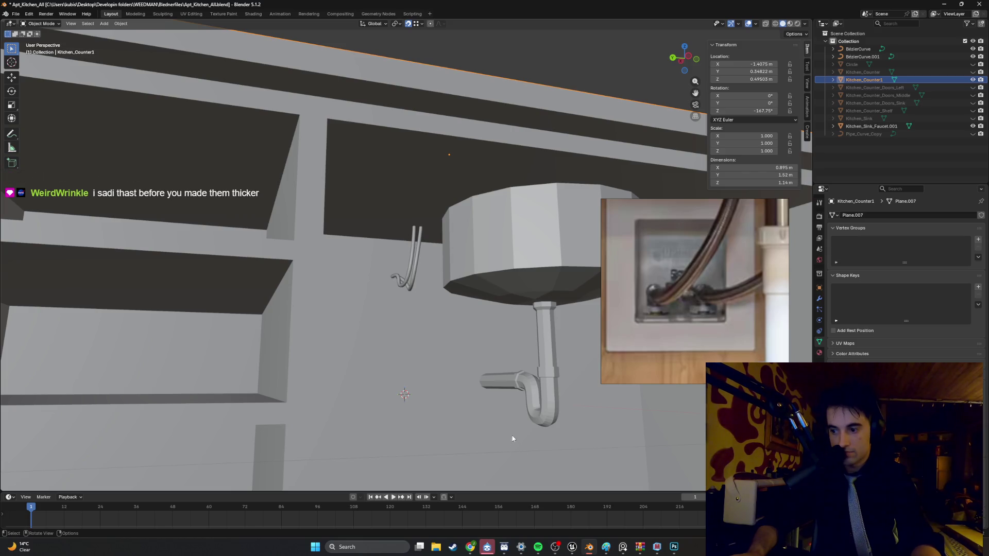
pyautogui.moveTo(513, 438)
pyautogui.mouseDown(button='middle')
pyautogui.moveTo(514, 453)
pyautogui.moveTo(511, 432)
pyautogui.moveTo(525, 408)
pyautogui.moveTo(515, 436)
pyautogui.moveTo(522, 449)
pyautogui.moveTo(518, 414)
pyautogui.moveTo(522, 425)
pyautogui.moveTo(490, 413)
pyautogui.moveTo(483, 379)
pyautogui.moveTo(482, 393)
pyautogui.moveTo(449, 380)
pyautogui.mouseUp(button='middle')
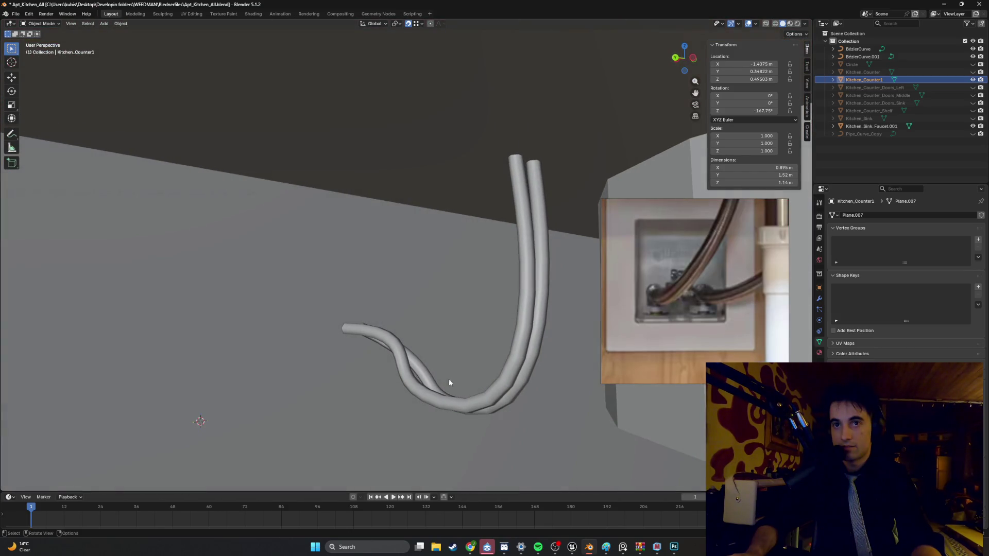
# Step: In Edit Mode on the second tube, move a mid control point along Y
pyautogui.press('Tab')
pyautogui.scroll(3, 386, 370)
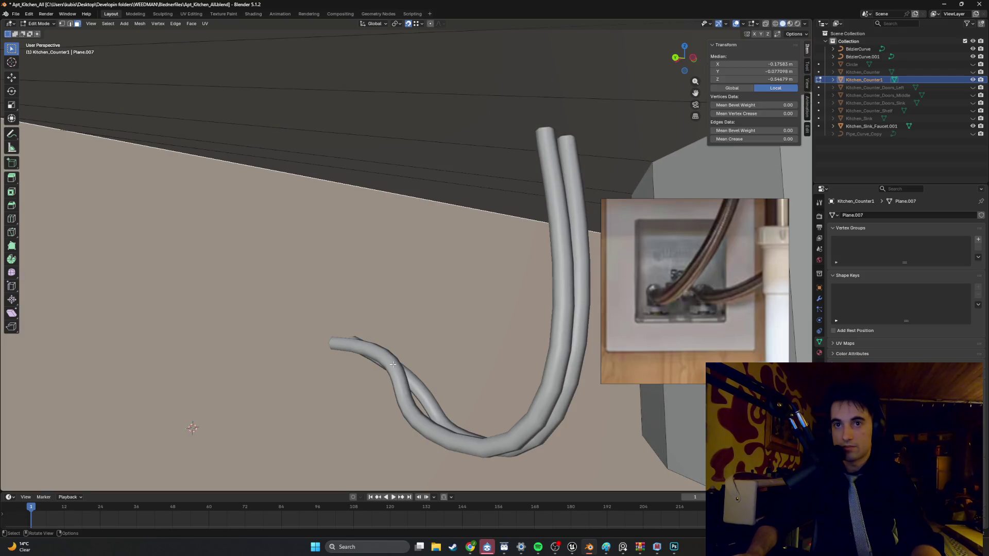
pyautogui.press('Tab')
pyautogui.click(397, 368)
pyautogui.press('Tab')
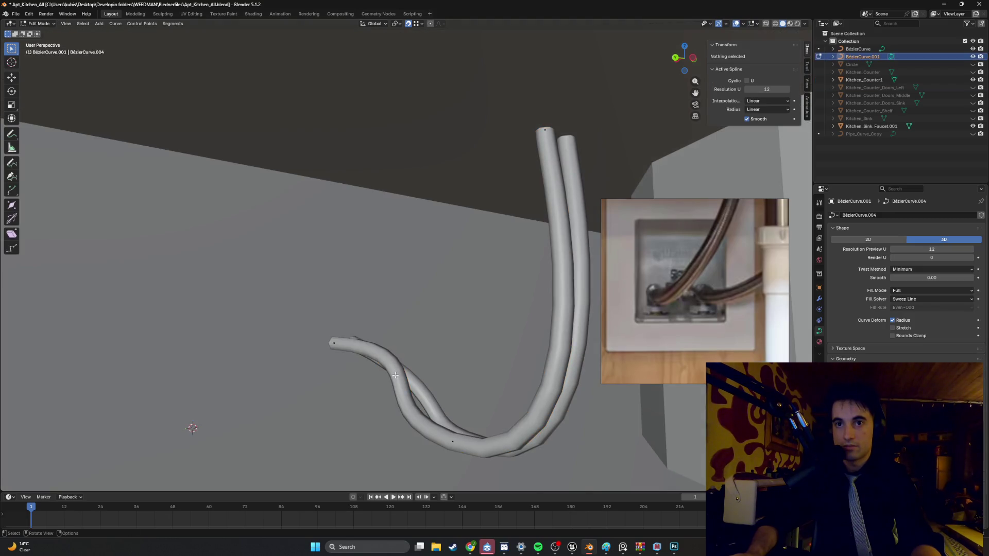
pyautogui.scroll(2, 410, 351)
pyautogui.moveTo(410, 351); pyautogui.dragTo(437, 334, button='middle')
pyautogui.click(507, 430)
pyautogui.press('g')
pyautogui.press('y')
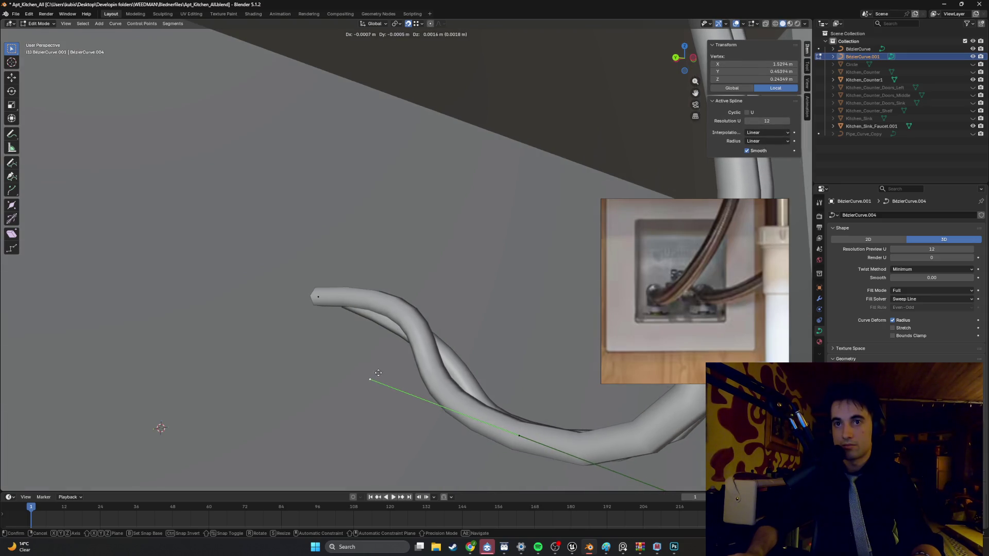
pyautogui.click(380, 362)
# Step: Pull the end control point's handle down to bend the tube's tip
pyautogui.click(319, 298)
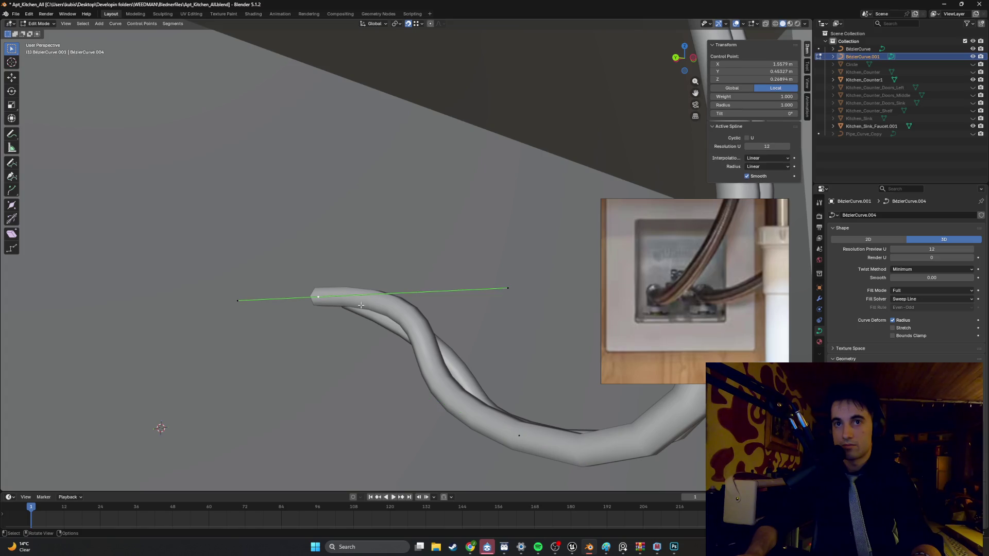
pyautogui.click(523, 295)
pyautogui.click(326, 298)
pyautogui.moveTo(507, 289); pyautogui.dragTo(498, 307)
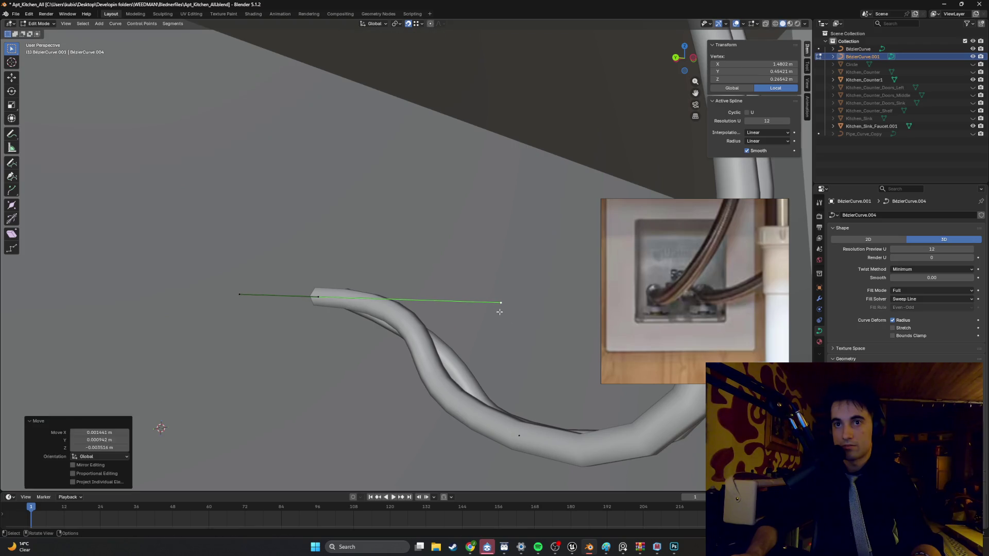
pyautogui.click(510, 338)
pyautogui.moveTo(510, 338)
pyautogui.mouseDown(button='middle')
pyautogui.moveTo(470, 347)
pyautogui.moveTo(516, 374)
pyautogui.moveTo(538, 375)
pyautogui.moveTo(530, 370)
pyautogui.mouseUp(button='middle')
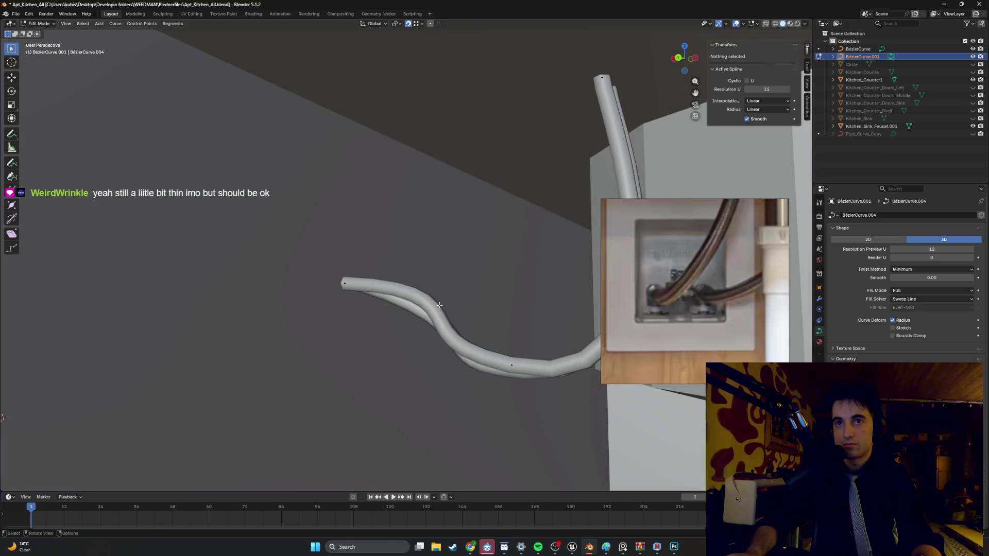
# Step: Refine the tip handle's position twice, then zoom out to view the whole reshaped tube
pyautogui.click(347, 283)
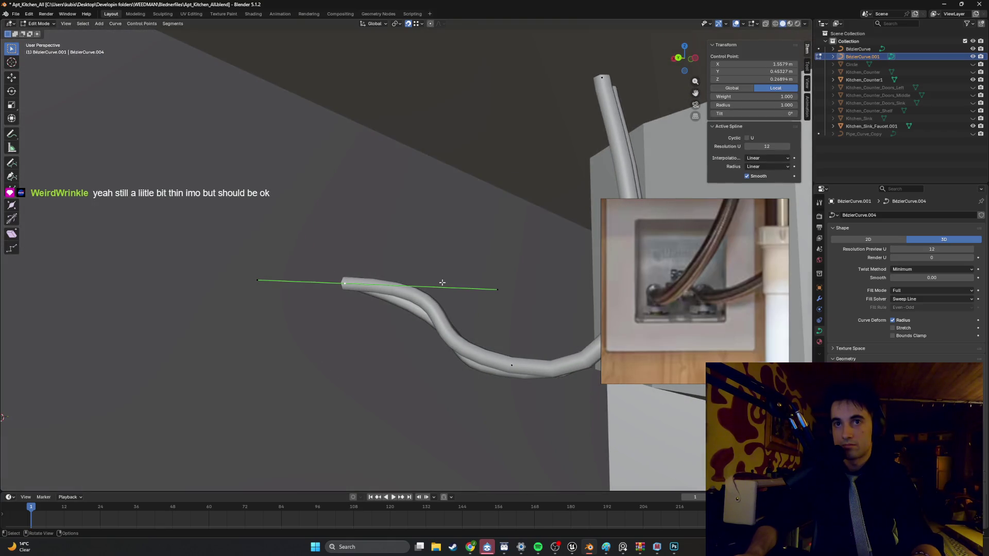
pyautogui.click(499, 290)
pyautogui.press('g')
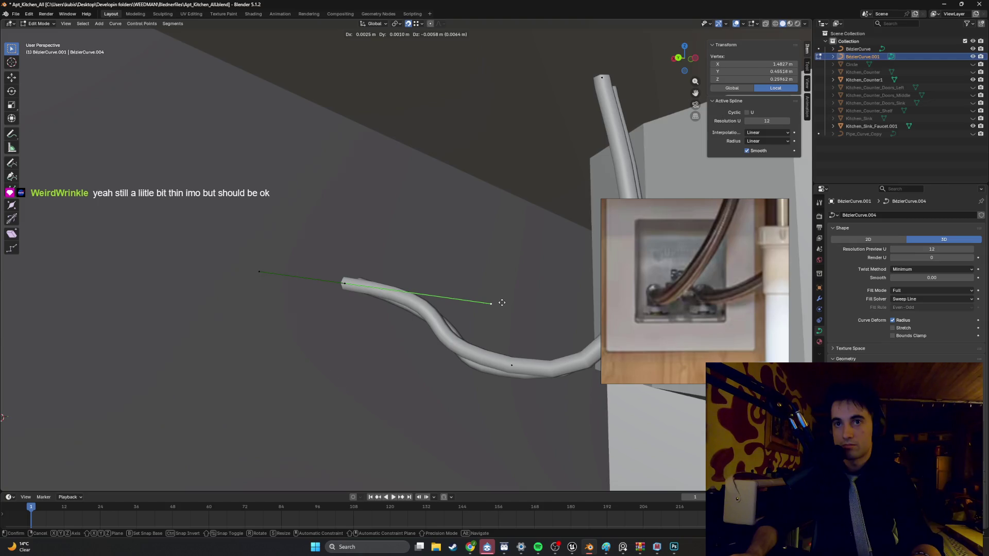
pyautogui.click(503, 301)
pyautogui.press('g')
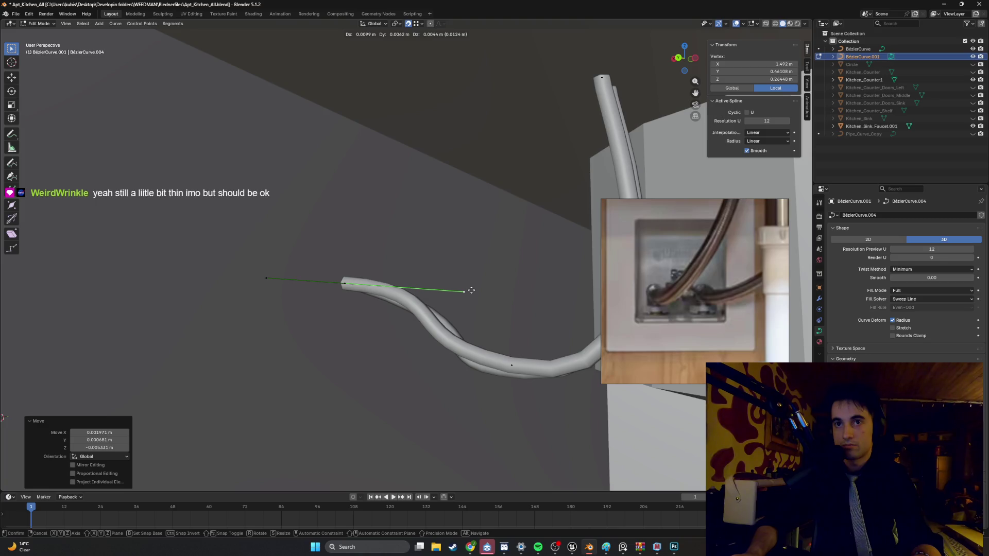
pyautogui.click(471, 290)
pyautogui.click(472, 292)
pyautogui.moveTo(471, 292)
pyautogui.mouseDown(button='middle')
pyautogui.moveTo(432, 312)
pyautogui.moveTo(447, 327)
pyautogui.moveTo(437, 311)
pyautogui.moveTo(419, 337)
pyautogui.mouseUp(button='middle')
pyautogui.scroll(-4, 471, 298)
pyautogui.scroll(-5, 433, 312)
pyautogui.scroll(-2, 447, 328)
# Step: Put Kitchen_Counter1 into Edit Mode and line up a view of the cabinet's back wall
pyautogui.press('Tab')
pyautogui.click(420, 336)
pyautogui.scroll(-3, 421, 323)
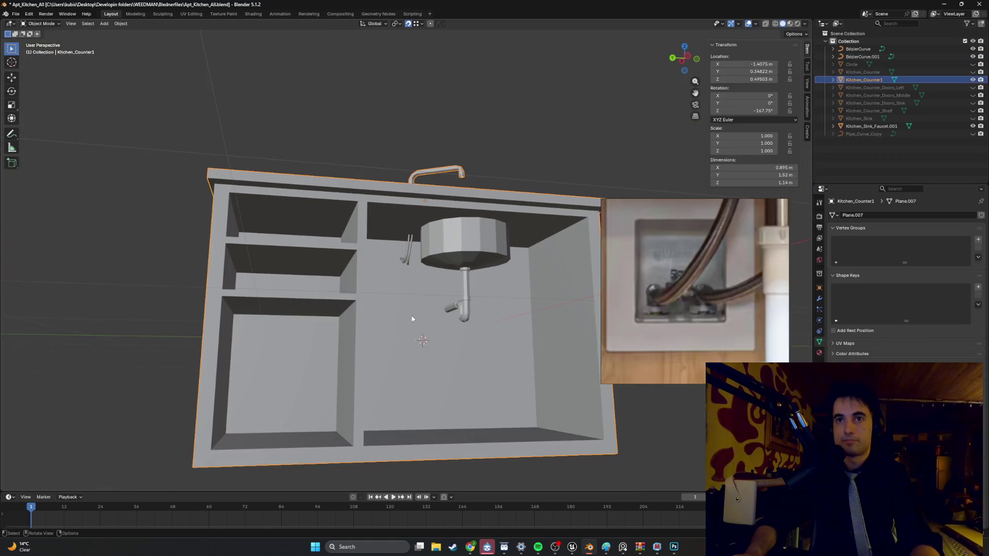
pyautogui.press('Tab')
pyautogui.moveTo(416, 285); pyautogui.dragTo(392, 366, button='middle')
pyautogui.scroll(6, 381, 382)
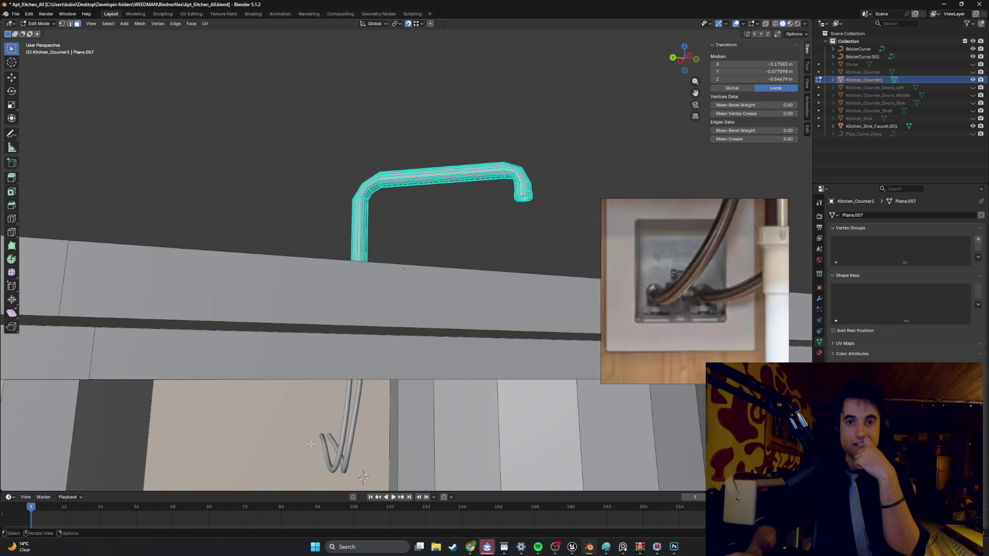
pyautogui.scroll(-5, 463, 397)
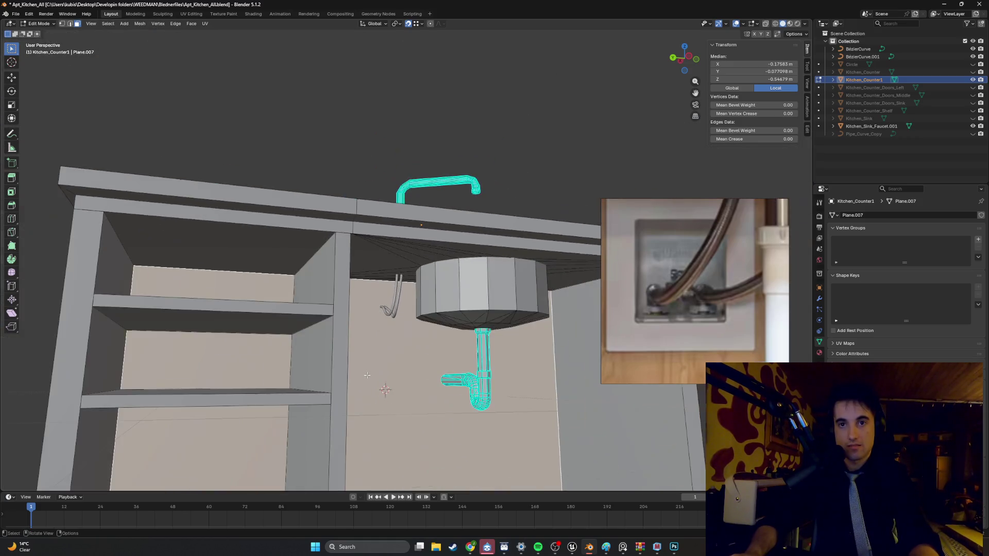
pyautogui.moveTo(466, 395); pyautogui.dragTo(461, 389, button='middle')
# Step: Inset the back-wall face and move the panel lower and further right behind the trap
pyautogui.press('i')
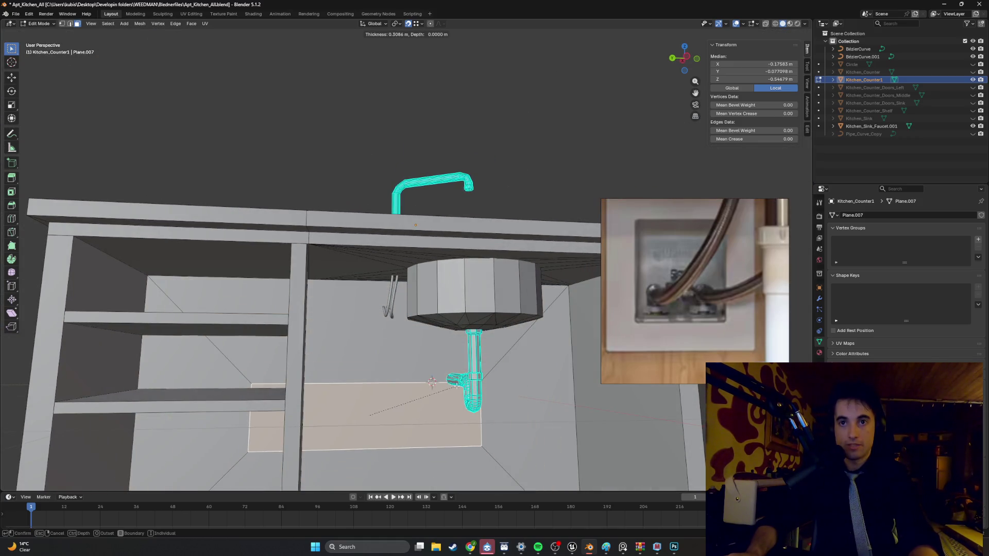
pyautogui.click(456, 386)
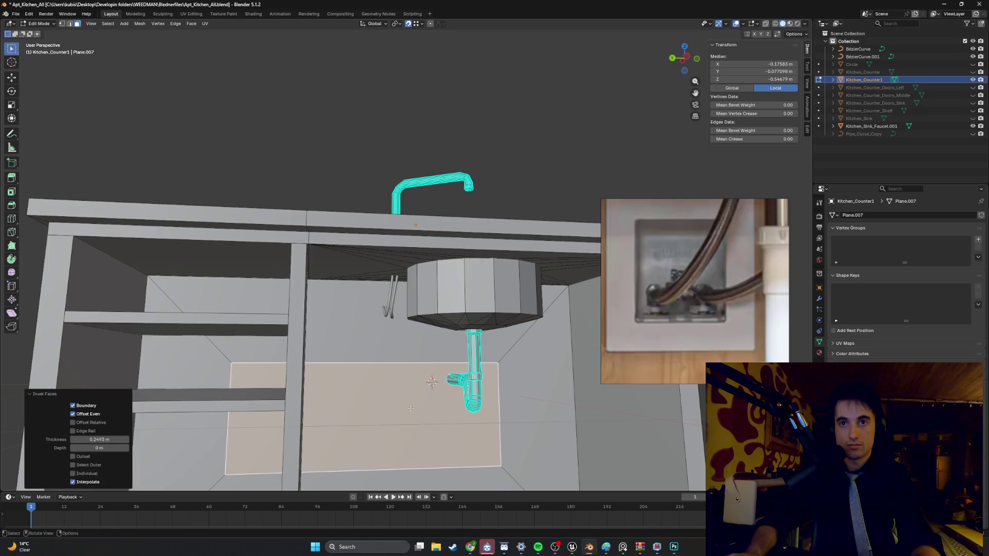
pyautogui.press('g')
pyautogui.press('Escape')
pyautogui.scroll(-2, 429, 407)
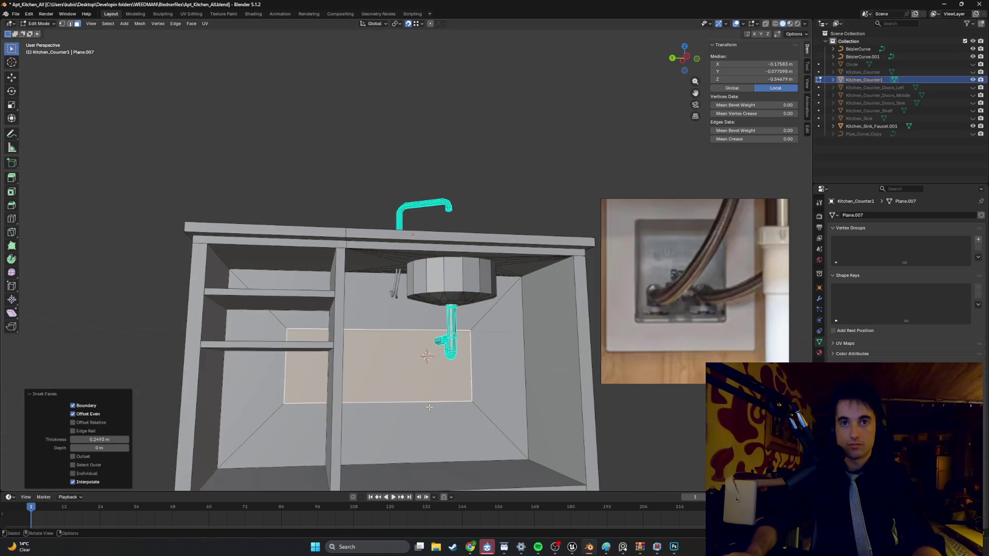
pyautogui.press('g')
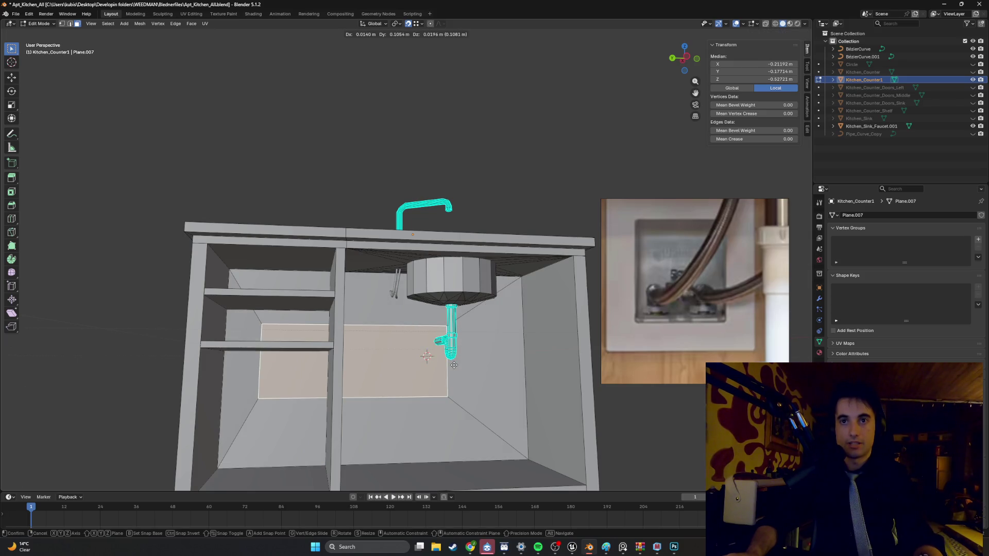
pyautogui.click(489, 374)
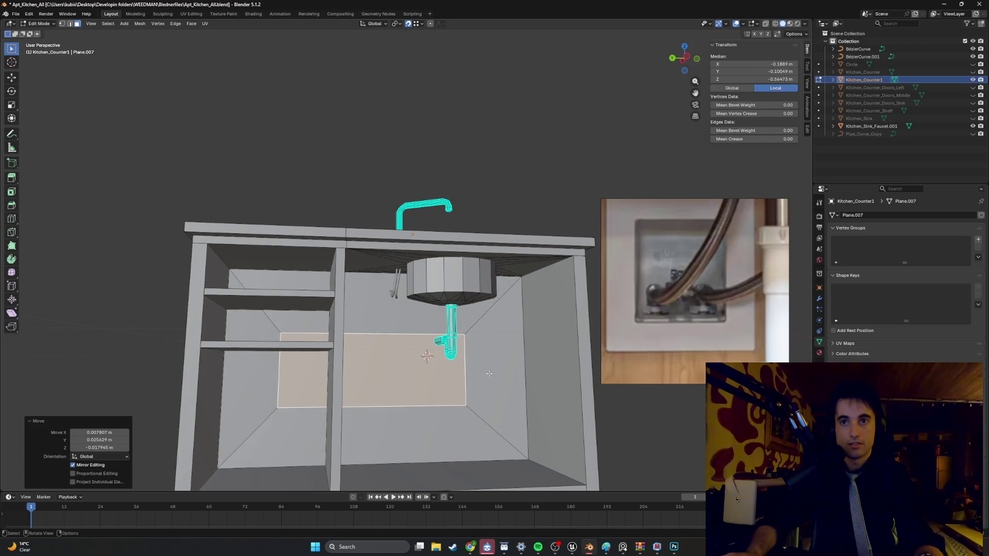
pyautogui.press('ctrl+KP_Add')
pyautogui.press('ctrl+KP_Add')
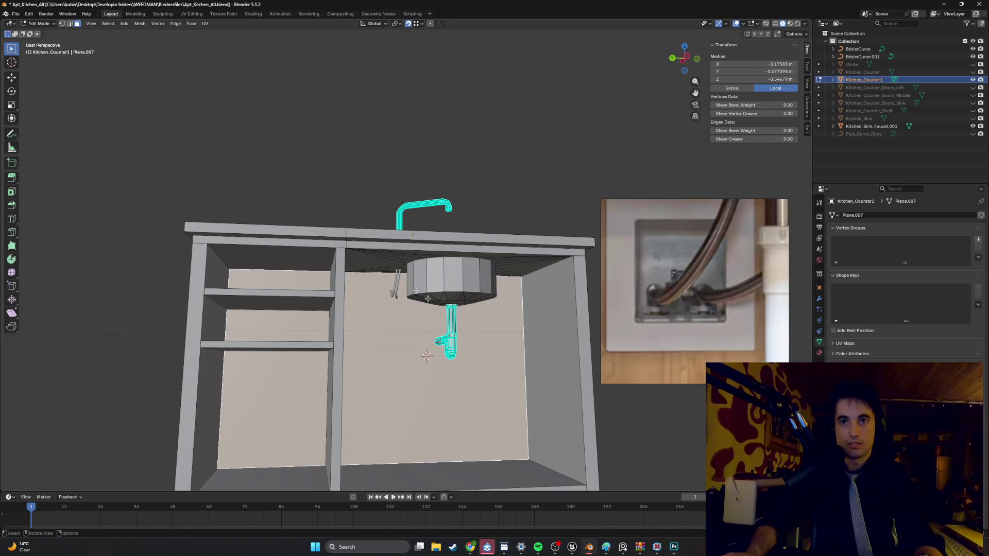
pyautogui.hotkey('alt', 'a')
pyautogui.moveTo(427, 299)
pyautogui.mouseDown(button='middle')
pyautogui.moveTo(374, 278)
pyautogui.moveTo(382, 274)
pyautogui.moveTo(414, 298)
pyautogui.moveTo(397, 285)
pyautogui.moveTo(388, 304)
pyautogui.mouseUp(button='middle')
pyautogui.moveTo(407, 294); pyautogui.dragTo(395, 293, button='middle')
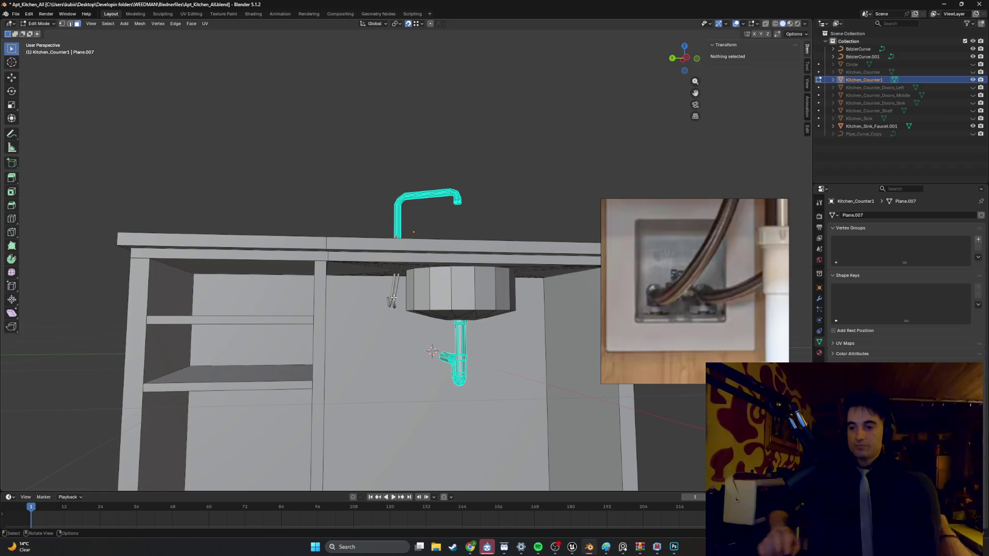
# Step: From under the cabinet, select the counter's underside face and leave Edit Mode
pyautogui.scroll(5, 390, 283)
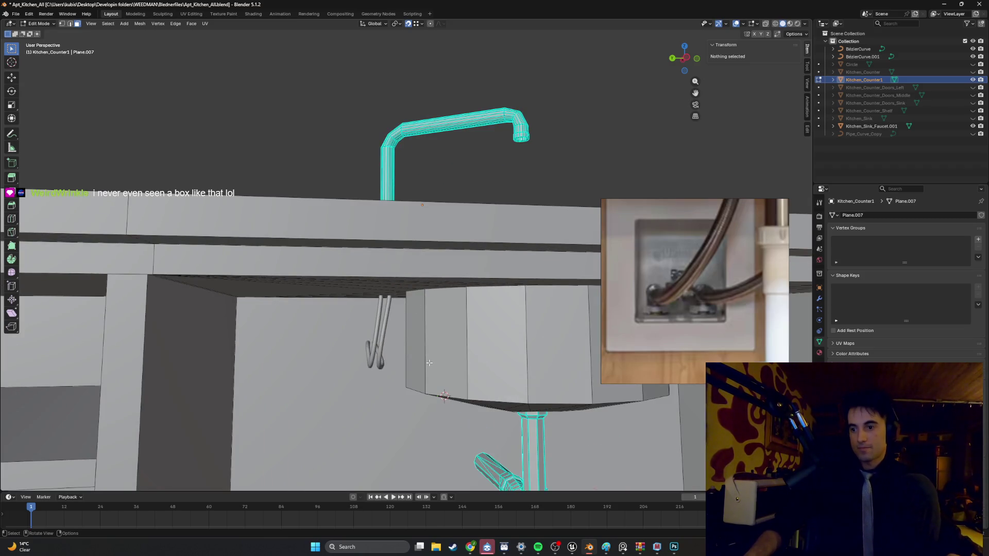
pyautogui.moveTo(427, 362); pyautogui.dragTo(374, 252, button='middle')
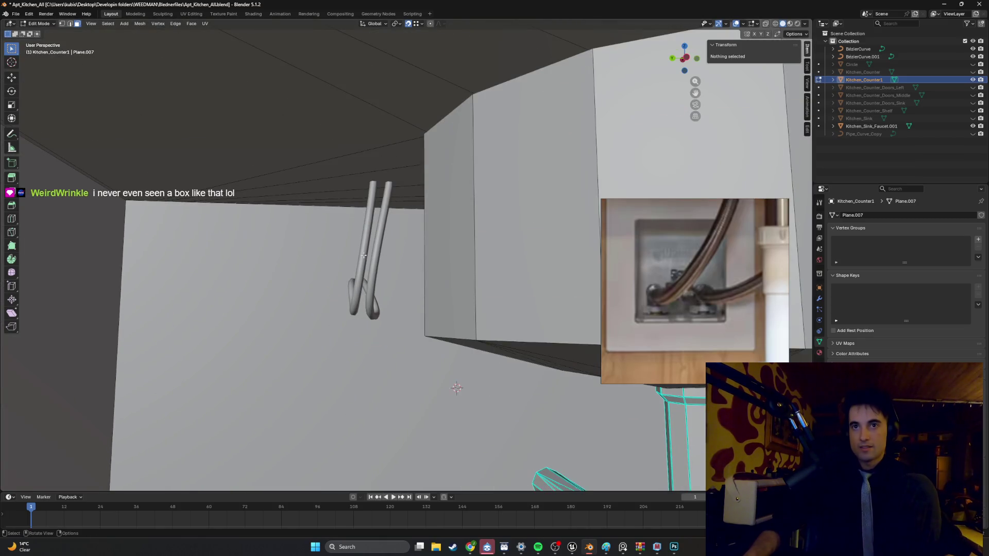
pyautogui.click(374, 253)
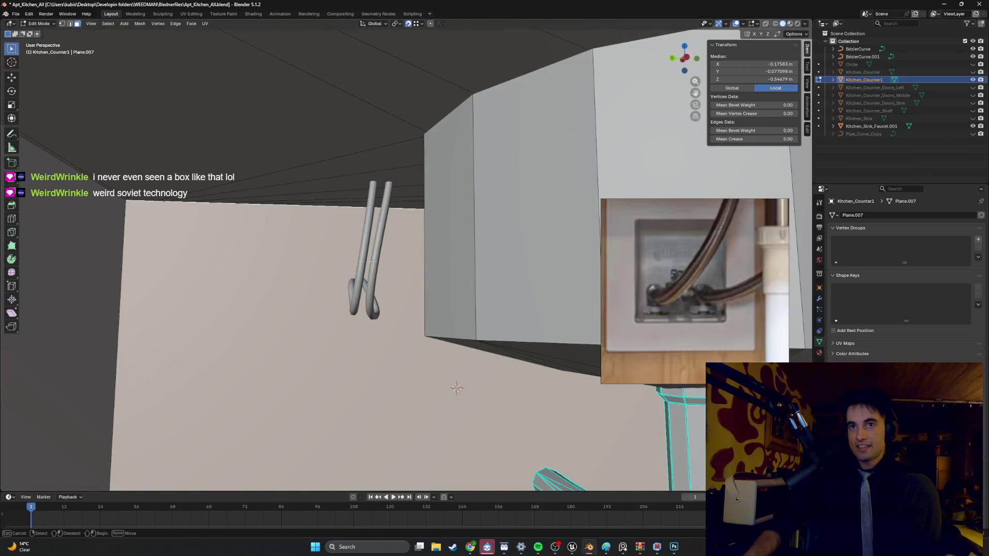
pyautogui.press('Tab')
# Step: Select the right and left cable tubes in turn and view them beside the sink and drain
pyautogui.click(373, 261)
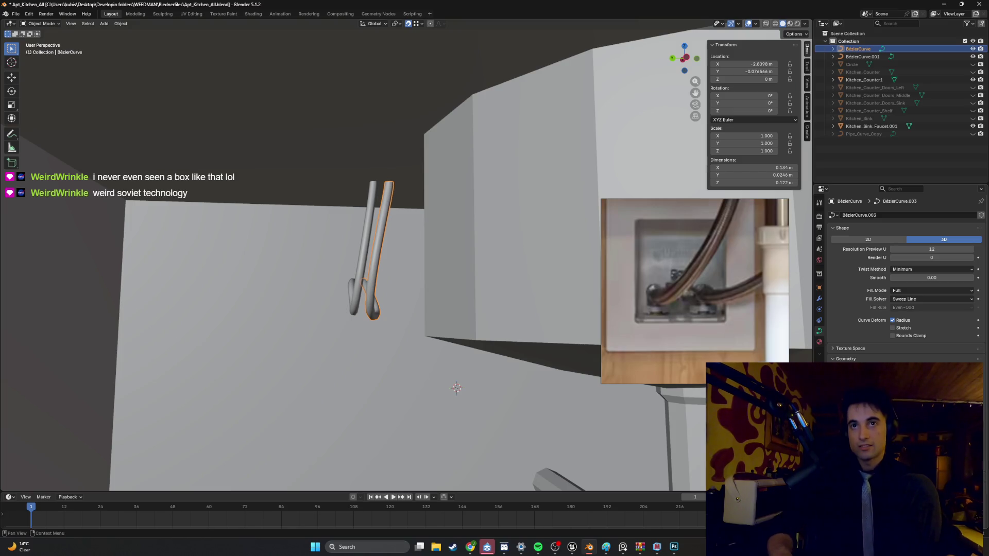
pyautogui.click(348, 309)
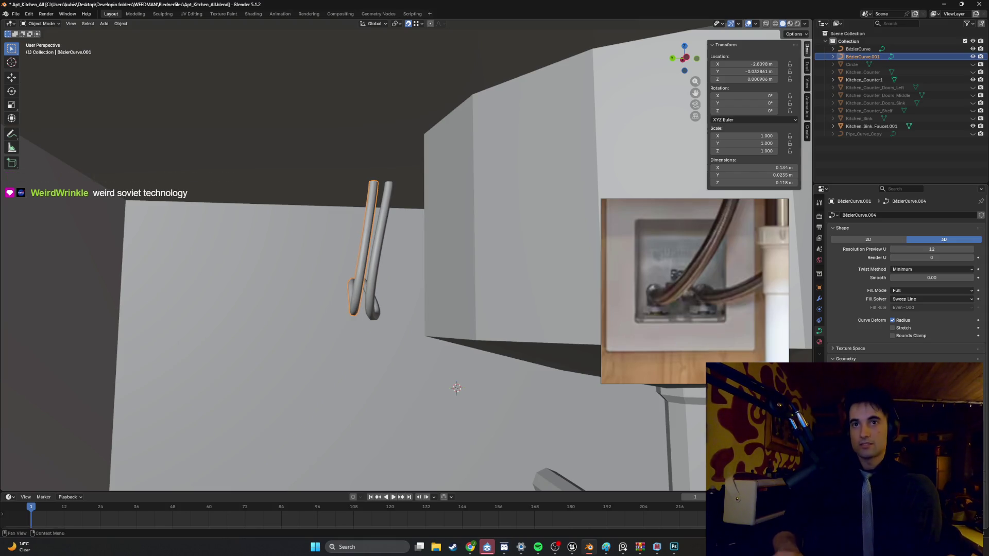
pyautogui.moveTo(508, 443)
pyautogui.mouseDown(button='middle')
pyautogui.moveTo(422, 376)
pyautogui.moveTo(442, 380)
pyautogui.moveTo(413, 372)
pyautogui.moveTo(453, 374)
pyautogui.moveTo(428, 360)
pyautogui.moveTo(430, 380)
pyautogui.mouseUp(button='middle')
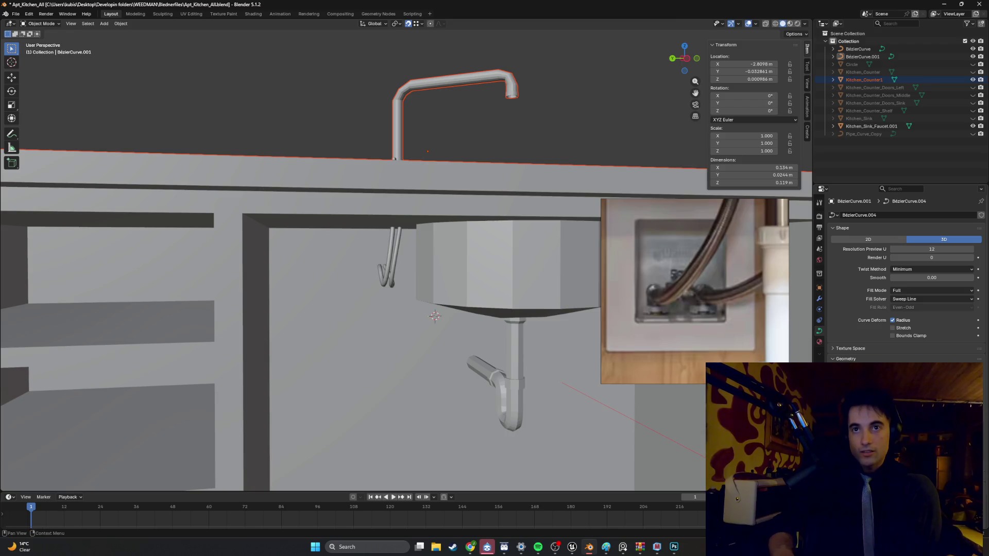
pyautogui.click(394, 282)
pyautogui.click(394, 284)
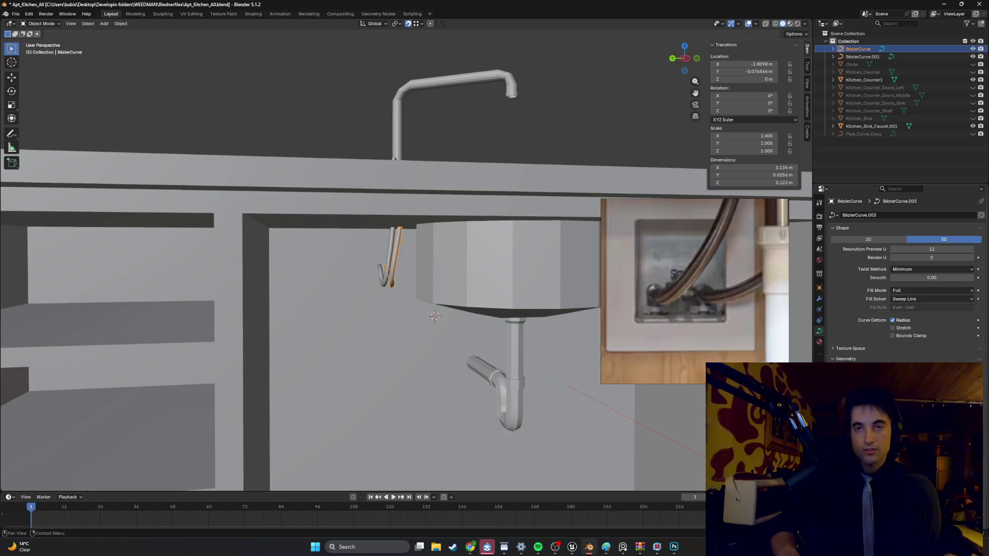
pyautogui.click(393, 302)
pyautogui.moveTo(393, 301)
pyautogui.mouseDown(button='middle')
pyautogui.moveTo(404, 305)
pyautogui.moveTo(382, 322)
pyautogui.moveTo(379, 285)
pyautogui.moveTo(402, 292)
pyautogui.moveTo(381, 318)
pyautogui.mouseUp(button='middle')
pyautogui.scroll(5, 394, 301)
pyautogui.scroll(-4, 394, 301)
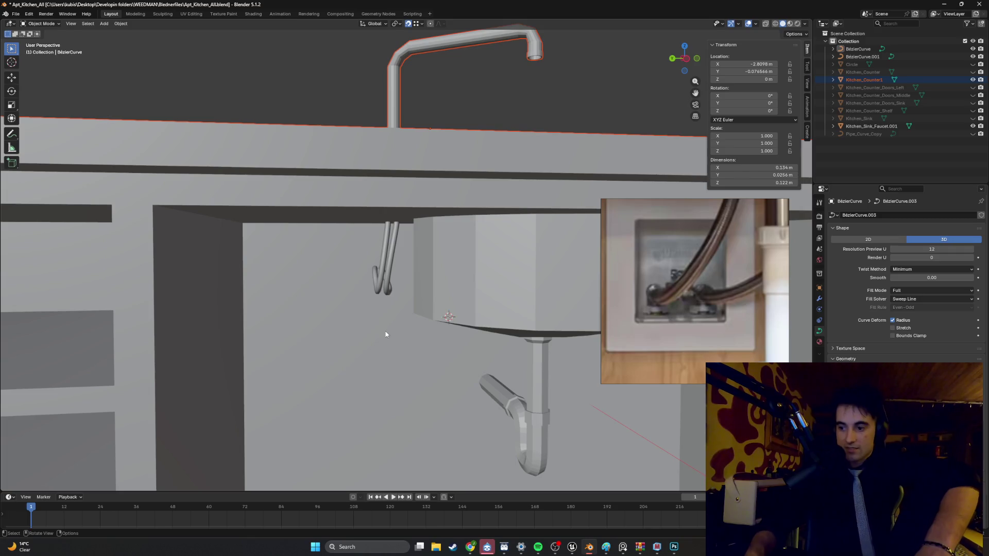
# Step: Zoom the reference image out to show the whole under-sink photo
pyautogui.scroll(-5, 702, 277)
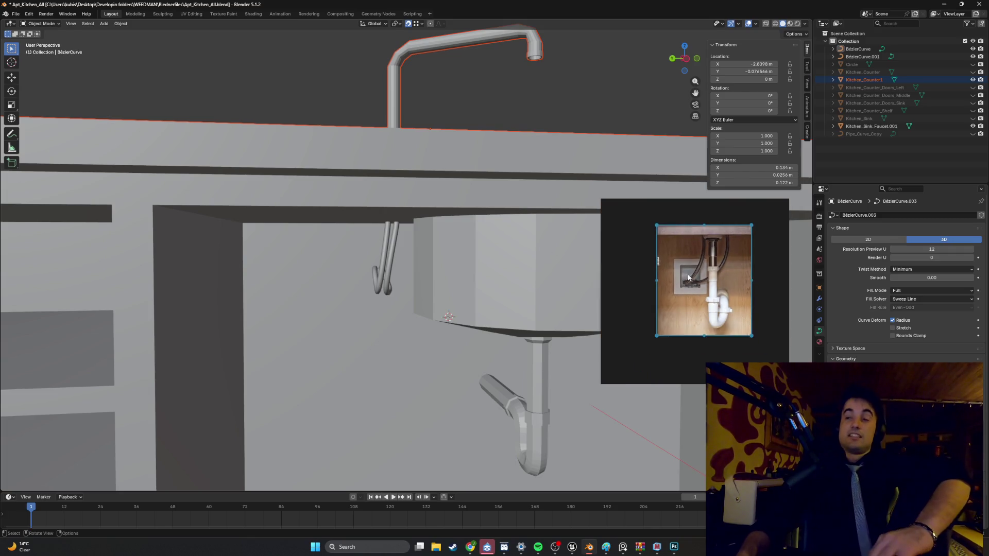
pyautogui.click(688, 257)
pyautogui.scroll(2, 688, 257)
pyautogui.scroll(2, 687, 260)
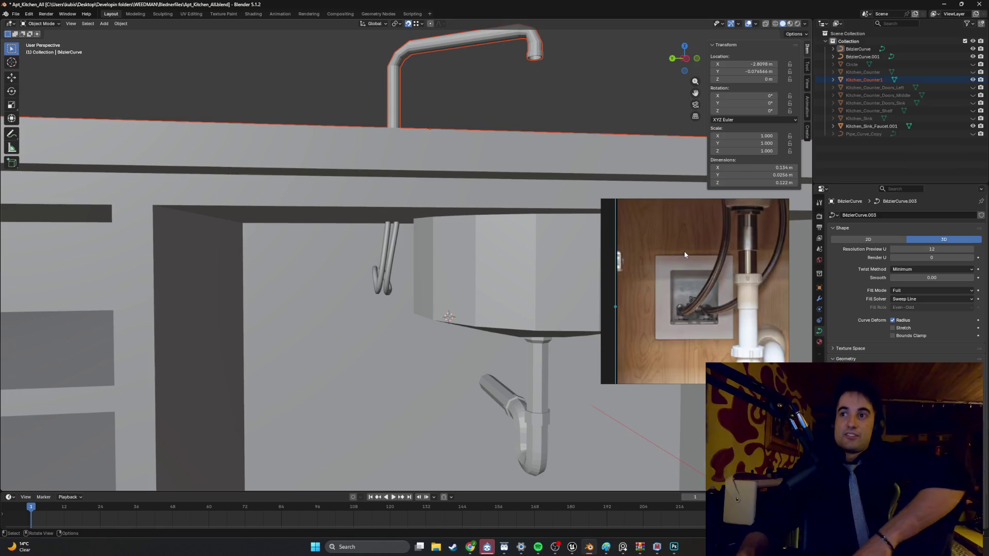
pyautogui.scroll(3, 714, 299)
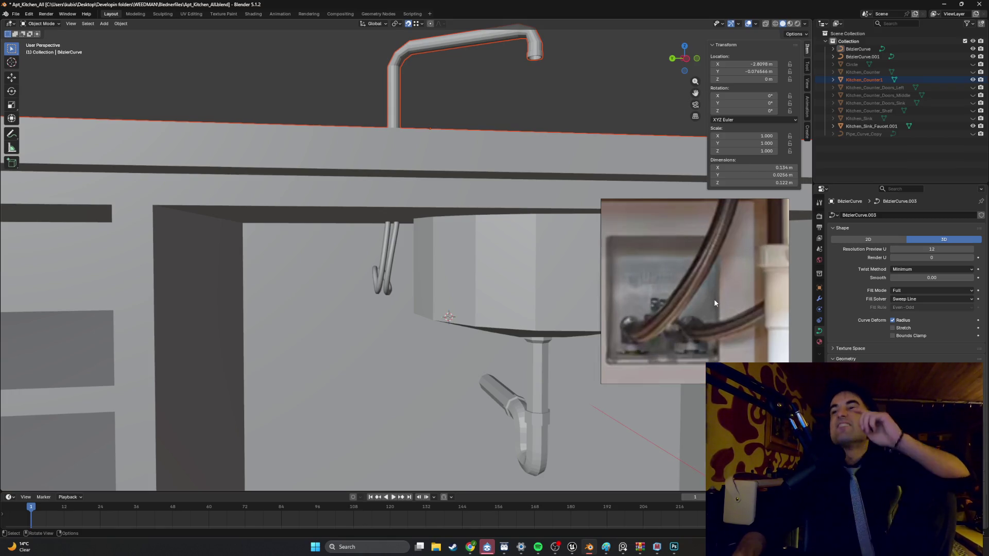
pyautogui.scroll(4, 661, 320)
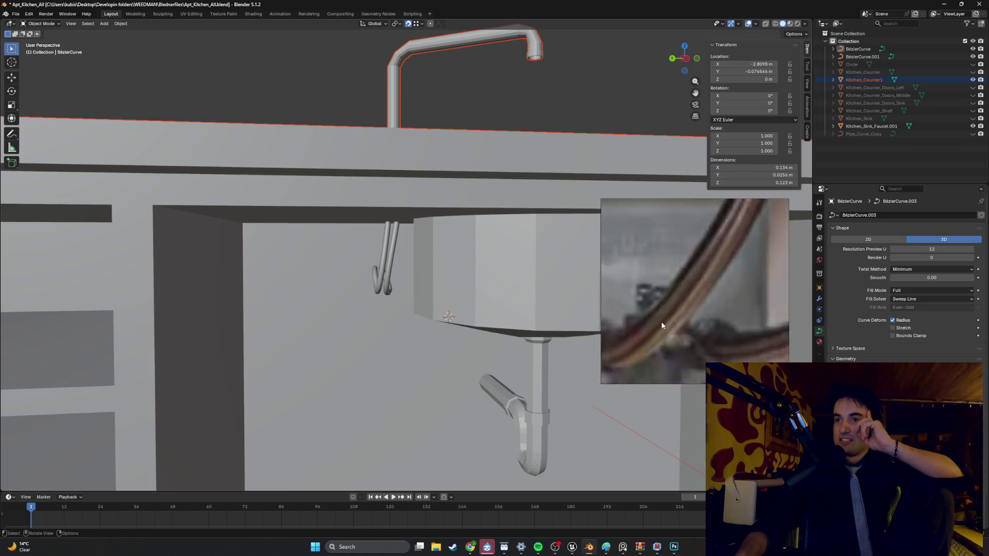
pyautogui.scroll(-2, 697, 313)
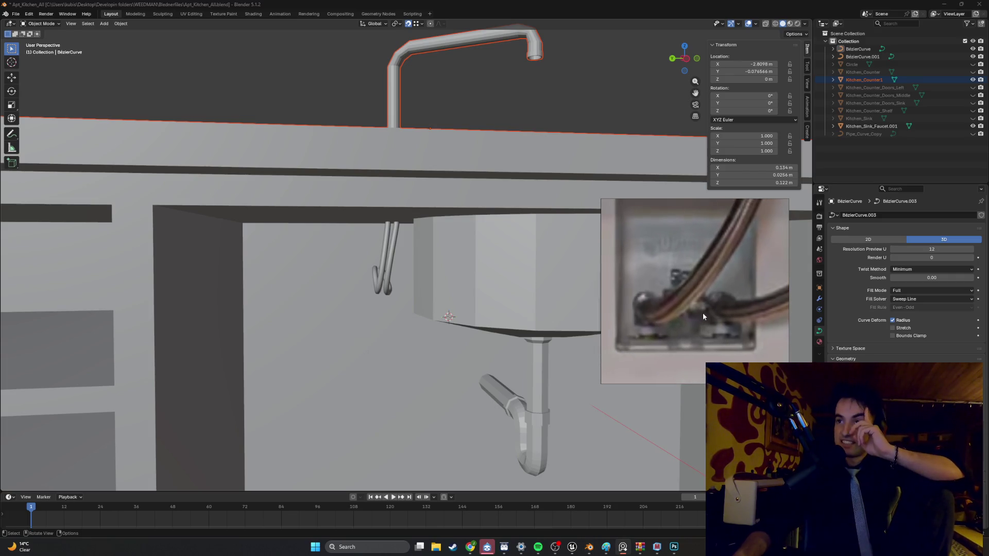
pyautogui.scroll(-2, 703, 314)
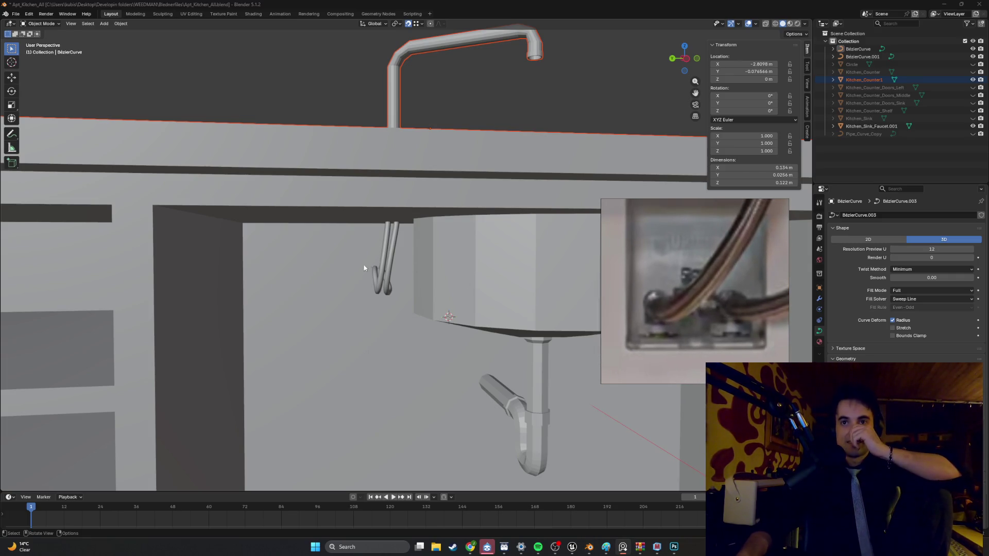
pyautogui.scroll(5, 363, 268)
# Step: Inspect the hanging cable tubes from below and the sides, then reposition the reference photo
pyautogui.moveTo(408, 265)
pyautogui.mouseDown(button='middle')
pyautogui.moveTo(337, 267)
pyautogui.moveTo(245, 295)
pyautogui.mouseUp(button='middle')
pyautogui.moveTo(296, 275); pyautogui.dragTo(290, 280, button='middle')
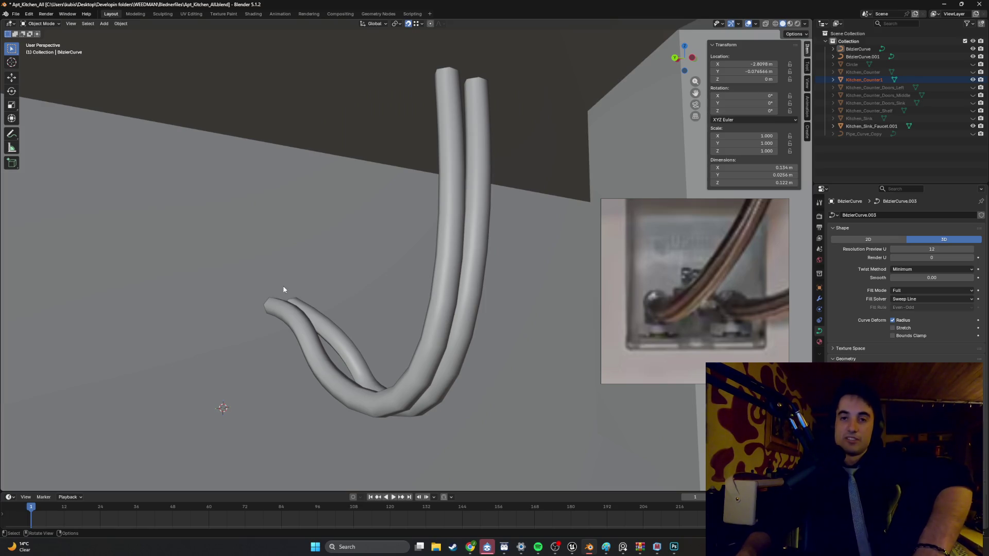
pyautogui.scroll(-4, 284, 291)
pyautogui.moveTo(287, 289)
pyautogui.mouseDown(button='middle')
pyautogui.moveTo(327, 278)
pyautogui.moveTo(321, 254)
pyautogui.moveTo(406, 273)
pyautogui.moveTo(369, 267)
pyautogui.moveTo(381, 278)
pyautogui.mouseUp(button='middle')
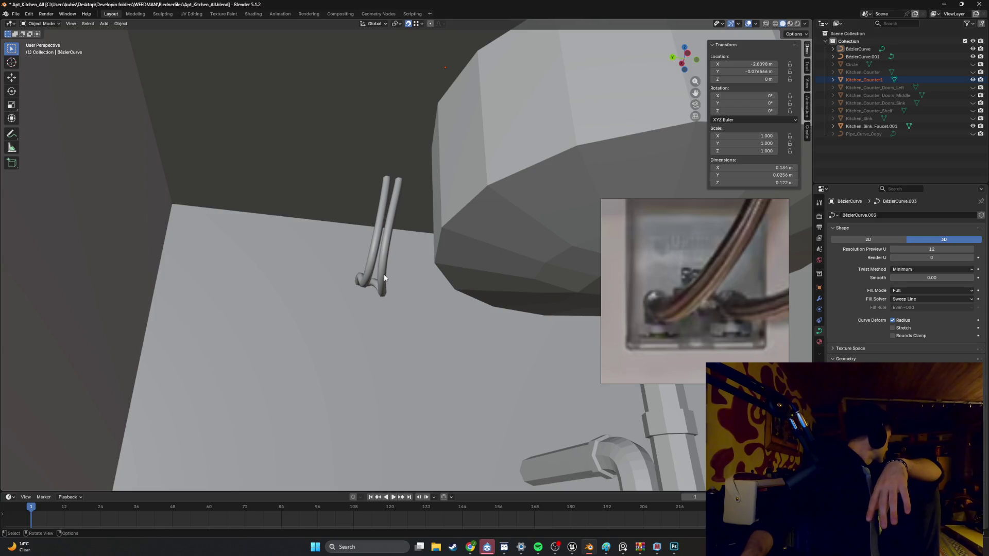
pyautogui.moveTo(388, 283)
pyautogui.mouseDown(button='middle')
pyautogui.moveTo(380, 309)
pyautogui.moveTo(397, 323)
pyautogui.moveTo(380, 325)
pyautogui.mouseUp(button='middle')
pyautogui.scroll(4, 367, 287)
pyautogui.moveTo(367, 287)
pyautogui.mouseDown(button='middle')
pyautogui.moveTo(382, 303)
pyautogui.moveTo(366, 313)
pyautogui.mouseUp(button='middle')
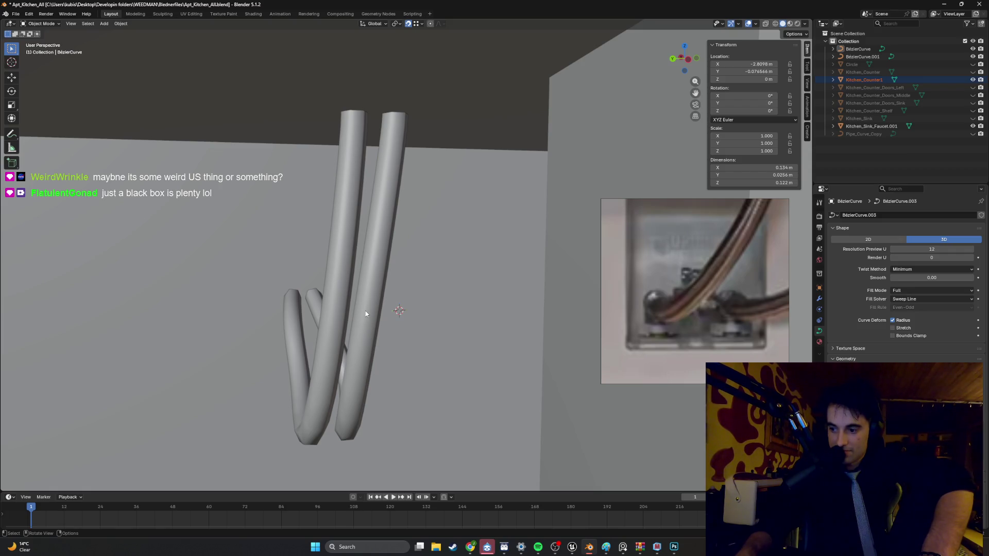
pyautogui.moveTo(366, 314)
pyautogui.mouseDown(button='middle')
pyautogui.moveTo(373, 304)
pyautogui.moveTo(330, 309)
pyautogui.moveTo(409, 302)
pyautogui.moveTo(379, 304)
pyautogui.mouseUp(button='middle')
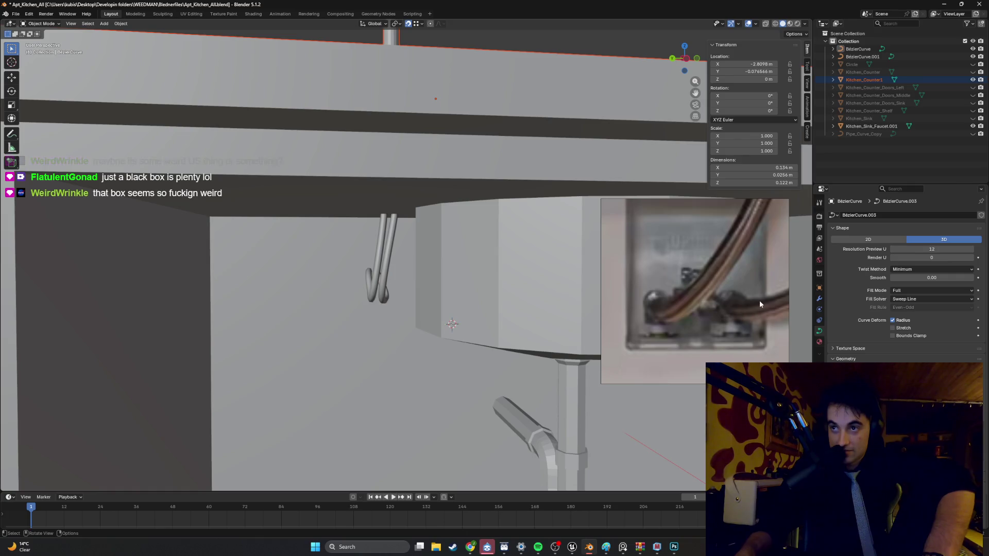
pyautogui.scroll(-3, 759, 301)
pyautogui.moveTo(690, 294); pyautogui.dragTo(647, 270)
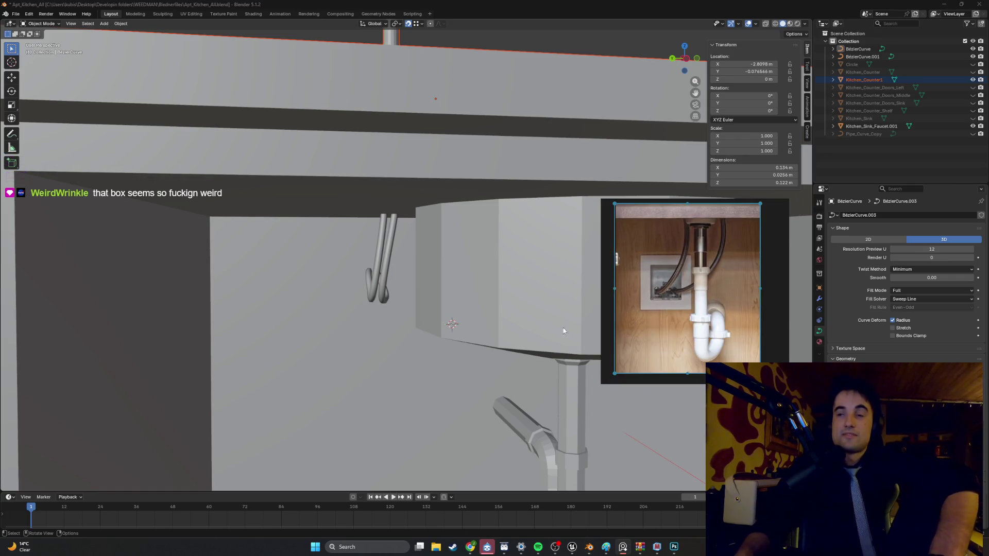
# Step: Bring up the Chrome under-sink image search and move the window over the scene
pyautogui.moveTo(477, 545)
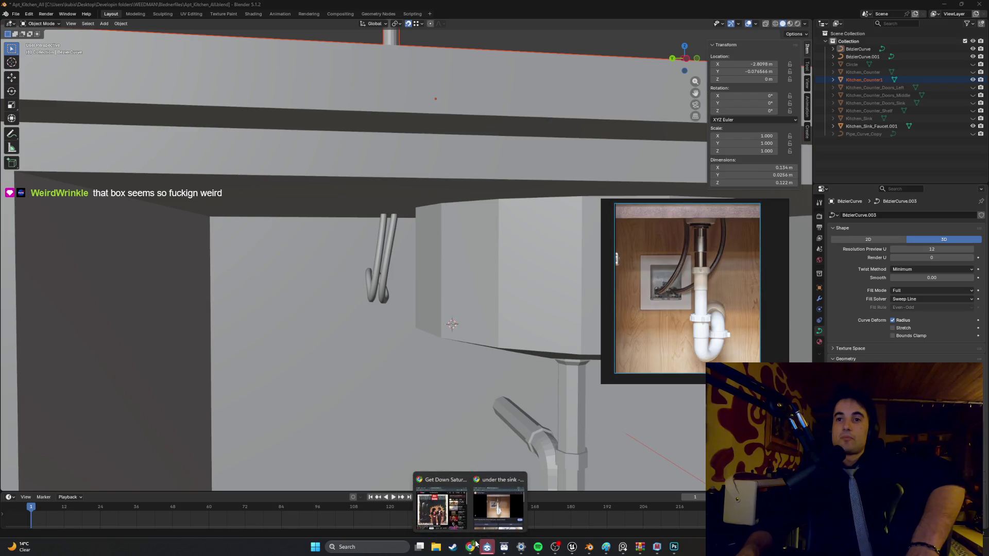
pyautogui.click(483, 516)
pyautogui.moveTo(705, 177); pyautogui.dragTo(451, 68)
pyautogui.scroll(-10, 554, 112)
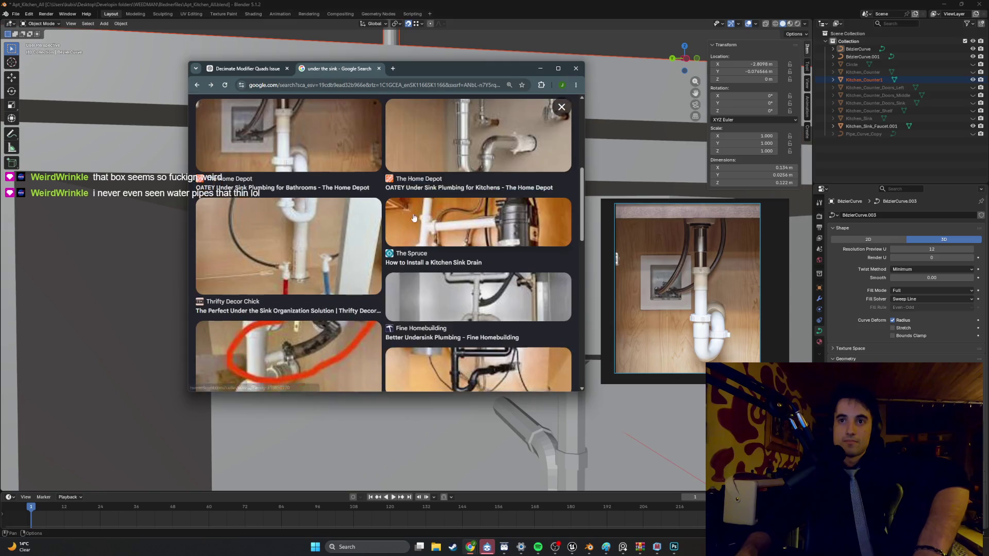
# Step: Play the track 'Paid In Full' from a playlist in the music player, then hide it
pyautogui.click(538, 547)
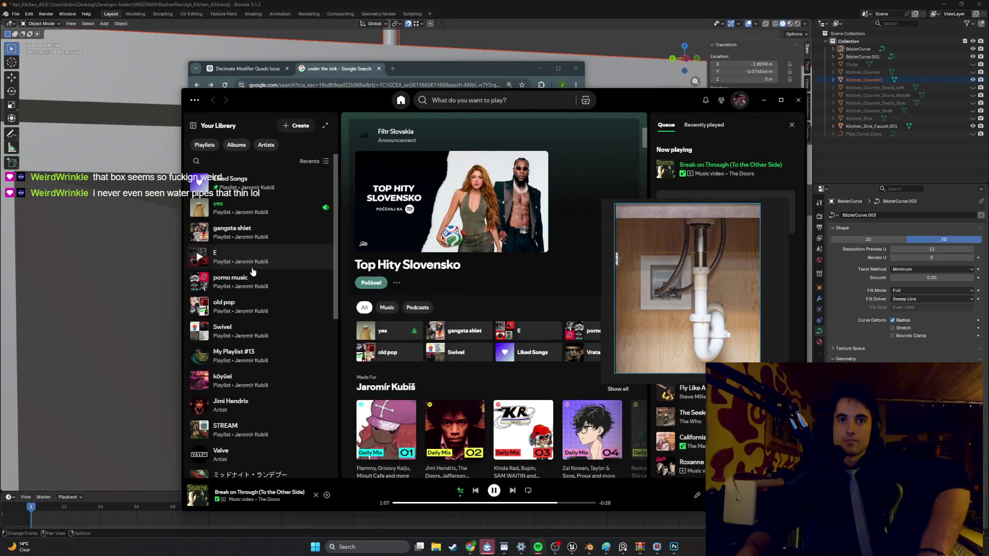
pyautogui.click(268, 232)
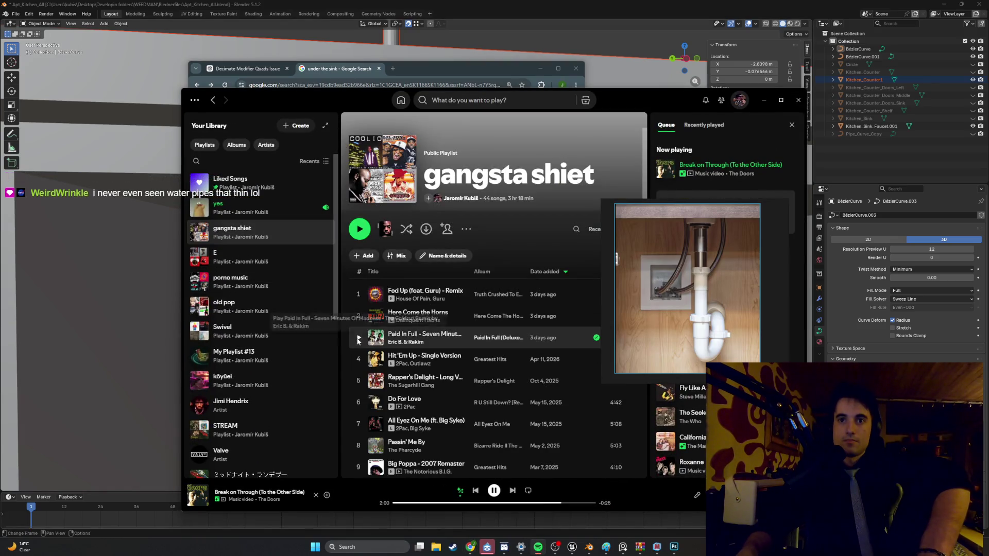
pyautogui.click(359, 338)
pyautogui.click(764, 100)
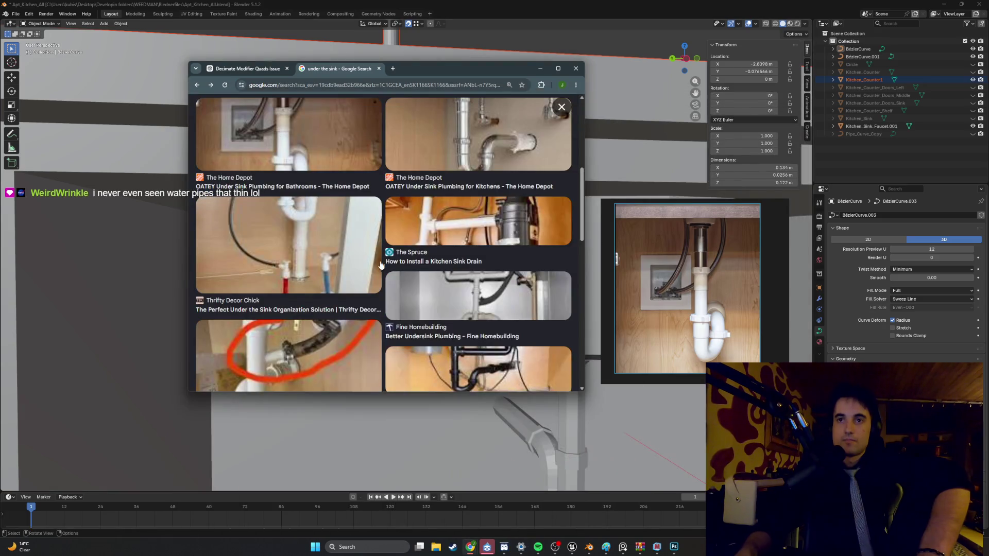
# Step: Scroll the image results, enlarge the Reddit under-sink plumbing example, then hide Chrome
pyautogui.scroll(-3, 375, 245)
pyautogui.scroll(-2, 375, 245)
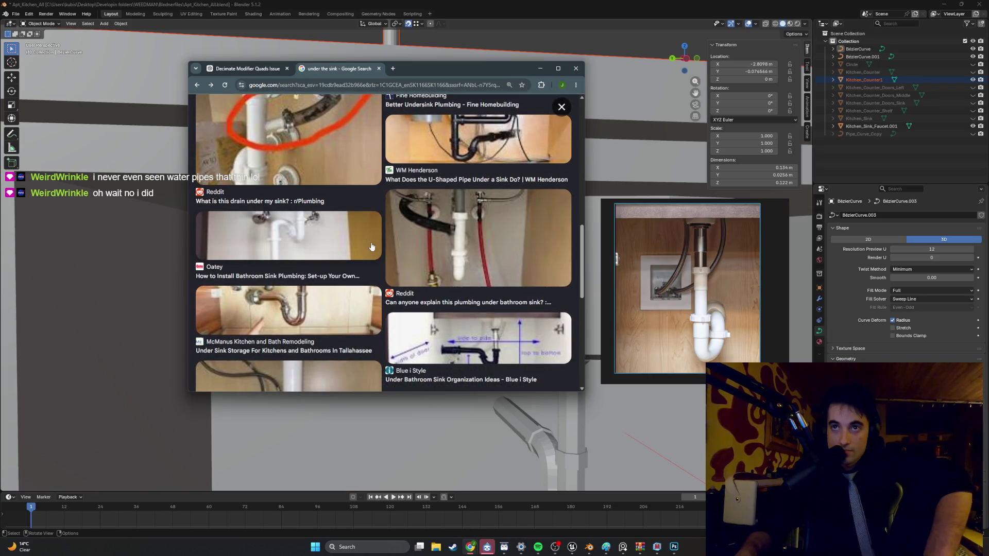
pyautogui.scroll(-4, 371, 247)
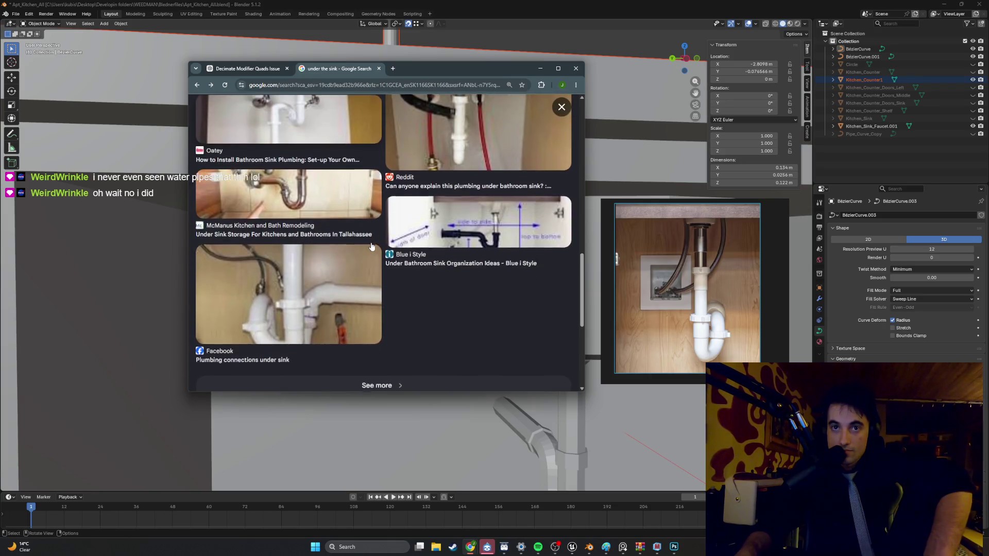
pyautogui.scroll(4, 496, 231)
pyautogui.click(496, 231)
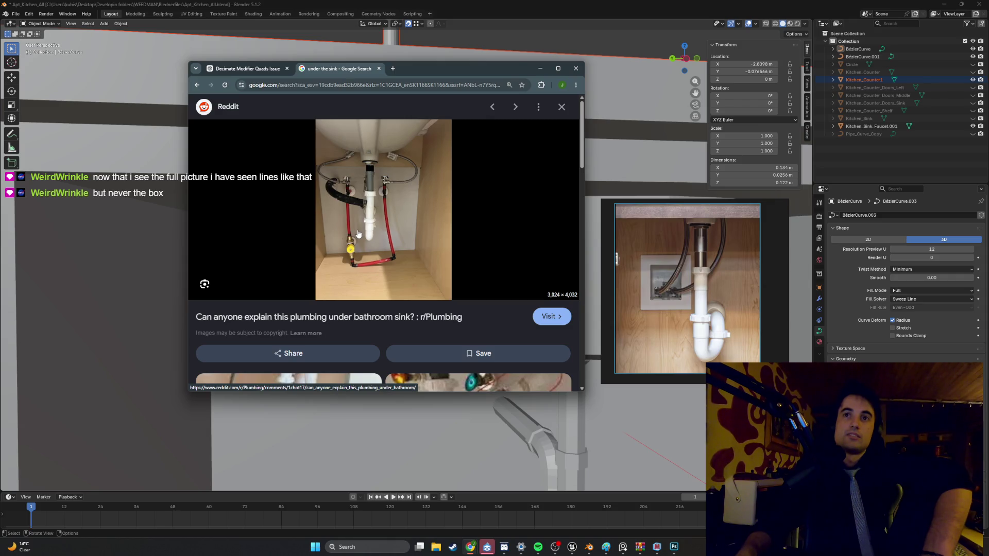
pyautogui.click(540, 69)
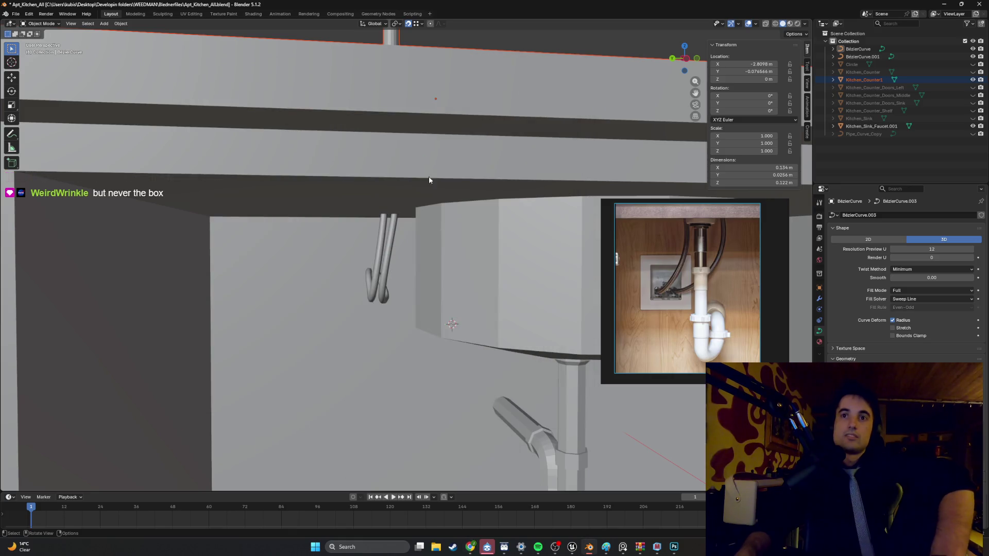
# Step: Select the first tube's curled end point, trying and cancelling a whole-tube move
pyautogui.moveTo(428, 176); pyautogui.dragTo(401, 210, button='middle')
pyautogui.scroll(5, 401, 210)
pyautogui.scroll(2, 326, 287)
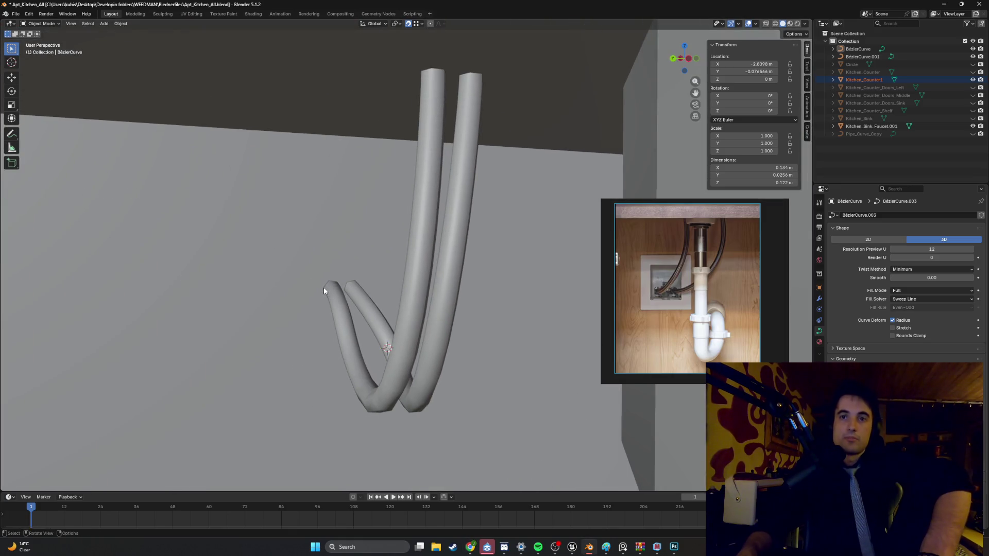
pyautogui.press('Tab')
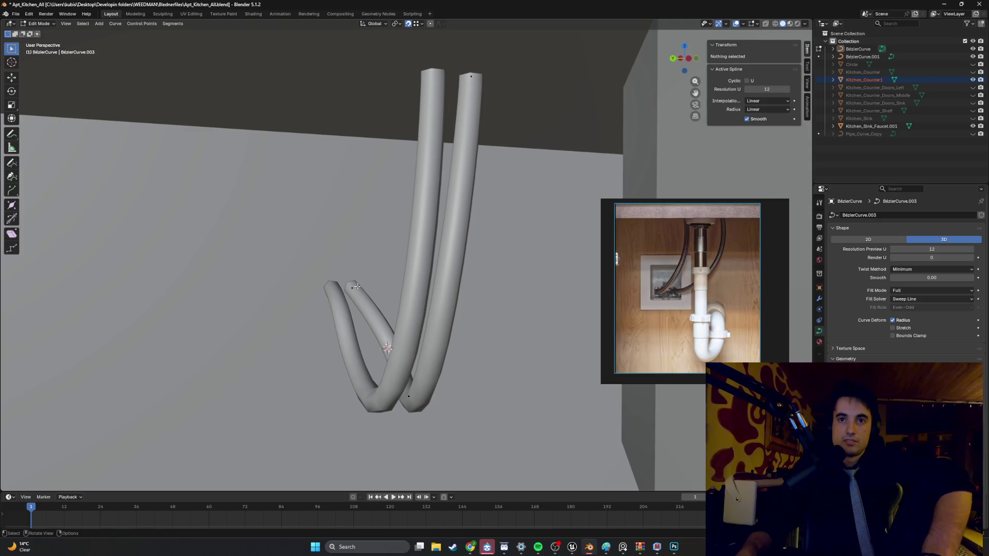
pyautogui.click(357, 286)
pyautogui.moveTo(357, 287); pyautogui.dragTo(451, 234, button='middle')
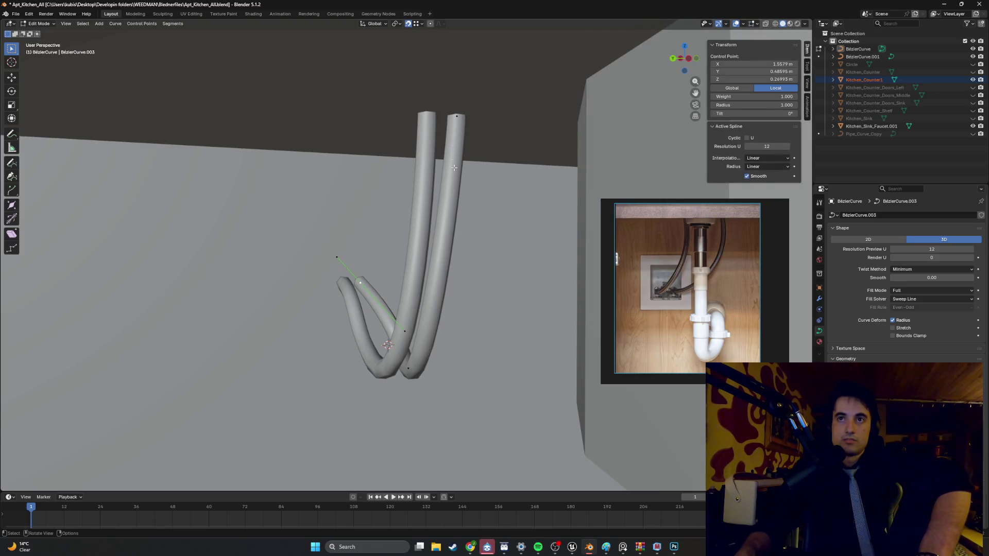
pyautogui.scroll(-3, 454, 168)
pyautogui.press('Tab')
pyautogui.click(417, 247)
pyautogui.press('g')
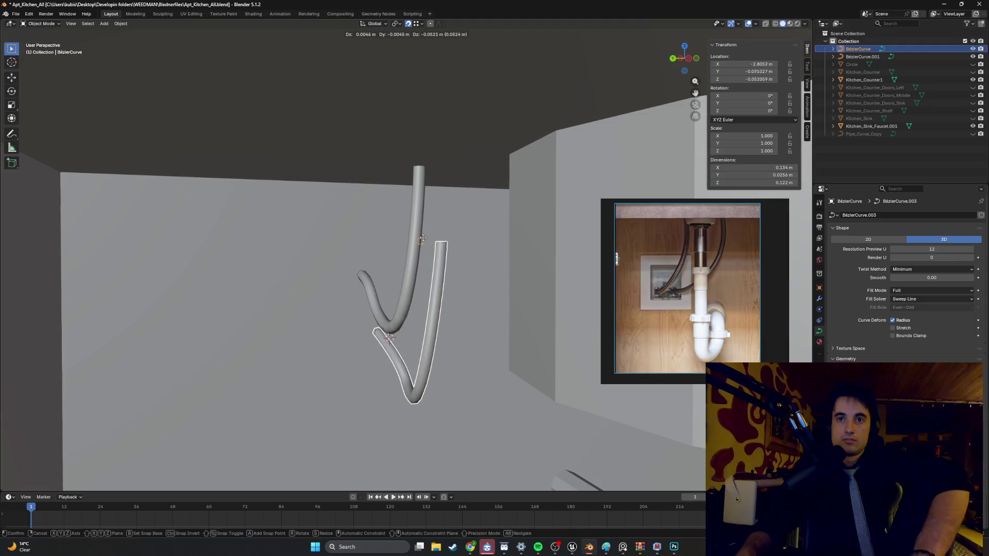
pyautogui.rightClick(422, 238)
pyautogui.moveTo(421, 236); pyautogui.dragTo(403, 236, button='middle')
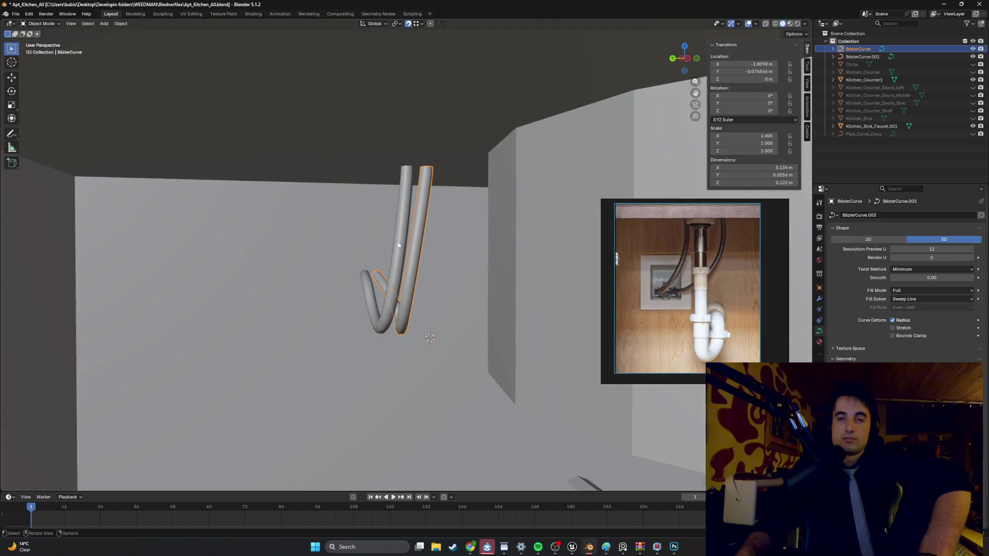
pyautogui.scroll(4, 399, 245)
# Step: Nudge the control point −0.0119 m along Y and leave Edit Mode
pyautogui.press('Tab')
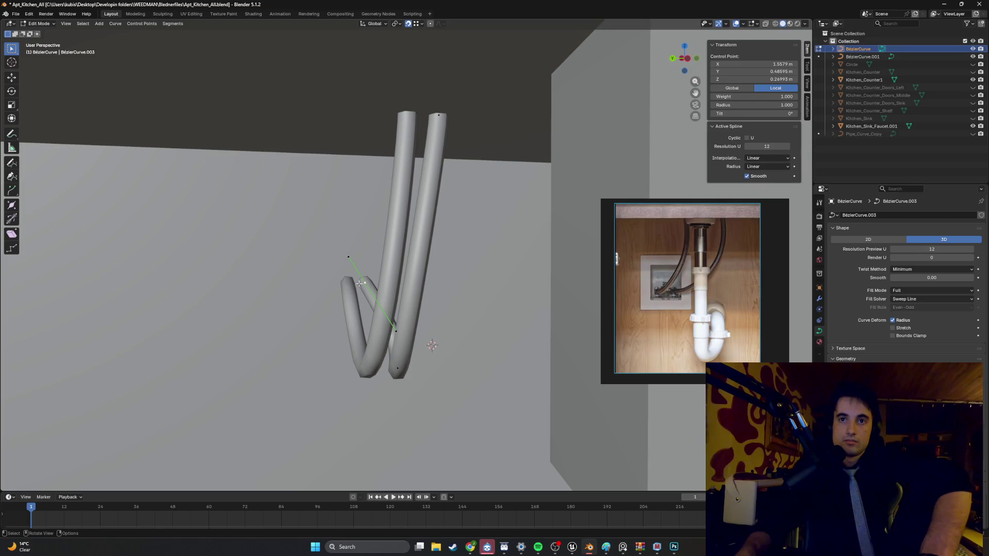
pyautogui.press('g')
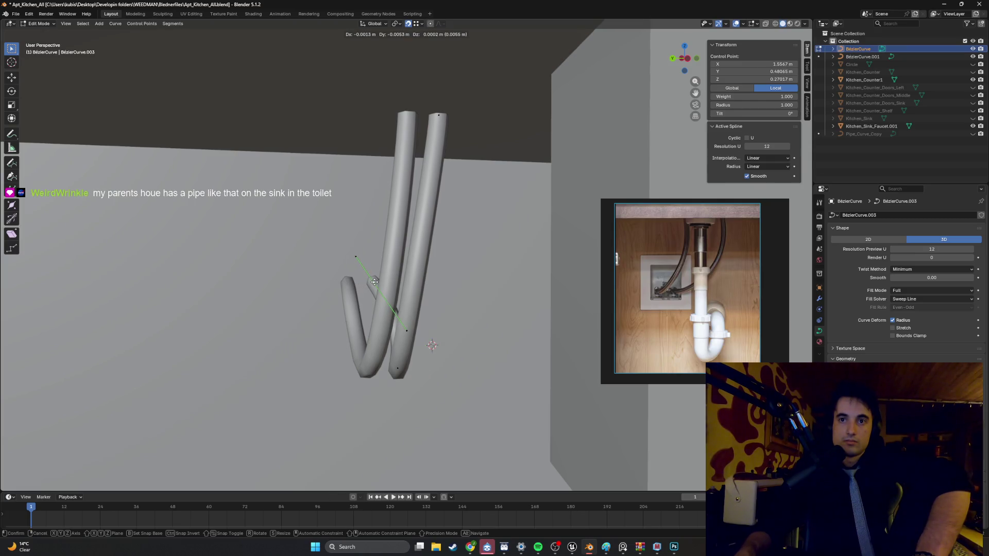
pyautogui.press('y')
pyautogui.click(384, 282)
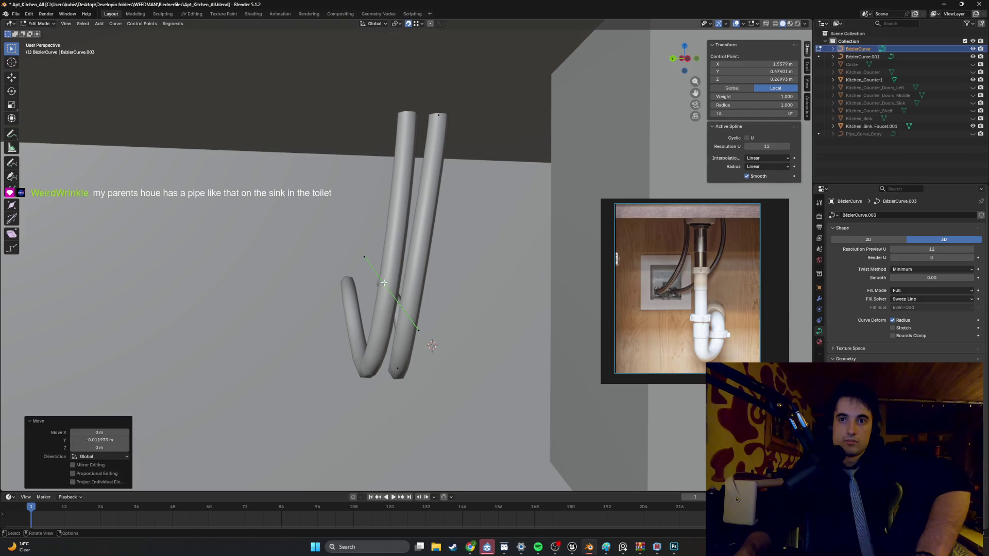
pyautogui.moveTo(384, 283)
pyautogui.mouseDown(button='middle')
pyautogui.moveTo(402, 312)
pyautogui.moveTo(356, 297)
pyautogui.mouseUp(button='middle')
pyautogui.press('Tab')
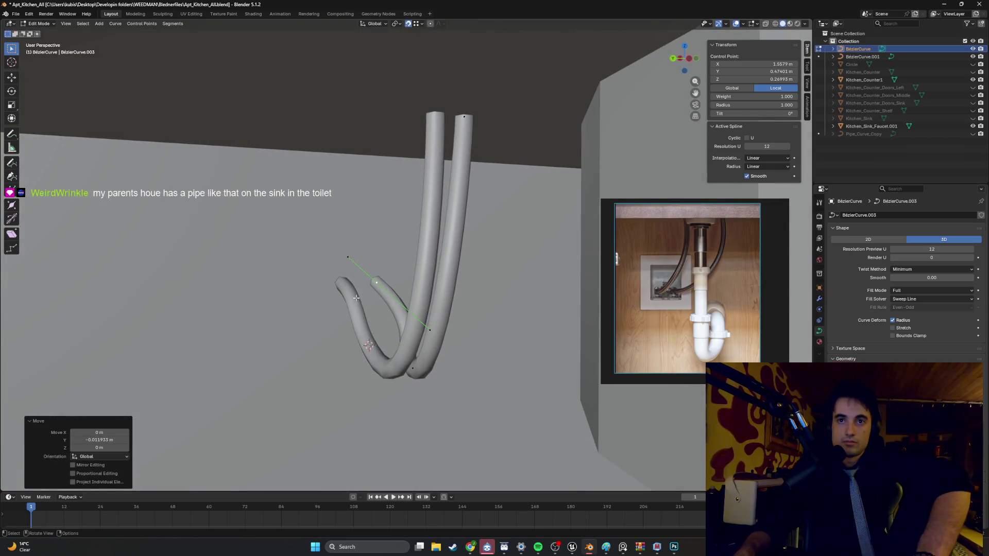
# Step: Stop the animation playback, then bring up and minimize the music player
pyautogui.press('space')
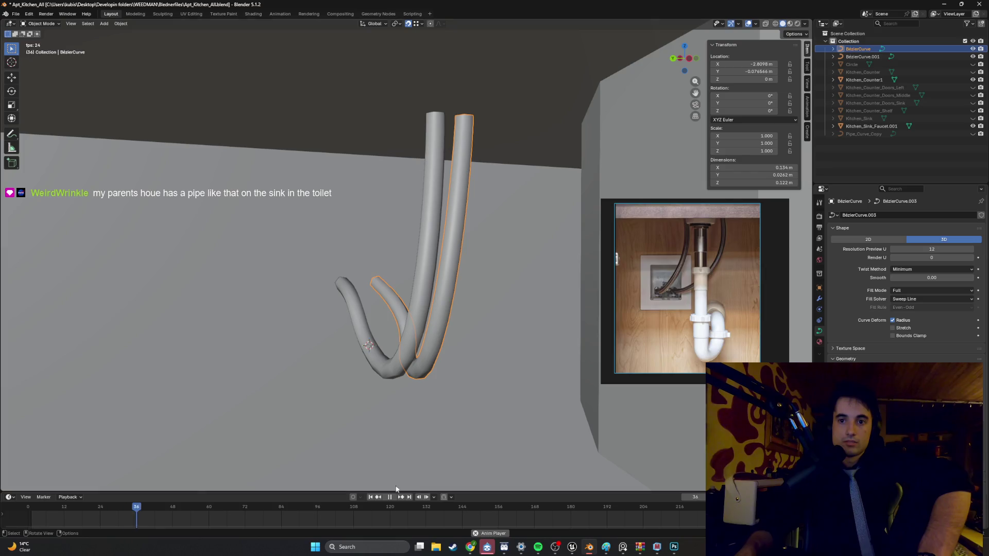
pyautogui.click(377, 497)
pyautogui.click(390, 498)
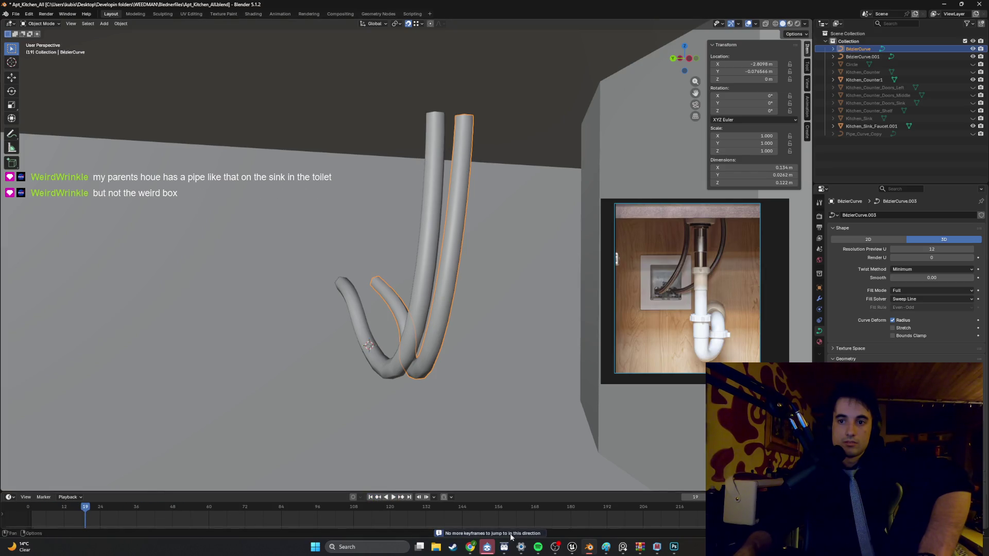
pyautogui.click(537, 548)
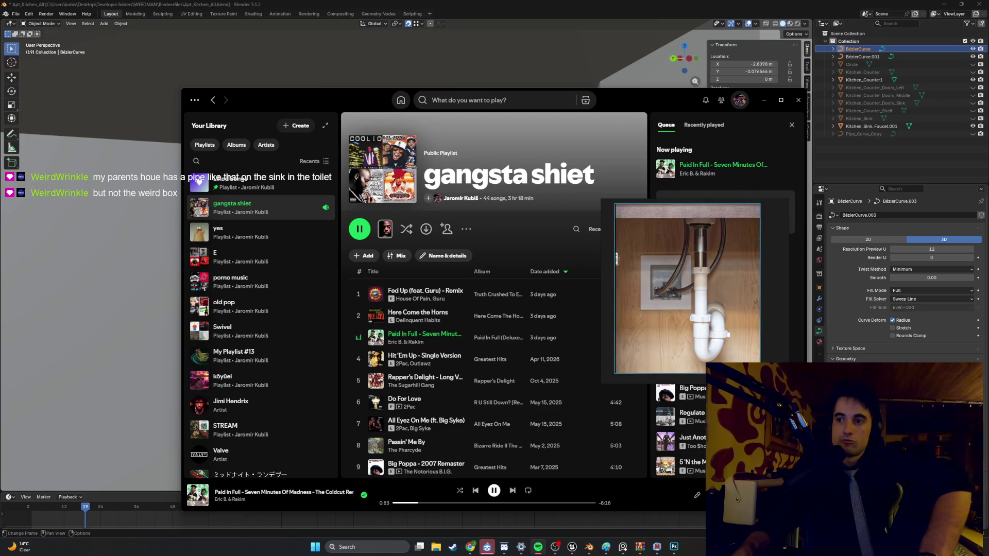
pyautogui.click(758, 106)
# Step: In Edit Mode on BézierCurve.001, push its curled end point along the Y axis
pyautogui.click(342, 295)
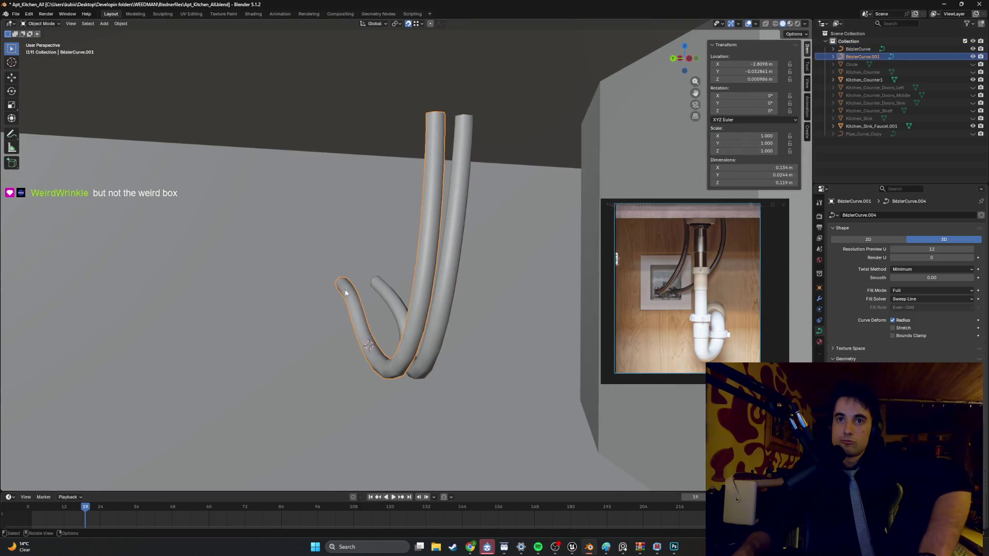
pyautogui.press('Tab')
pyautogui.click(340, 292)
pyautogui.press('g')
pyautogui.press('y')
pyautogui.moveTo(338, 291); pyautogui.dragTo(334, 291, button='middle')
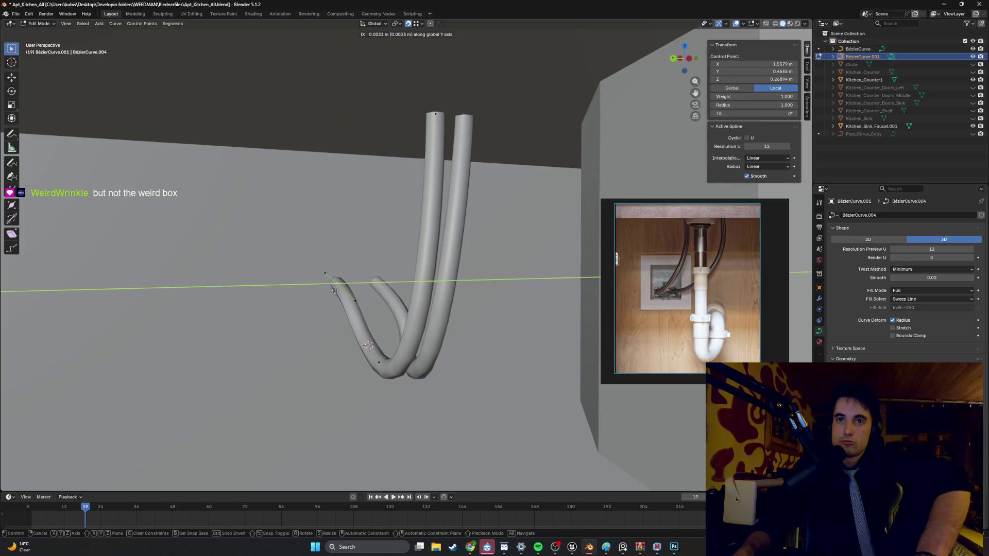
pyautogui.click(331, 290)
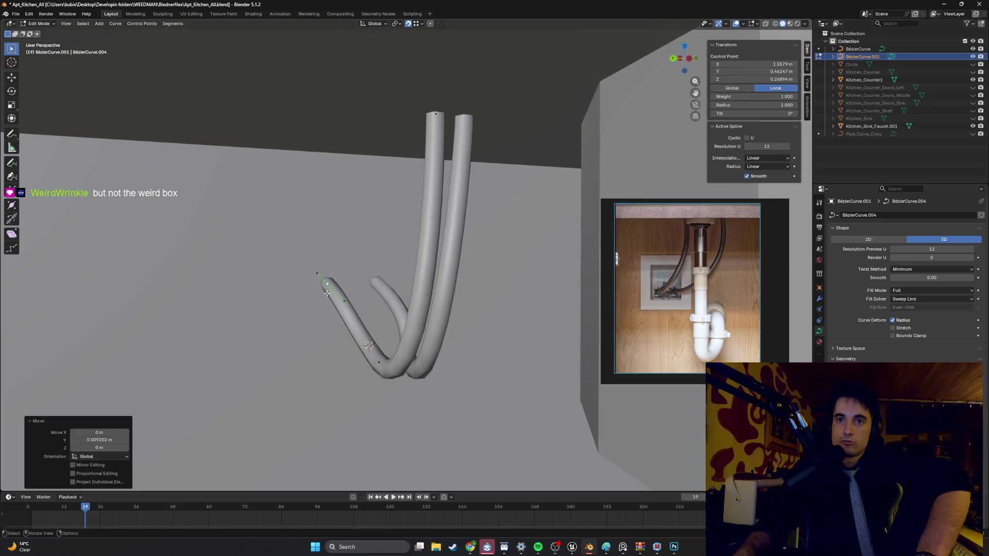
# Step: Shift the next control point up the second tube along Y and check the tubes' separation
pyautogui.click(370, 353)
pyautogui.press('g')
pyautogui.press('y')
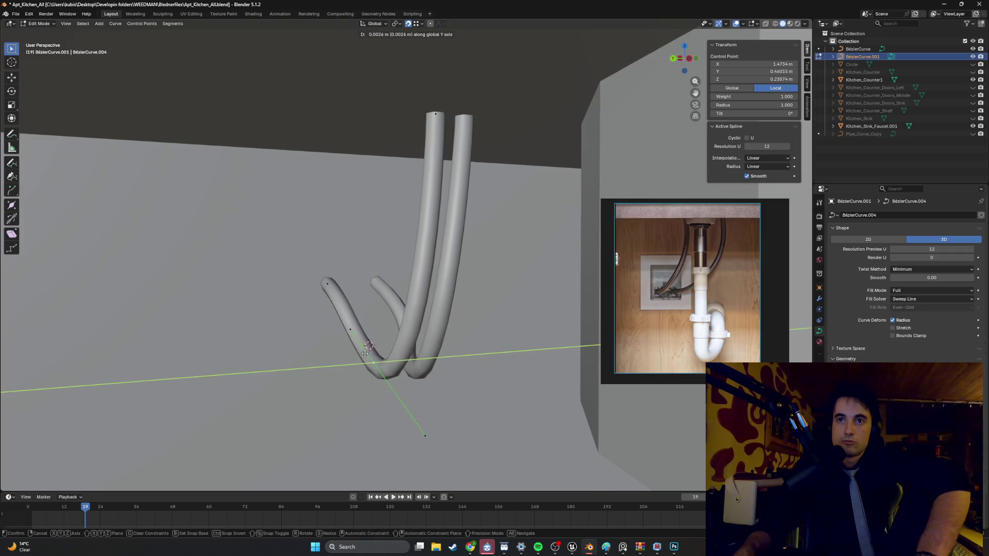
pyautogui.click(363, 351)
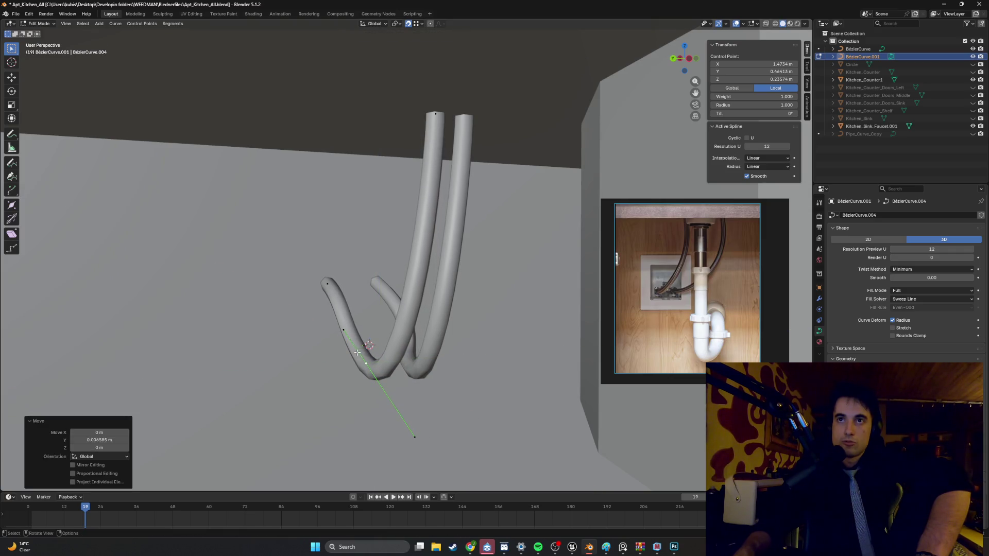
pyautogui.moveTo(362, 351)
pyautogui.mouseDown(button='middle')
pyautogui.moveTo(401, 321)
pyautogui.moveTo(408, 327)
pyautogui.mouseUp(button='middle')
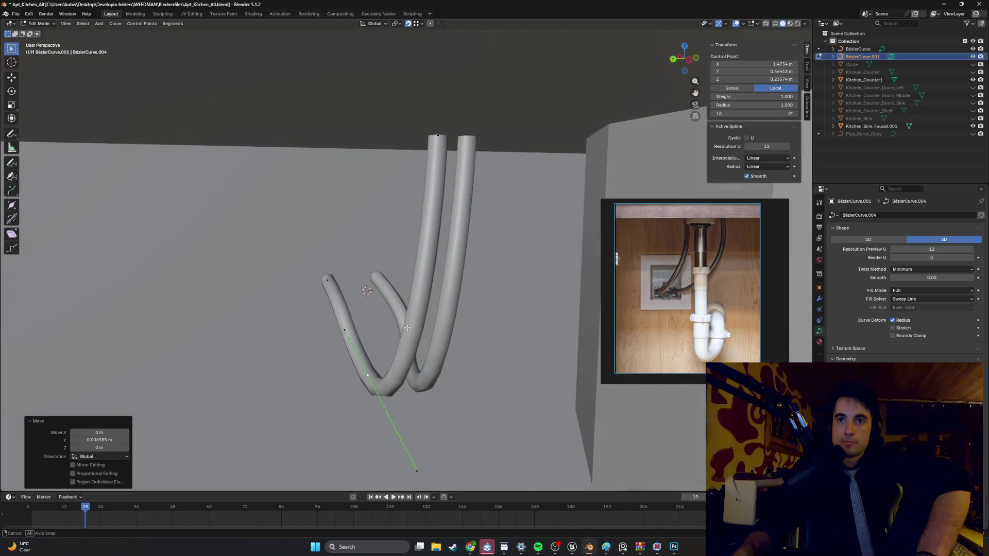
pyautogui.moveTo(385, 294)
pyautogui.mouseDown(button='middle')
pyautogui.moveTo(392, 302)
pyautogui.moveTo(368, 285)
pyautogui.mouseUp(button='middle')
# Step: Leave the second tube and enter Edit Mode on the first tube, BezierCurve
pyautogui.press('Tab')
pyautogui.click(394, 301)
pyautogui.press('Tab')
pyautogui.scroll(-5, 376, 303)
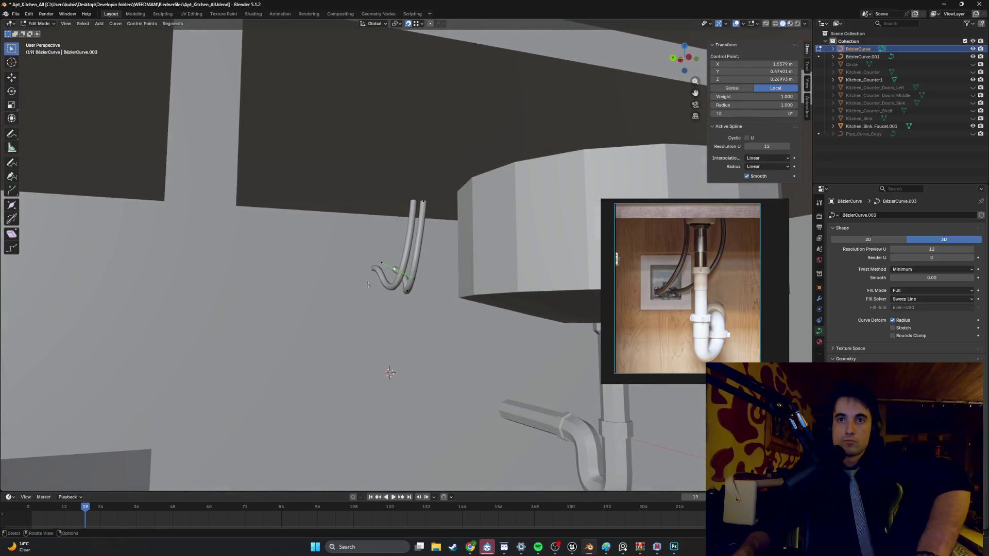
pyautogui.moveTo(407, 322)
pyautogui.mouseDown(button='middle')
pyautogui.moveTo(384, 275)
pyautogui.moveTo(378, 290)
pyautogui.mouseUp(button='middle')
pyautogui.scroll(-5, 377, 289)
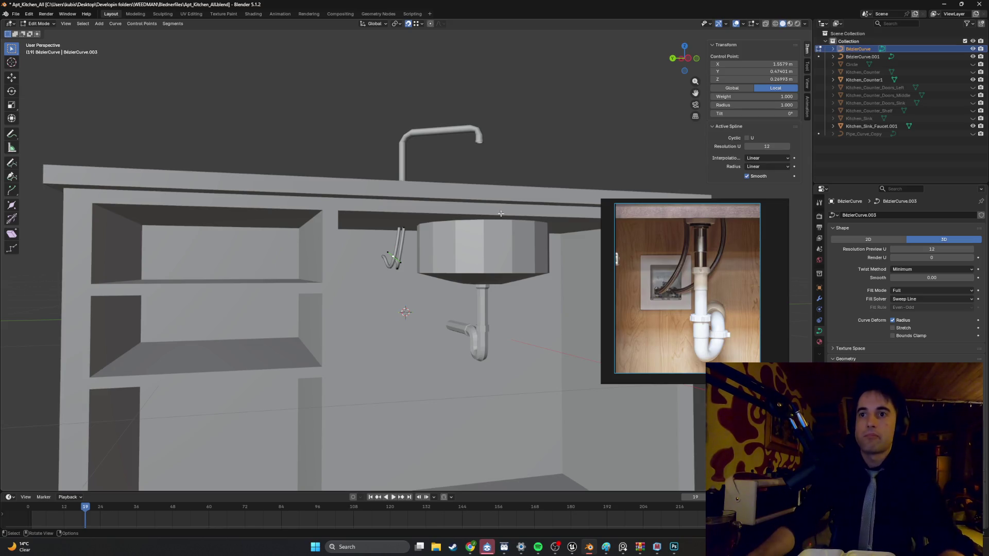
pyautogui.moveTo(501, 213); pyautogui.dragTo(486, 294, button='middle')
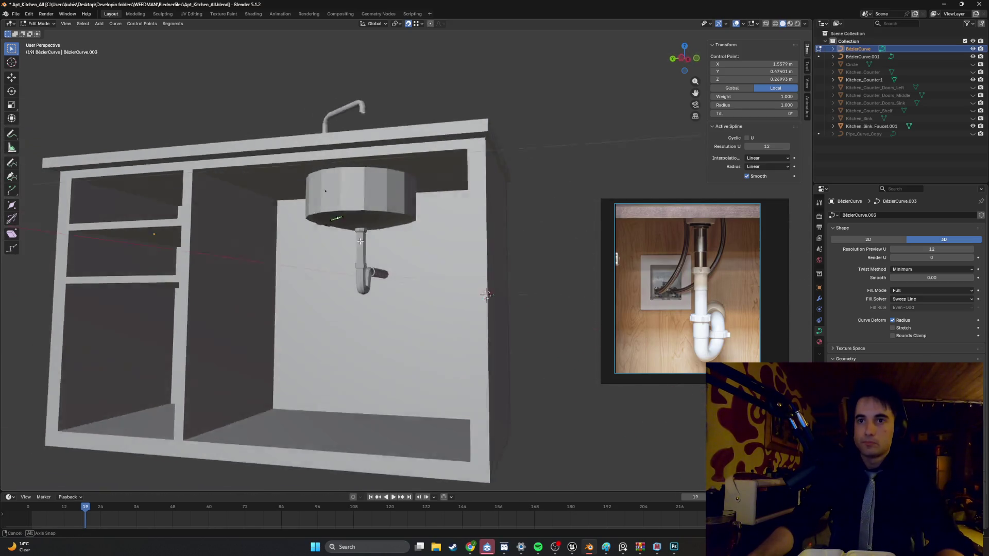
pyautogui.moveTo(360, 240); pyautogui.dragTo(359, 226, button='middle')
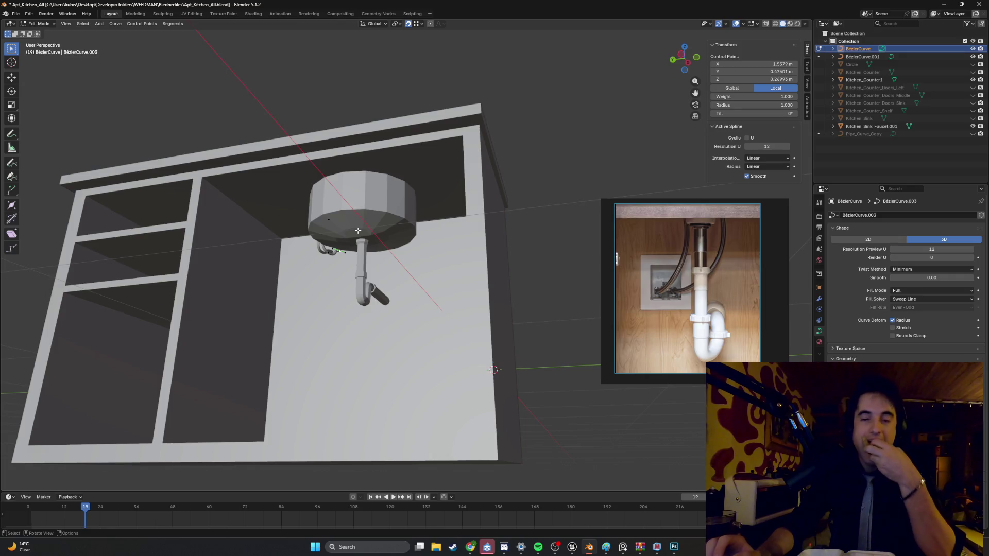
pyautogui.moveTo(358, 230)
pyautogui.mouseDown(button='middle')
pyautogui.moveTo(410, 302)
pyautogui.moveTo(261, 190)
pyautogui.mouseUp(button='middle')
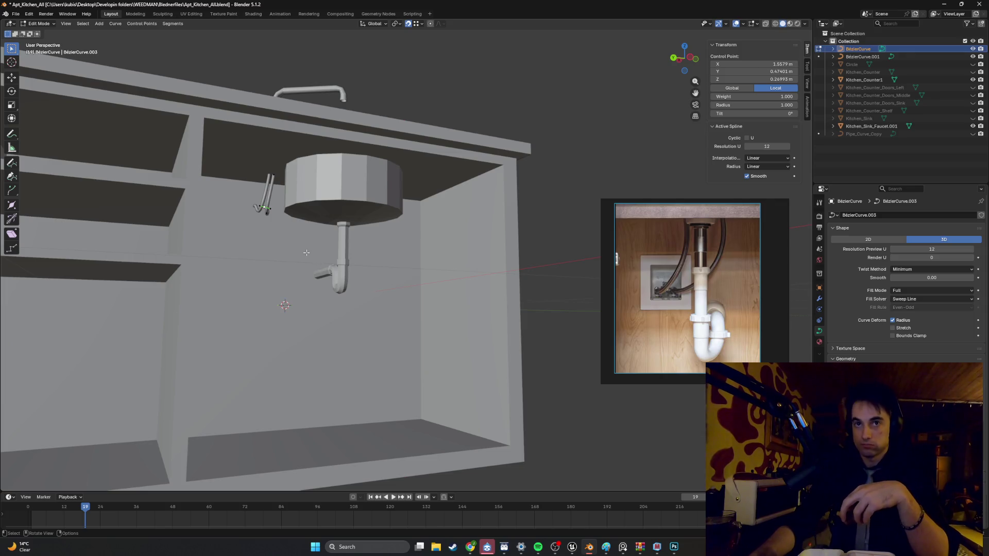
pyautogui.moveTo(306, 254)
pyautogui.mouseDown(button='middle')
pyautogui.moveTo(280, 242)
pyautogui.moveTo(280, 218)
pyautogui.moveTo(211, 211)
pyautogui.mouseUp(button='middle')
pyautogui.scroll(2, 280, 243)
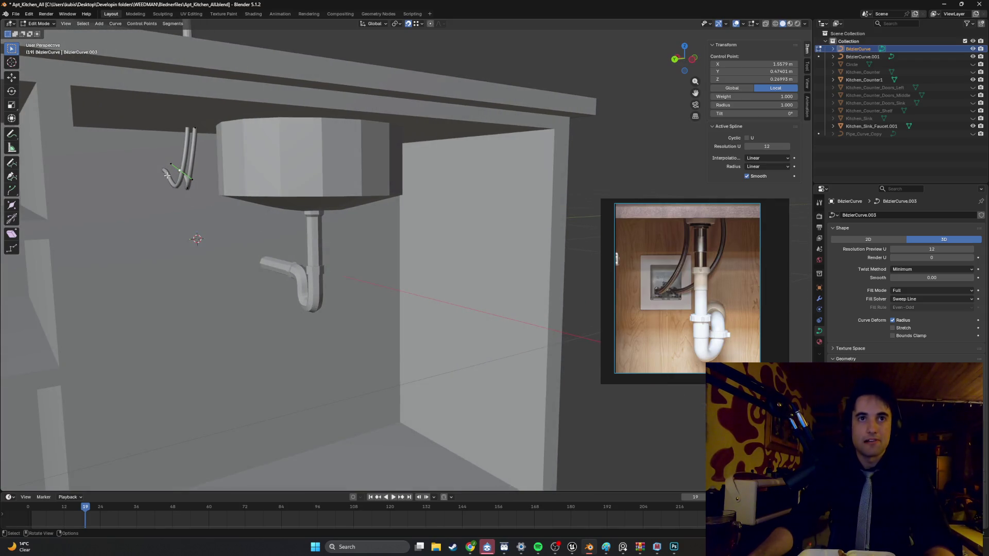
pyautogui.scroll(2, 164, 171)
pyautogui.keyDown('shift'); pyautogui.moveTo(166, 165); pyautogui.dragTo(337, 208, button='middle'); pyautogui.keyUp('shift')
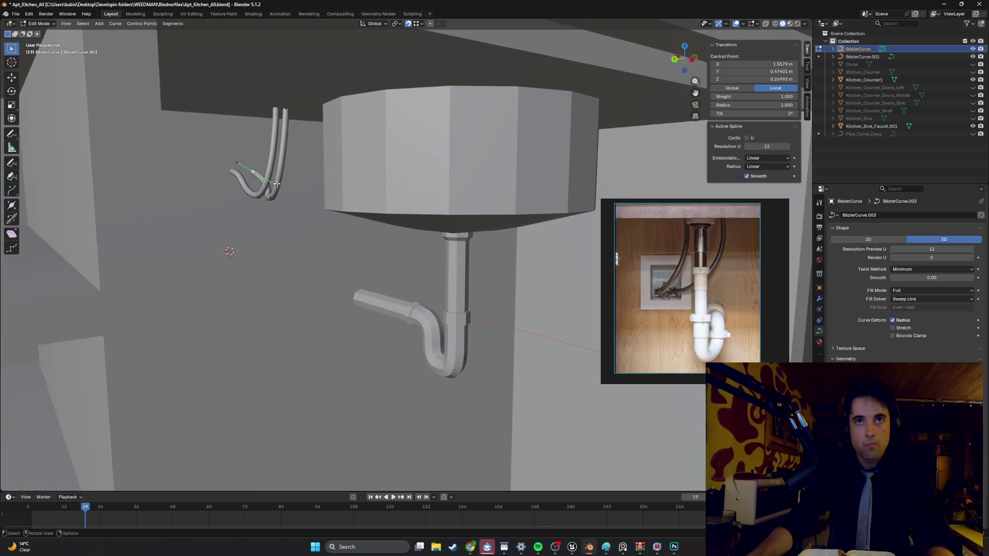
pyautogui.moveTo(277, 184); pyautogui.dragTo(256, 183, button='middle')
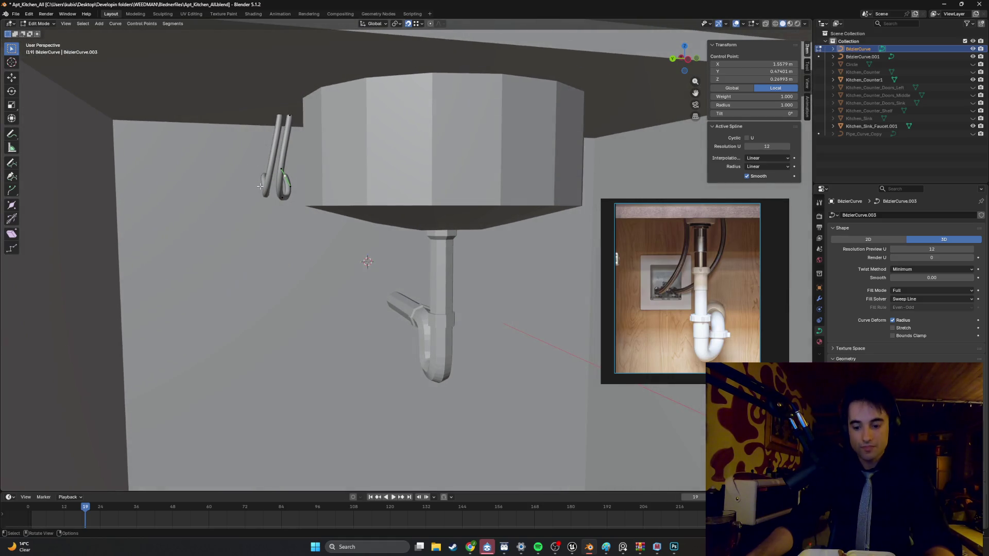
pyautogui.moveTo(259, 186); pyautogui.dragTo(336, 218, button='middle')
pyautogui.scroll(-5, 336, 219)
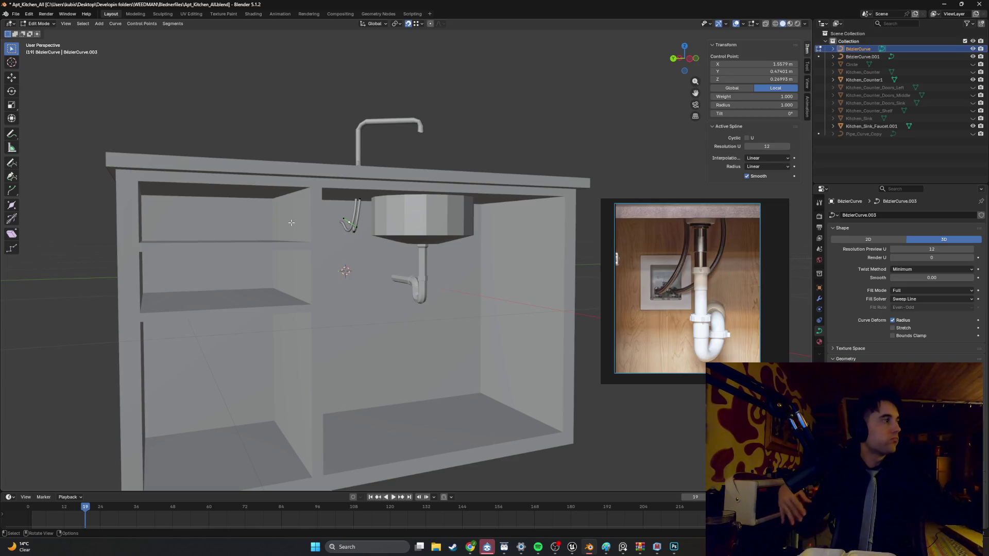
pyautogui.scroll(6, 310, 222)
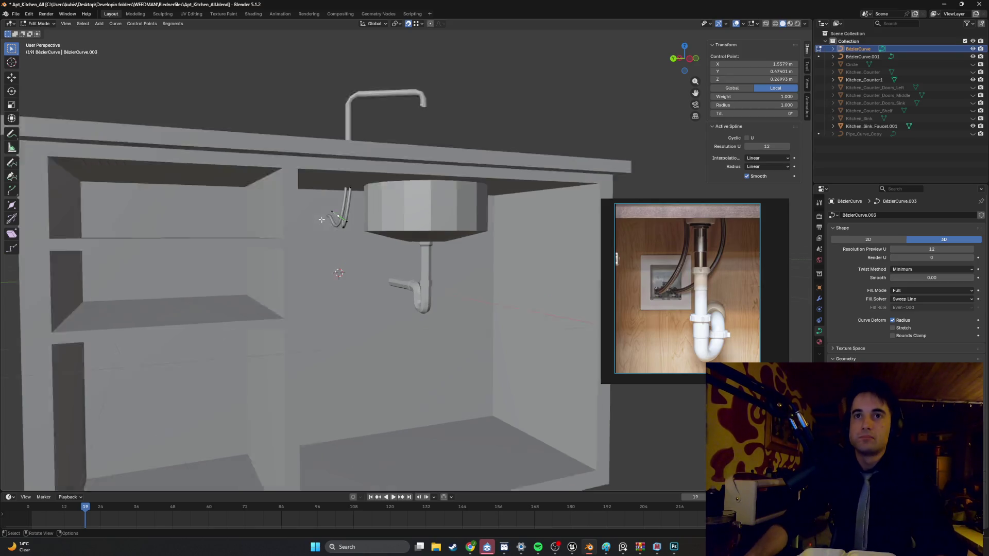
# Step: Extrude a new point from BezierCurve.003's end and place it beside the drain pipe
pyautogui.press('e')
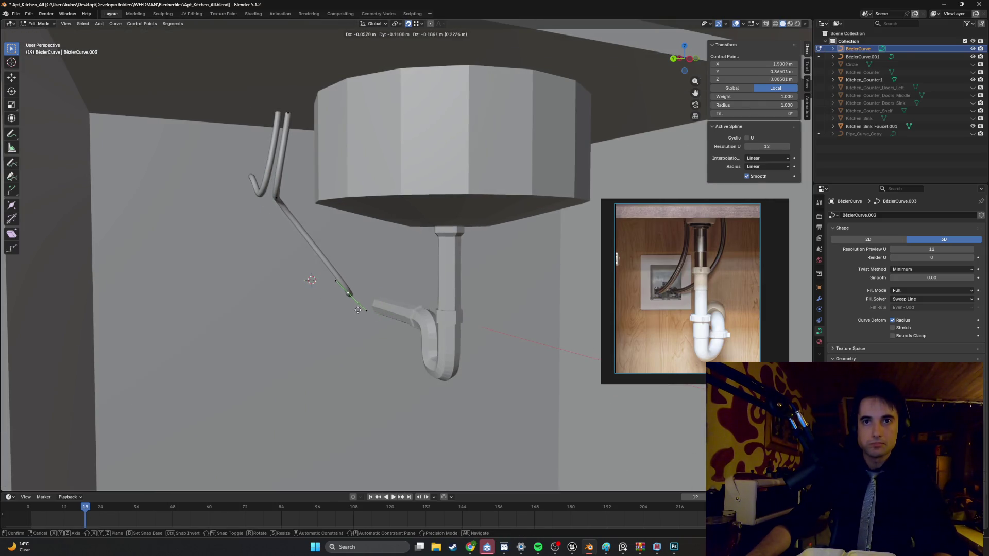
pyautogui.click(374, 289)
pyautogui.moveTo(374, 288)
pyautogui.mouseDown(button='middle')
pyautogui.moveTo(355, 261)
pyautogui.moveTo(353, 273)
pyautogui.moveTo(361, 247)
pyautogui.moveTo(355, 257)
pyautogui.mouseUp(button='middle')
pyautogui.press('g')
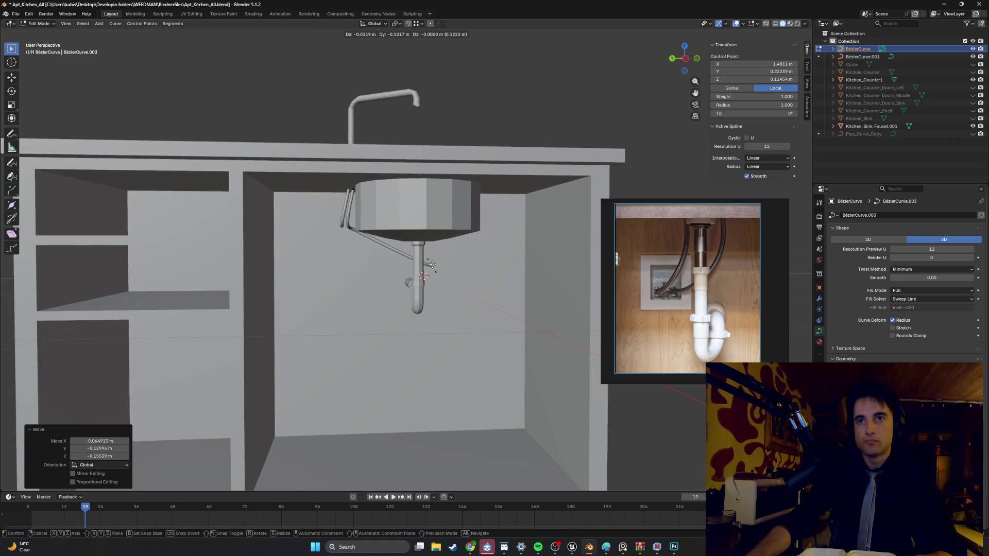
pyautogui.click(433, 265)
# Step: Move the tube's end control point so the tube starts beneath the sink bowl
pyautogui.moveTo(433, 265); pyautogui.dragTo(256, 198, button='middle')
pyautogui.scroll(3, 410, 252)
pyautogui.scroll(2, 409, 252)
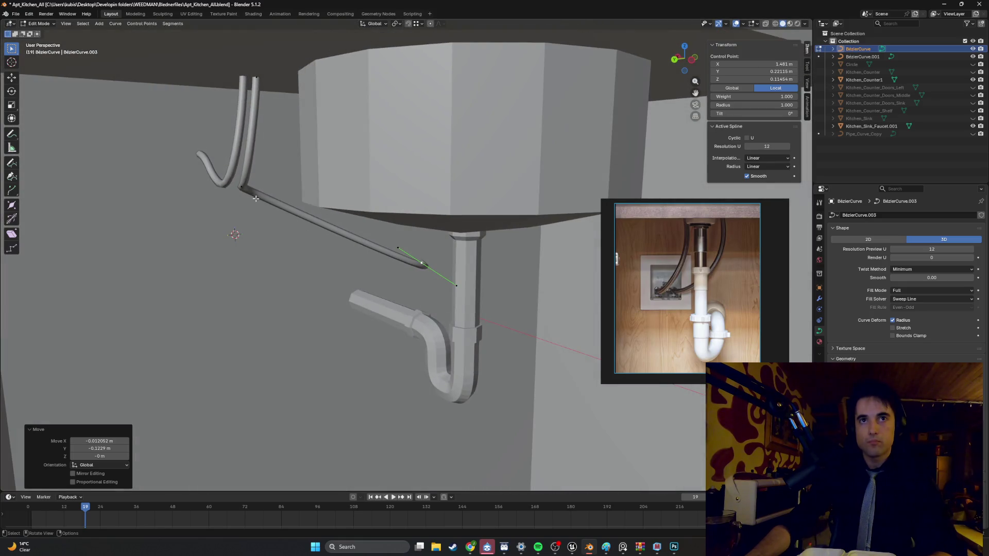
pyautogui.click(251, 189)
pyautogui.press('g')
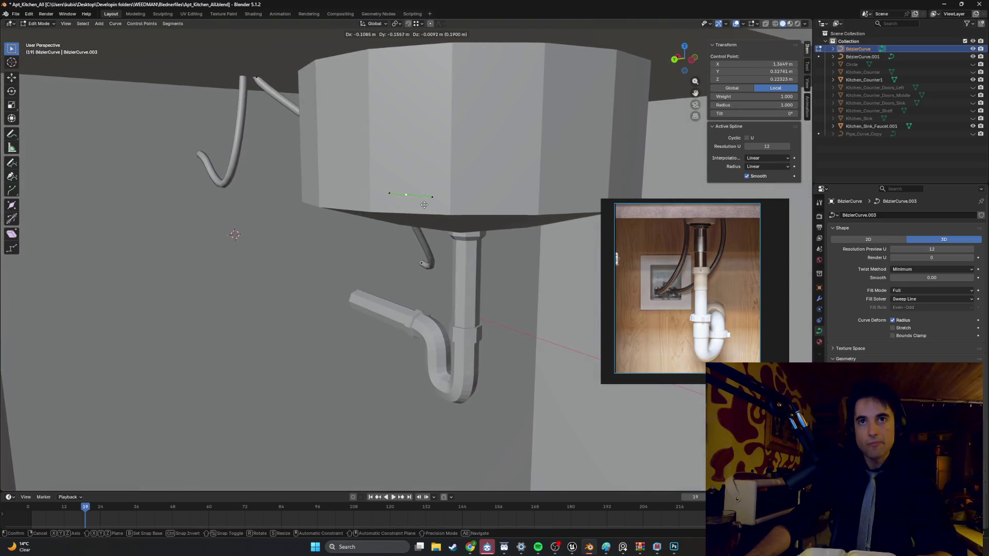
pyautogui.click(458, 211)
# Step: Move the next control point to bend the hanging tube into an S-shape
pyautogui.scroll(6, 385, 220)
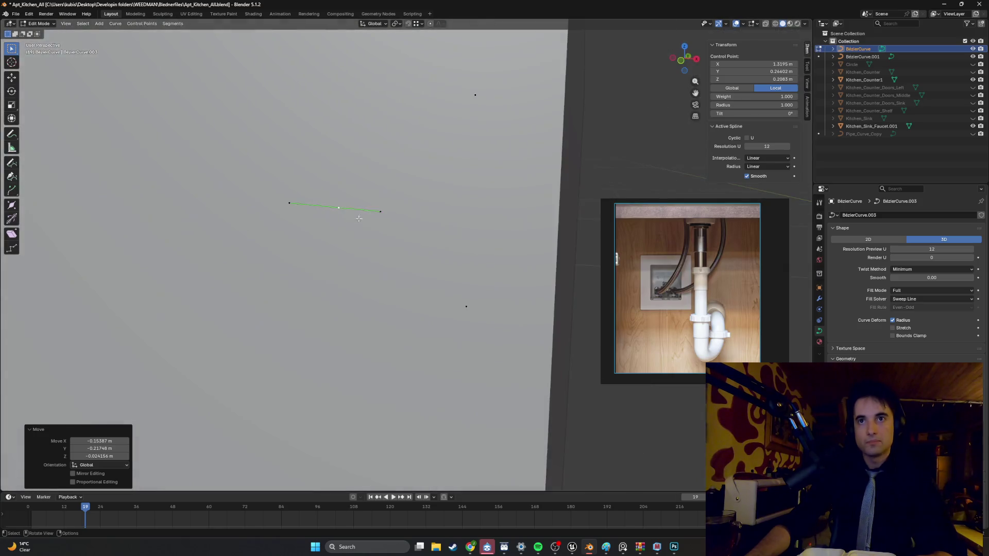
pyautogui.scroll(-5, 405, 214)
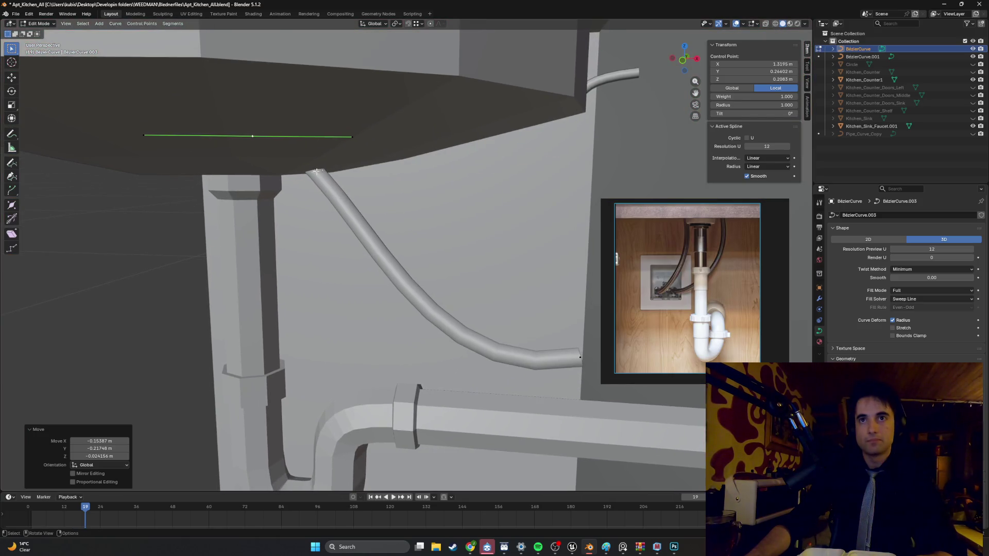
pyautogui.press('g')
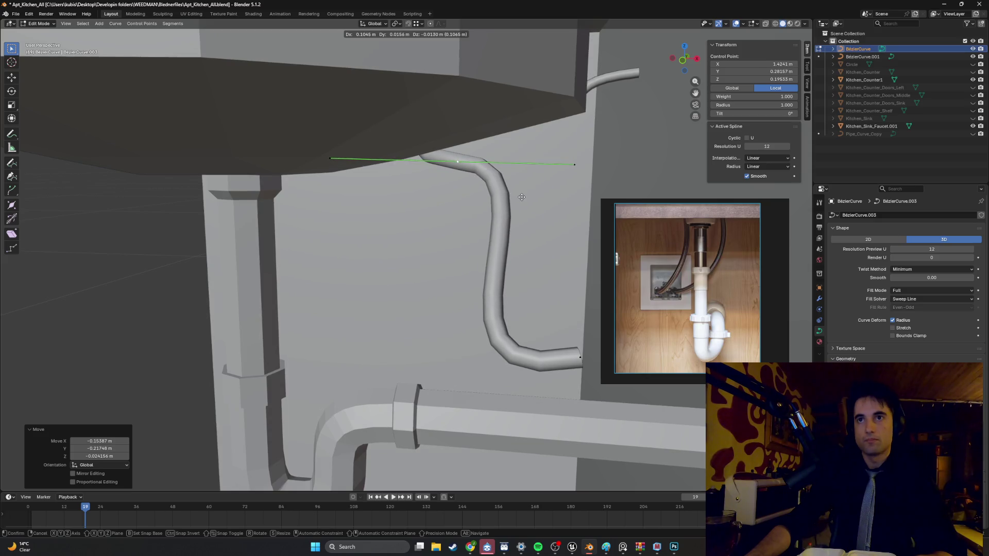
pyautogui.click(466, 201)
pyautogui.scroll(-4, 467, 201)
pyautogui.moveTo(467, 201); pyautogui.dragTo(412, 184, button='middle')
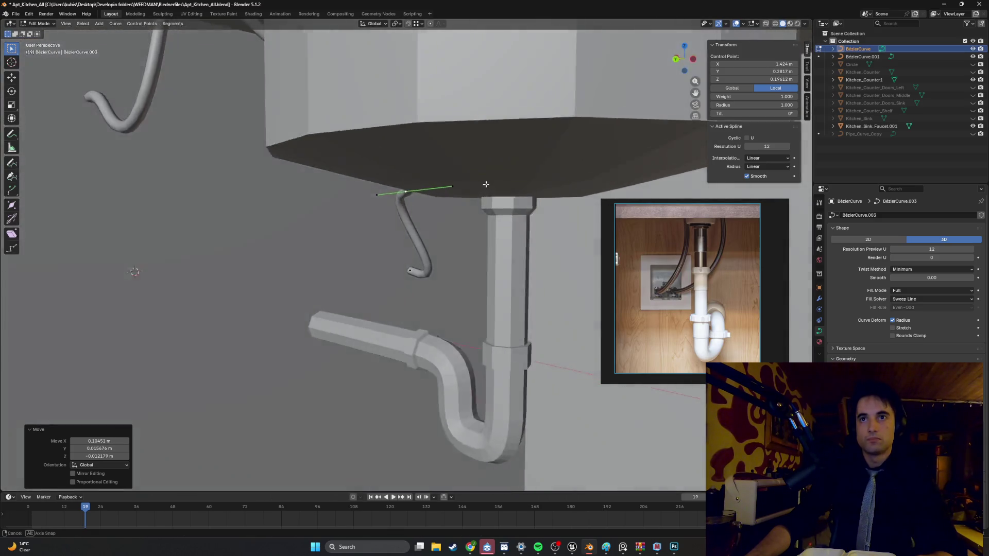
pyautogui.scroll(6, 399, 181)
pyautogui.scroll(-6, 399, 182)
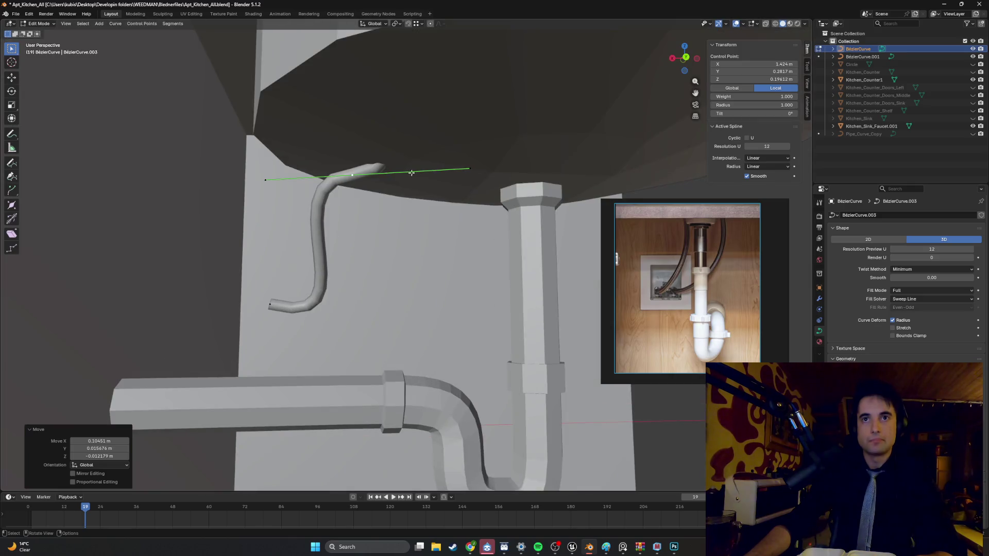
# Step: Switch to wireframe shading and rotate the control point's handle about -83°
pyautogui.press('z')
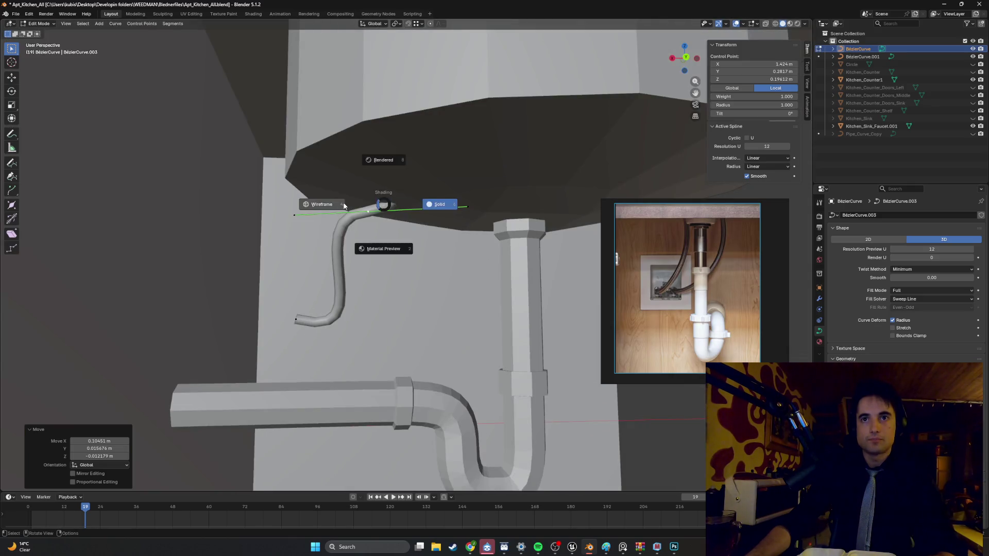
pyautogui.click(365, 207)
pyautogui.moveTo(365, 207); pyautogui.dragTo(353, 215, button='middle')
pyautogui.moveTo(365, 205); pyautogui.dragTo(435, 278, button='middle')
pyautogui.press('r')
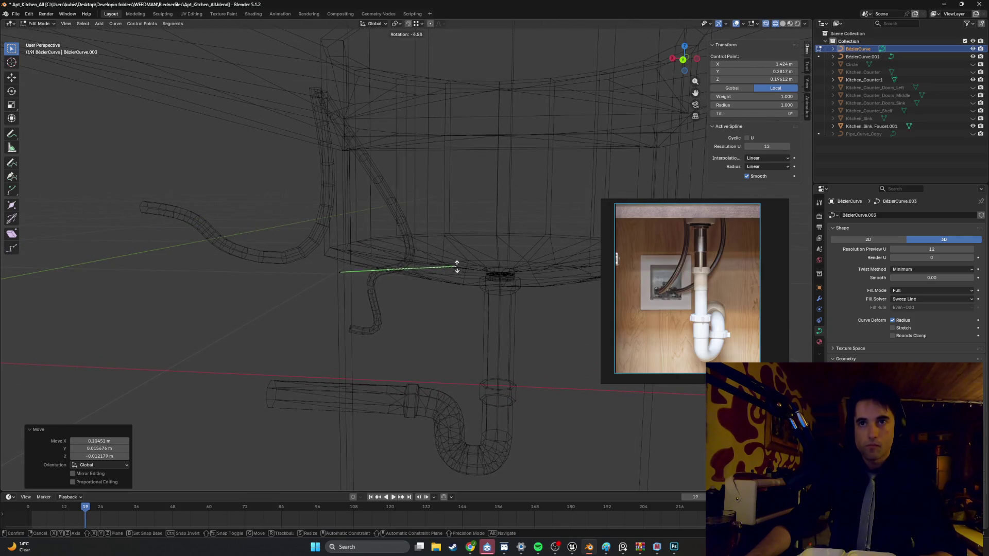
pyautogui.click(395, 222)
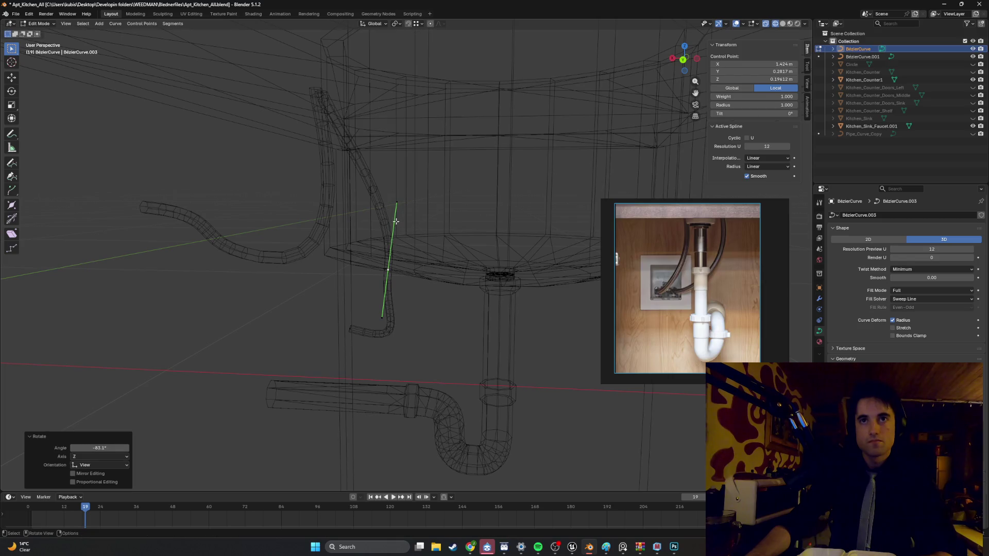
# Step: Move the control point so the tube slopes from the sink rim to the drain, then restore solid shading
pyautogui.moveTo(394, 223)
pyautogui.mouseDown(button='middle')
pyautogui.moveTo(360, 215)
pyautogui.moveTo(393, 214)
pyautogui.moveTo(383, 217)
pyautogui.mouseUp(button='middle')
pyautogui.press('g')
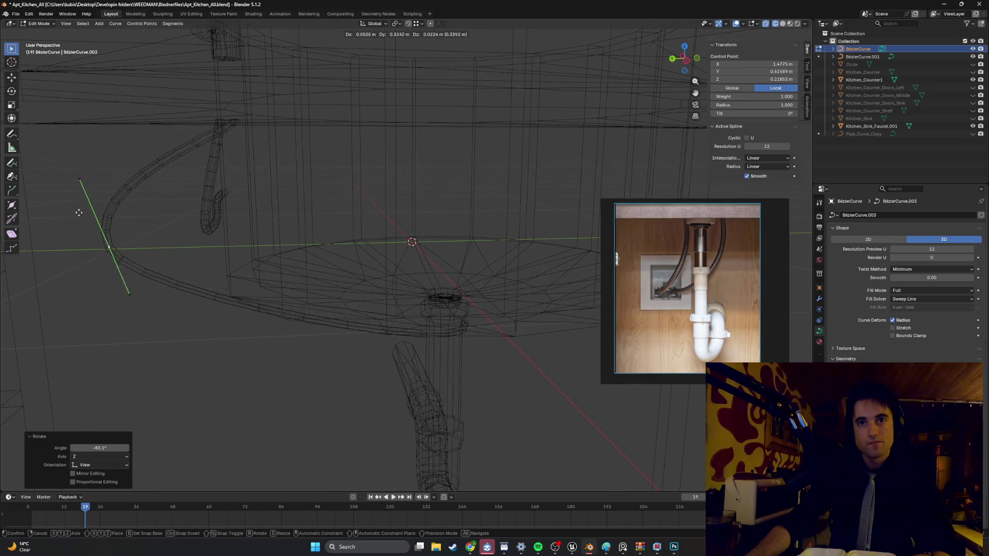
pyautogui.click(280, 221)
pyautogui.moveTo(280, 220)
pyautogui.mouseDown(button='middle')
pyautogui.moveTo(206, 340)
pyautogui.moveTo(388, 251)
pyautogui.mouseUp(button='middle')
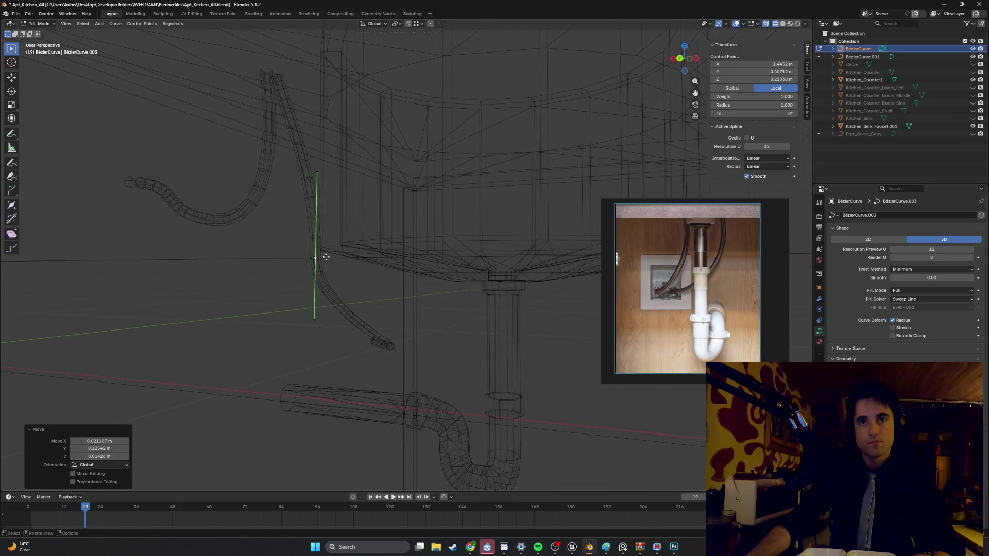
pyautogui.moveTo(320, 250)
pyautogui.mouseDown(button='middle')
pyautogui.moveTo(342, 243)
pyautogui.moveTo(260, 254)
pyautogui.moveTo(277, 261)
pyautogui.moveTo(268, 274)
pyautogui.moveTo(291, 241)
pyautogui.moveTo(337, 260)
pyautogui.moveTo(360, 255)
pyautogui.moveTo(332, 249)
pyautogui.moveTo(342, 268)
pyautogui.moveTo(316, 270)
pyautogui.moveTo(338, 283)
pyautogui.mouseUp(button='middle')
pyautogui.hotkey('shift', 'z')
# Step: Rotate the selected control point -18° and shift it slightly
pyautogui.press('r')
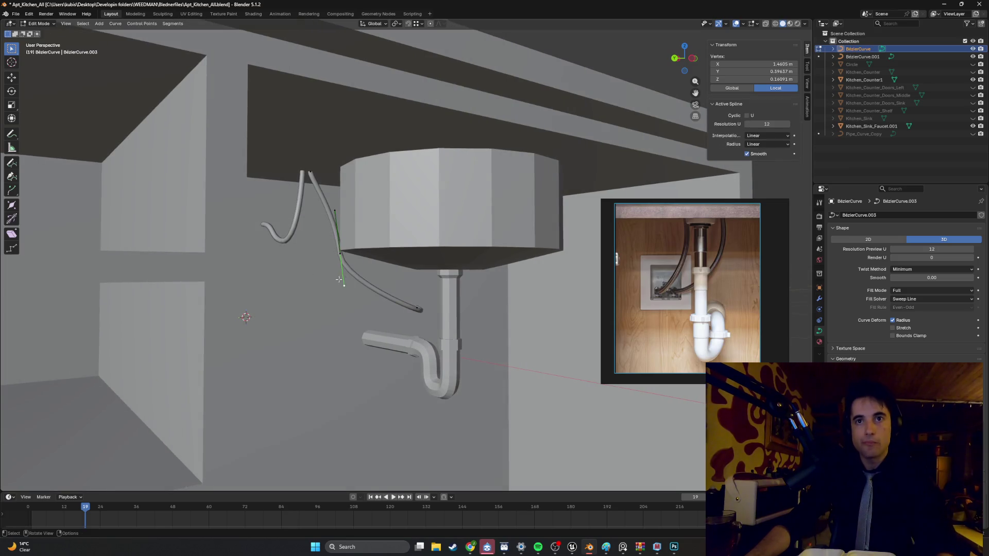
pyautogui.click(355, 283)
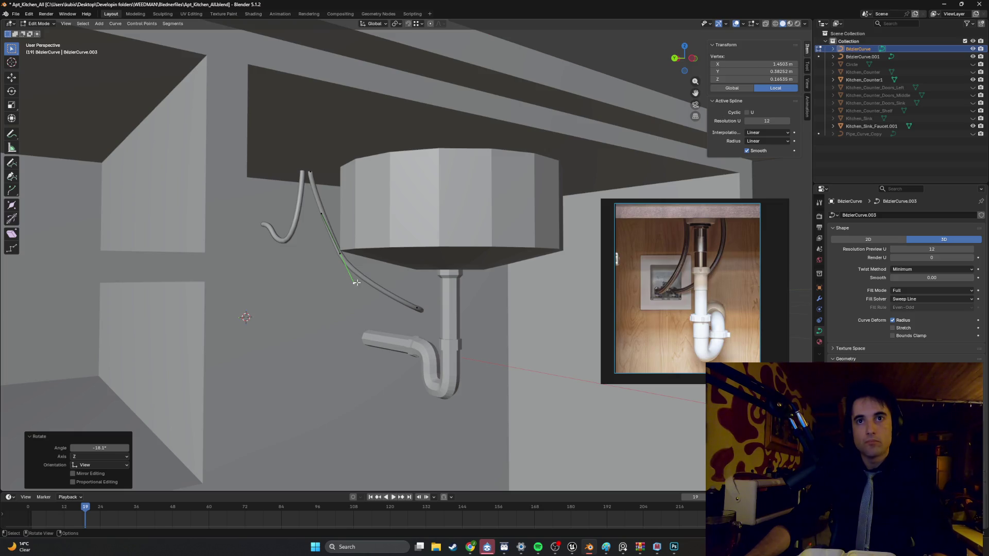
pyautogui.press('g')
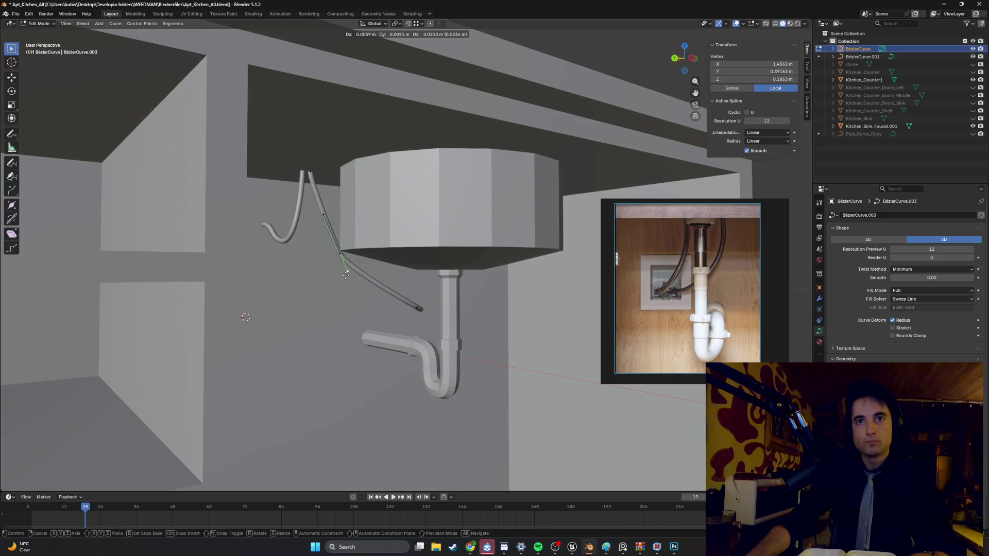
pyautogui.click(345, 274)
# Step: Reposition the tube's upper vertex and a lower curve point so it curves down from beneath the sink
pyautogui.click(316, 205)
pyautogui.press('g')
pyautogui.click(324, 227)
pyautogui.scroll(6, 345, 261)
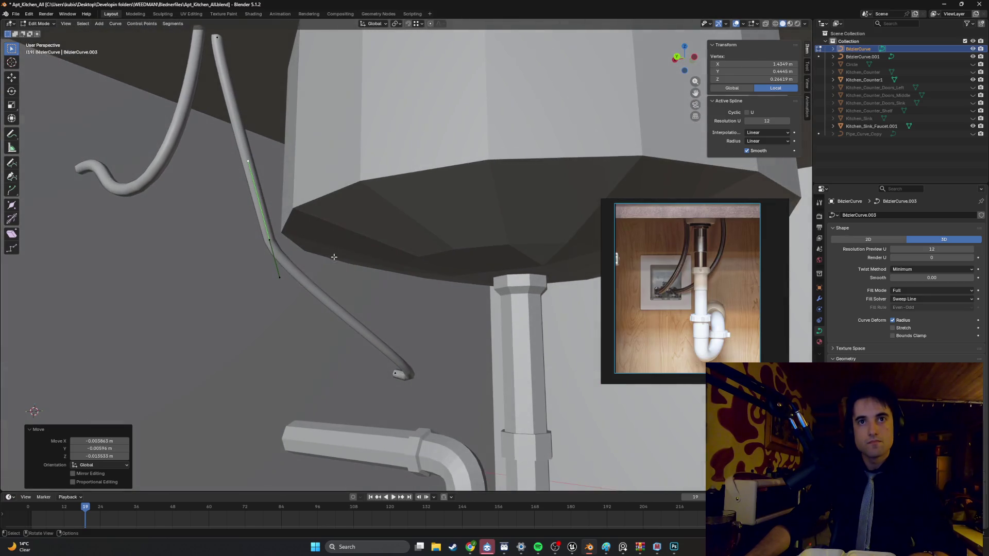
pyautogui.click(274, 272)
pyautogui.press('g')
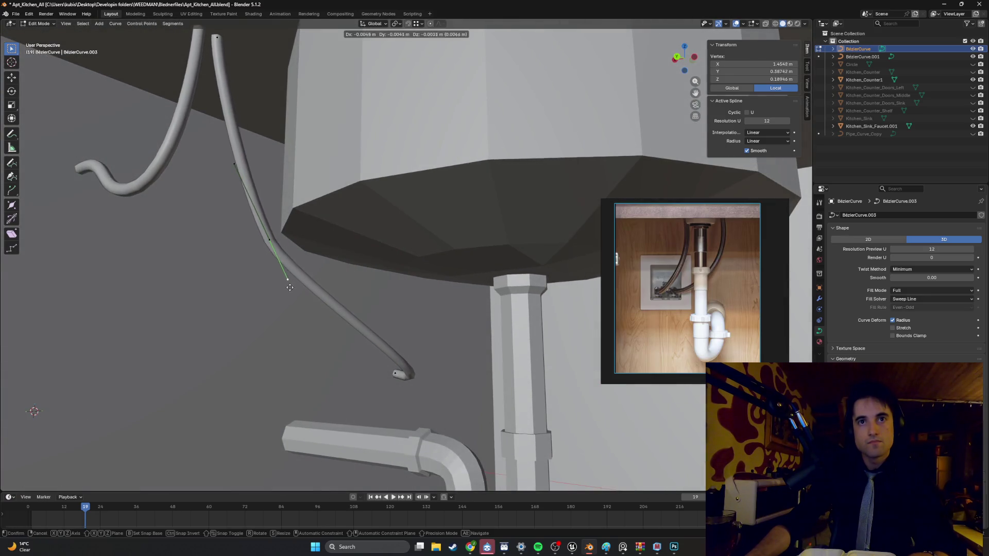
pyautogui.click(325, 332)
pyautogui.scroll(-5, 325, 332)
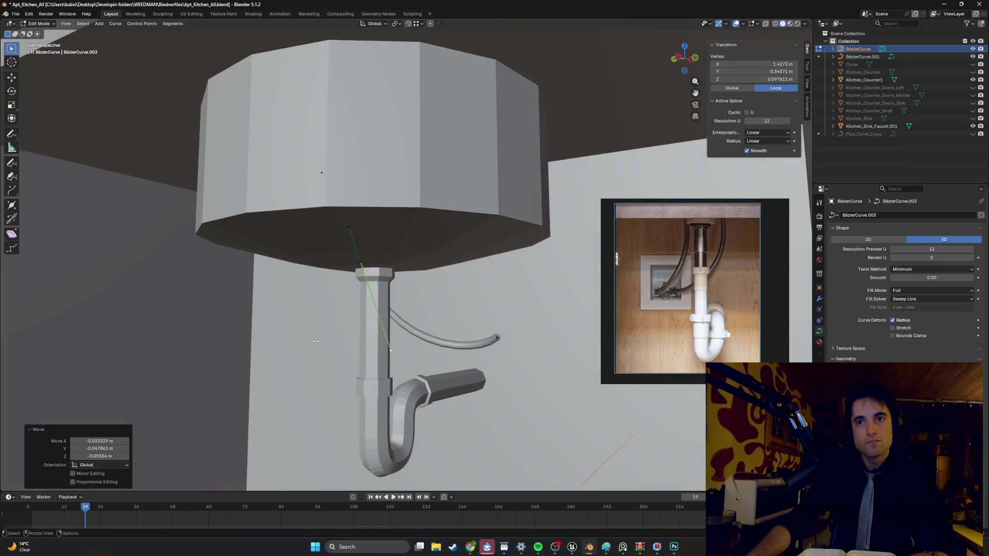
pyautogui.scroll(4, 515, 371)
# Step: Select the end control point and handle, then switch to Front Orthographic wireframe view
pyautogui.click(537, 376)
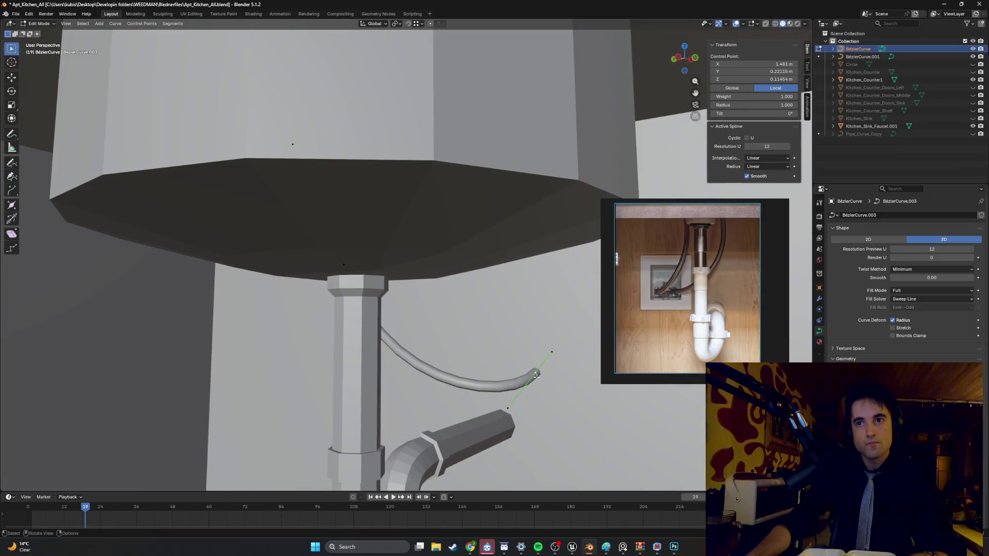
pyautogui.click(507, 412)
pyautogui.moveTo(524, 398)
pyautogui.mouseDown(button='middle')
pyautogui.moveTo(464, 381)
pyautogui.moveTo(451, 349)
pyautogui.moveTo(477, 357)
pyautogui.moveTo(444, 340)
pyautogui.moveTo(465, 340)
pyautogui.moveTo(437, 316)
pyautogui.mouseUp(button='middle')
pyautogui.press('KP_1')
pyautogui.hotkey('shift', 'z')
# Step: Move and rotate the tube's end point, then slide it left along the tube
pyautogui.press('g')
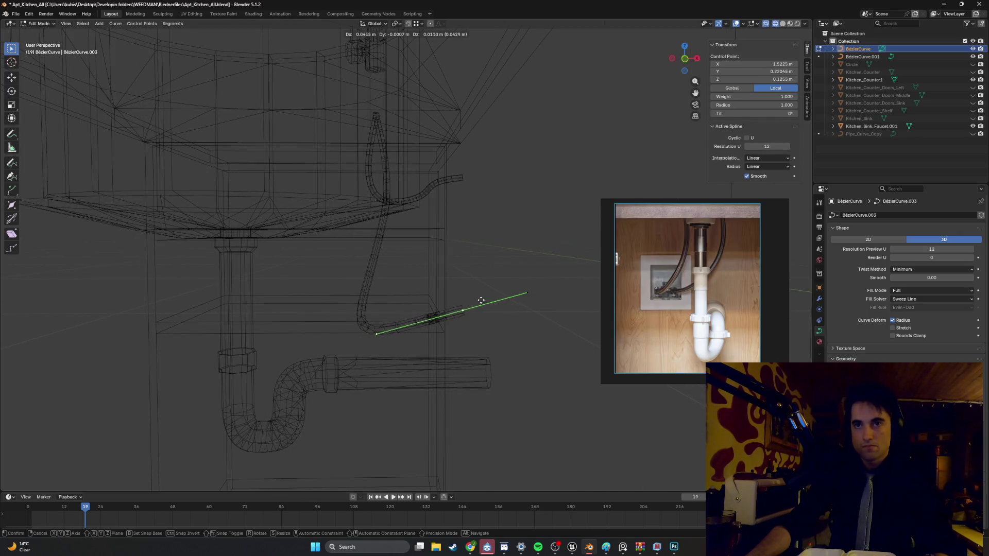
pyautogui.click(559, 274)
pyautogui.moveTo(559, 274)
pyautogui.mouseDown(button='middle')
pyautogui.moveTo(536, 293)
pyautogui.moveTo(534, 322)
pyautogui.moveTo(412, 247)
pyautogui.moveTo(385, 213)
pyautogui.moveTo(500, 223)
pyautogui.moveTo(450, 234)
pyautogui.moveTo(475, 238)
pyautogui.mouseUp(button='middle')
pyautogui.press('r')
pyautogui.click(505, 230)
pyautogui.scroll(2, 479, 234)
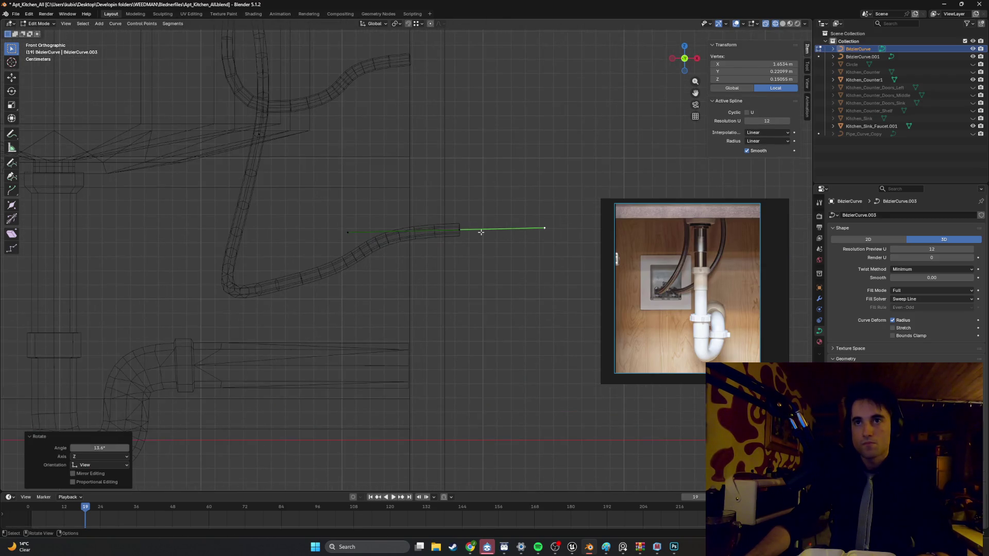
pyautogui.moveTo(459, 228); pyautogui.dragTo(410, 228)
# Step: Reposition the end's left handle and another handle point to bend the tube end downward
pyautogui.moveTo(357, 247); pyautogui.dragTo(264, 211)
pyautogui.press('g')
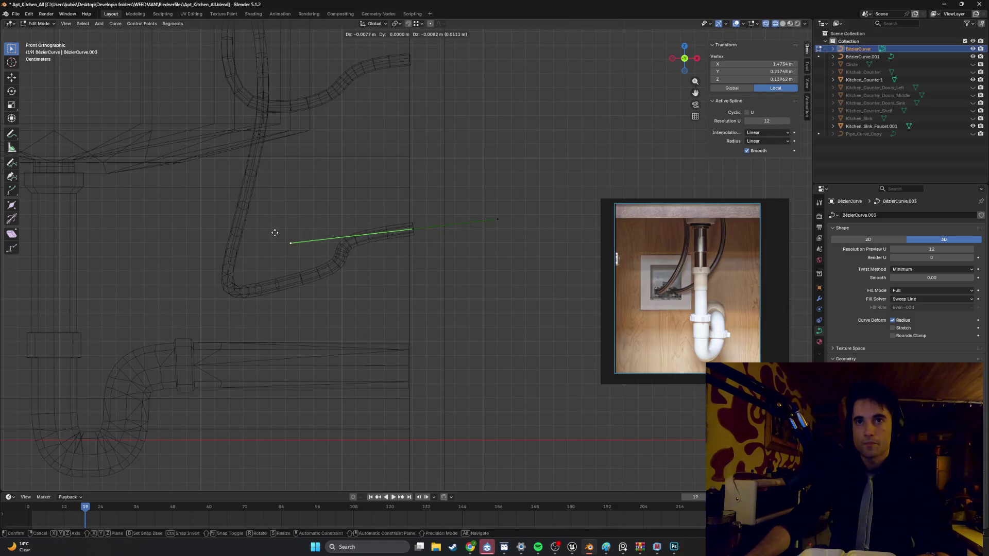
pyautogui.click(299, 226)
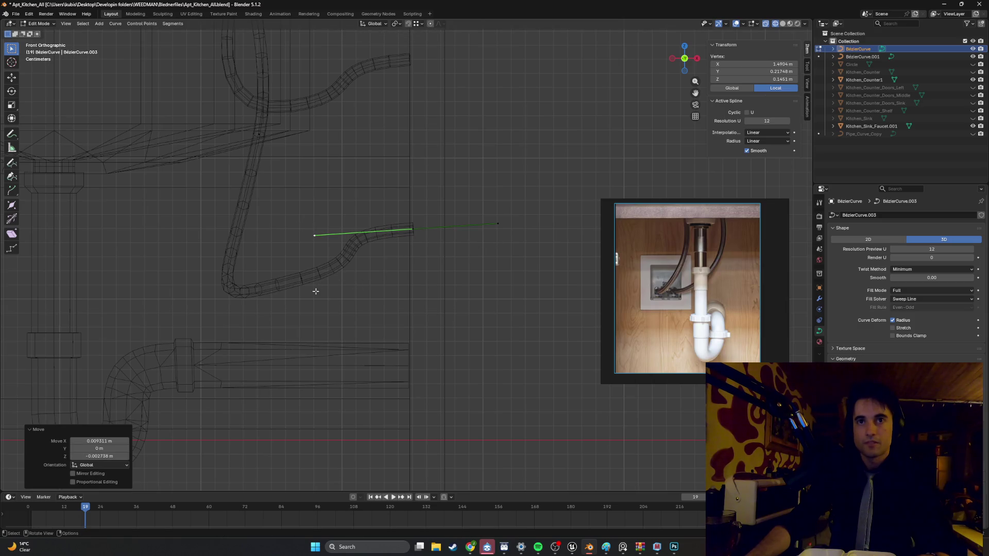
pyautogui.click(273, 292)
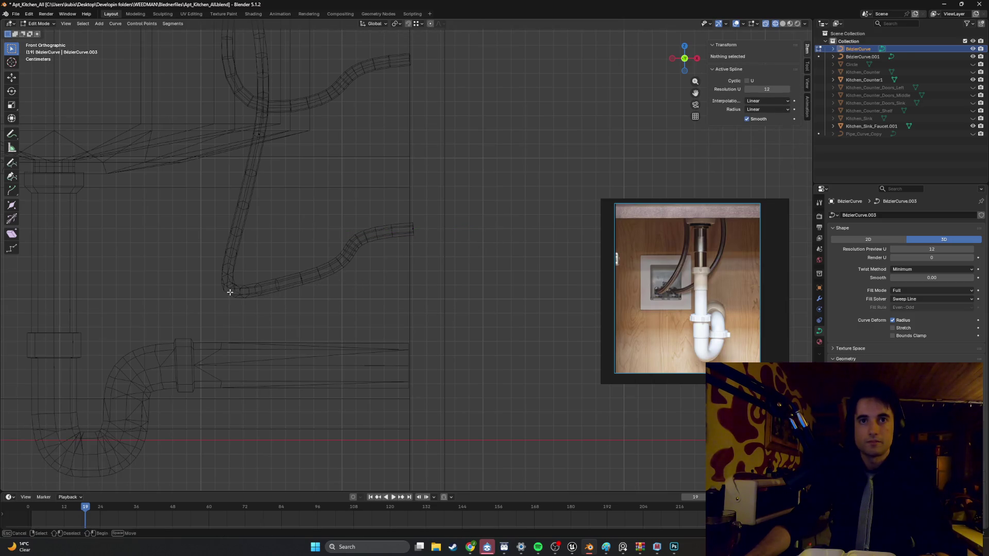
pyautogui.moveTo(236, 287); pyautogui.dragTo(350, 273, button='middle')
pyautogui.click(310, 279)
pyautogui.moveTo(399, 268); pyautogui.dragTo(372, 251)
pyautogui.press('g')
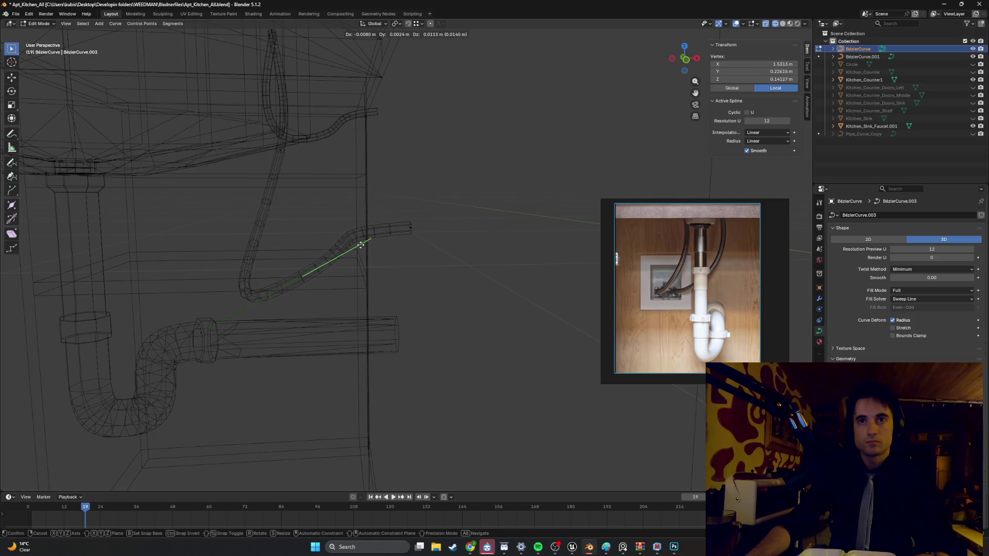
pyautogui.click(308, 291)
# Step: Shift the whole control point slightly and pull one of its handles further out
pyautogui.click(294, 275)
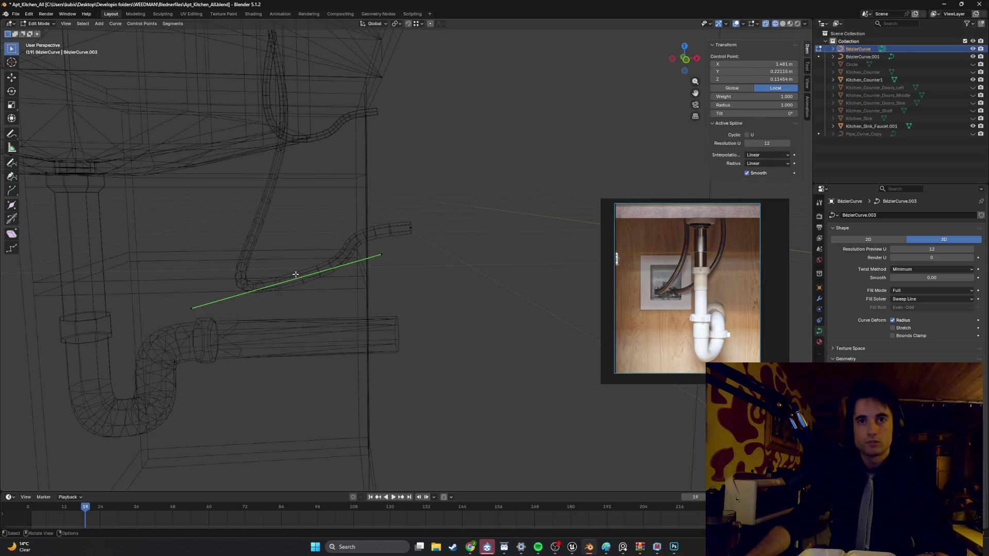
pyautogui.press('g')
pyautogui.click(296, 288)
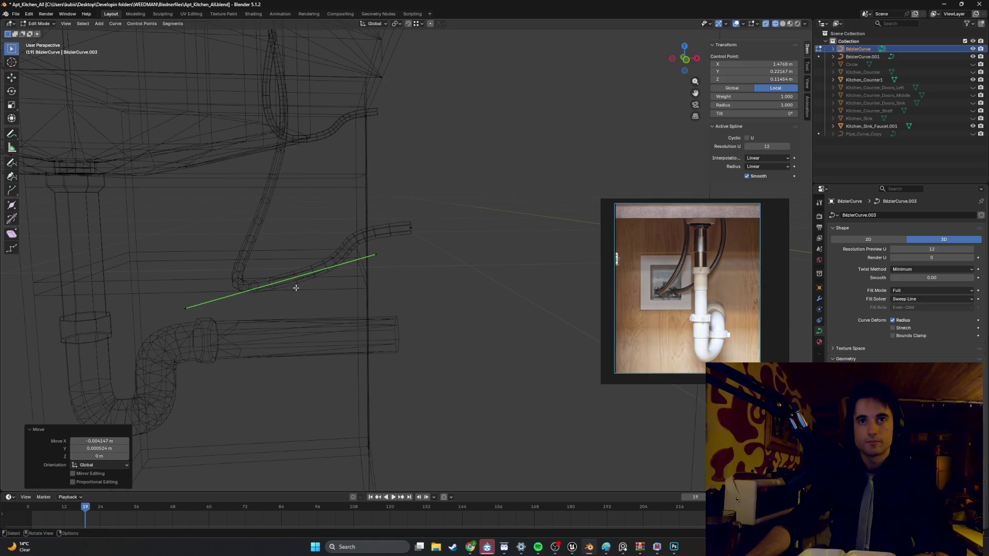
pyautogui.moveTo(165, 295); pyautogui.dragTo(200, 312)
pyautogui.click(308, 283)
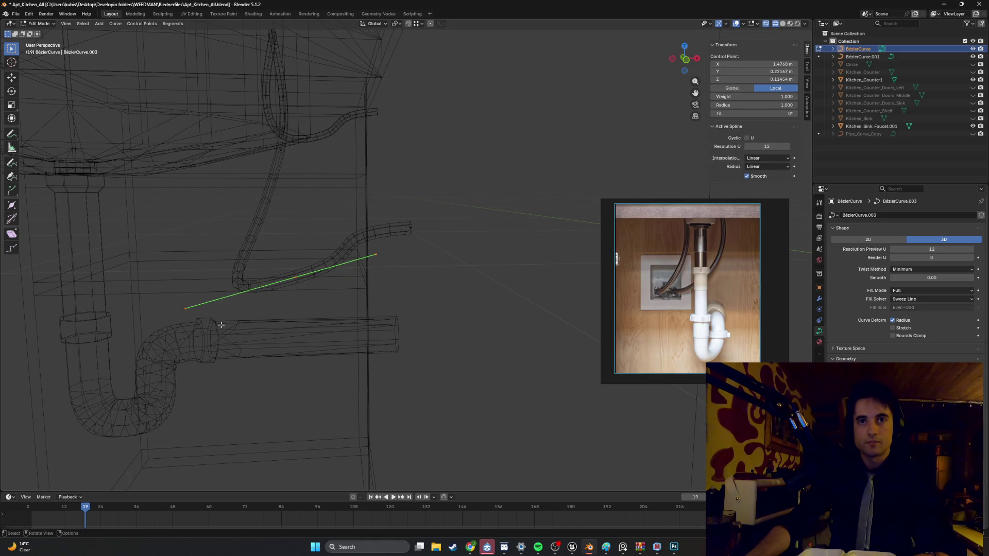
pyautogui.press('g')
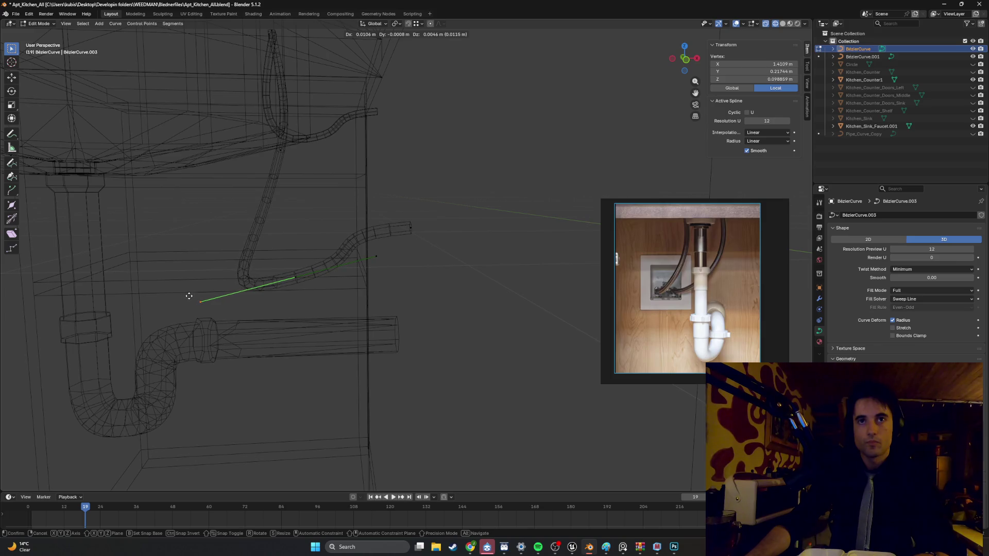
pyautogui.click(189, 297)
# Step: Adjust another handle and shift the tube's end 0.0219 m in X and 0.0065 m in Z
pyautogui.click(373, 260)
pyautogui.press('g')
pyautogui.click(353, 265)
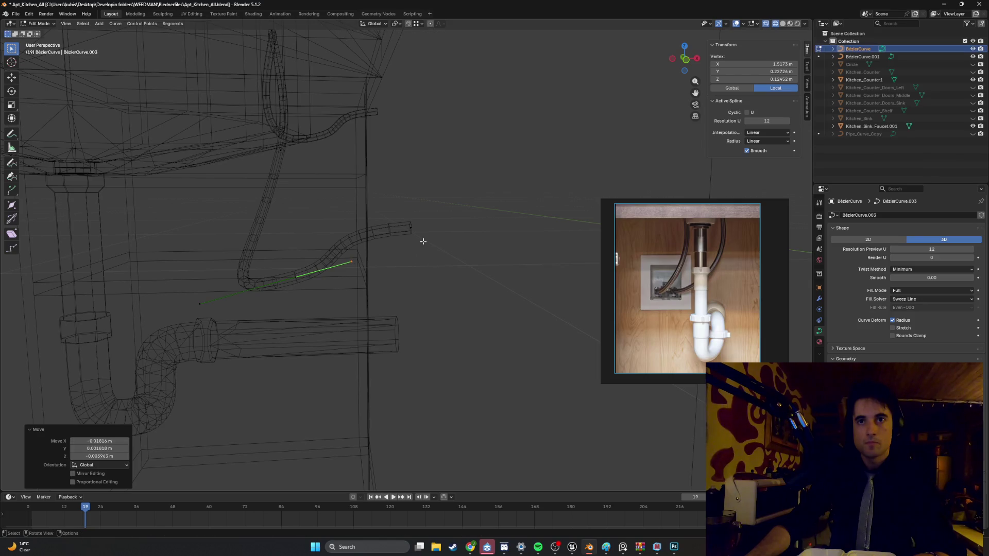
pyautogui.click(407, 230)
pyautogui.moveTo(309, 230); pyautogui.dragTo(309, 229)
pyautogui.press('g')
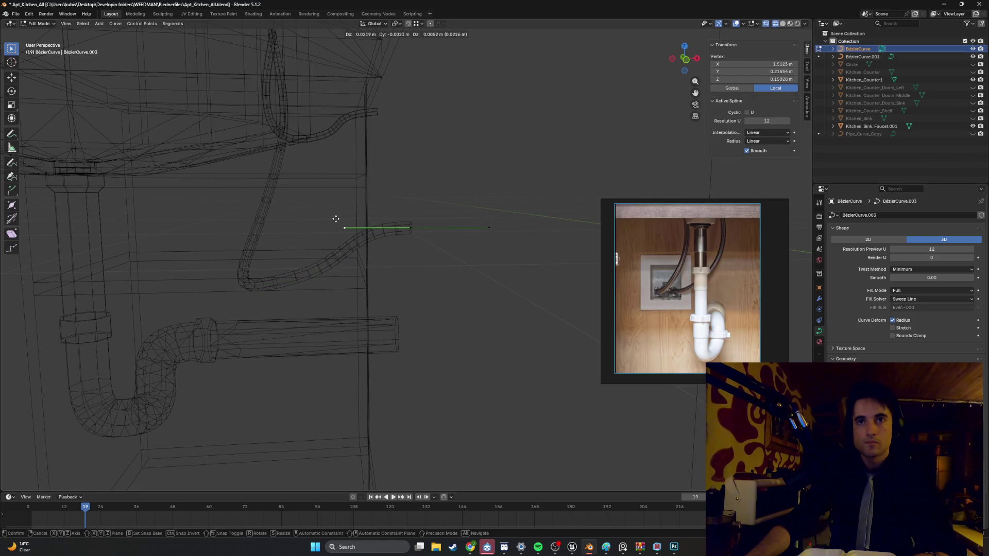
pyautogui.click(335, 217)
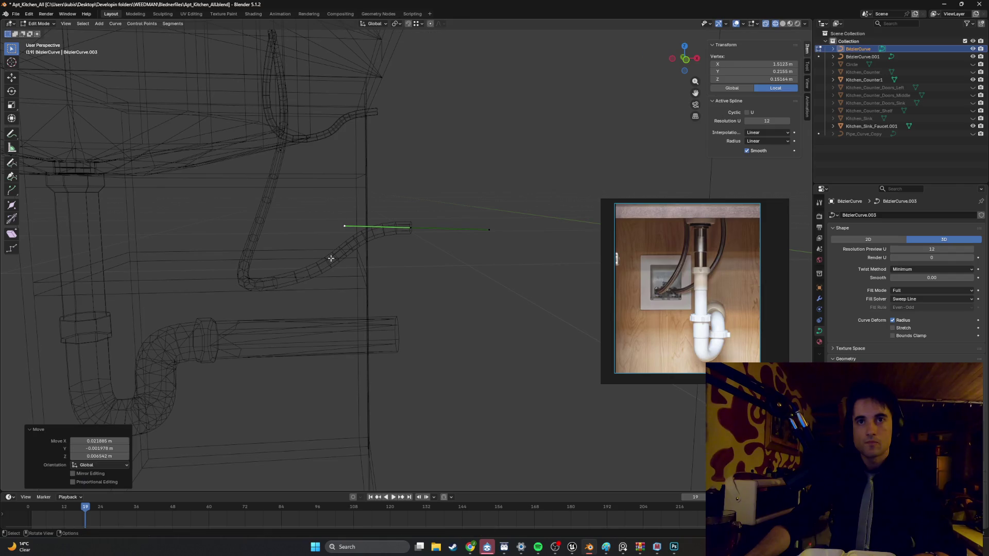
pyautogui.moveTo(331, 259)
pyautogui.mouseDown(button='middle')
pyautogui.moveTo(320, 261)
pyautogui.moveTo(387, 262)
pyautogui.moveTo(412, 245)
pyautogui.moveTo(428, 248)
pyautogui.moveTo(314, 280)
pyautogui.mouseUp(button='middle')
pyautogui.moveTo(309, 280); pyautogui.dragTo(356, 298)
# Step: Nudge the selected tube point and move the tube's tip into place
pyautogui.press('g')
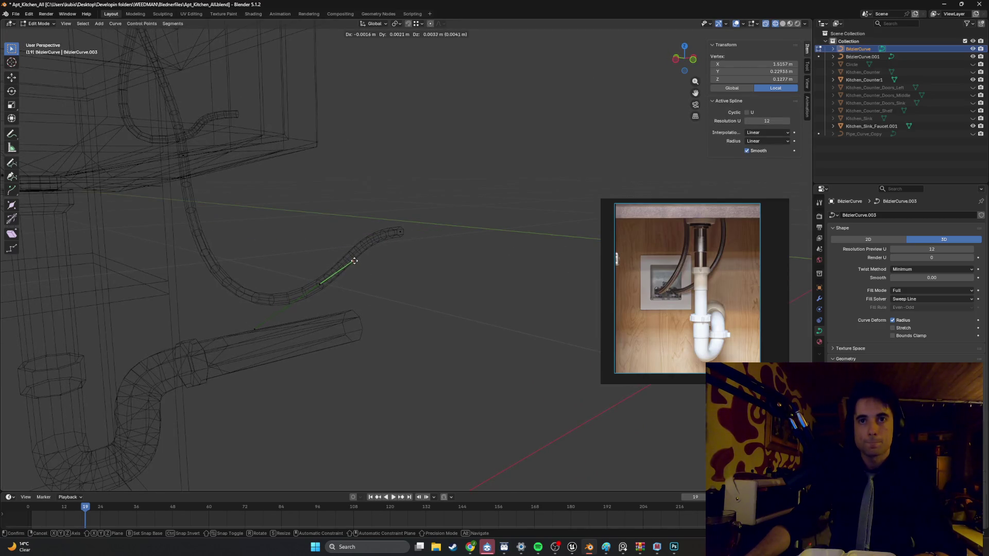
pyautogui.click(354, 265)
pyautogui.moveTo(355, 265)
pyautogui.mouseDown(button='middle')
pyautogui.moveTo(404, 241)
pyautogui.moveTo(444, 251)
pyautogui.moveTo(424, 284)
pyautogui.mouseUp(button='middle')
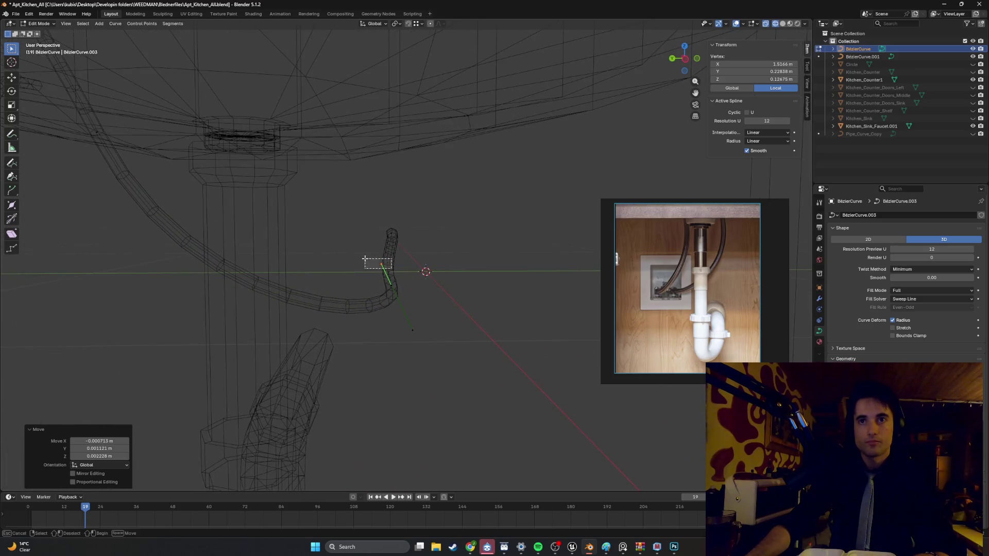
pyautogui.moveTo(391, 269); pyautogui.dragTo(365, 259)
pyautogui.press('g')
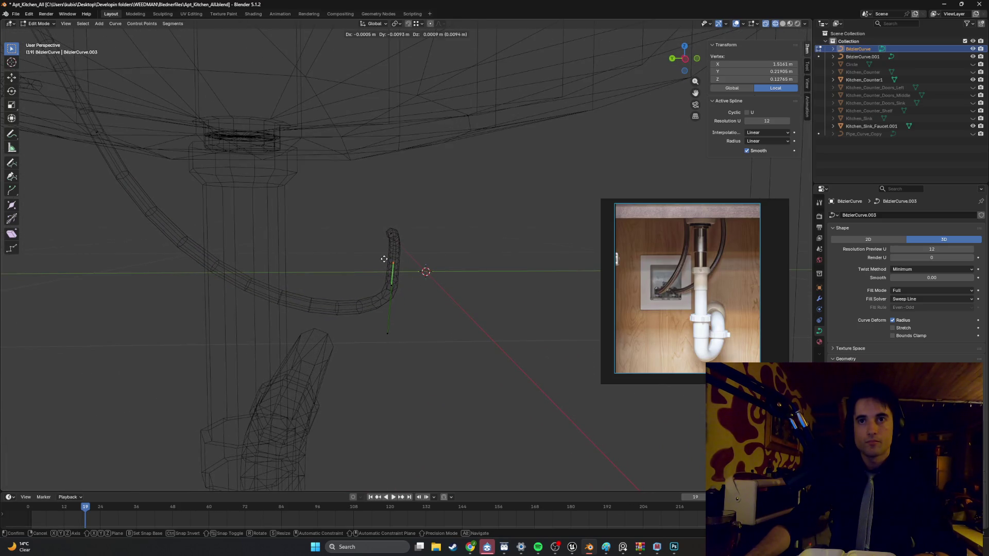
pyautogui.click(387, 259)
# Step: Box-select the curve's end control point and reposition it beside the drain pipe
pyautogui.moveTo(387, 260)
pyautogui.mouseDown(button='middle')
pyautogui.moveTo(353, 264)
pyautogui.moveTo(346, 237)
pyautogui.moveTo(392, 220)
pyautogui.moveTo(360, 236)
pyautogui.moveTo(327, 309)
pyautogui.moveTo(274, 218)
pyautogui.moveTo(230, 235)
pyautogui.moveTo(72, 228)
pyautogui.moveTo(375, 238)
pyautogui.moveTo(288, 238)
pyautogui.mouseUp(button='middle')
pyautogui.scroll(-3, 289, 238)
pyautogui.scroll(5, 403, 261)
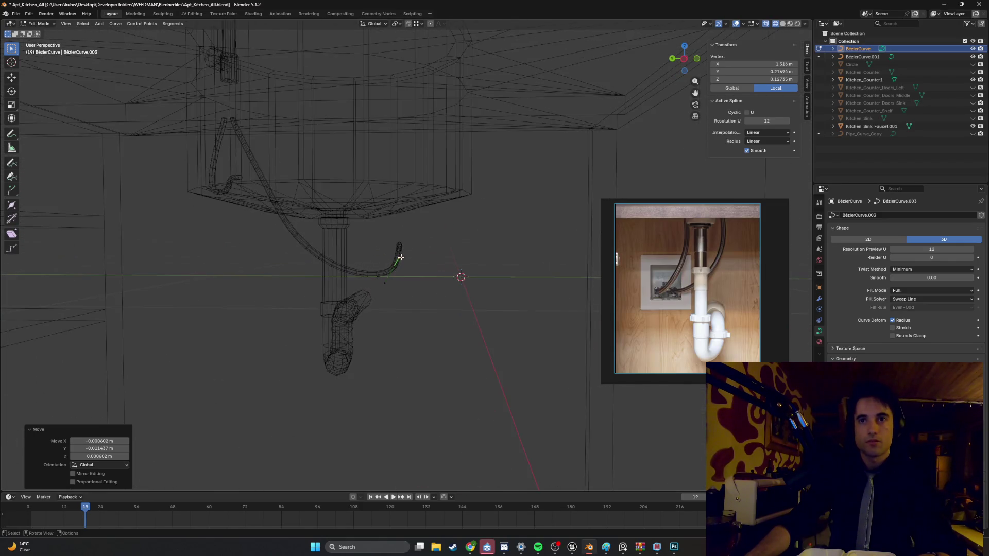
pyautogui.moveTo(397, 259); pyautogui.dragTo(428, 237)
pyautogui.press('g')
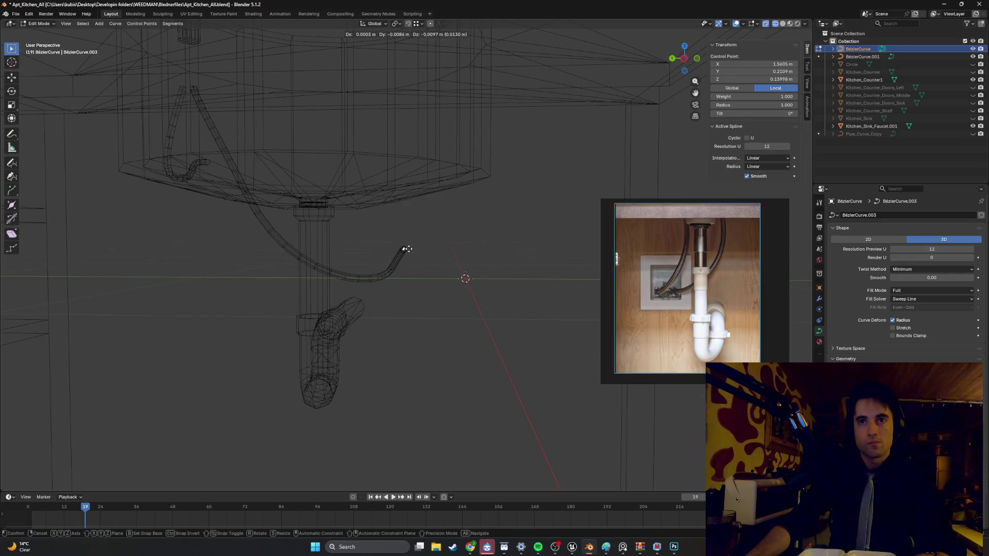
pyautogui.click(410, 257)
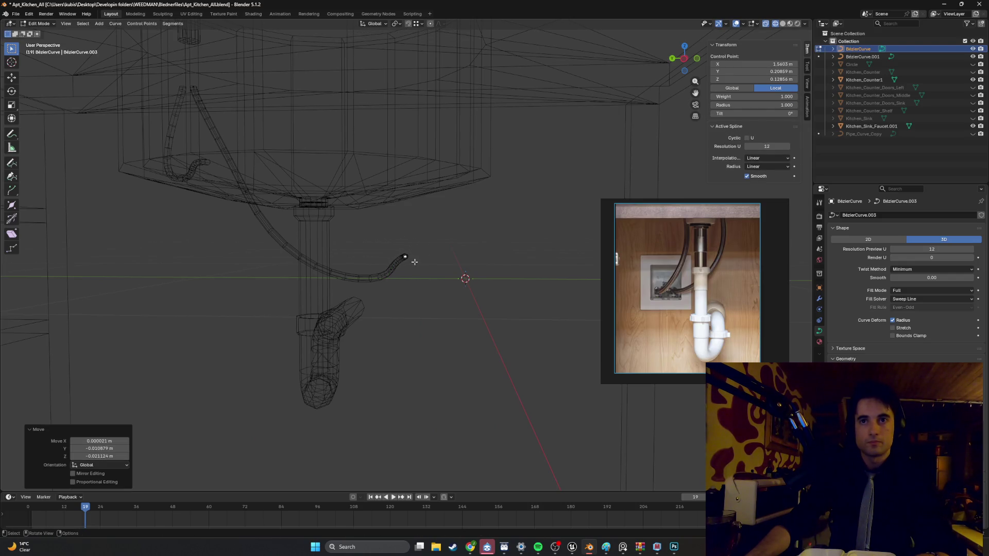
# Step: Move the tip handle so the tube's end hooks upward like the reference photo
pyautogui.moveTo(381, 266)
pyautogui.keyDown('alt'); pyautogui.mouseDown(button='middle')
pyautogui.moveTo(422, 260)
pyautogui.moveTo(402, 261)
pyautogui.mouseUp(button='middle'); pyautogui.keyUp('alt')
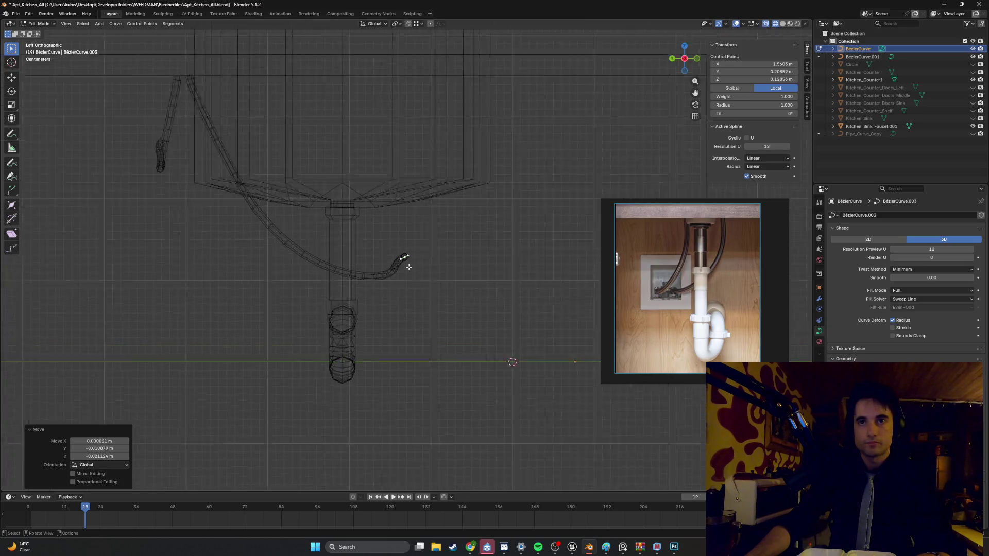
pyautogui.moveTo(410, 286)
pyautogui.mouseDown()
pyautogui.moveTo(384, 270)
pyautogui.moveTo(389, 255)
pyautogui.mouseUp()
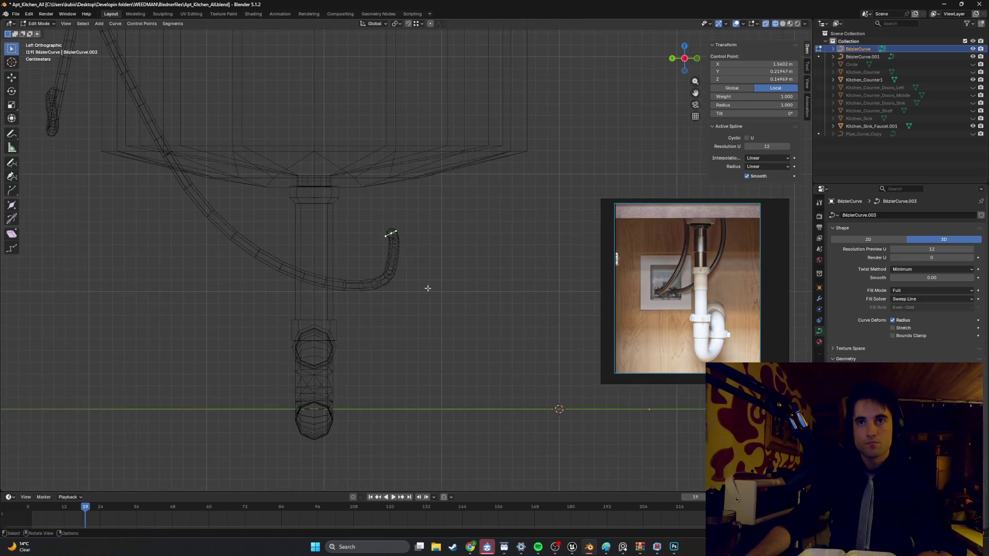
pyautogui.press('g')
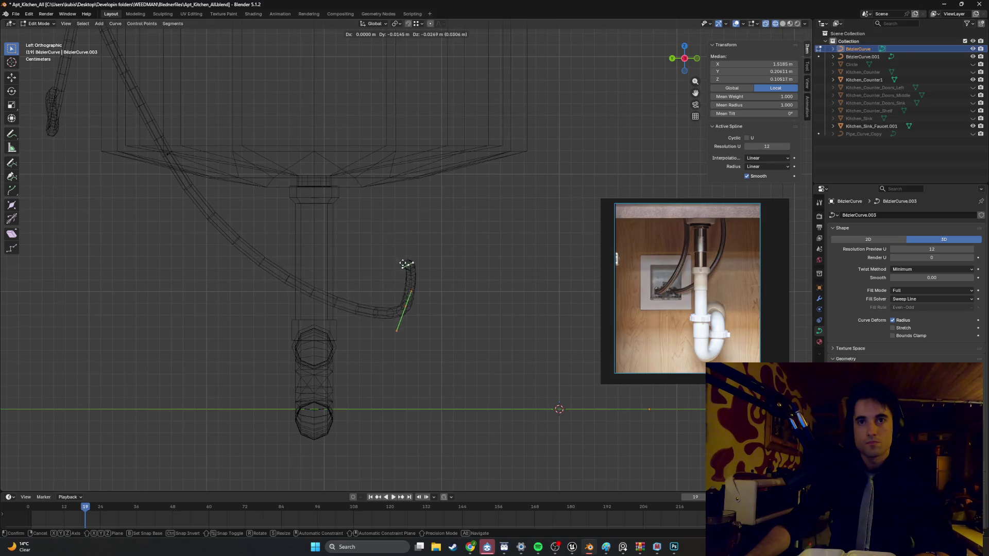
pyautogui.click(402, 280)
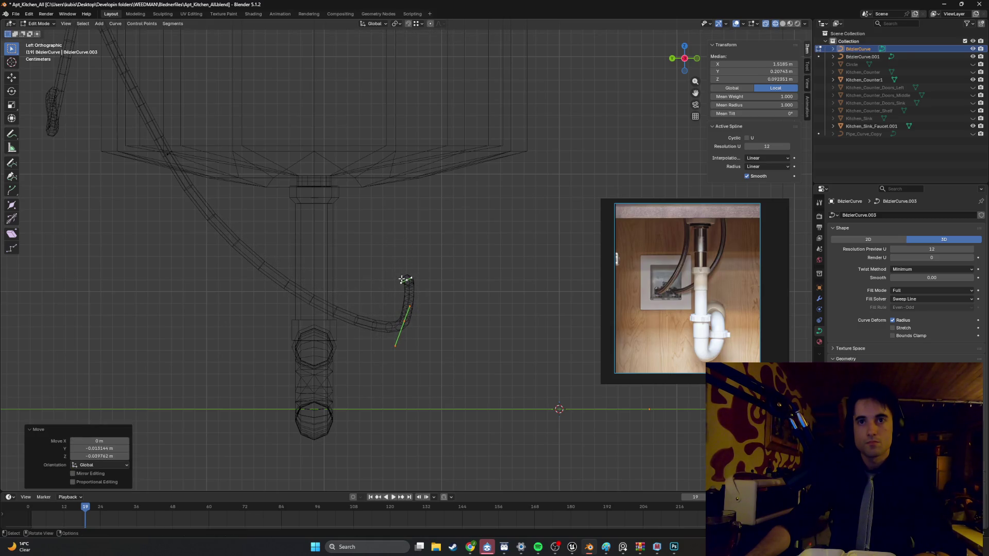
pyautogui.moveTo(404, 276); pyautogui.dragTo(431, 280, button='middle')
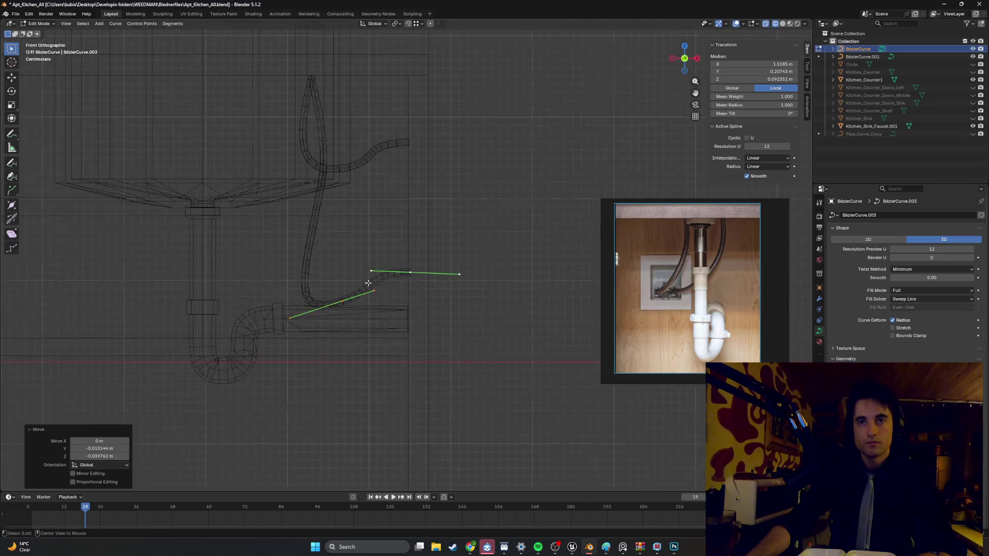
# Step: Nudge the cable tube's tip into place from the side orthographic view
pyautogui.press('ctrl+KP_3')
pyautogui.press('g')
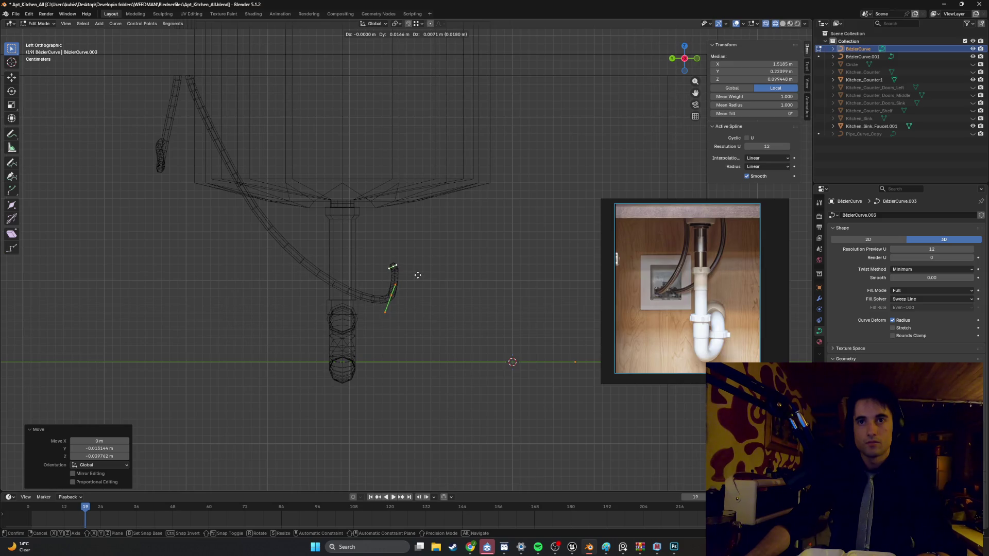
pyautogui.click(418, 276)
pyautogui.moveTo(340, 268)
pyautogui.keyDown('shift'); pyautogui.mouseDown(button='middle')
pyautogui.moveTo(208, 211)
pyautogui.moveTo(399, 267)
pyautogui.moveTo(371, 305)
pyautogui.moveTo(397, 293)
pyautogui.moveTo(355, 250)
pyautogui.moveTo(415, 276)
pyautogui.moveTo(413, 218)
pyautogui.moveTo(411, 235)
pyautogui.moveTo(340, 196)
pyautogui.moveTo(384, 177)
pyautogui.moveTo(382, 161)
pyautogui.moveTo(404, 143)
pyautogui.moveTo(369, 206)
pyautogui.moveTo(353, 196)
pyautogui.moveTo(364, 203)
pyautogui.moveTo(368, 193)
pyautogui.mouseUp(button='middle'); pyautogui.keyUp('shift')
# Step: Move the tube's upper and topmost control points so it clears the sink rim
pyautogui.moveTo(349, 235); pyautogui.dragTo(313, 221)
pyautogui.moveTo(313, 221); pyautogui.dragTo(325, 215, button='middle')
pyautogui.press('g')
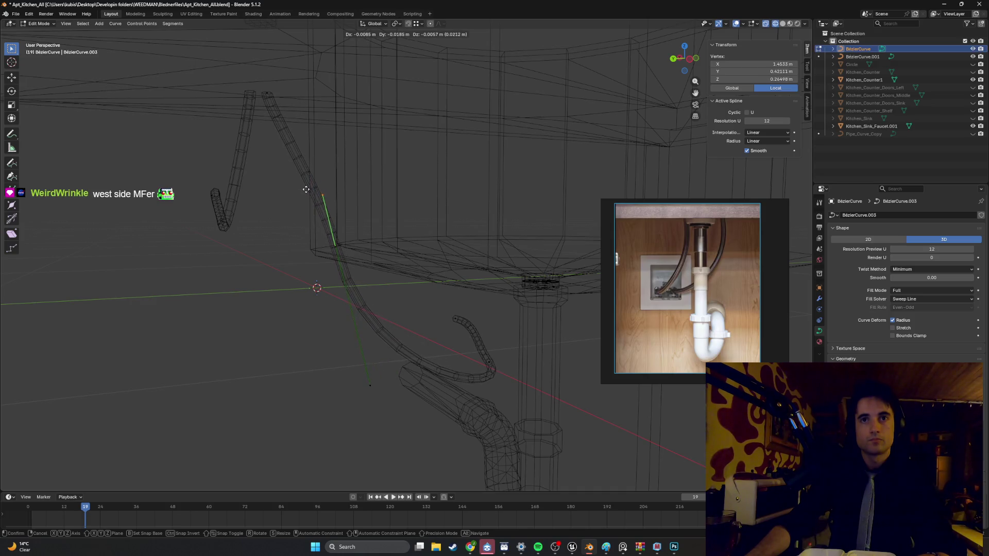
pyautogui.click(302, 191)
pyautogui.moveTo(299, 130); pyautogui.dragTo(266, 103)
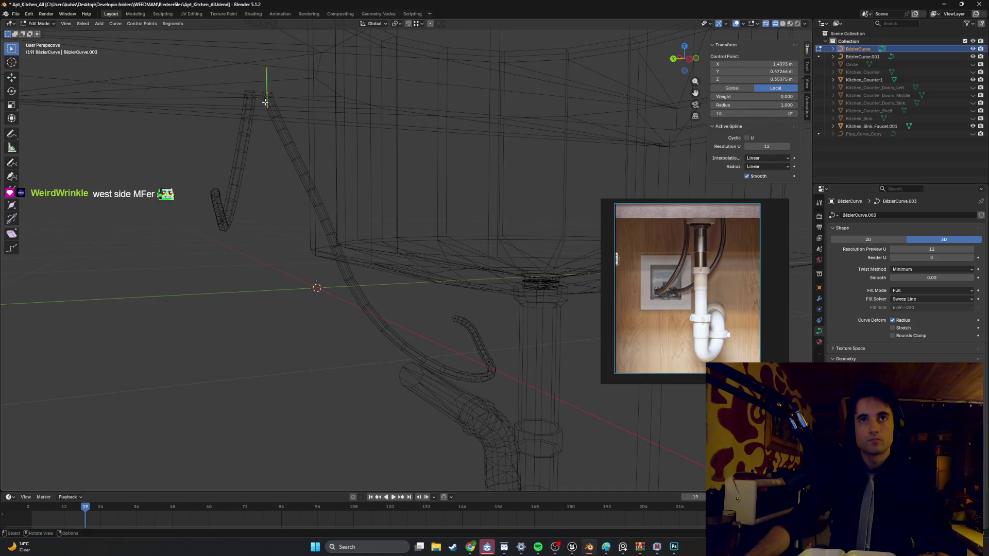
pyautogui.press('g')
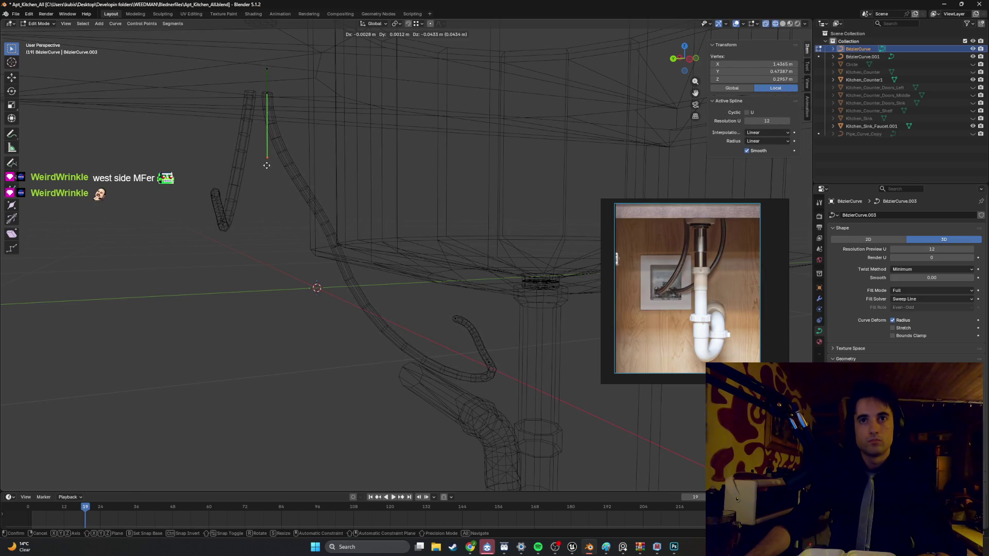
pyautogui.click(266, 165)
# Step: Adjust the neighbouring control points and handles along the tube's upper bend
pyautogui.click(315, 237)
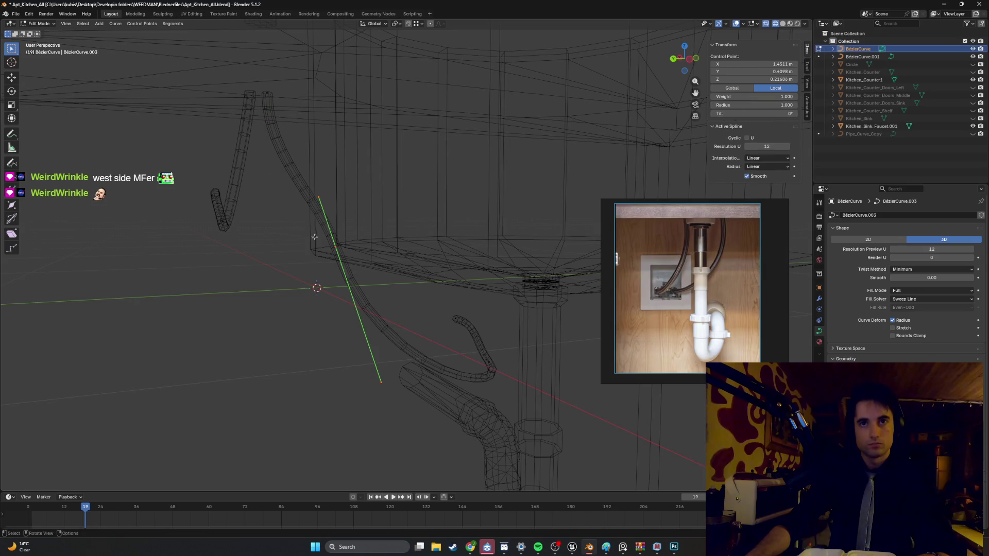
pyautogui.moveTo(309, 188); pyautogui.dragTo(310, 189)
pyautogui.press('g')
pyautogui.click(311, 197)
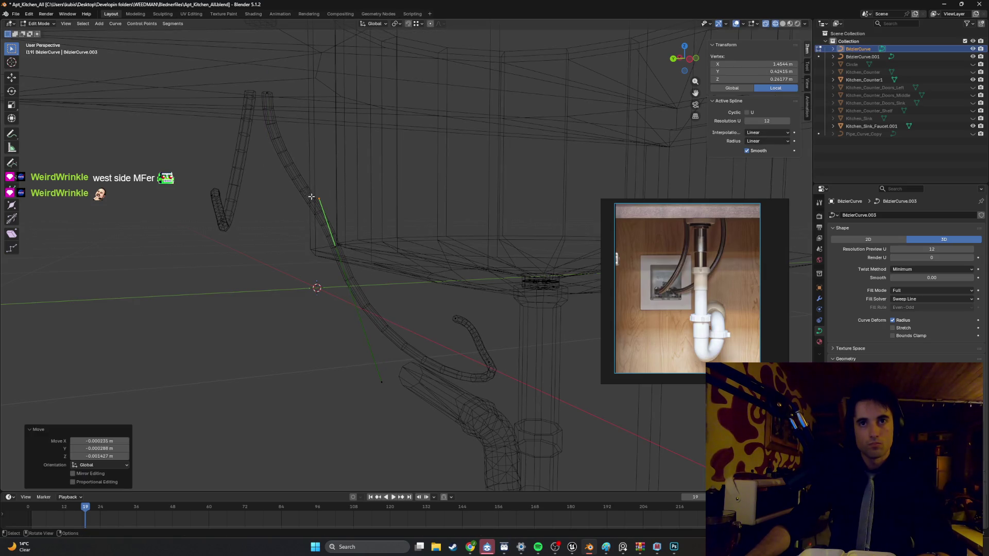
pyautogui.click(345, 256)
pyautogui.press('g')
pyautogui.click(336, 233)
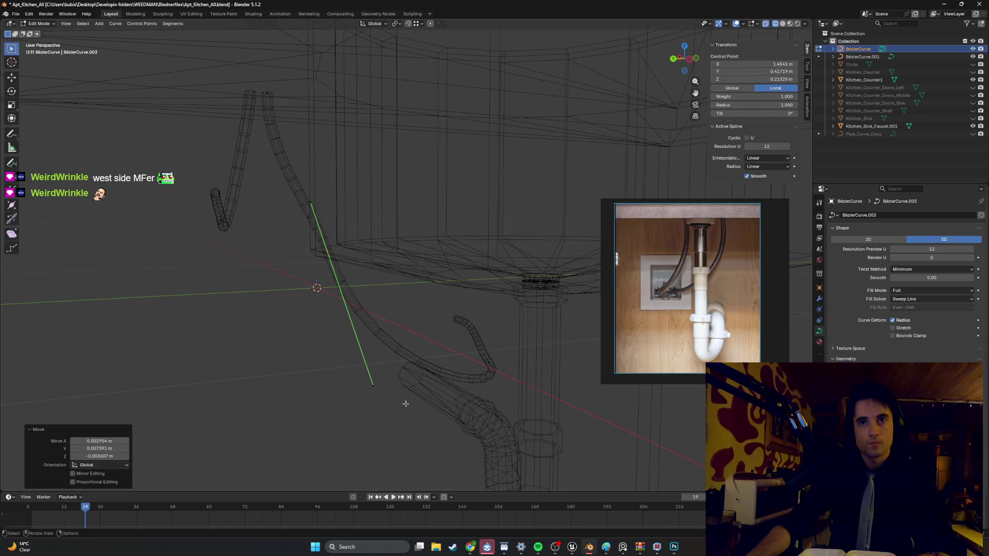
pyautogui.click(361, 370)
pyautogui.press('g')
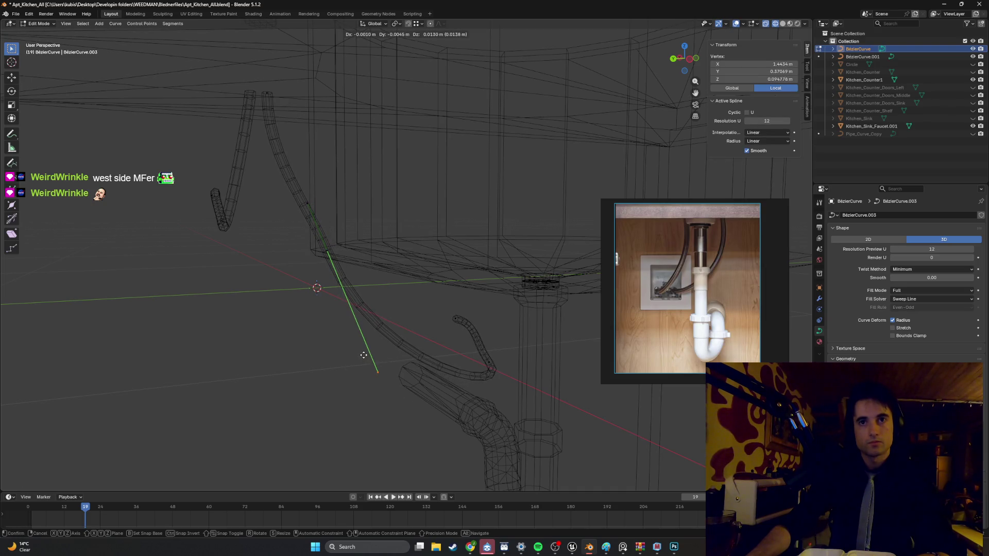
pyautogui.click(363, 355)
# Step: Reposition the upper handle, deselect all points and review the reshaped tube
pyautogui.moveTo(324, 216); pyautogui.dragTo(296, 189)
pyautogui.press('g')
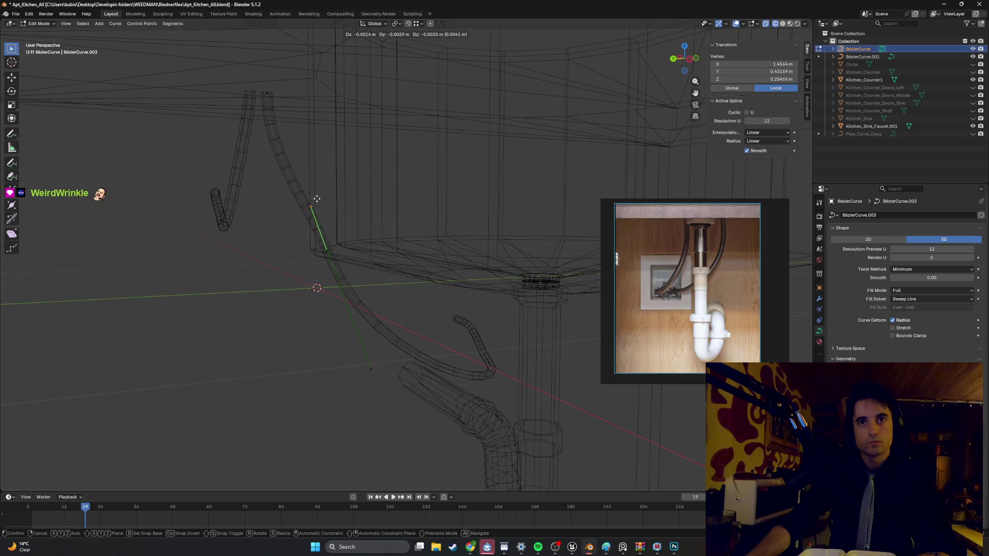
pyautogui.click(314, 198)
pyautogui.click(264, 248)
pyautogui.moveTo(264, 247)
pyautogui.mouseDown(button='middle')
pyautogui.moveTo(300, 234)
pyautogui.moveTo(289, 236)
pyautogui.moveTo(296, 258)
pyautogui.moveTo(364, 270)
pyautogui.moveTo(342, 227)
pyautogui.moveTo(327, 225)
pyautogui.moveTo(310, 245)
pyautogui.moveTo(331, 256)
pyautogui.mouseUp(button='middle')
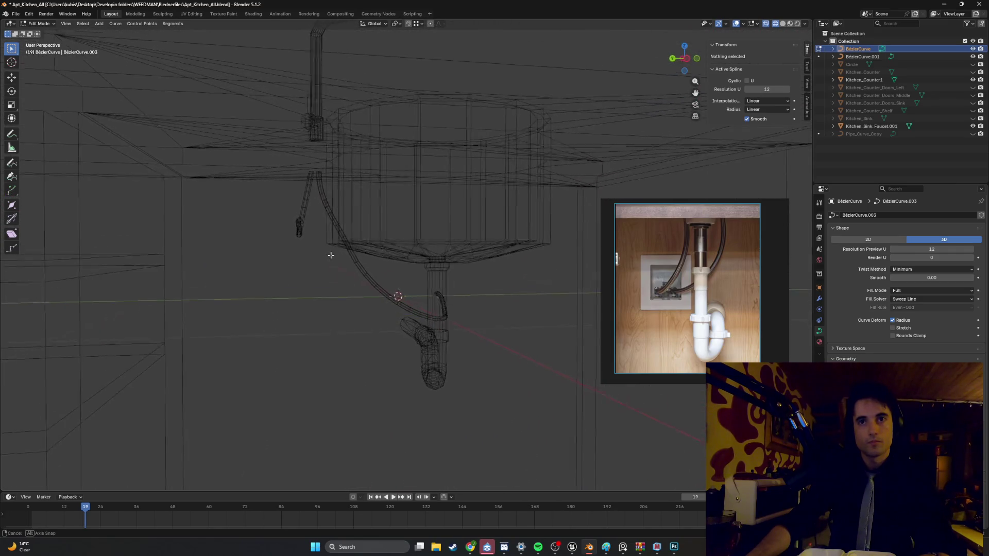
# Step: Zoom in and select the second cable tube, BézierCurve.001, in the viewport
pyautogui.scroll(3, 380, 282)
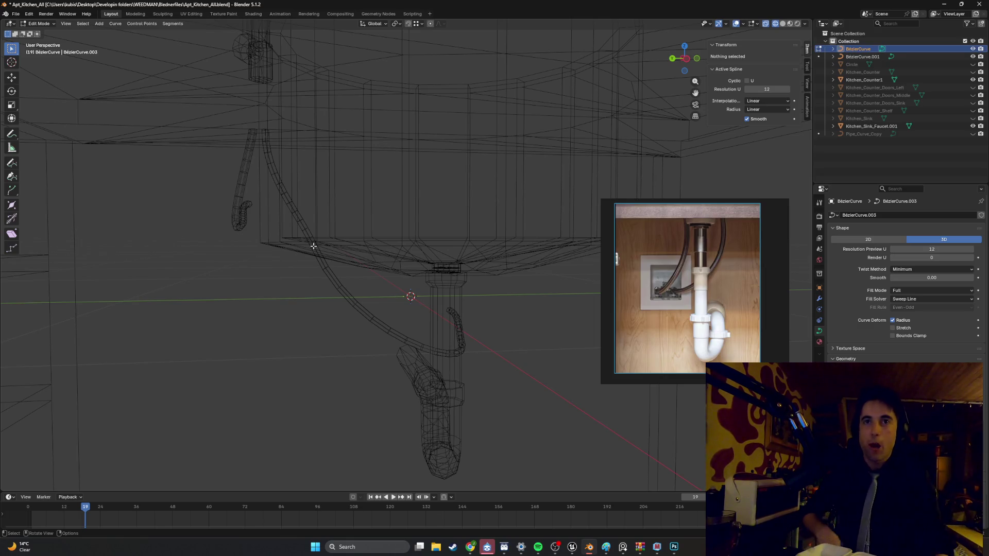
pyautogui.click(241, 217)
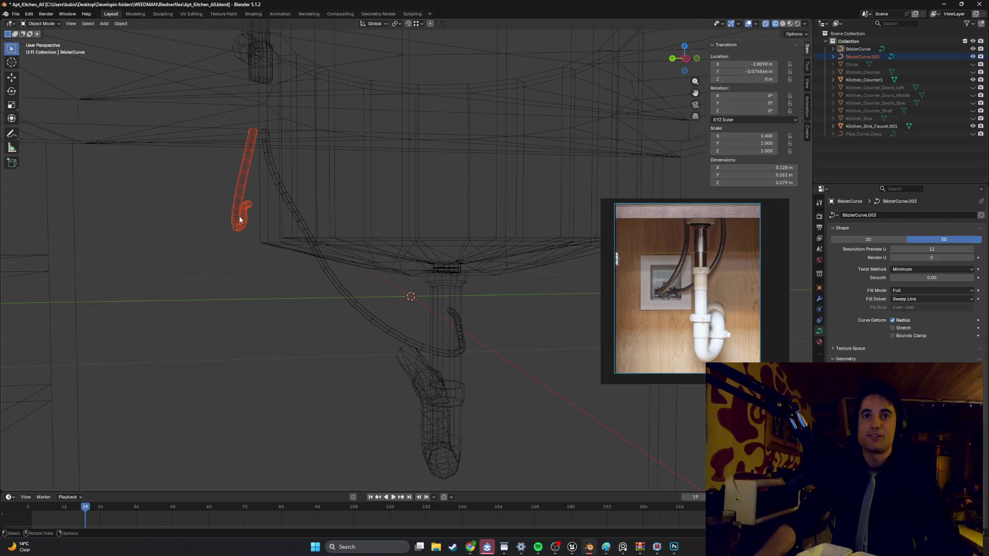
# Step: Select the second tube's end point and shift it along the X axis
pyautogui.moveTo(239, 221)
pyautogui.mouseDown(button='middle')
pyautogui.moveTo(265, 218)
pyautogui.moveTo(257, 223)
pyautogui.mouseUp(button='middle')
pyautogui.moveTo(243, 197); pyautogui.dragTo(243, 197)
pyautogui.moveTo(243, 198); pyautogui.dragTo(250, 211, button='middle')
pyautogui.press('g')
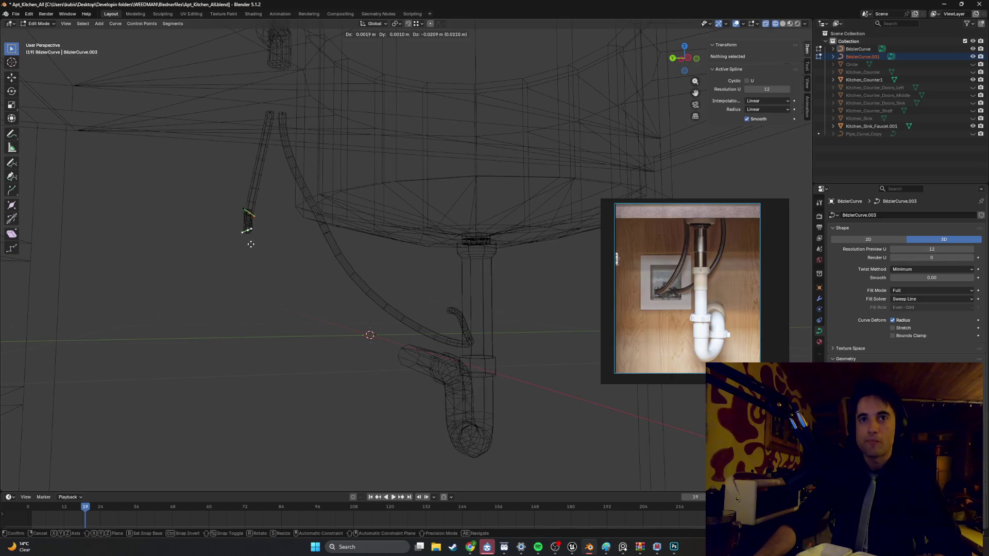
pyautogui.press('x')
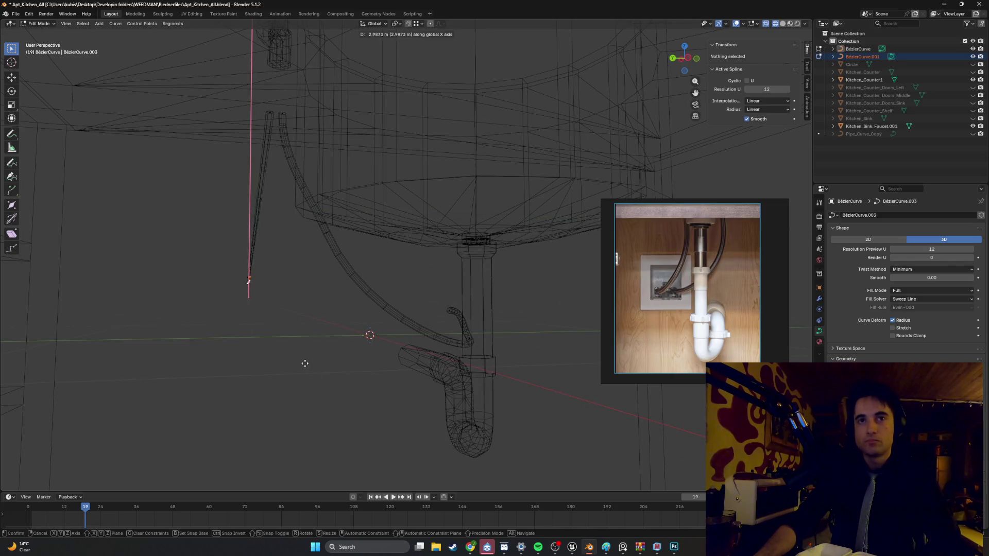
pyautogui.keyDown('alt'); pyautogui.moveTo(305, 364); pyautogui.dragTo(276, 369, button='middle'); pyautogui.keyUp('alt')
pyautogui.click(315, 450)
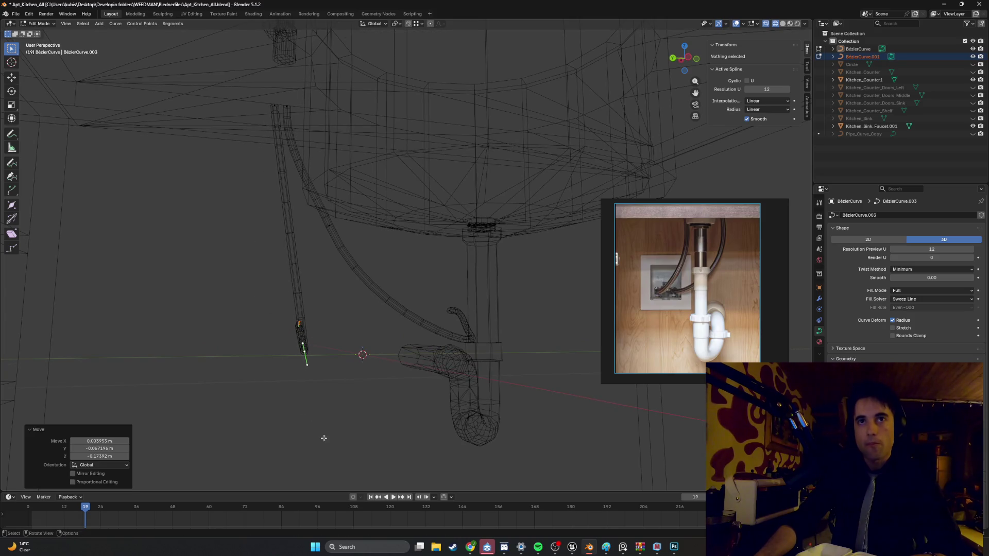
pyautogui.moveTo(323, 435); pyautogui.dragTo(329, 377, button='middle')
# Step: Move the tube end along Y, then adjust its height along Z in side view
pyautogui.press('g')
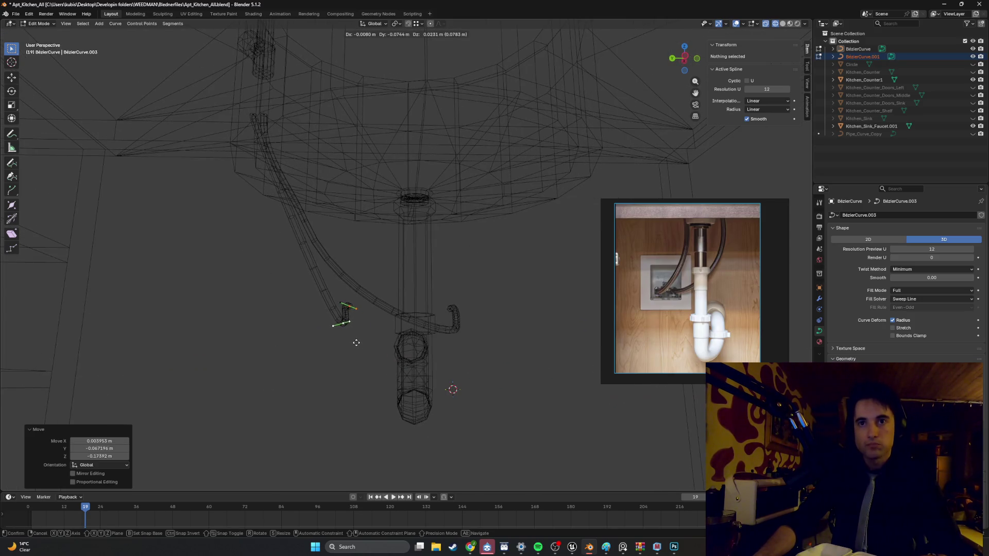
pyautogui.press('y')
pyautogui.click(347, 335)
pyautogui.press('ctrl+KP_3')
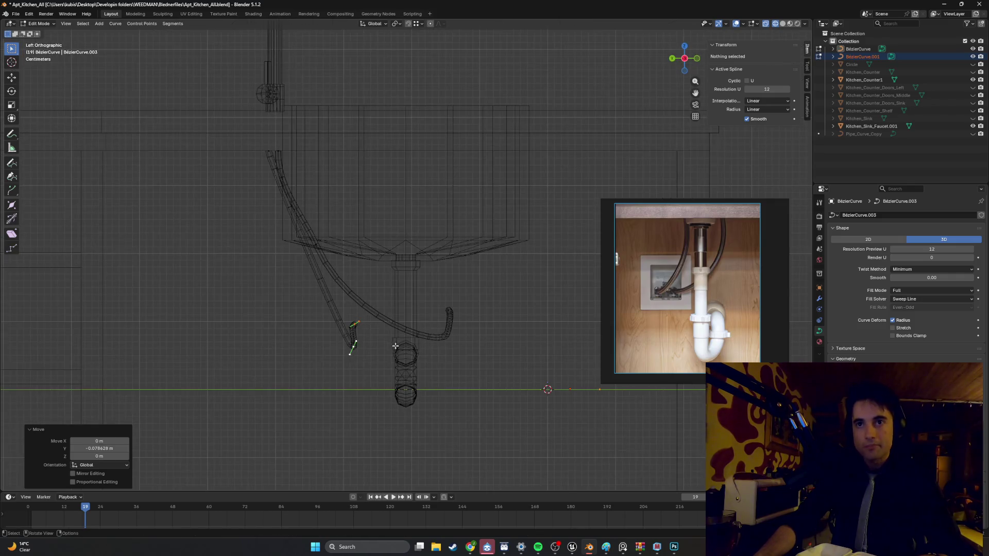
pyautogui.press('g')
pyautogui.press('z')
pyautogui.click(353, 332)
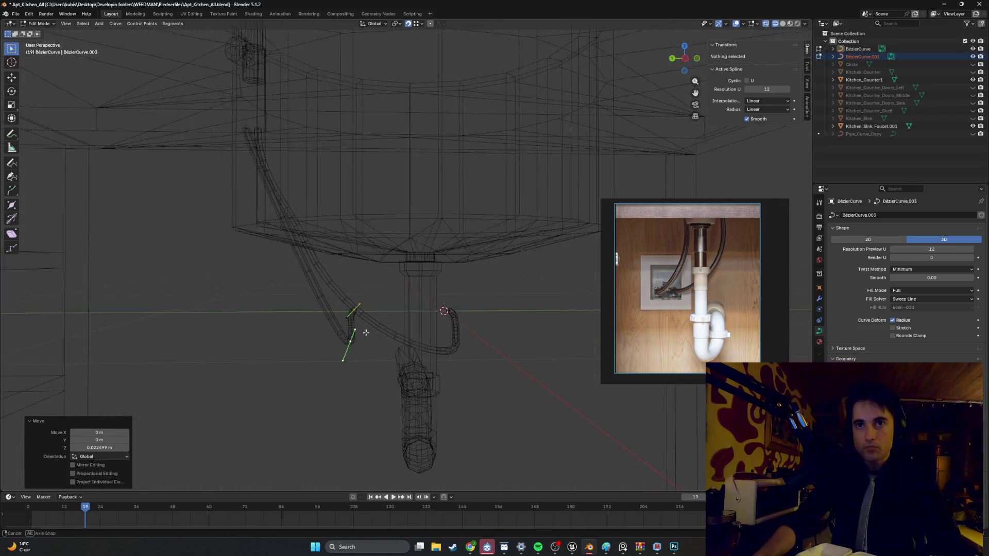
# Step: Shift the end point's curve handle along the Y axis from the left side
pyautogui.moveTo(354, 332)
pyautogui.keyDown('alt'); pyautogui.mouseDown(button='middle')
pyautogui.moveTo(203, 311)
pyautogui.moveTo(430, 334)
pyautogui.mouseUp(button='middle'); pyautogui.keyUp('alt')
pyautogui.scroll(5, 430, 334)
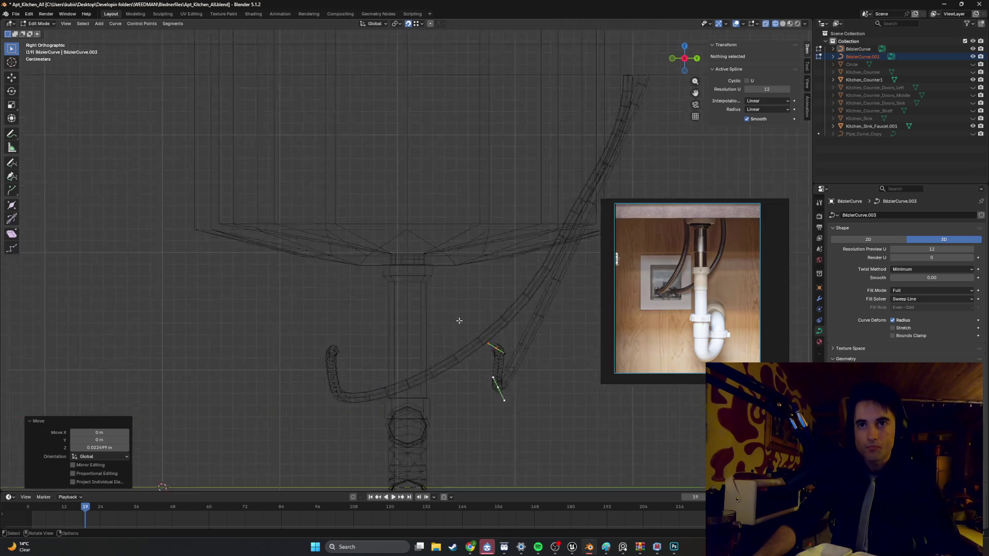
pyautogui.moveTo(437, 274)
pyautogui.keyDown('alt'); pyautogui.mouseDown(button='middle')
pyautogui.moveTo(420, 299)
pyautogui.moveTo(432, 307)
pyautogui.moveTo(269, 294)
pyautogui.moveTo(474, 333)
pyautogui.moveTo(573, 340)
pyautogui.mouseUp(button='middle'); pyautogui.keyUp('alt')
pyautogui.scroll(2, 428, 294)
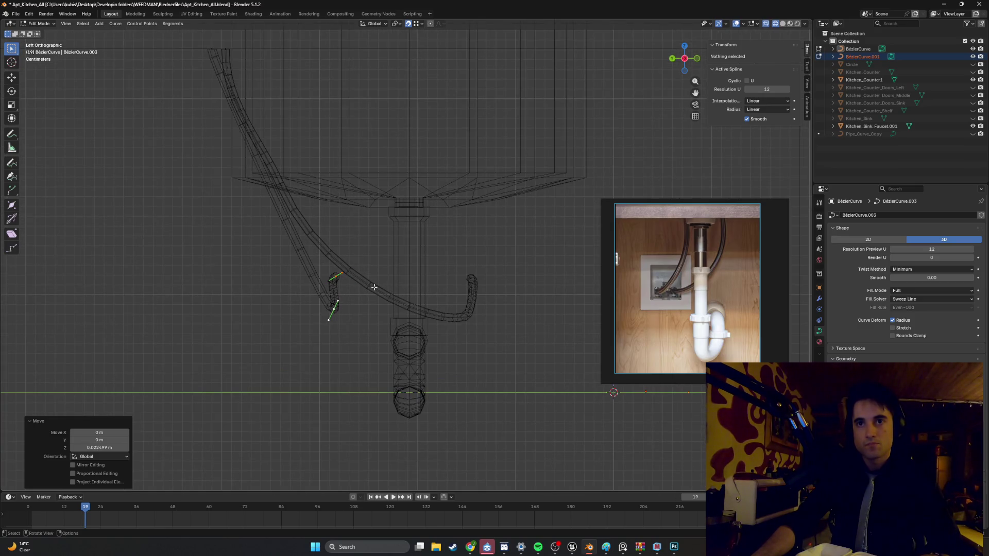
pyautogui.press('g')
pyautogui.press('y')
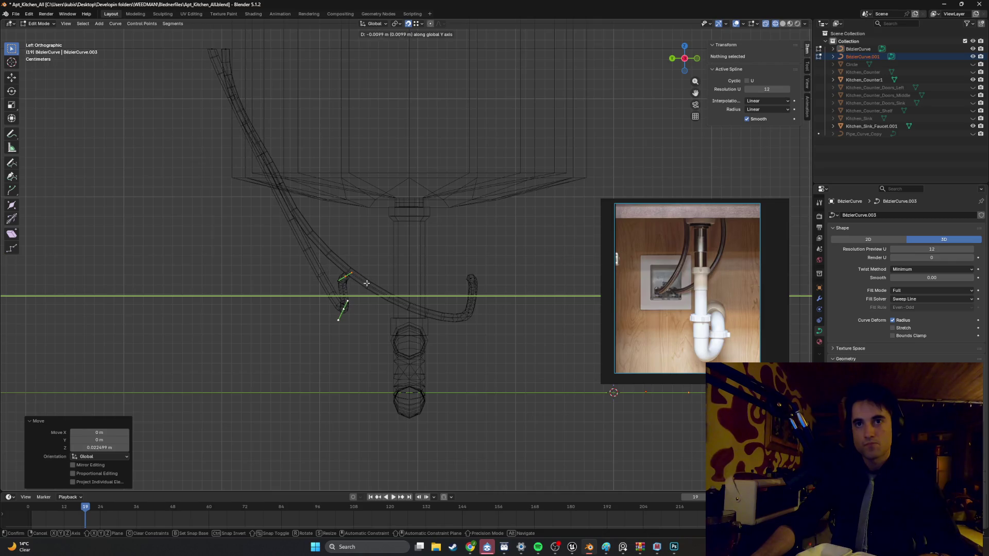
pyautogui.click(366, 284)
# Step: Inspect the tube's hooked end against the drain pipe in perspective, then deselect
pyautogui.click(443, 284)
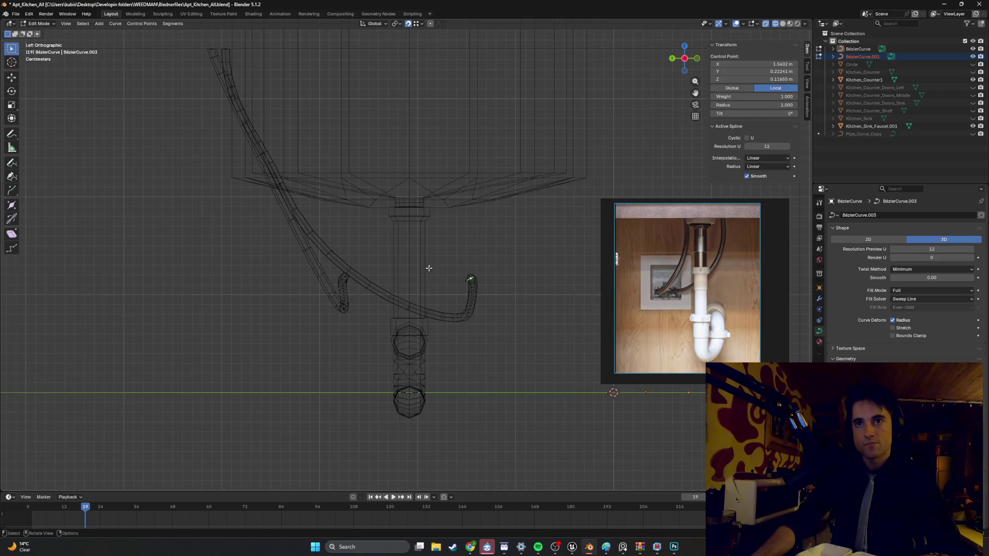
pyautogui.moveTo(426, 270)
pyautogui.mouseDown(button='middle')
pyautogui.moveTo(438, 268)
pyautogui.moveTo(431, 264)
pyautogui.moveTo(410, 294)
pyautogui.moveTo(392, 291)
pyautogui.mouseUp(button='middle')
pyautogui.moveTo(294, 246)
pyautogui.mouseDown(button='middle')
pyautogui.moveTo(340, 256)
pyautogui.moveTo(342, 239)
pyautogui.moveTo(314, 232)
pyautogui.moveTo(325, 216)
pyautogui.moveTo(345, 239)
pyautogui.mouseUp(button='middle')
pyautogui.click(461, 324)
pyautogui.moveTo(460, 324)
pyautogui.mouseDown(button='middle')
pyautogui.moveTo(453, 315)
pyautogui.moveTo(488, 309)
pyautogui.moveTo(527, 338)
pyautogui.mouseUp(button='middle')
# Step: Move the tube's end point and handle along the drain pipe to reshape the bend
pyautogui.press('g')
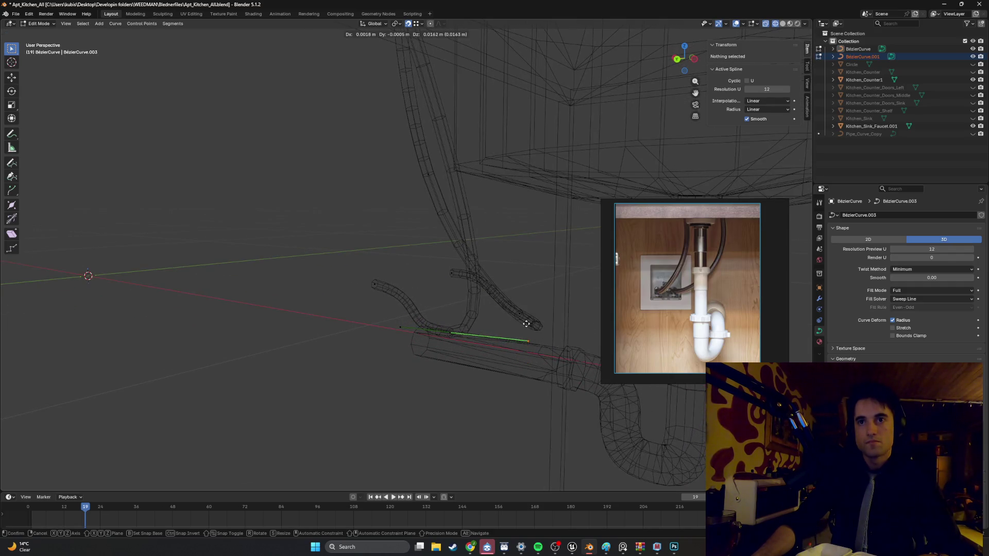
pyautogui.click(526, 324)
pyautogui.click(395, 321)
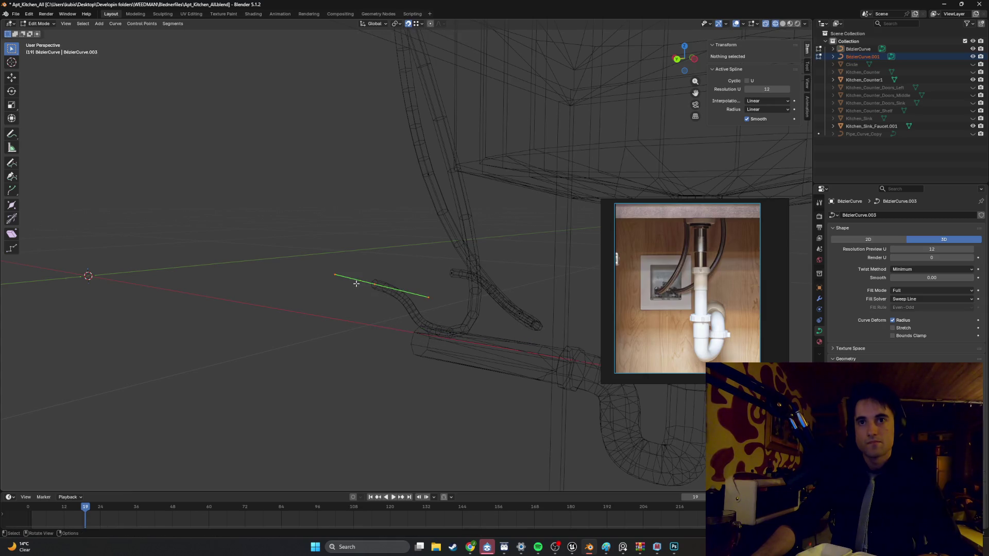
pyautogui.moveTo(427, 297); pyautogui.dragTo(445, 292)
pyautogui.moveTo(464, 332); pyautogui.dragTo(487, 334)
pyautogui.moveTo(548, 328); pyautogui.dragTo(536, 323)
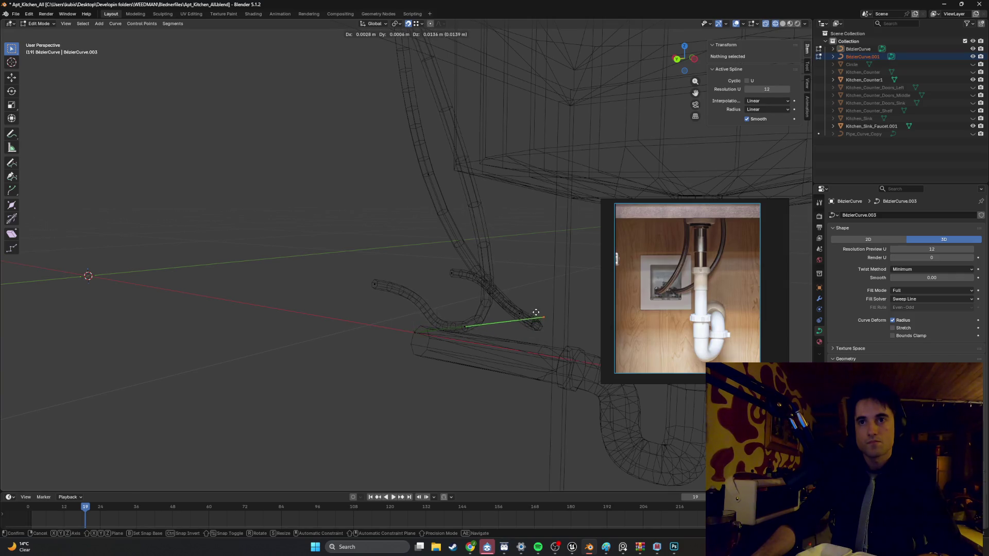
pyautogui.rightClick(530, 313)
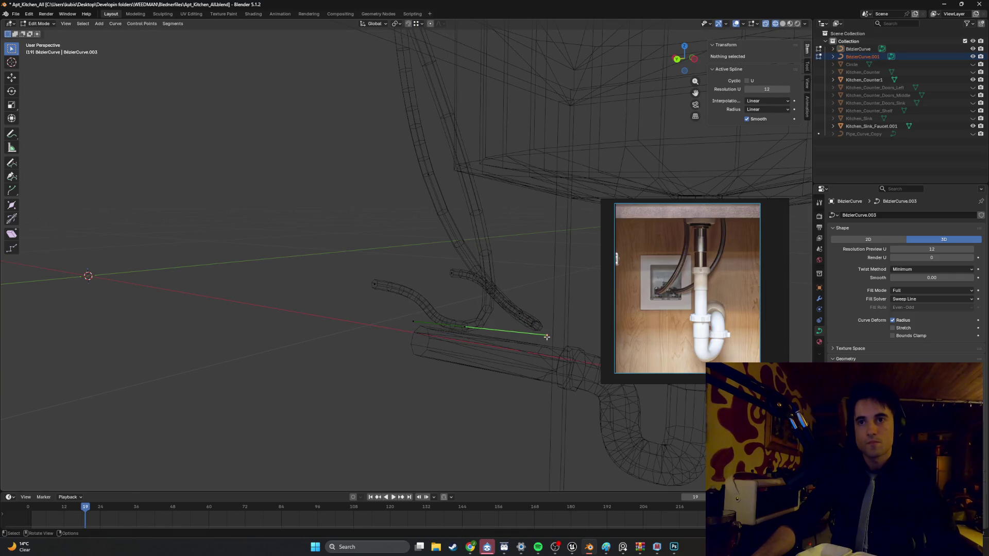
pyautogui.moveTo(546, 337); pyautogui.dragTo(538, 334)
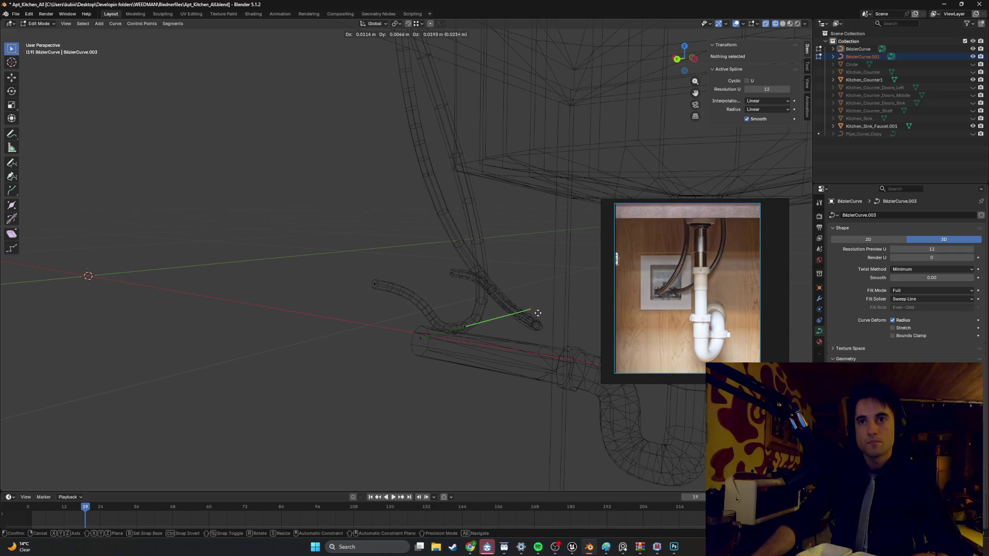
pyautogui.click(539, 317)
# Step: Lower the tube's top end under the sink so it runs down beside the pipes
pyautogui.moveTo(539, 317)
pyautogui.mouseDown(button='middle')
pyautogui.moveTo(441, 313)
pyautogui.moveTo(280, 214)
pyautogui.mouseUp(button='middle')
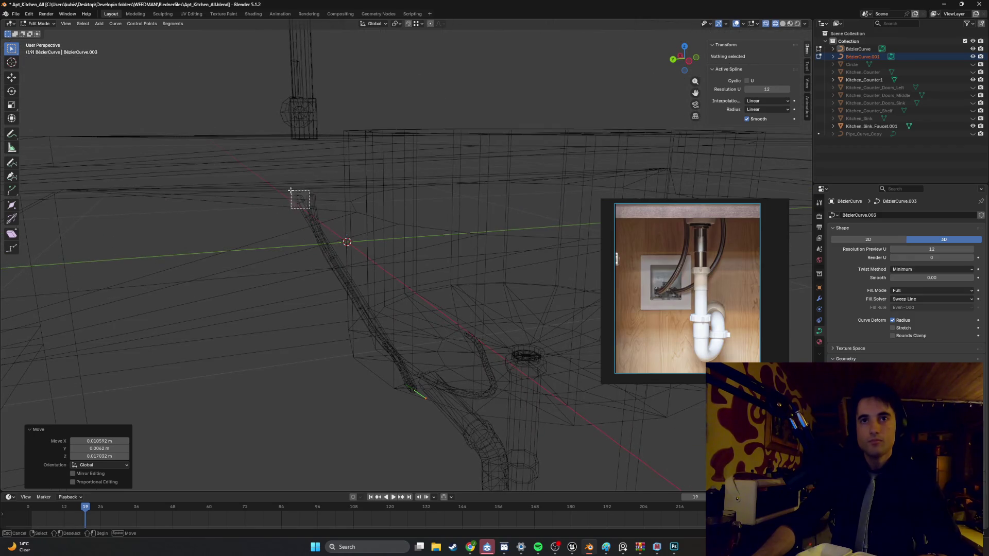
pyautogui.moveTo(290, 191); pyautogui.dragTo(291, 192)
pyautogui.moveTo(291, 191); pyautogui.dragTo(287, 194, button='middle')
pyautogui.moveTo(266, 180); pyautogui.dragTo(266, 182)
pyautogui.press('g')
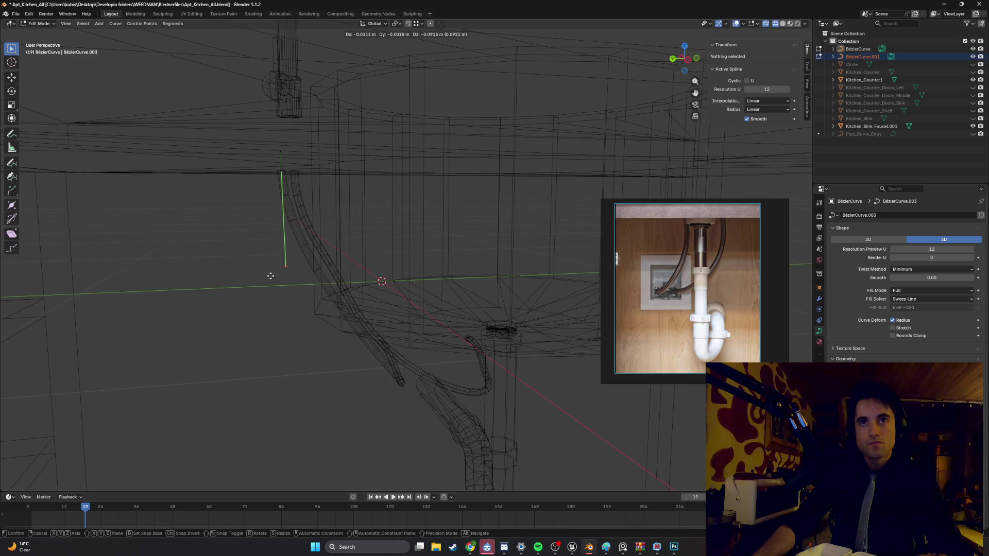
pyautogui.click(269, 316)
pyautogui.moveTo(287, 289)
pyautogui.mouseDown(button='middle')
pyautogui.moveTo(316, 276)
pyautogui.moveTo(302, 267)
pyautogui.moveTo(279, 280)
pyautogui.moveTo(329, 292)
pyautogui.moveTo(287, 281)
pyautogui.moveTo(309, 286)
pyautogui.moveTo(303, 301)
pyautogui.moveTo(396, 306)
pyautogui.moveTo(372, 306)
pyautogui.moveTo(361, 293)
pyautogui.moveTo(383, 287)
pyautogui.moveTo(354, 308)
pyautogui.moveTo(415, 322)
pyautogui.moveTo(354, 284)
pyautogui.moveTo(537, 349)
pyautogui.moveTo(392, 286)
pyautogui.moveTo(357, 311)
pyautogui.moveTo(348, 302)
pyautogui.mouseUp(button='middle')
# Step: Return to Object Mode, show solid shading and open a cable tube for point editing
pyautogui.press('Tab')
pyautogui.hotkey('shift', 'z')
pyautogui.click(413, 322)
pyautogui.press('Tab')
# Step: Select BézierCurve.001's end point and handle and move them toward the drain trap
pyautogui.click(352, 265)
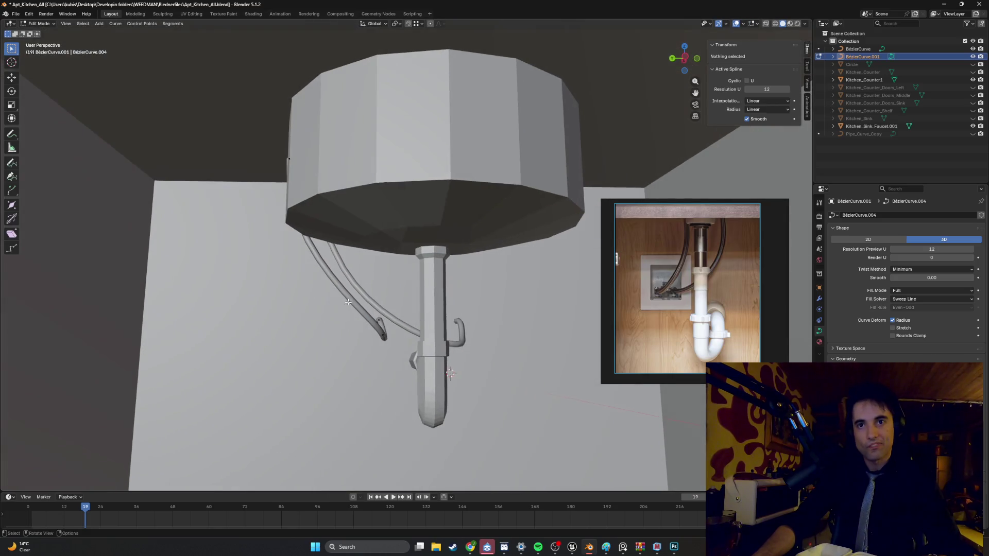
pyautogui.click(385, 342)
pyautogui.moveTo(385, 342); pyautogui.dragTo(338, 259, button='middle')
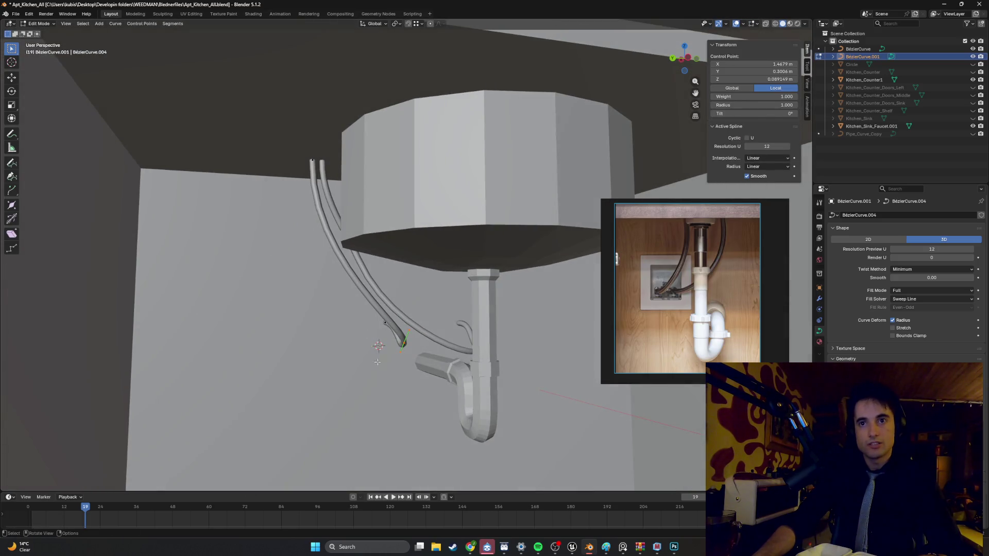
pyautogui.moveTo(379, 345); pyautogui.dragTo(378, 346)
pyautogui.moveTo(378, 346)
pyautogui.mouseDown(button='middle')
pyautogui.moveTo(354, 352)
pyautogui.moveTo(338, 335)
pyautogui.mouseUp(button='middle')
pyautogui.press('b')
pyautogui.press('g')
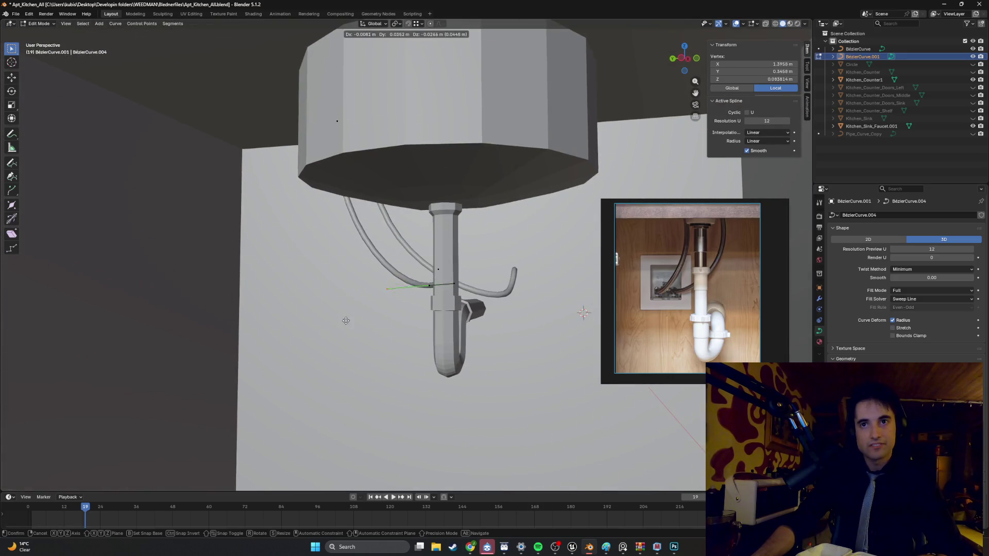
pyautogui.click(341, 431)
# Step: Leave Edit Mode and review the tube against the whole cabinet, closing in on its hooked end
pyautogui.moveTo(341, 431); pyautogui.dragTo(444, 302, button='middle')
pyautogui.scroll(-5, 444, 303)
pyautogui.press('Tab')
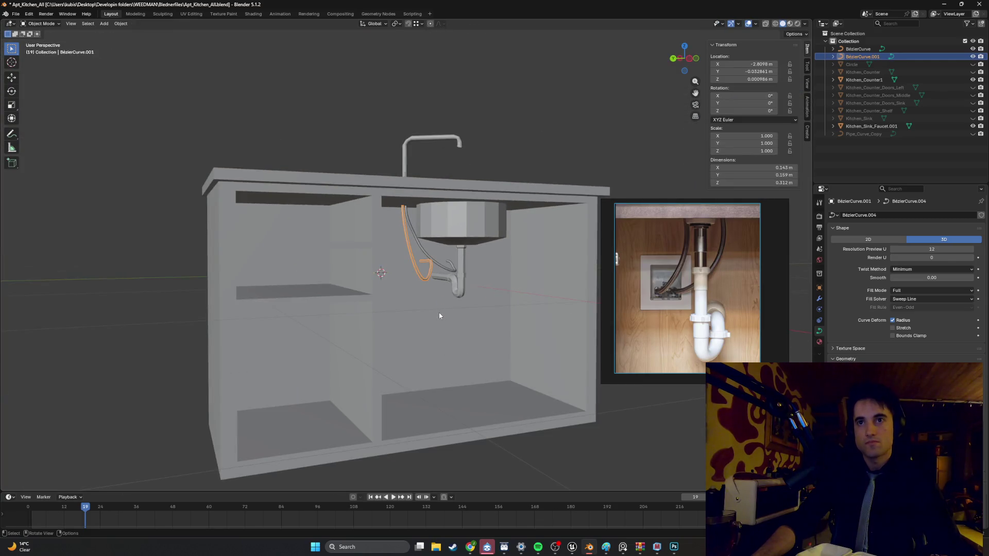
pyautogui.click(510, 154)
pyautogui.moveTo(511, 154)
pyautogui.mouseDown(button='middle')
pyautogui.moveTo(511, 191)
pyautogui.moveTo(466, 194)
pyautogui.moveTo(484, 194)
pyautogui.mouseUp(button='middle')
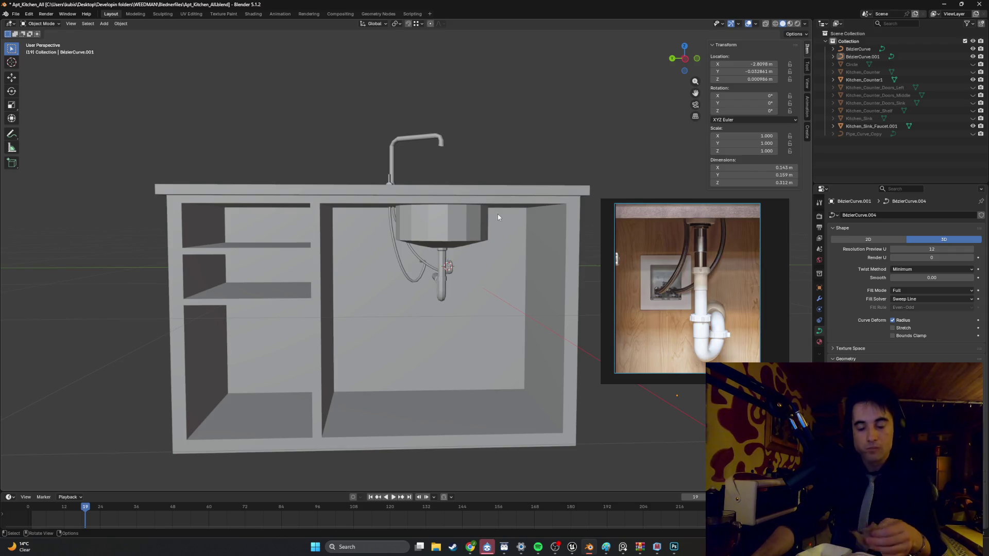
pyautogui.moveTo(497, 215)
pyautogui.mouseDown(button='middle')
pyautogui.moveTo(334, 240)
pyautogui.moveTo(434, 239)
pyautogui.mouseUp(button='middle')
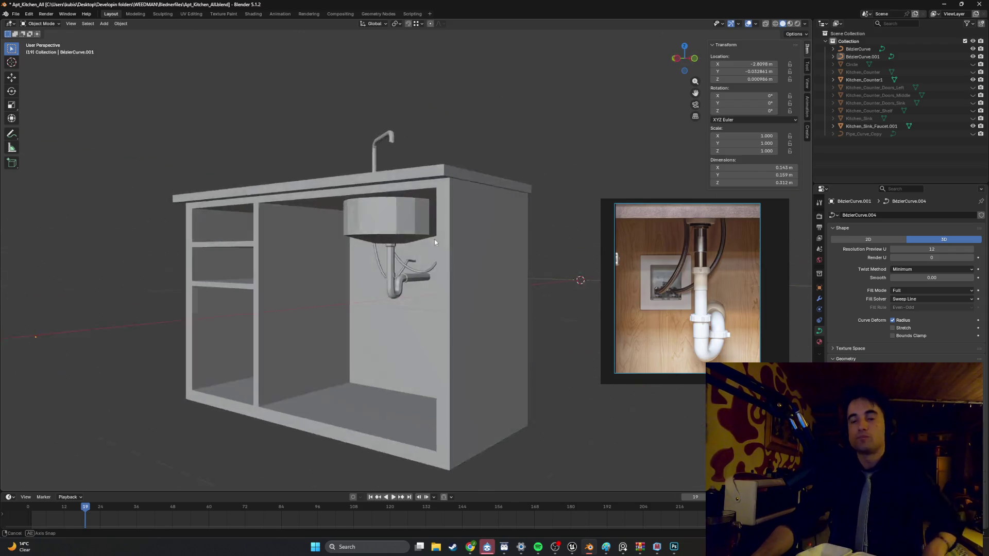
pyautogui.scroll(8, 434, 239)
pyautogui.moveTo(426, 289); pyautogui.dragTo(472, 304, button='middle')
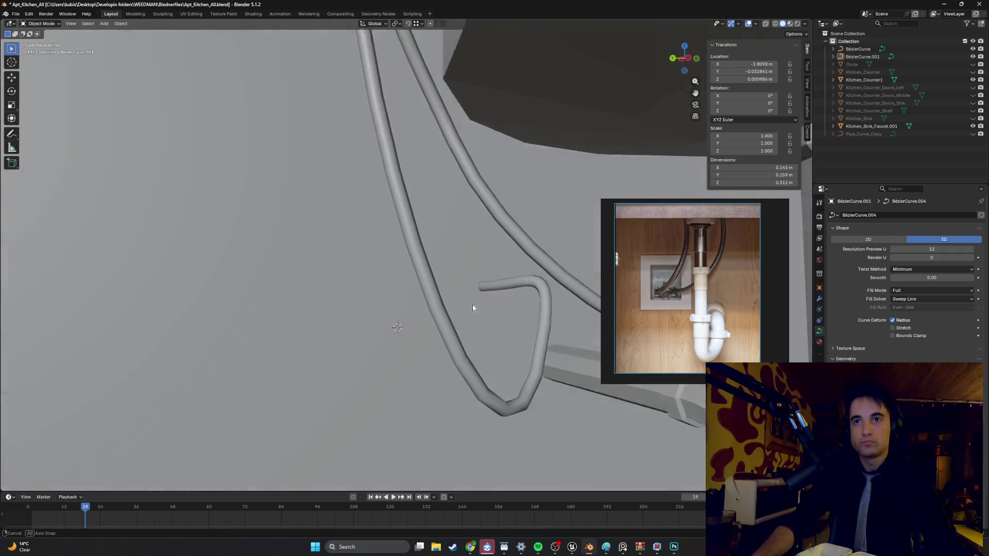
# Step: Adjust the handle tip of the point on the tube's vertical segment
pyautogui.press('Tab')
pyautogui.click(452, 274)
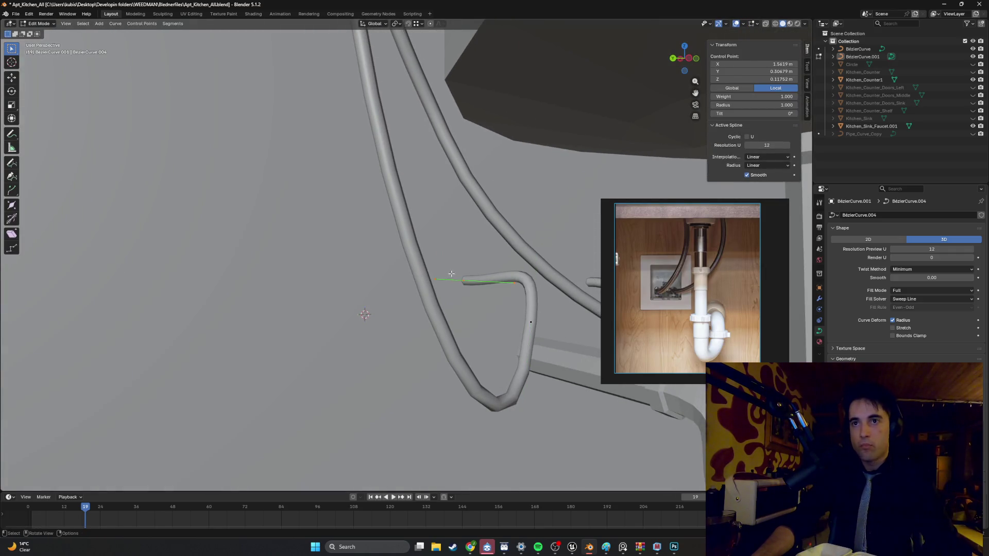
pyautogui.click(517, 284)
pyautogui.press('g')
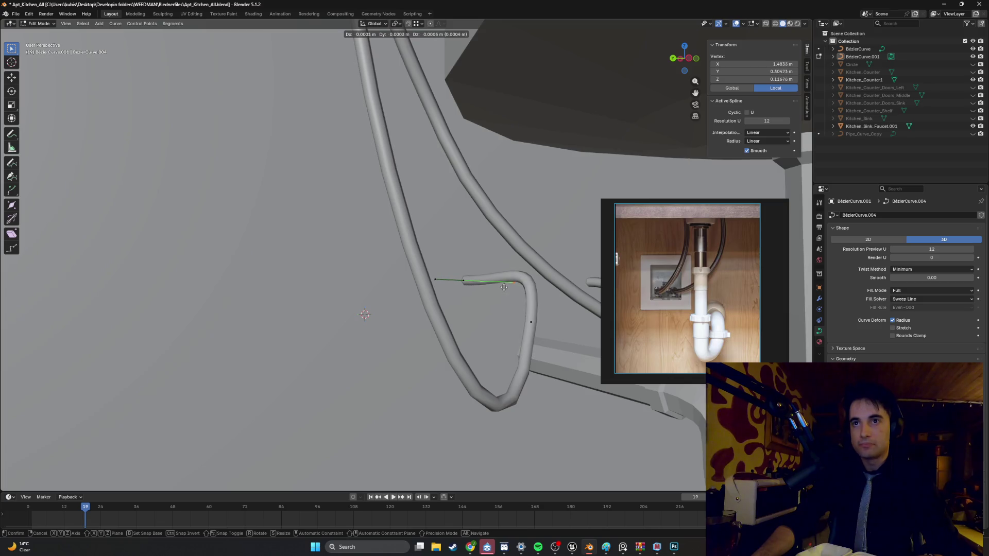
pyautogui.rightClick(504, 287)
pyautogui.click(534, 308)
pyautogui.click(535, 256)
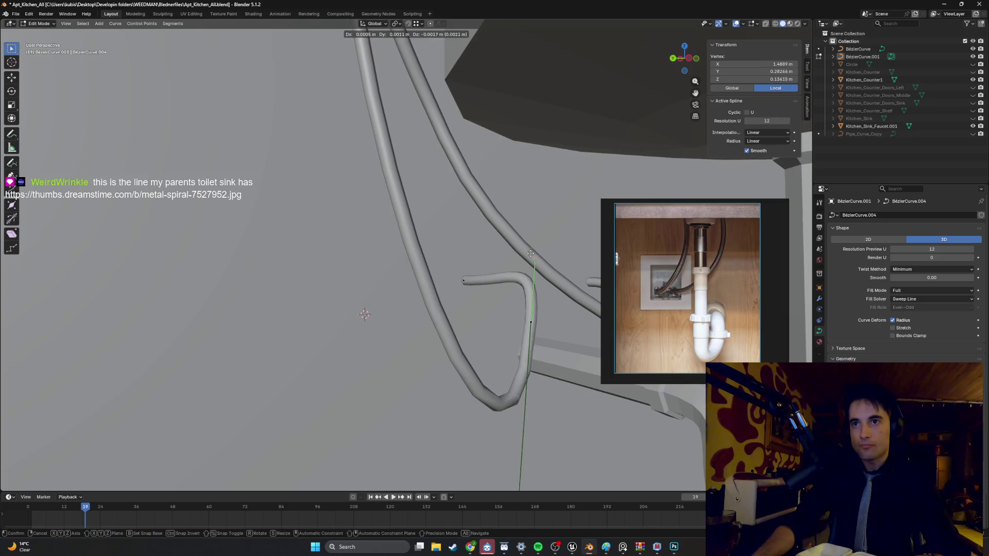
pyautogui.press('g')
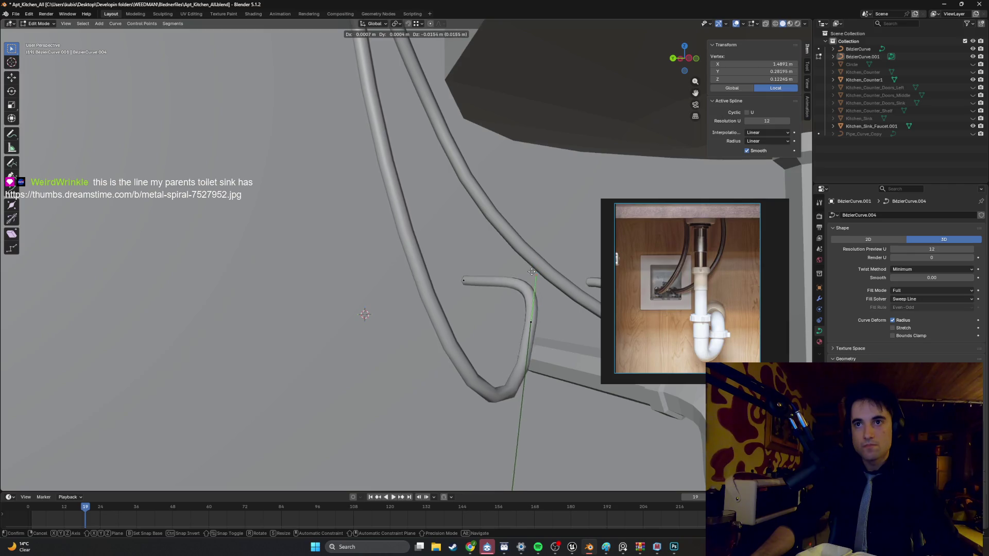
pyautogui.click(522, 286)
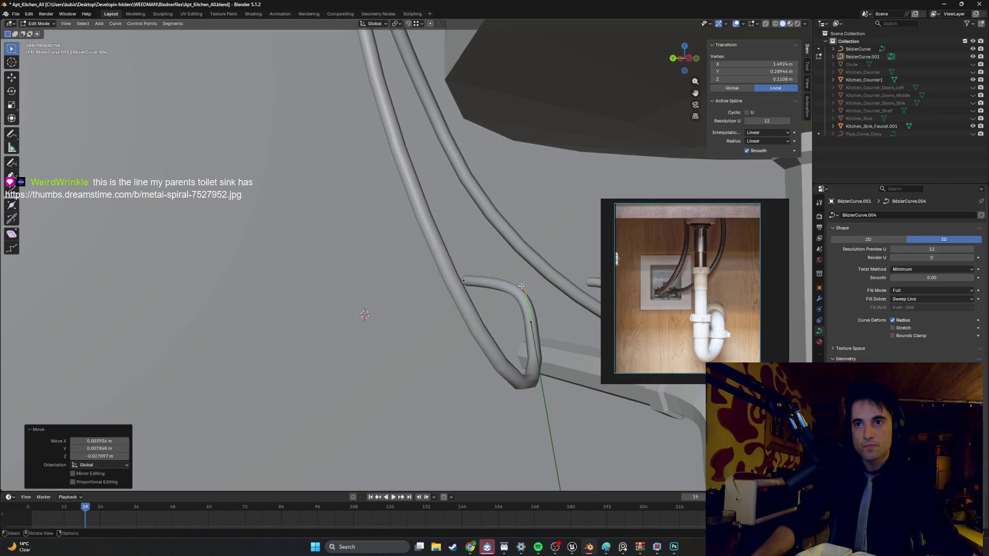
# Step: Move the tube's bottom point and lower it further from the left side view
pyautogui.moveTo(522, 287)
pyautogui.mouseDown(button='middle')
pyautogui.moveTo(451, 293)
pyautogui.moveTo(506, 363)
pyautogui.mouseUp(button='middle')
pyautogui.press('b')
pyautogui.moveTo(505, 363); pyautogui.dragTo(490, 391)
pyautogui.press('g')
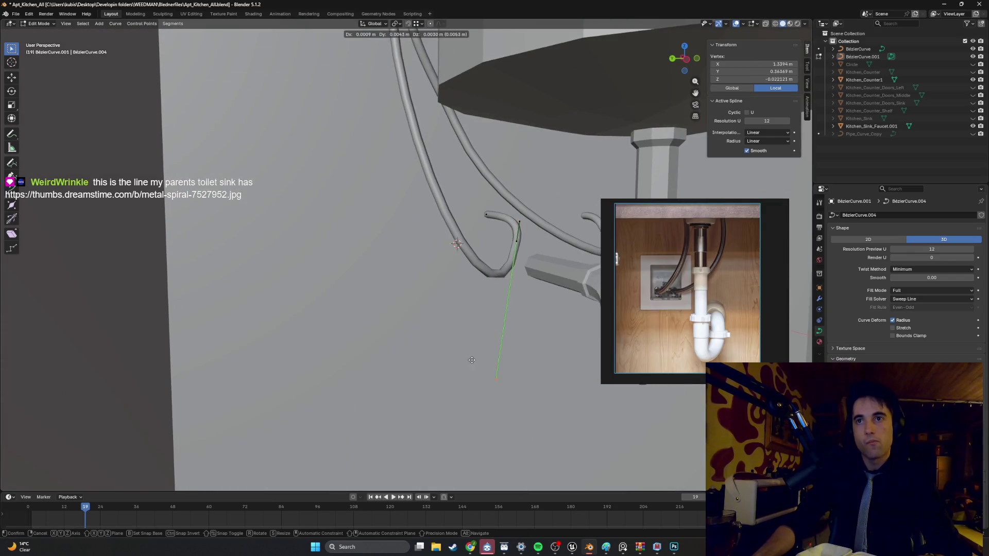
pyautogui.click(445, 318)
pyautogui.keyDown('alt'); pyautogui.moveTo(445, 318); pyautogui.dragTo(476, 291, button='middle'); pyautogui.keyUp('alt')
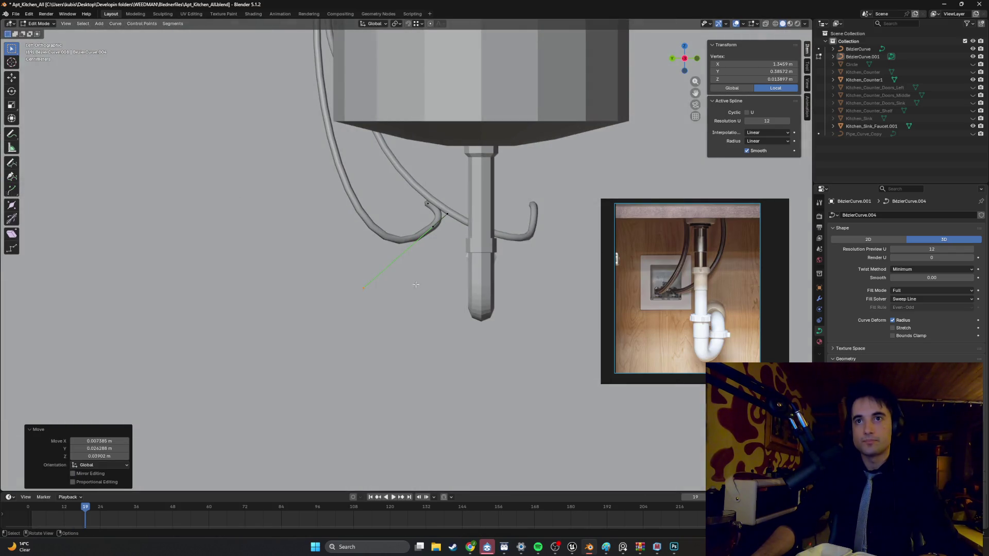
pyautogui.press('g')
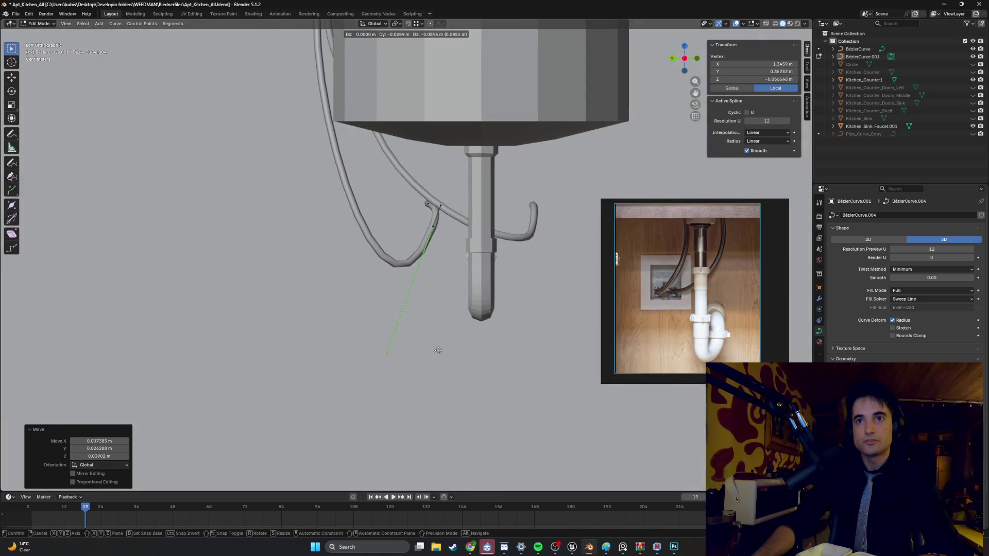
pyautogui.click(485, 405)
# Step: Reposition the end control point and the next point along the tube
pyautogui.moveTo(485, 405)
pyautogui.mouseDown(button='middle')
pyautogui.moveTo(411, 310)
pyautogui.moveTo(464, 283)
pyautogui.moveTo(449, 218)
pyautogui.mouseUp(button='middle')
pyautogui.scroll(4, 419, 297)
pyautogui.click(350, 157)
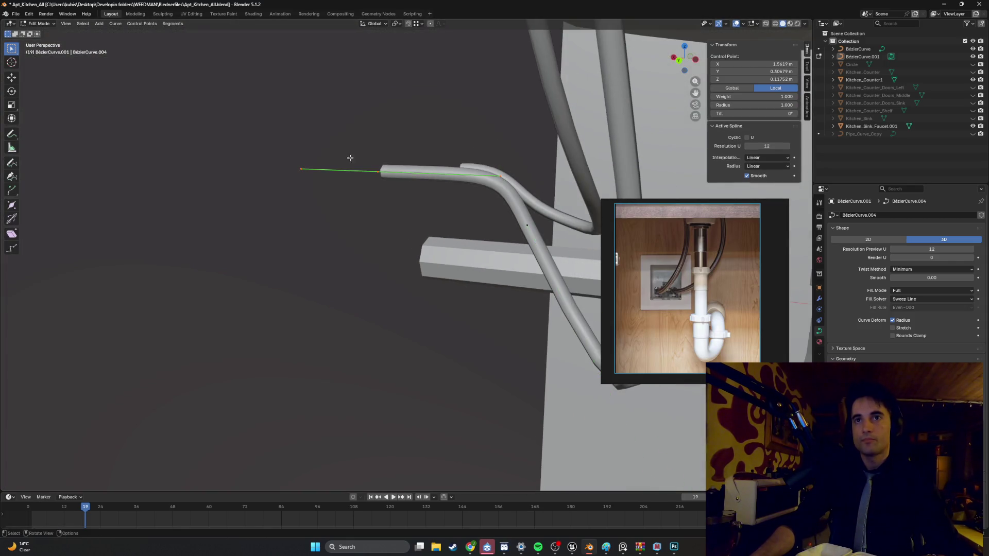
pyautogui.click(466, 171)
pyautogui.press('g')
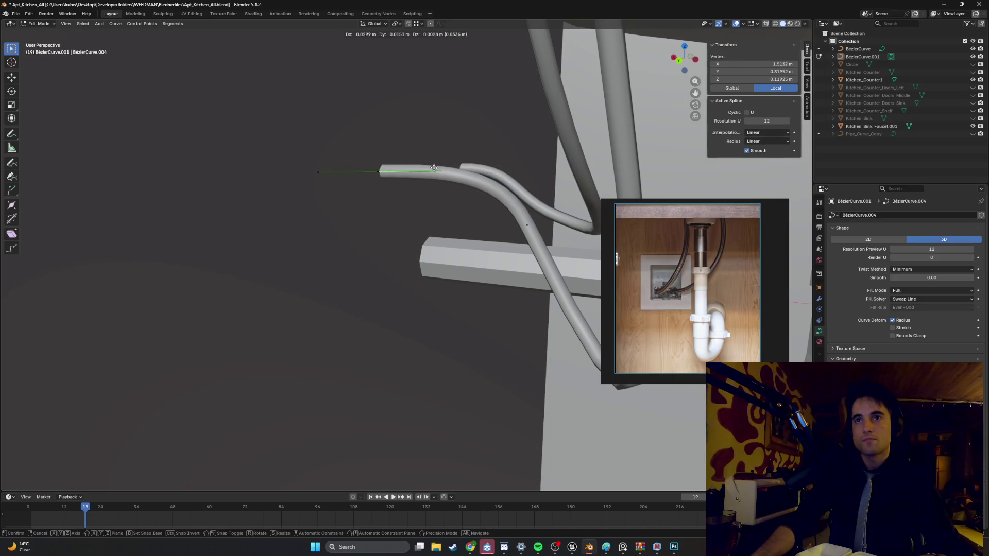
pyautogui.click(427, 171)
pyautogui.click(487, 171)
pyautogui.press('g')
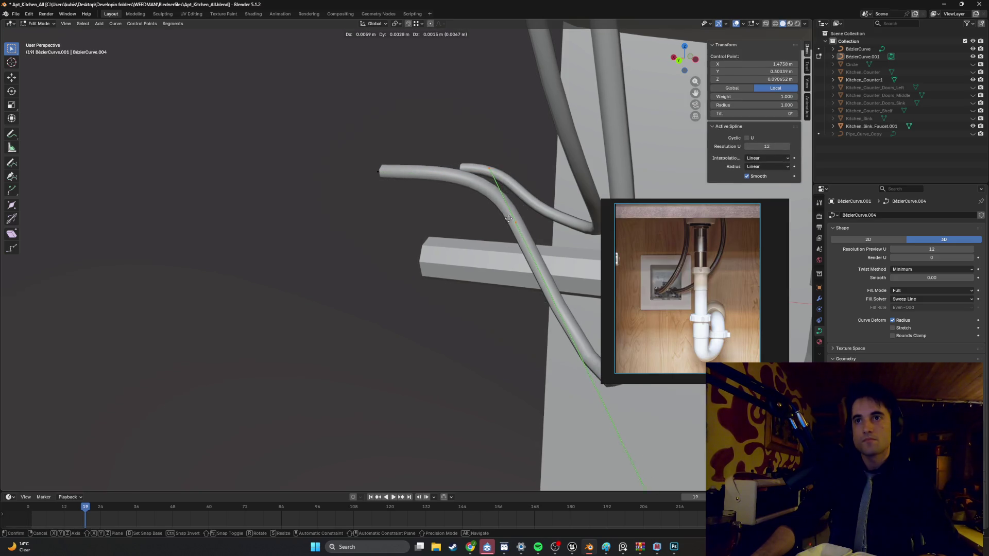
pyautogui.click(485, 253)
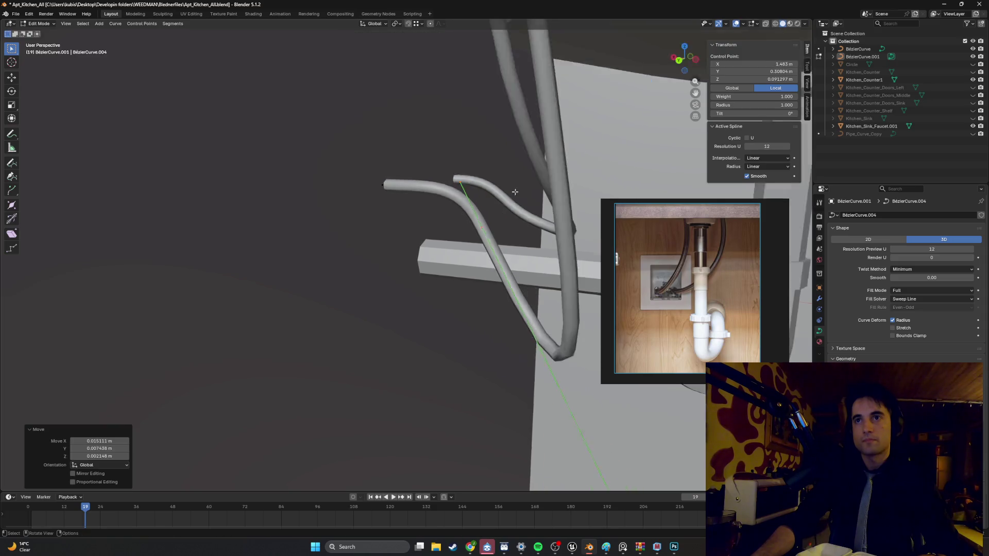
# Step: Switch to wireframe shading and open the long cable tube, BézierCurve.001, for point editing
pyautogui.scroll(5, 483, 255)
pyautogui.scroll(-3, 483, 255)
pyautogui.scroll(2, 415, 201)
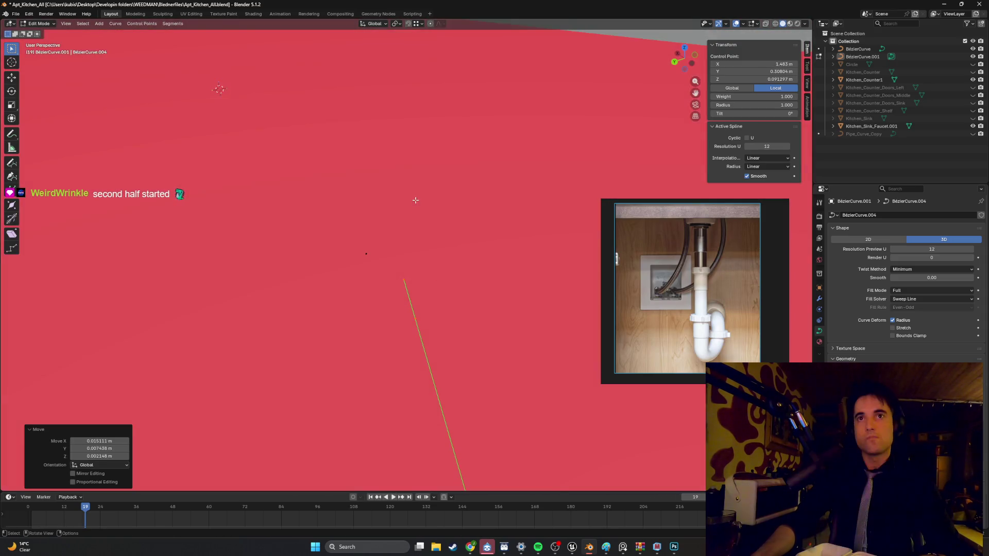
pyautogui.scroll(-2, 407, 240)
pyautogui.click(350, 211)
pyautogui.moveTo(350, 211)
pyautogui.mouseDown(button='middle')
pyautogui.moveTo(424, 336)
pyautogui.moveTo(420, 287)
pyautogui.moveTo(401, 288)
pyautogui.moveTo(393, 237)
pyautogui.moveTo(416, 273)
pyautogui.moveTo(403, 285)
pyautogui.moveTo(438, 293)
pyautogui.moveTo(419, 293)
pyautogui.moveTo(386, 330)
pyautogui.mouseUp(button='middle')
pyautogui.press('Tab')
pyautogui.click(348, 325)
pyautogui.press('Tab')
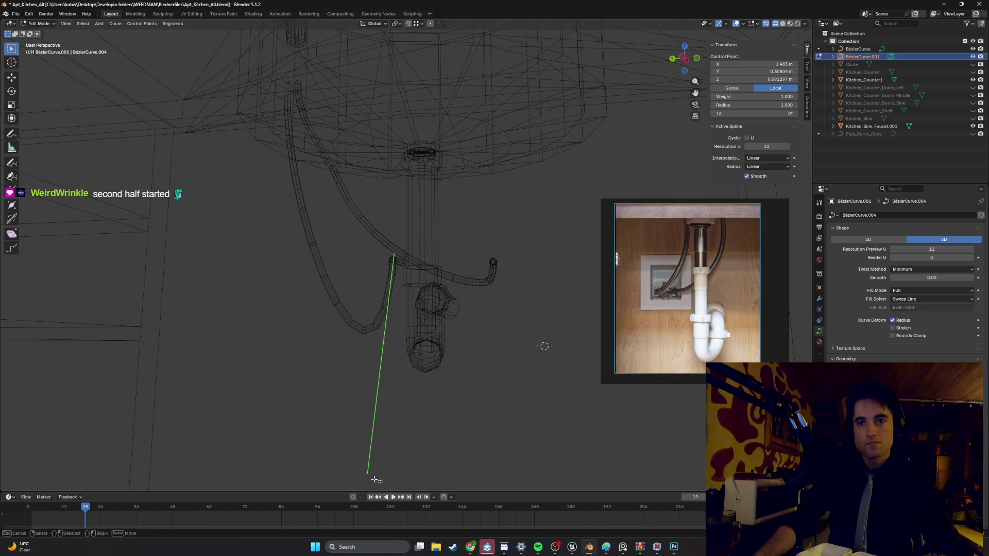
# Step: Raise the long tube's loose end vertex toward the drain by −0.0077, 0.0076, 0.0388 m
pyautogui.moveTo(375, 480); pyautogui.dragTo(352, 461)
pyautogui.press('g')
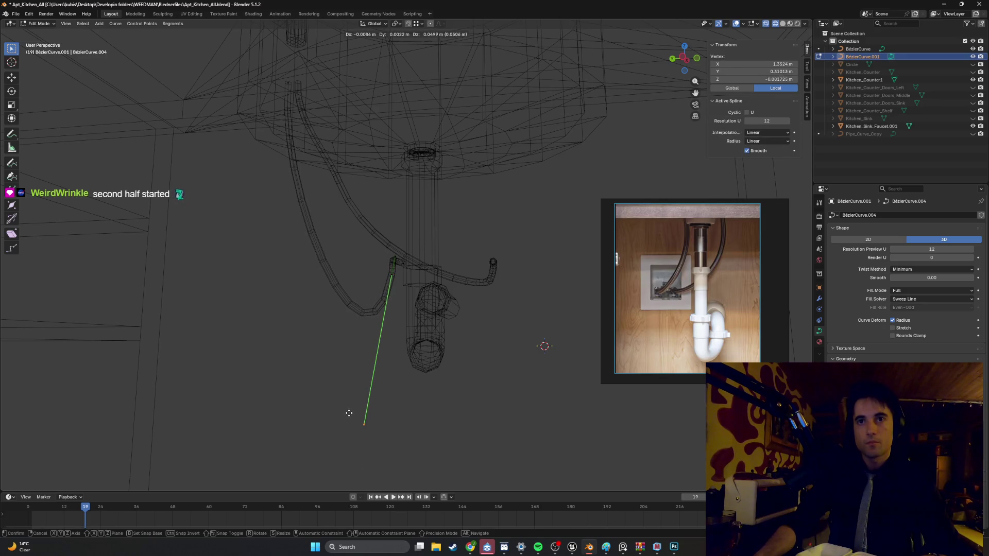
pyautogui.click(344, 430)
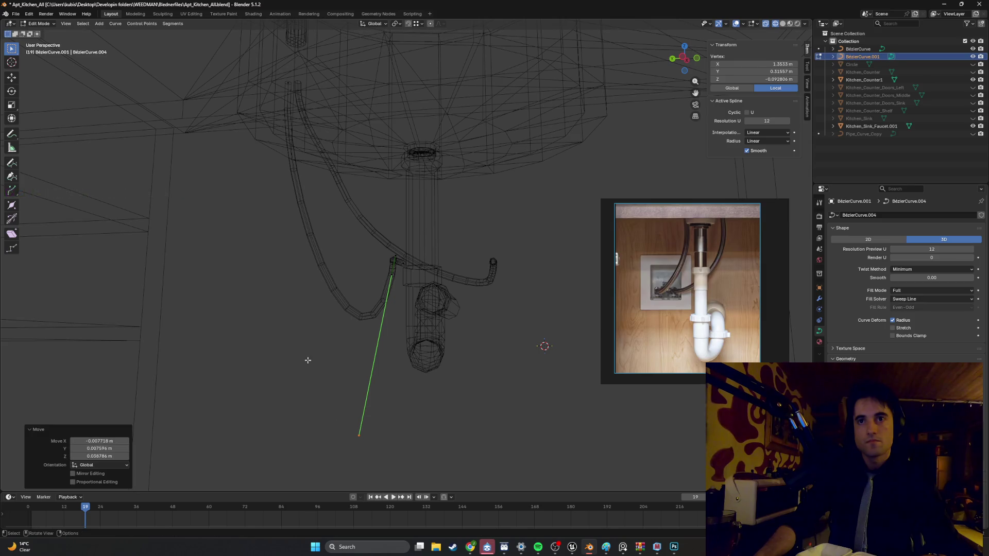
pyautogui.moveTo(307, 360)
pyautogui.mouseDown(button='middle')
pyautogui.moveTo(347, 368)
pyautogui.moveTo(387, 343)
pyautogui.mouseUp(button='middle')
# Step: Return to Object Mode in solid shading and frame the Kitchen_Counter1 near the drain
pyautogui.press('Tab')
pyautogui.press('z')
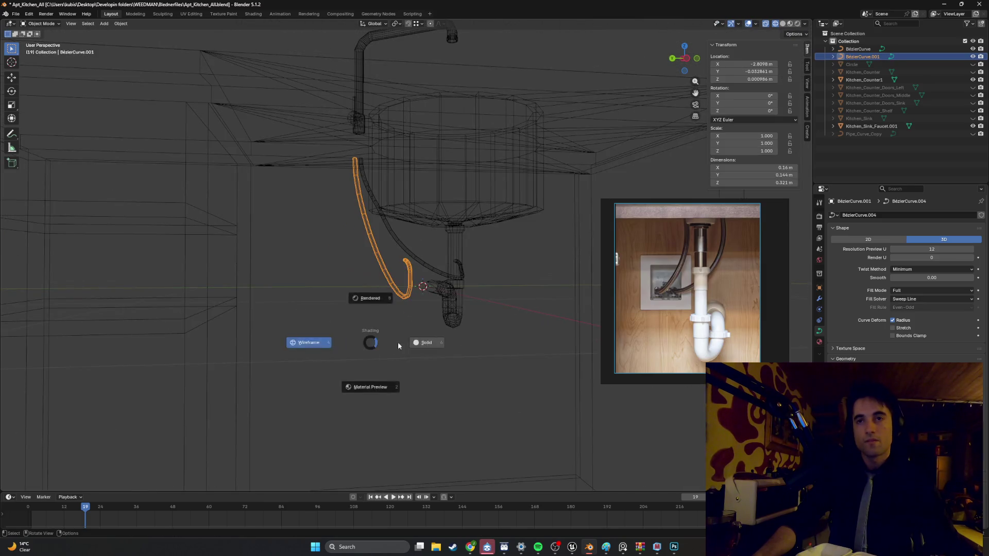
pyautogui.click(420, 343)
pyautogui.click(444, 348)
pyautogui.moveTo(460, 360)
pyautogui.mouseDown(button='middle')
pyautogui.moveTo(408, 328)
pyautogui.moveTo(441, 307)
pyautogui.moveTo(370, 336)
pyautogui.mouseUp(button='middle')
pyautogui.scroll(5, 408, 329)
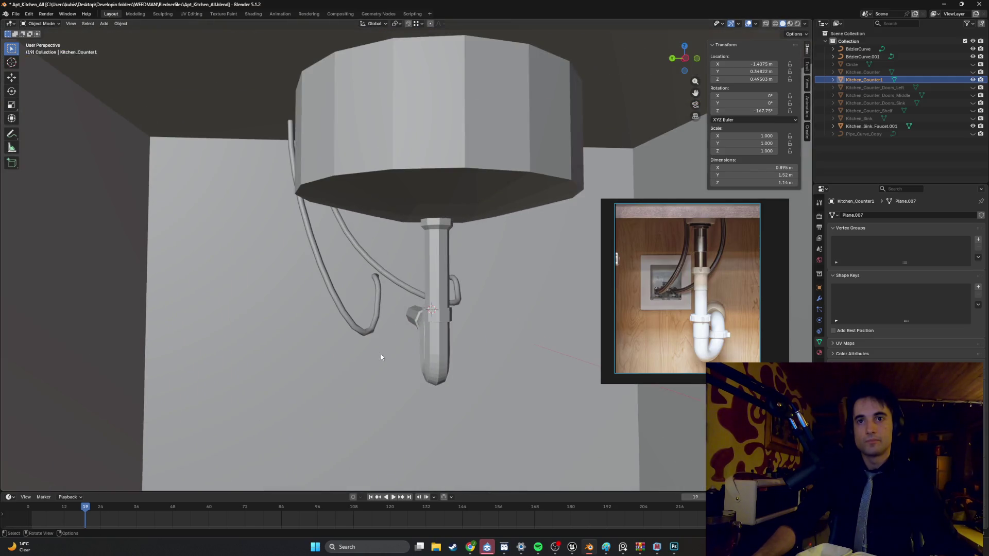
# Step: Raise BézierCurve.001's end point (0.000983, 0.012868, 0.00567 m), then bring up the hose photo in Chrome
pyautogui.keyDown('shift'); pyautogui.click(370, 336); pyautogui.keyUp('shift')
pyautogui.press('Tab')
pyautogui.press('Tab')
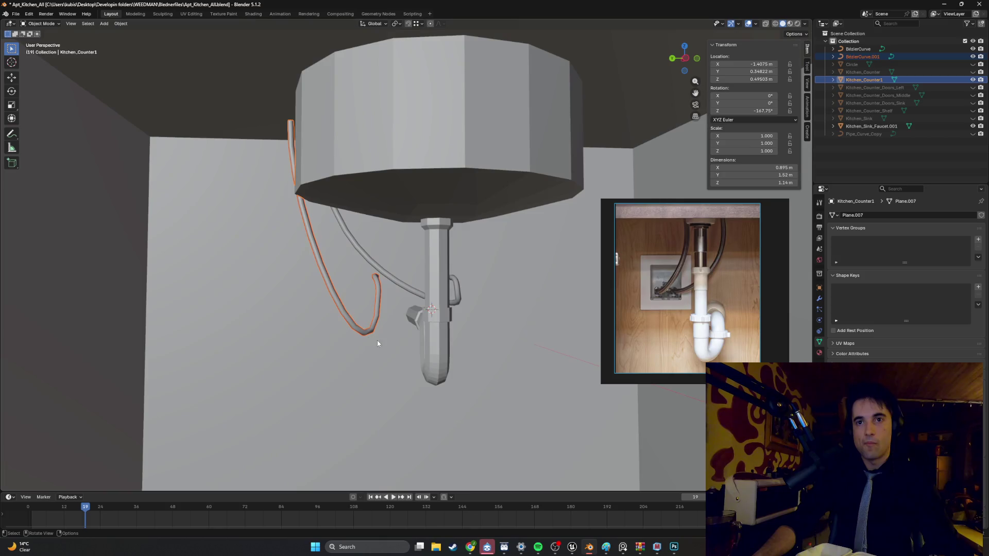
pyautogui.click(377, 341)
pyautogui.press('Tab')
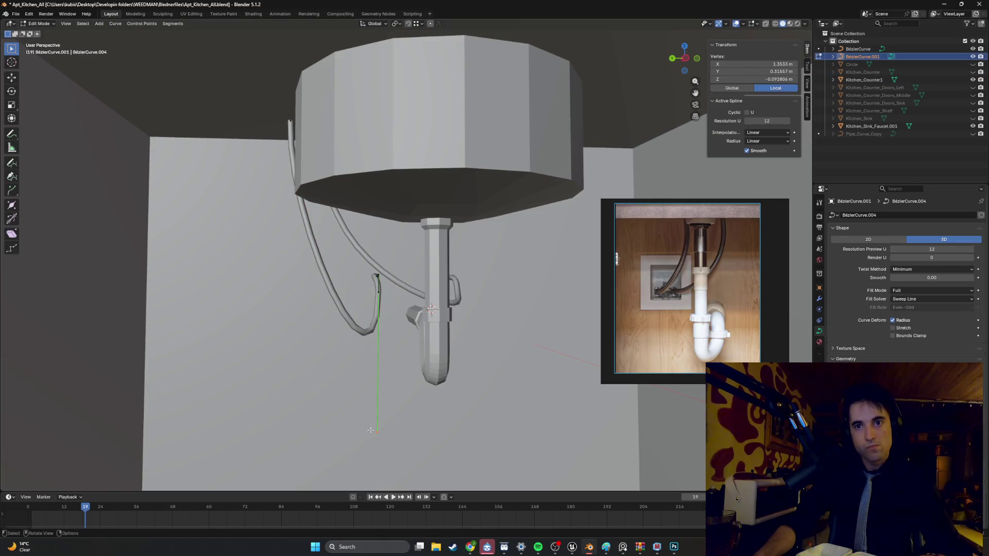
pyautogui.press('g')
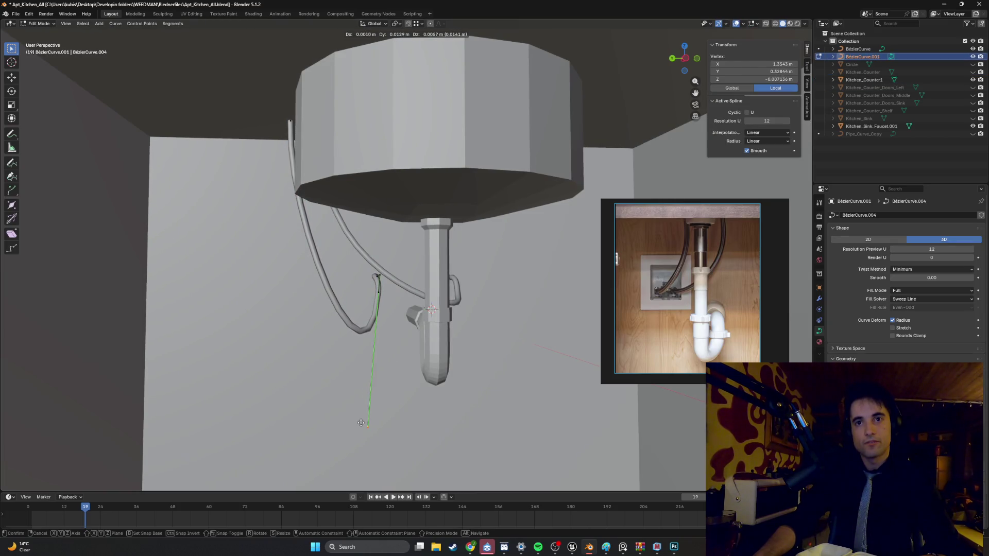
pyautogui.click(354, 329)
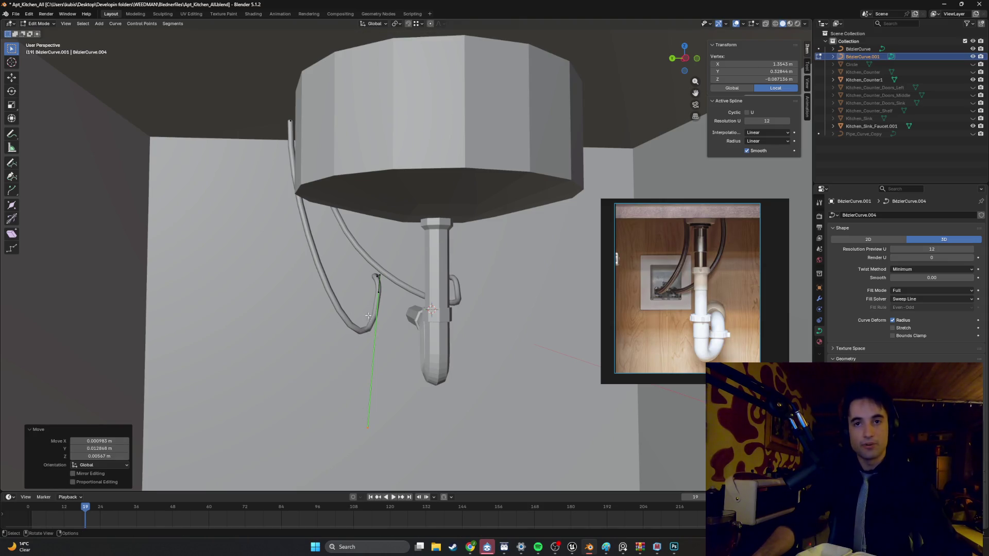
pyautogui.scroll(2, 368, 315)
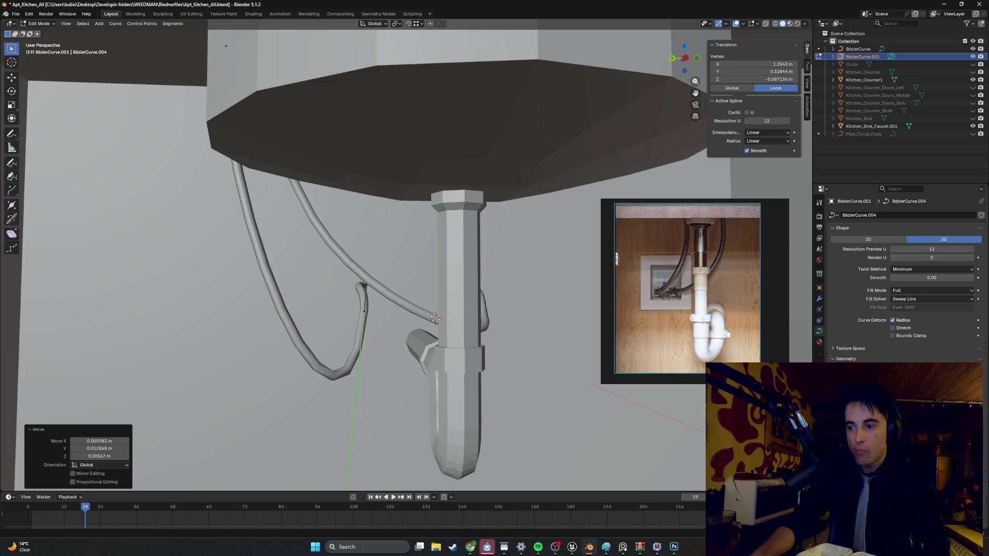
pyautogui.hotkey('alt', 'Tab')
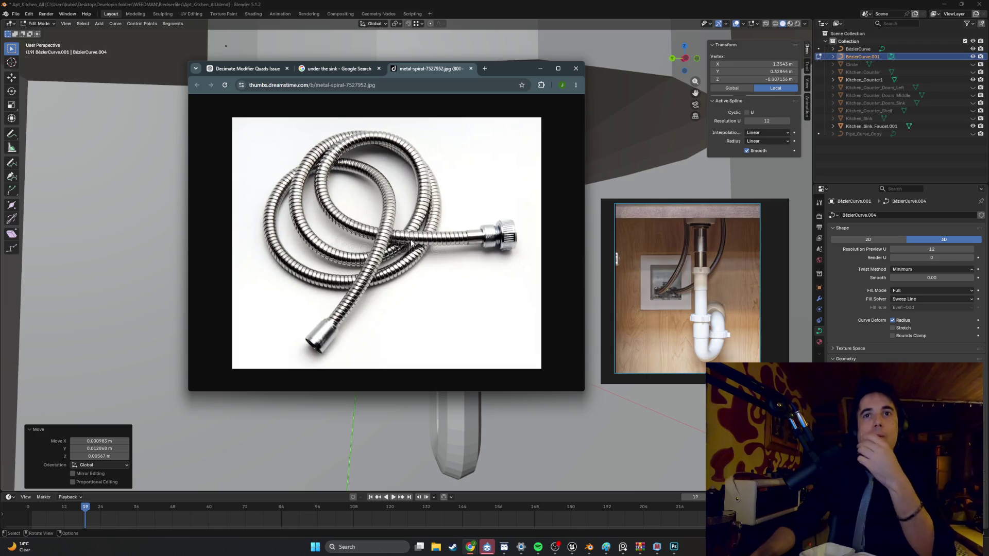
# Step: Snip the metal hose photo into a new ChatGPT Textures-project chat and send a metal pipe texture request
pyautogui.press('super+shift+s')
pyautogui.moveTo(535, 372); pyautogui.dragTo(219, 110)
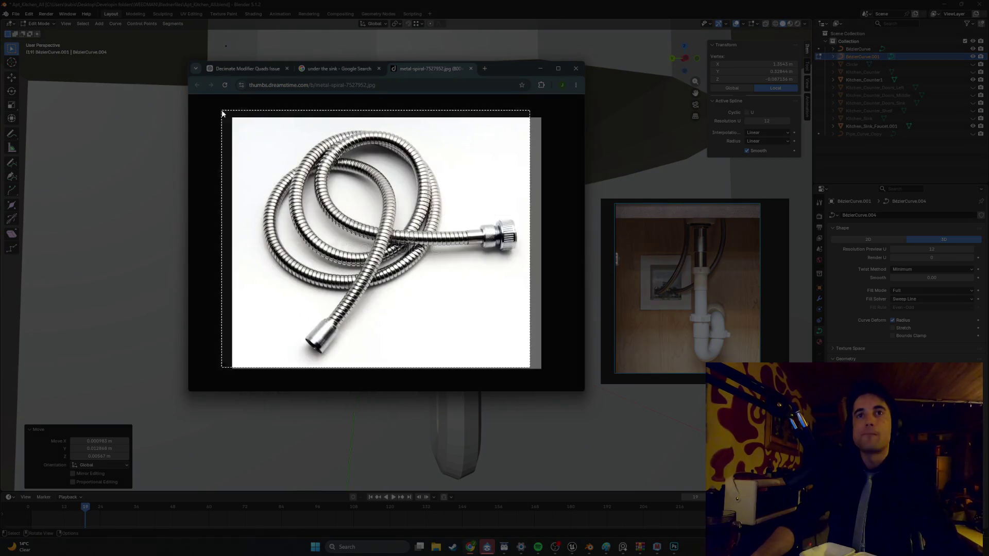
pyautogui.click(244, 68)
pyautogui.click(231, 239)
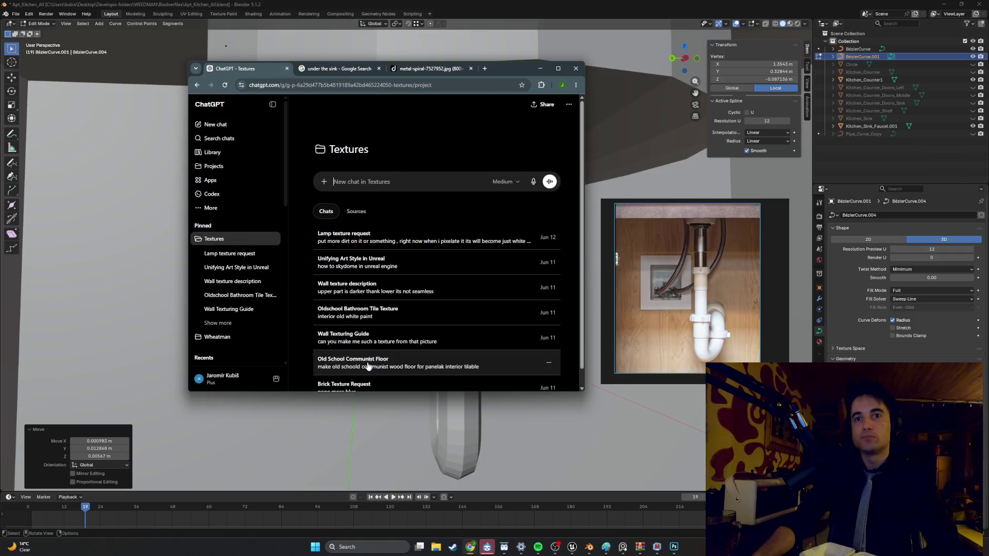
pyautogui.hotkey('ctrl', 'v')
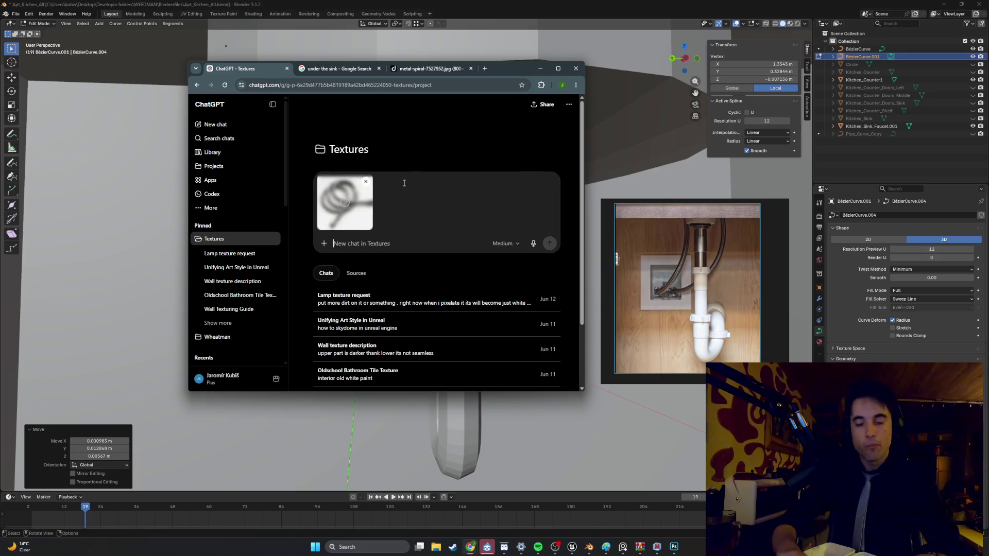
pyautogui.write('MA')
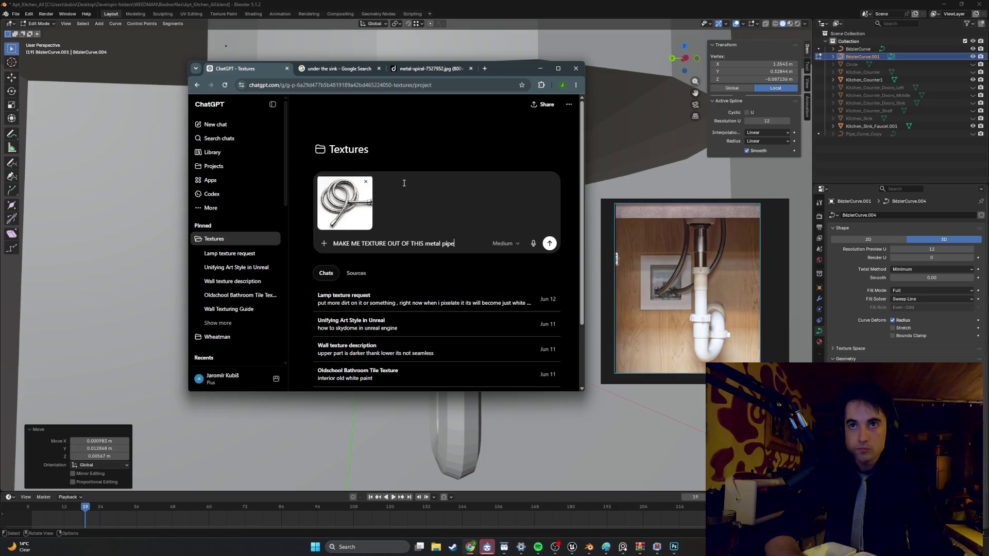
pyautogui.press('Return')
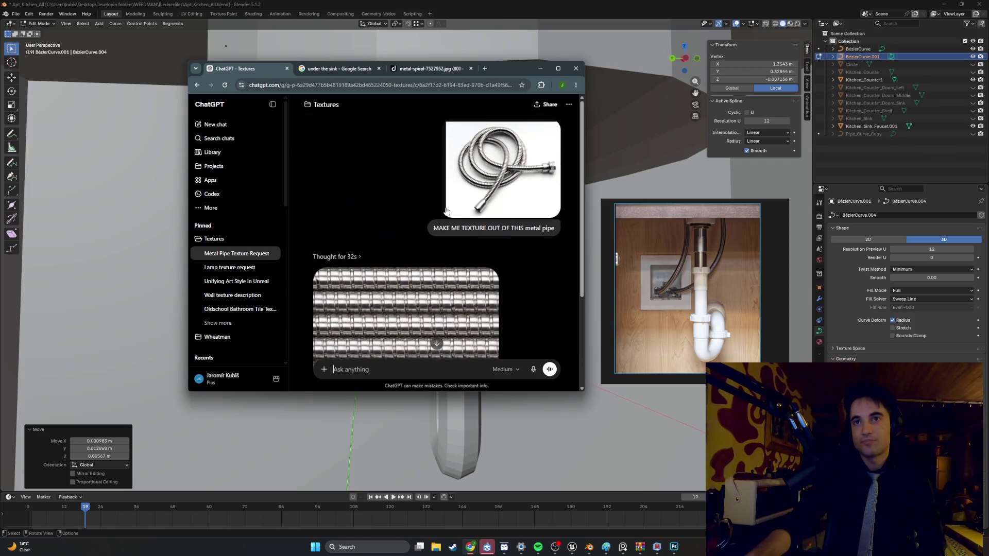
# Step: Review the generated chrome braided-hose texture, then return to the Blender cabinet scene in Object Mode
pyautogui.scroll(-2, 446, 211)
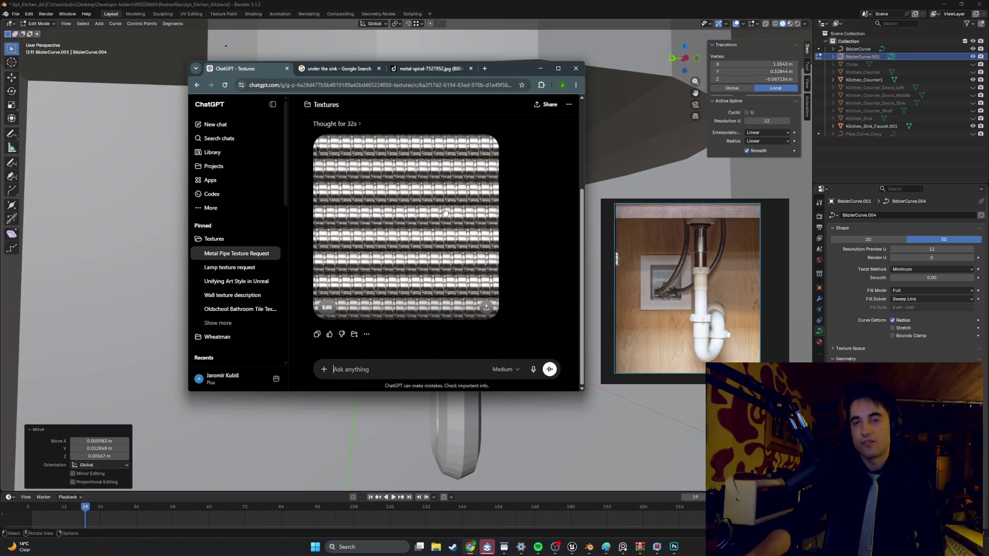
pyautogui.scroll(3, 445, 211)
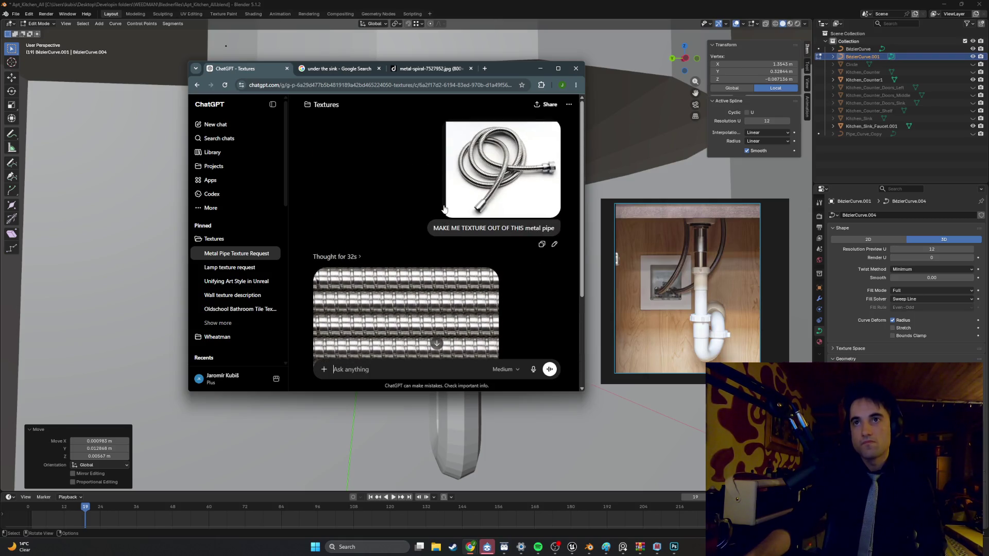
pyautogui.scroll(-3, 439, 208)
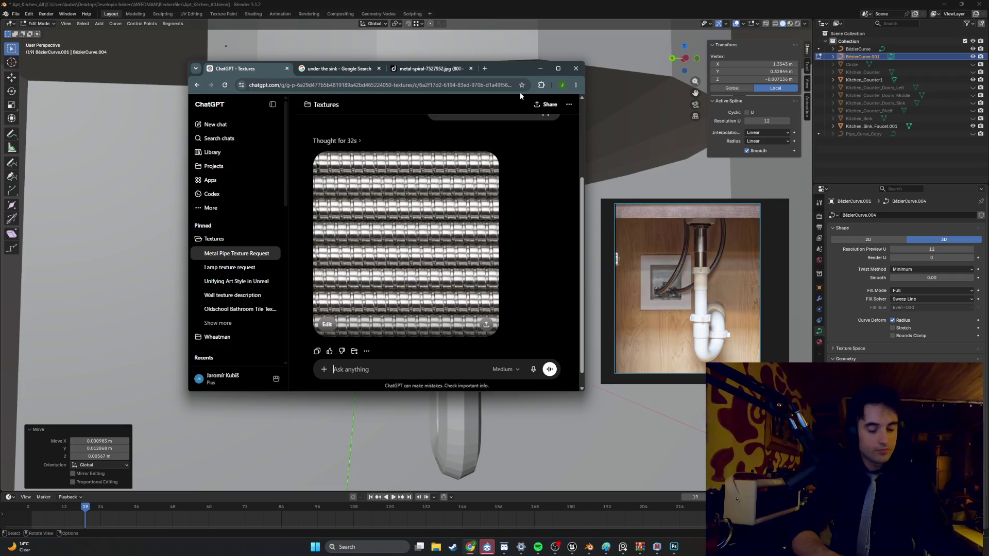
pyautogui.click(462, 4)
pyautogui.scroll(-6, 449, 286)
pyautogui.press('Tab')
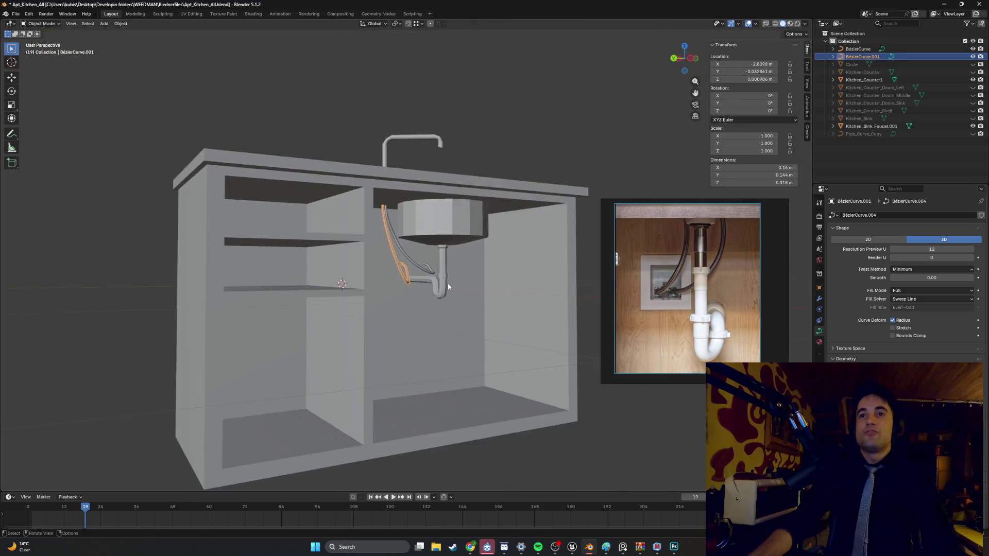
# Step: Reopen curve Edit Mode on BézierCurve.004 and select the left tube's end control points near the drain
pyautogui.moveTo(448, 283); pyautogui.dragTo(397, 293, button='middle')
pyautogui.scroll(5, 382, 294)
pyautogui.scroll(-5, 368, 295)
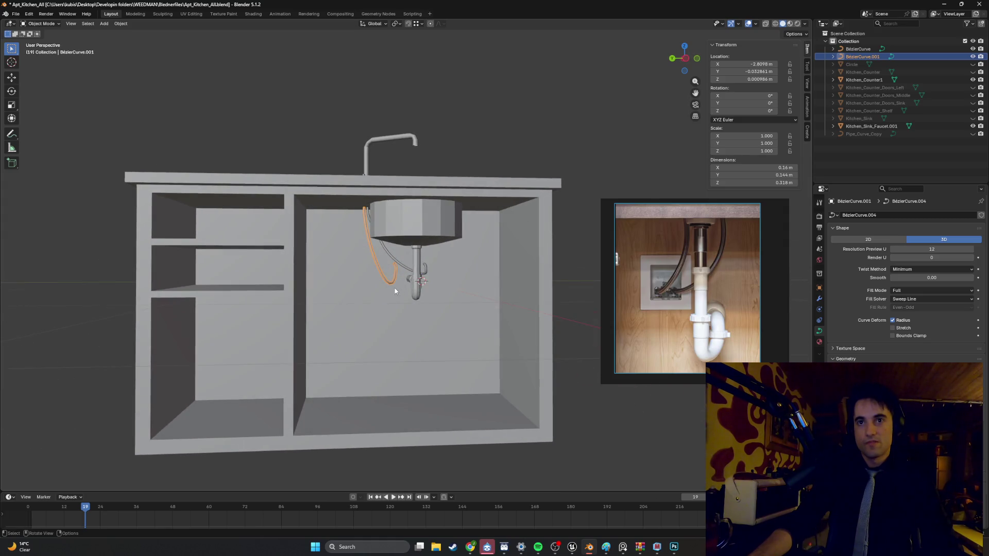
pyautogui.press('Tab')
pyautogui.scroll(4, 395, 288)
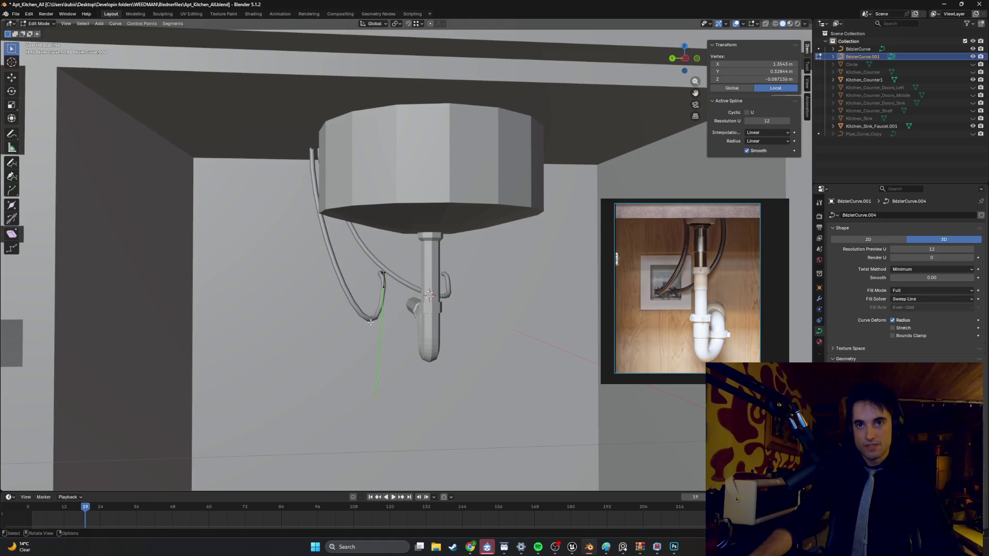
pyautogui.moveTo(374, 325)
pyautogui.mouseDown(button='middle')
pyautogui.moveTo(386, 277)
pyautogui.moveTo(363, 254)
pyautogui.mouseUp(button='middle')
pyautogui.moveTo(297, 232)
pyautogui.mouseDown(button='middle')
pyautogui.moveTo(300, 224)
pyautogui.moveTo(342, 248)
pyautogui.moveTo(328, 247)
pyautogui.moveTo(344, 237)
pyautogui.mouseUp(button='middle')
pyautogui.click(260, 215)
pyautogui.scroll(-5, 334, 247)
pyautogui.click(391, 254)
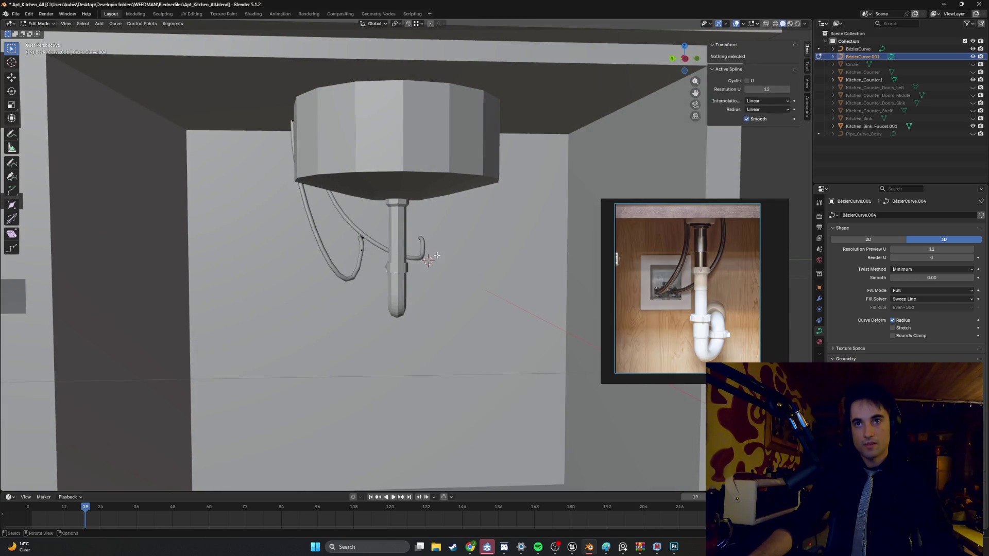
# Step: Reshape BézierCurve.003's curled end by moving its end handle and end control point in left orthographic view
pyautogui.scroll(4, 427, 265)
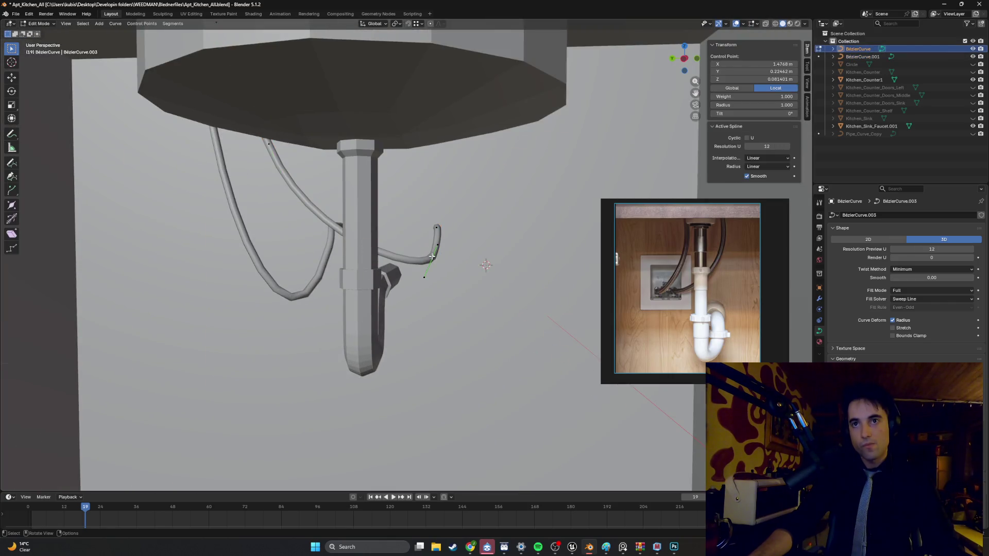
pyautogui.keyDown('alt'); pyautogui.moveTo(446, 269); pyautogui.dragTo(464, 281, button='middle'); pyautogui.keyUp('alt')
pyautogui.click(427, 272)
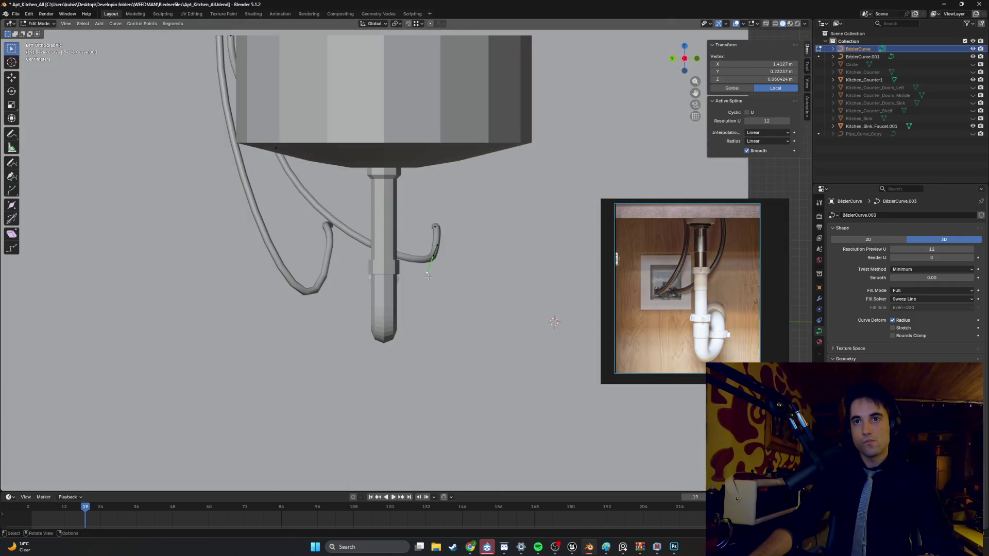
pyautogui.press('g')
pyautogui.click(414, 272)
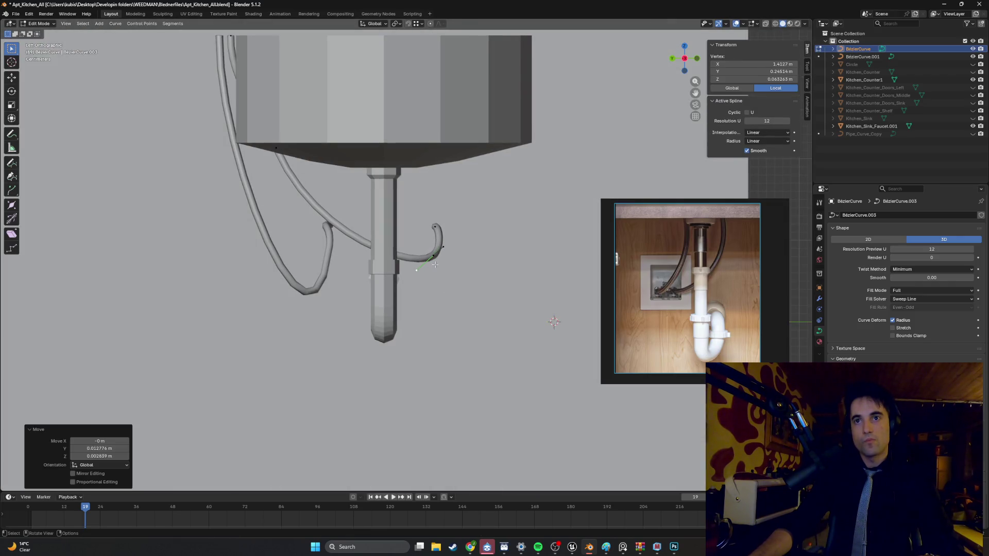
pyautogui.click(434, 259)
pyautogui.press('g')
pyautogui.click(423, 258)
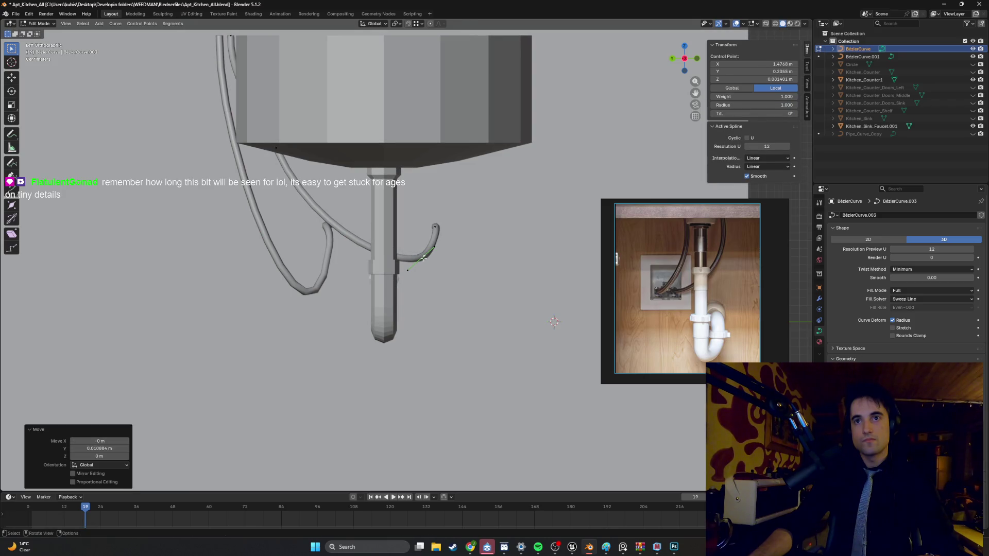
# Step: Select the left cable tube BézierCurve.001 and enter its curve Edit Mode
pyautogui.press('Tab')
pyautogui.moveTo(350, 277)
pyautogui.mouseDown(button='middle')
pyautogui.moveTo(357, 283)
pyautogui.moveTo(363, 208)
pyautogui.moveTo(311, 253)
pyautogui.moveTo(360, 287)
pyautogui.moveTo(335, 297)
pyautogui.mouseUp(button='middle')
pyautogui.click(321, 233)
pyautogui.press('Tab')
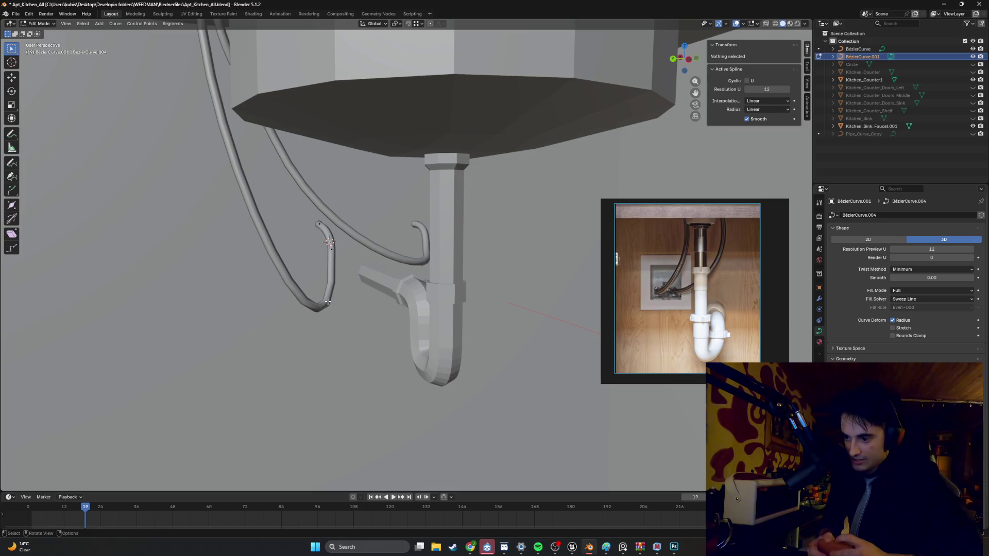
pyautogui.scroll(-10, 328, 301)
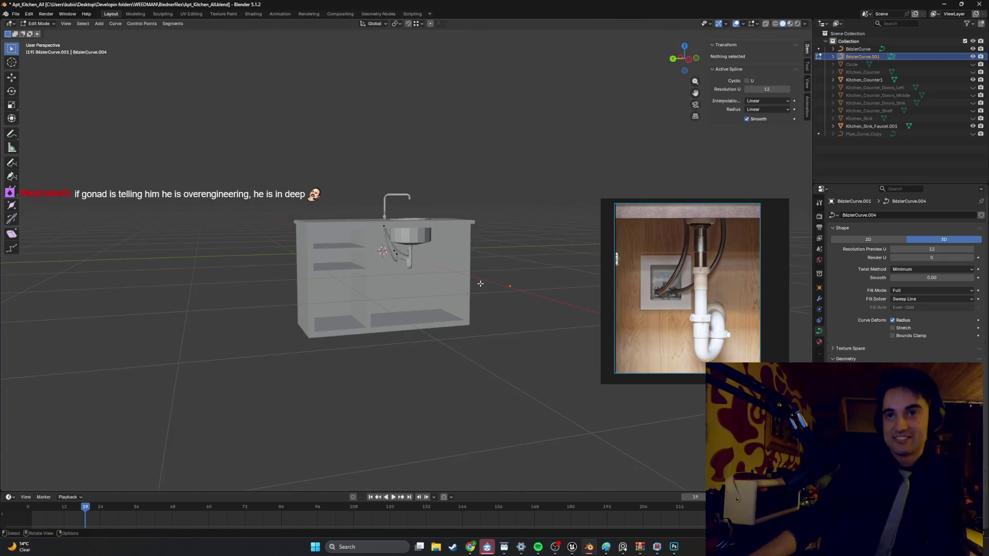
# Step: Extrude a new point below the left tube's loose end and position it
pyautogui.moveTo(303, 249); pyautogui.dragTo(421, 277, button='middle')
pyautogui.scroll(3, 446, 268)
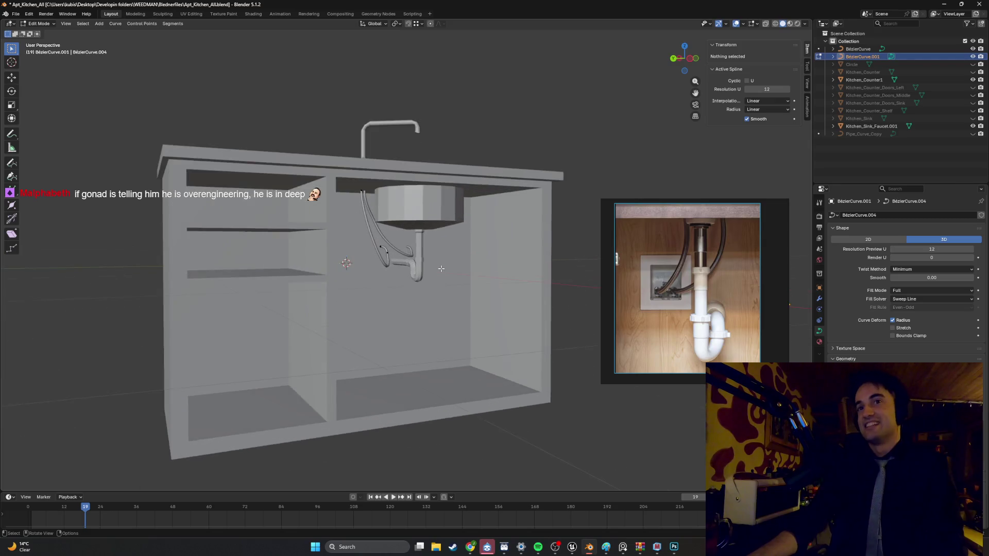
pyautogui.moveTo(446, 268); pyautogui.dragTo(368, 278, button='middle')
pyautogui.scroll(-4, 412, 266)
pyautogui.scroll(3, 392, 272)
pyautogui.scroll(-2, 386, 276)
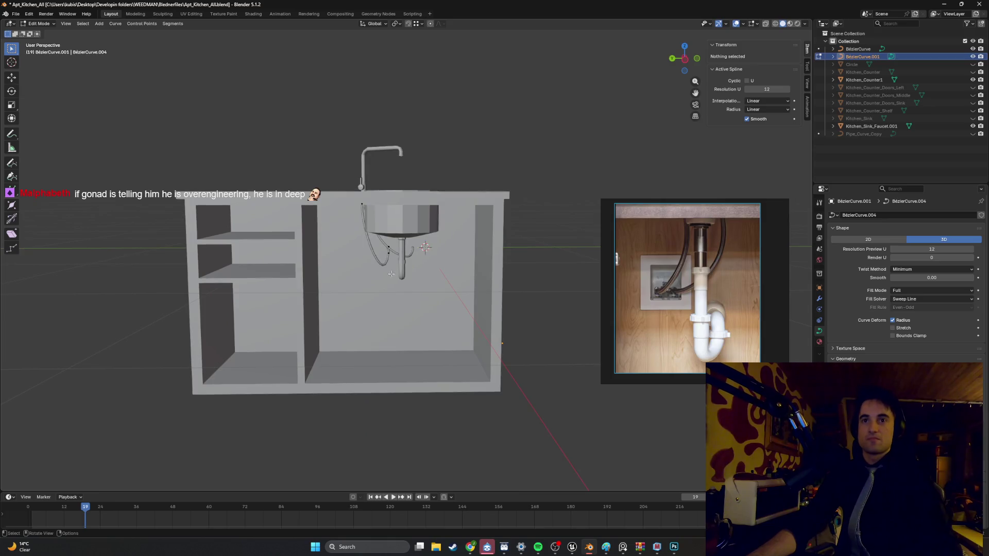
pyautogui.scroll(6, 363, 278)
pyautogui.click(353, 252)
pyautogui.press('e')
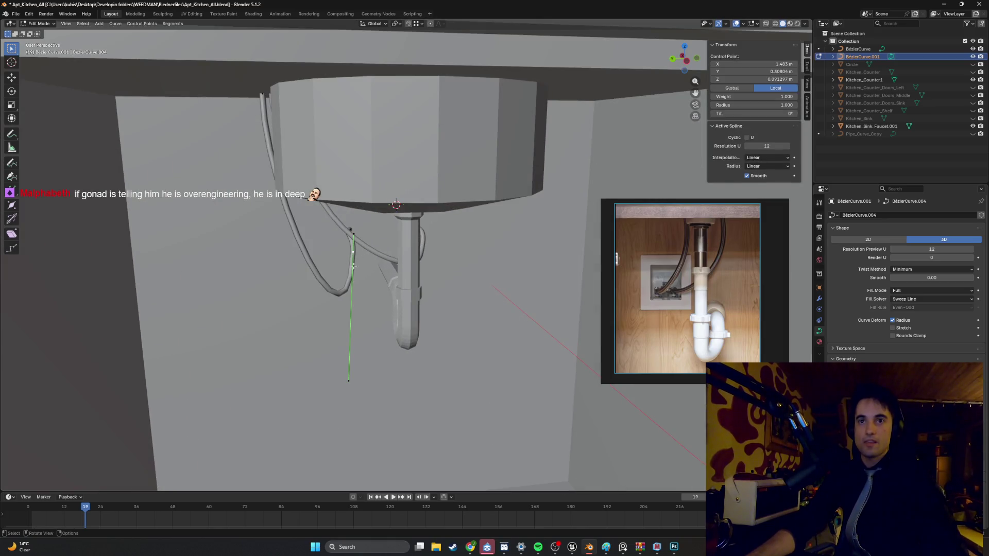
pyautogui.click(346, 375)
pyautogui.press('g')
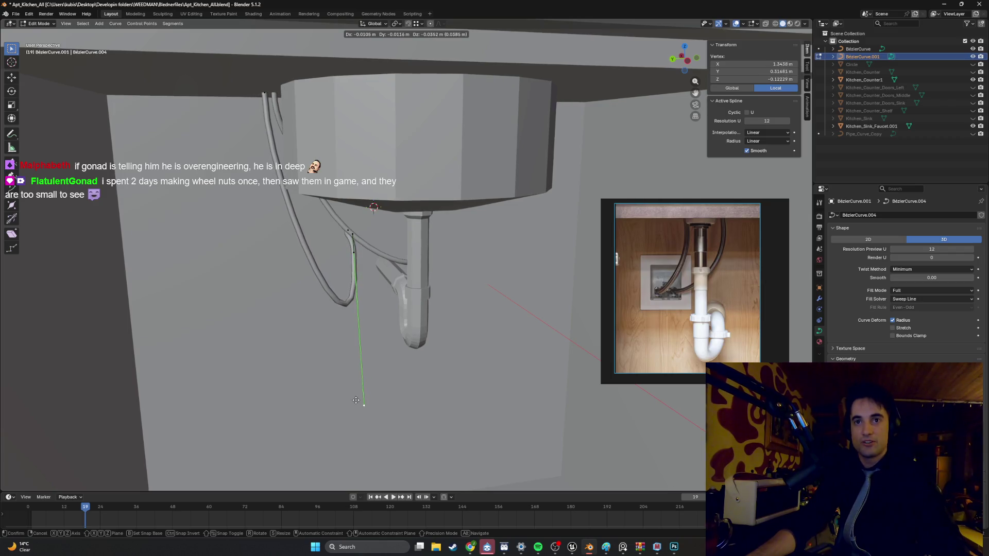
pyautogui.click(357, 288)
# Step: Move the whole linked left tube along the drain's side arm and extrude another segment from its end
pyautogui.scroll(5, 410, 281)
pyautogui.scroll(-5, 409, 281)
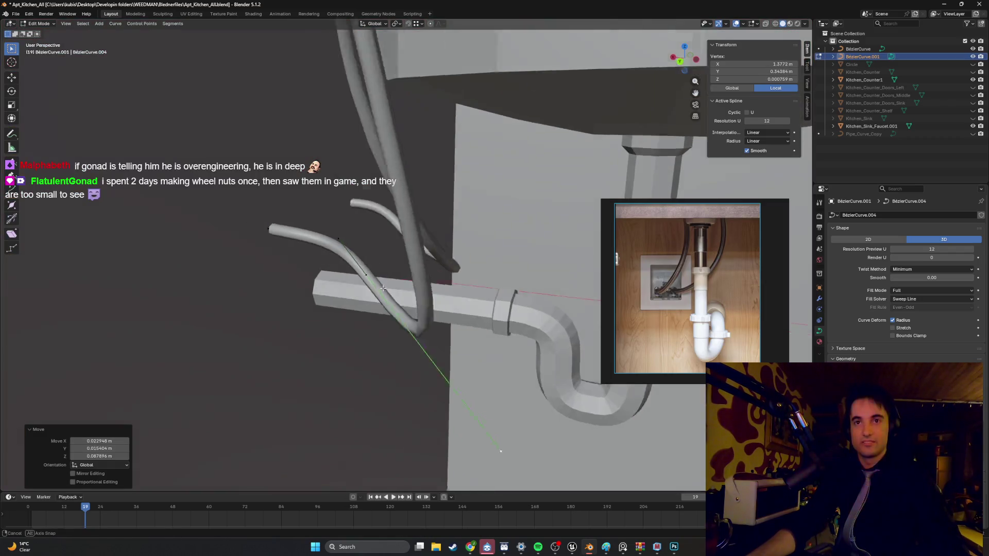
pyautogui.click(378, 270)
pyautogui.press('l')
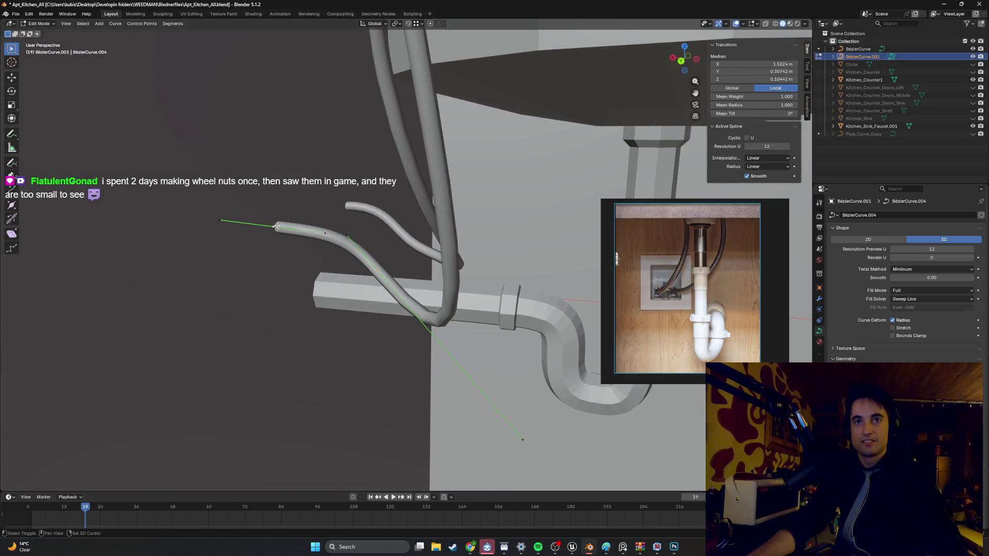
pyautogui.press('g')
pyautogui.click(453, 310)
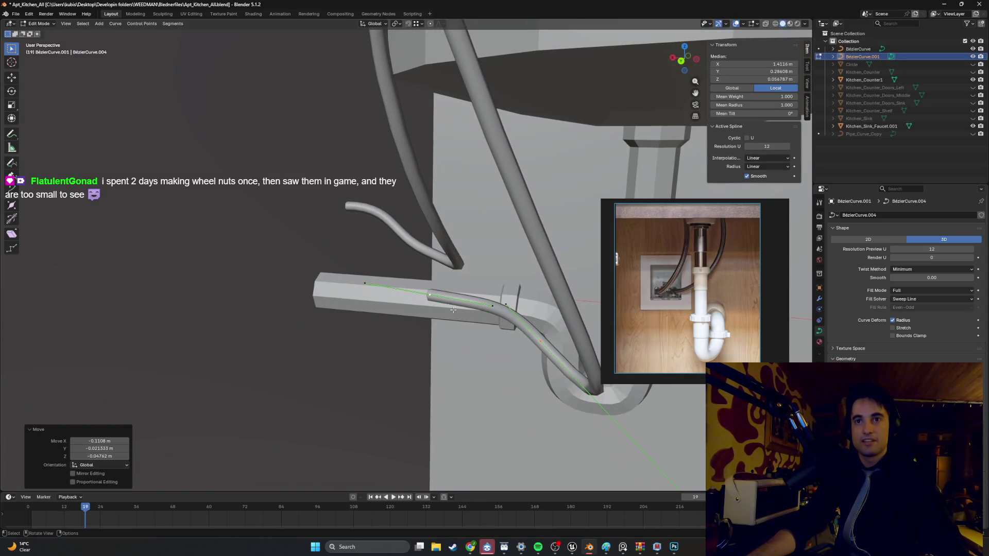
pyautogui.click(426, 298)
pyautogui.press('e')
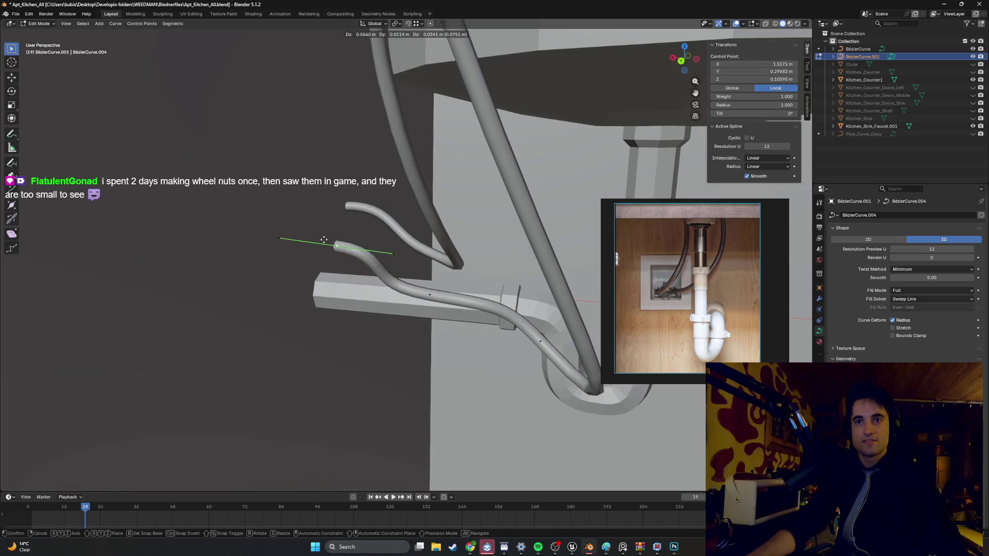
pyautogui.click(263, 229)
pyautogui.moveTo(262, 229); pyautogui.dragTo(410, 265, button='middle')
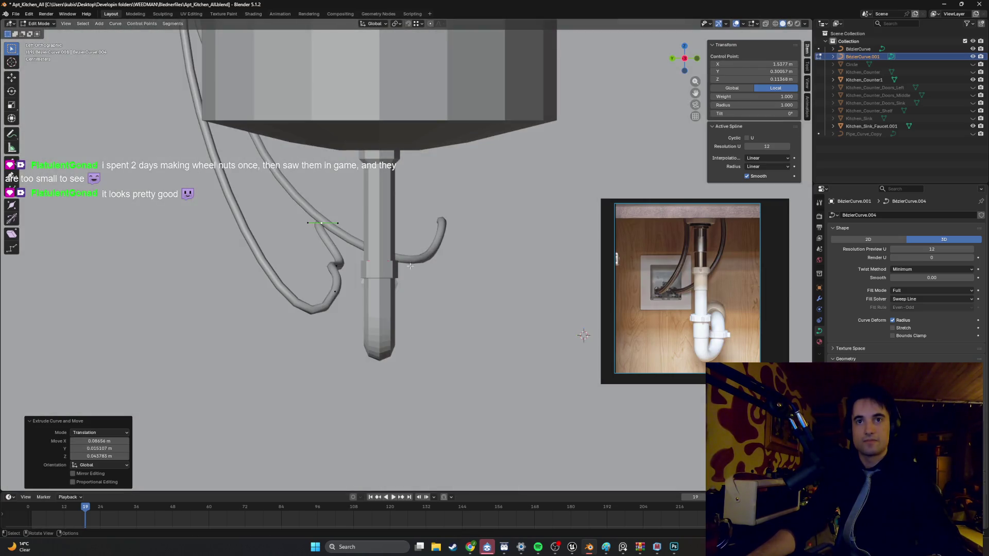
# Step: In wireframe view, adjust the tube point's height with Z-constrained, snapped moves
pyautogui.press('Tab')
pyautogui.hotkey('shift', 'z')
pyautogui.scroll(2, 345, 231)
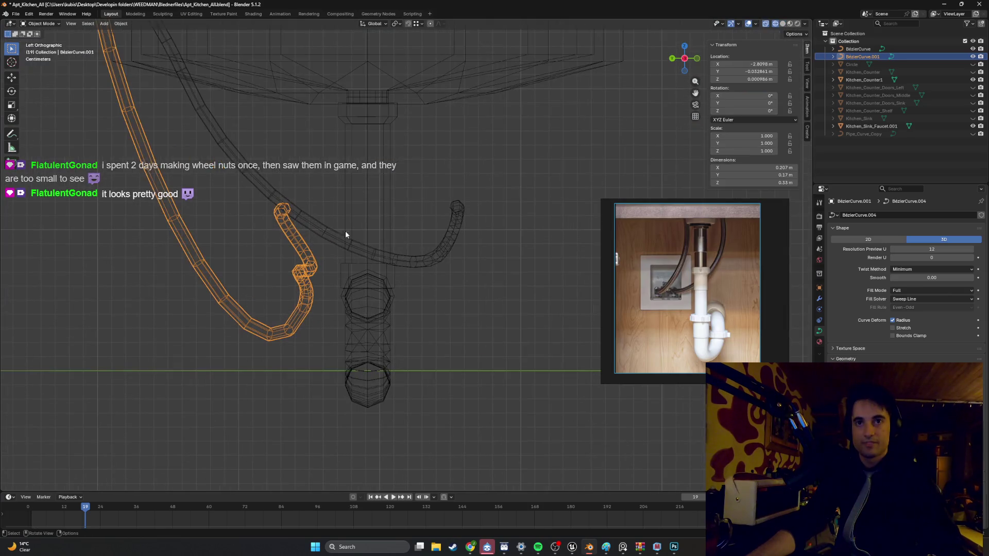
pyautogui.press('Tab')
pyautogui.press('Tab')
pyautogui.press('Tab')
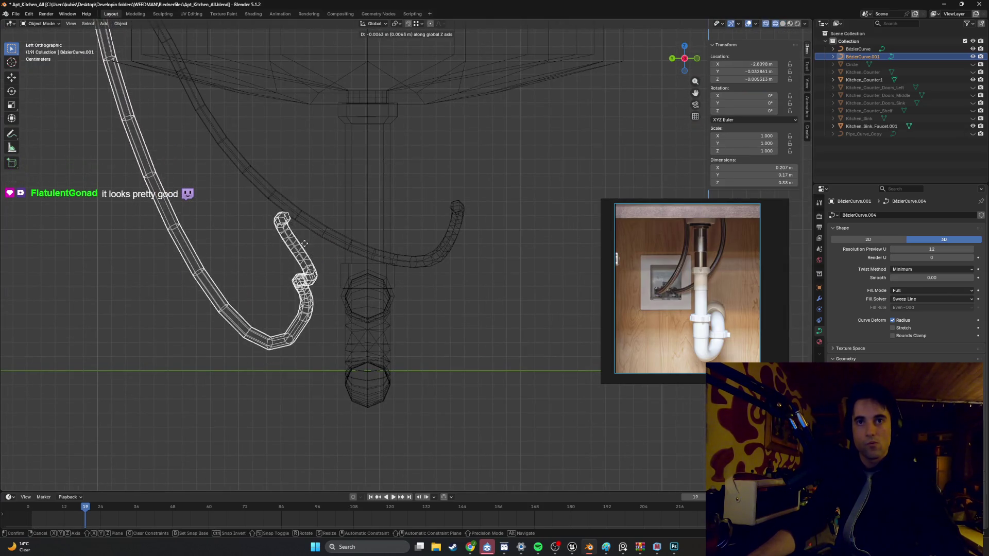
pyautogui.press('g')
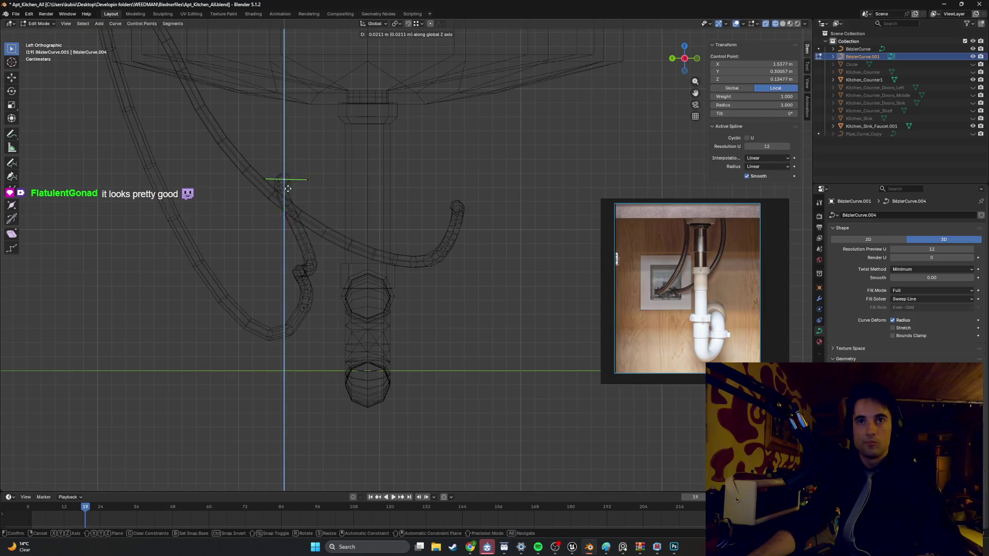
pyautogui.press('z')
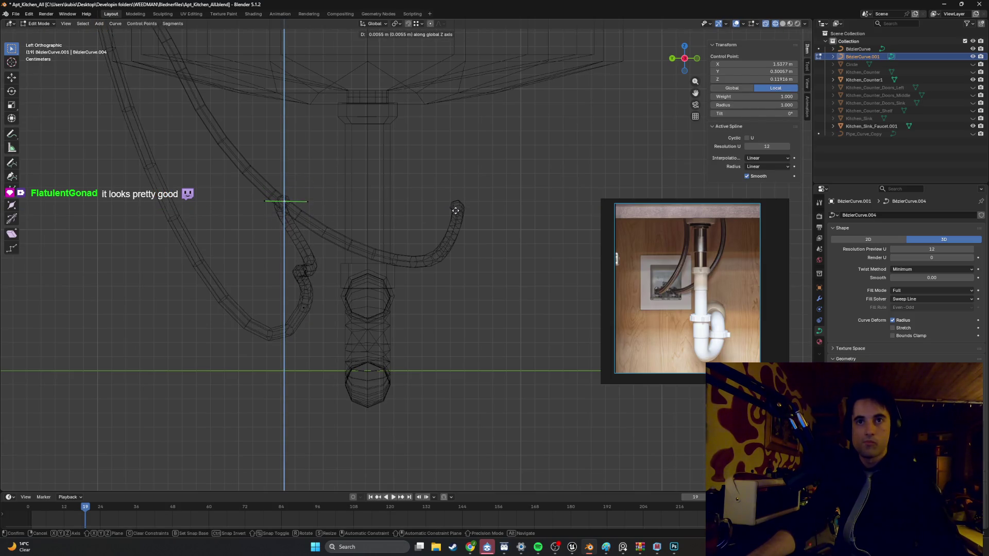
pyautogui.press('ctrl')
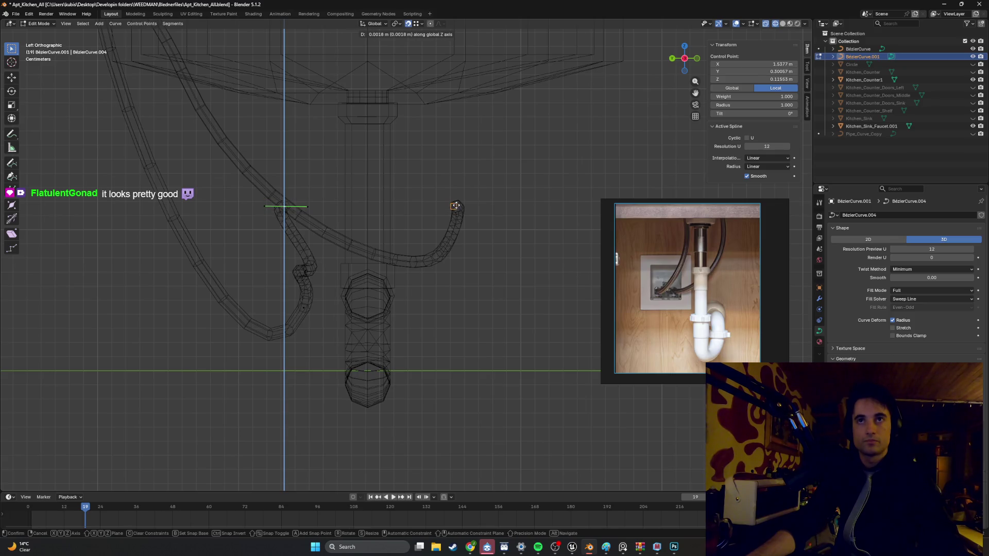
pyautogui.click(447, 211)
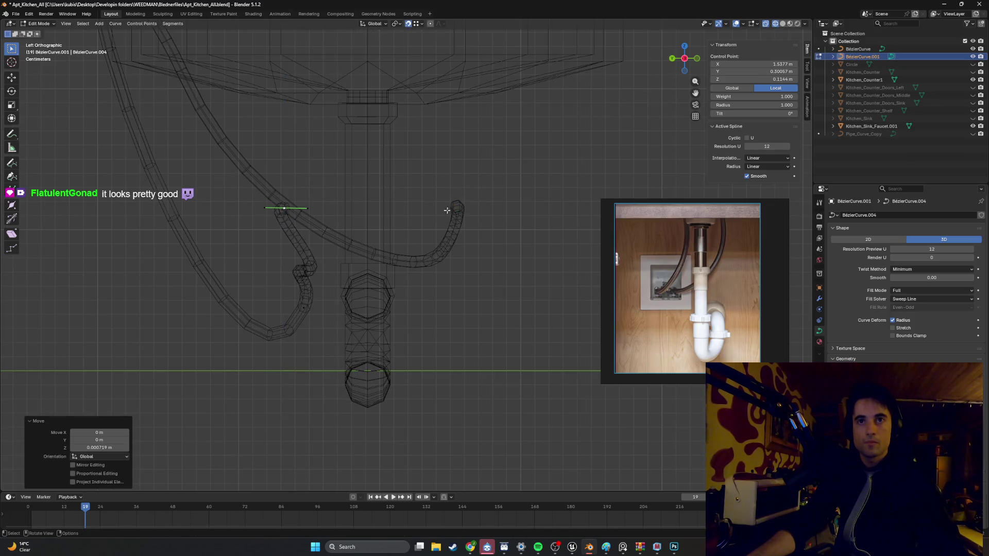
pyautogui.scroll(5, 374, 220)
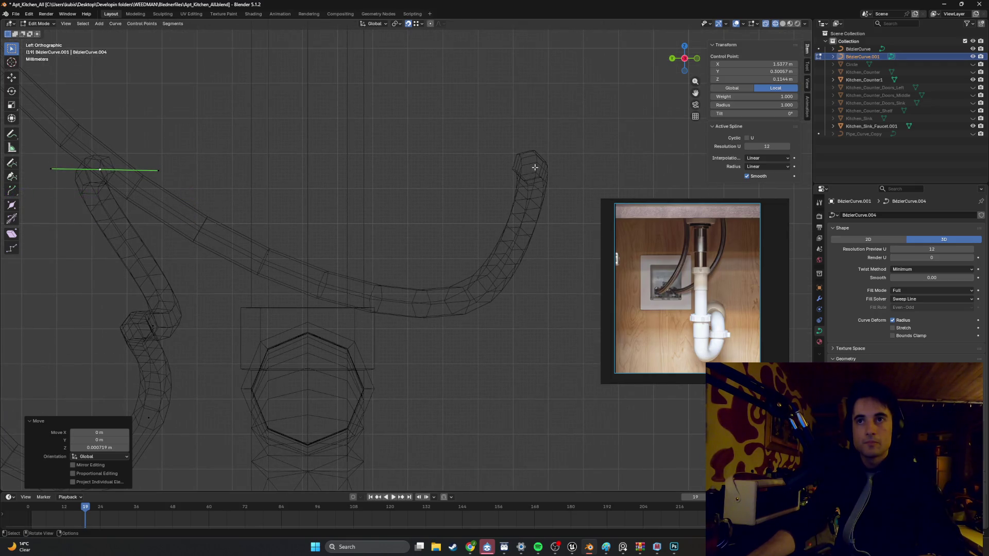
pyautogui.moveTo(535, 167)
pyautogui.keyDown('shift'); pyautogui.mouseDown(button='middle')
pyautogui.moveTo(495, 192)
pyautogui.moveTo(387, 205)
pyautogui.moveTo(290, 245)
pyautogui.mouseUp(button='middle'); pyautogui.keyUp('shift')
pyautogui.press('g')
pyautogui.press('y')
pyautogui.press('z')
pyautogui.click(495, 194)
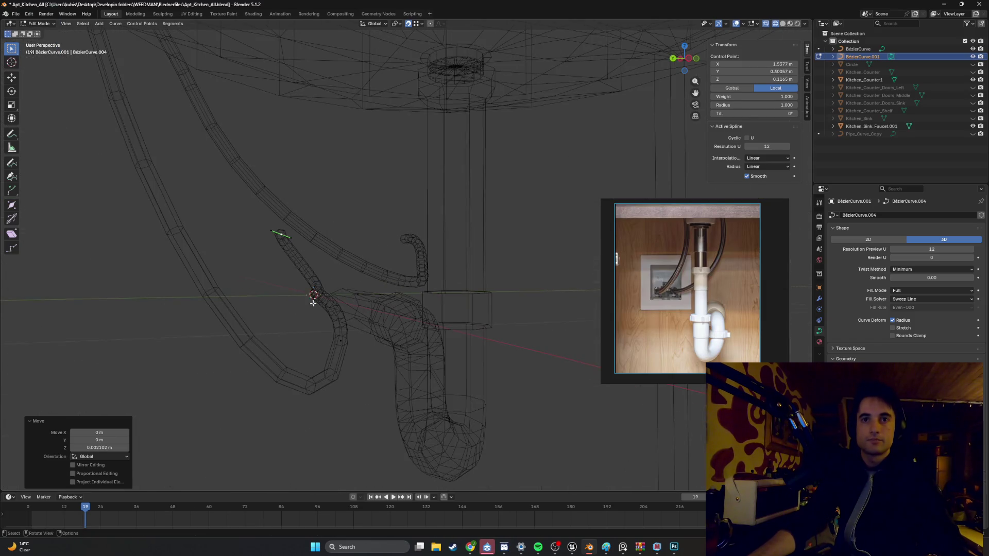
# Step: Reshape the lower hook by moving a control point and its handle (0.003029, 0.042006, −0.018859 m)
pyautogui.moveTo(313, 303)
pyautogui.mouseDown(button='middle')
pyautogui.moveTo(316, 316)
pyautogui.moveTo(360, 310)
pyautogui.moveTo(365, 287)
pyautogui.moveTo(331, 349)
pyautogui.moveTo(342, 316)
pyautogui.moveTo(317, 311)
pyautogui.mouseUp(button='middle')
pyautogui.click(331, 349)
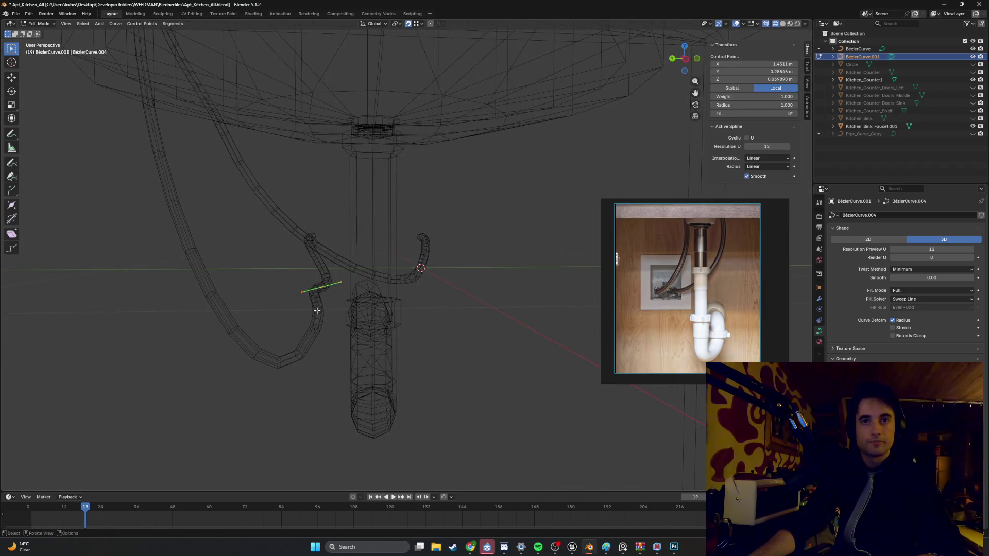
pyautogui.press('g')
pyautogui.click(314, 275)
pyautogui.press('g')
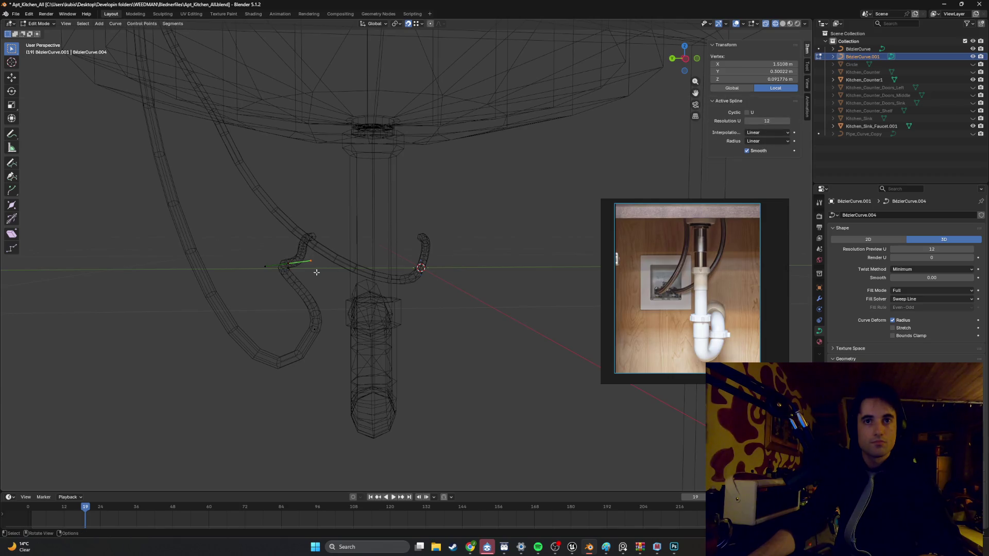
pyautogui.click(301, 266)
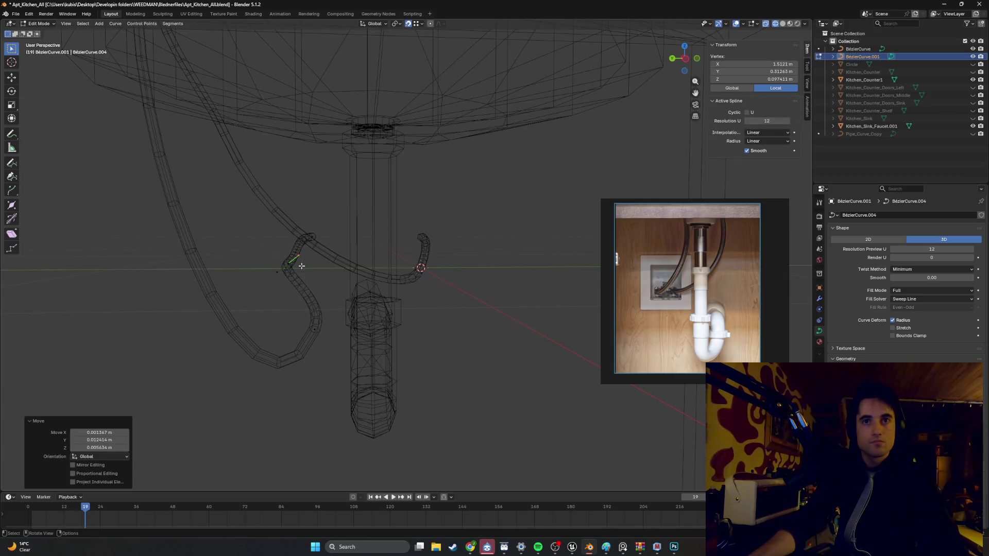
pyautogui.click(318, 321)
pyautogui.moveTo(310, 322)
pyautogui.mouseDown(button='middle')
pyautogui.moveTo(309, 342)
pyautogui.moveTo(307, 325)
pyautogui.moveTo(331, 327)
pyautogui.moveTo(231, 386)
pyautogui.mouseUp(button='middle')
pyautogui.press('g')
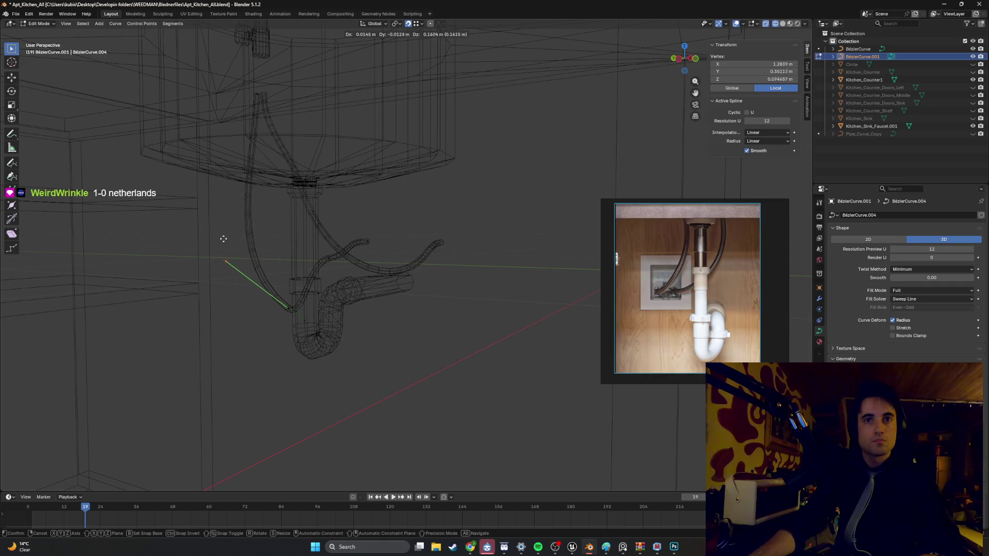
# Step: Move the left tube's end down against the trap bend (−0.0431, −0.0695, −0.0157 m), redoing after an undo
pyautogui.click(230, 258)
pyautogui.moveTo(229, 258); pyautogui.dragTo(254, 267, button='middle')
pyautogui.press('g')
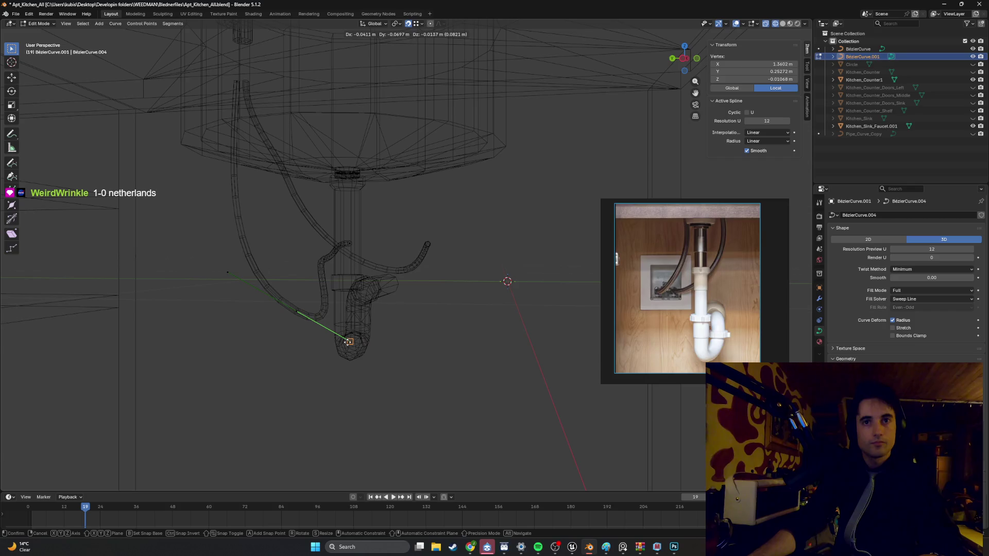
pyautogui.click(356, 340)
pyautogui.moveTo(356, 341)
pyautogui.mouseDown(button='middle')
pyautogui.moveTo(426, 341)
pyautogui.moveTo(370, 333)
pyautogui.mouseUp(button='middle')
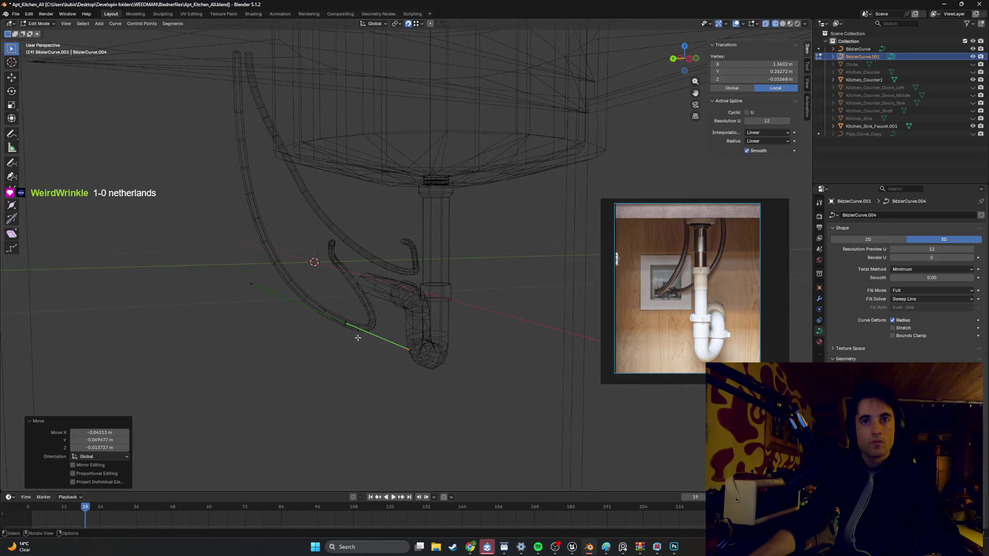
pyautogui.hotkey('ctrl', 'z')
pyautogui.moveTo(288, 320)
pyautogui.mouseDown(button='middle')
pyautogui.moveTo(319, 313)
pyautogui.moveTo(344, 335)
pyautogui.moveTo(338, 350)
pyautogui.moveTo(332, 333)
pyautogui.moveTo(398, 333)
pyautogui.moveTo(331, 331)
pyautogui.moveTo(471, 316)
pyautogui.moveTo(470, 303)
pyautogui.moveTo(384, 331)
pyautogui.moveTo(426, 427)
pyautogui.mouseUp(button='middle')
pyautogui.press('g')
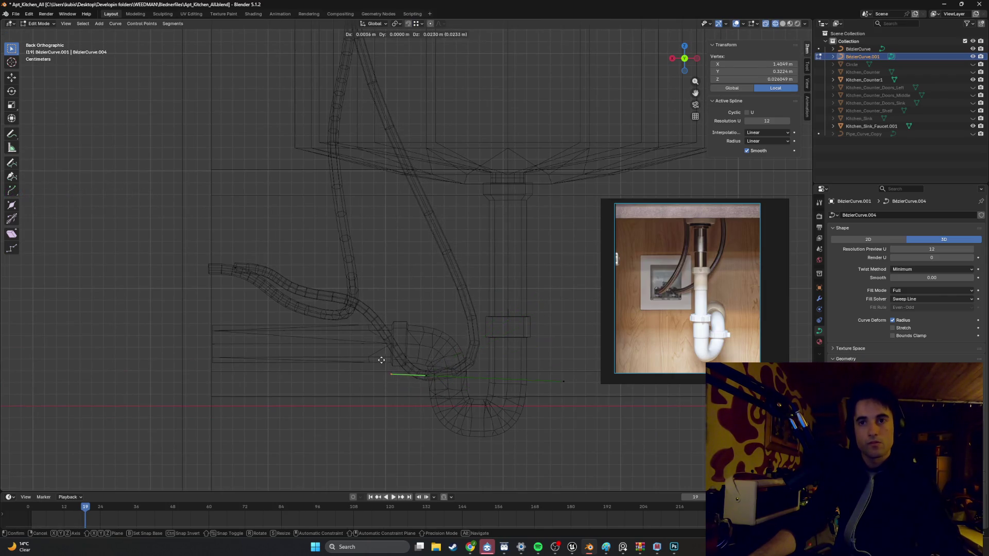
# Step: Place the tube end near the trap and shift its handle endpoint left
pyautogui.click(380, 374)
pyautogui.moveTo(533, 308); pyautogui.dragTo(566, 352)
pyautogui.press('g')
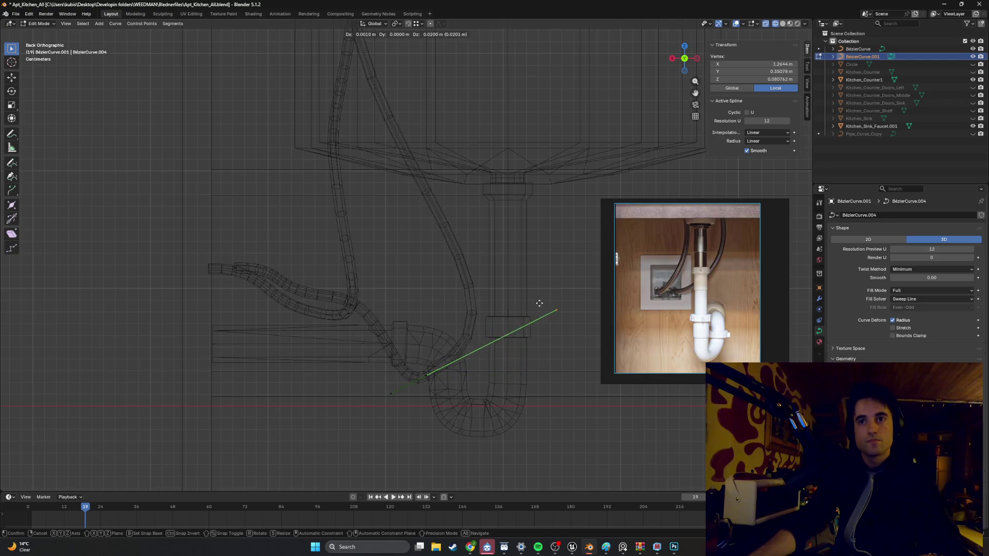
pyautogui.click(465, 367)
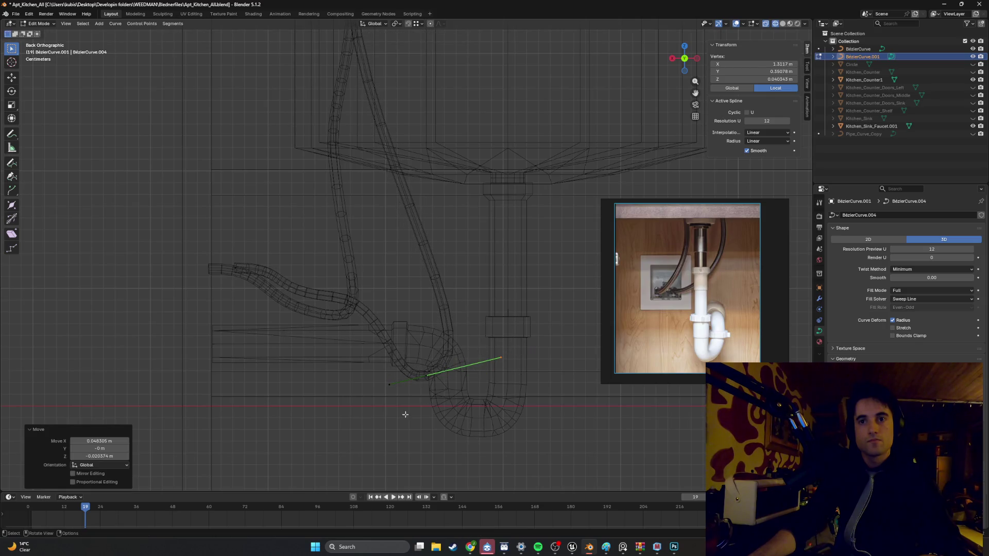
pyautogui.press('g')
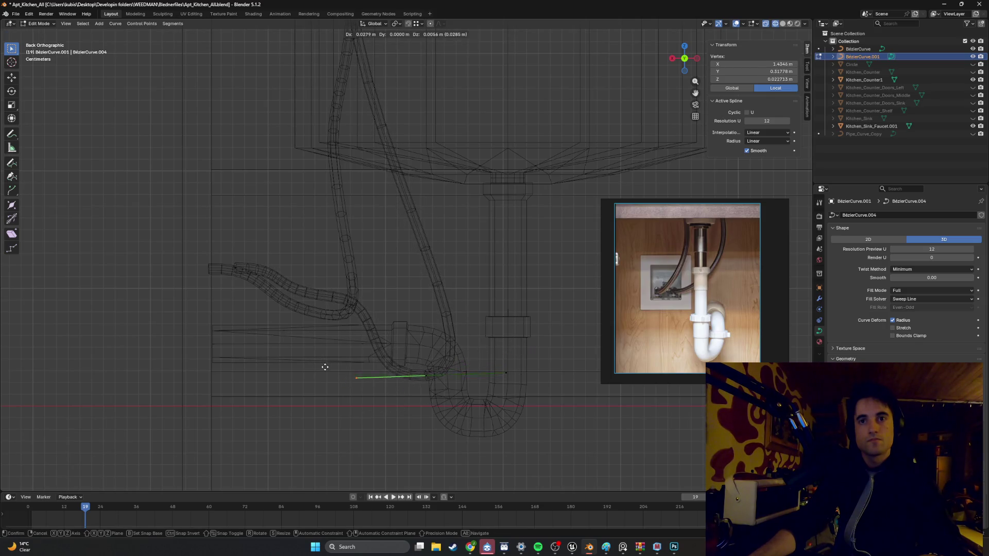
pyautogui.click(329, 369)
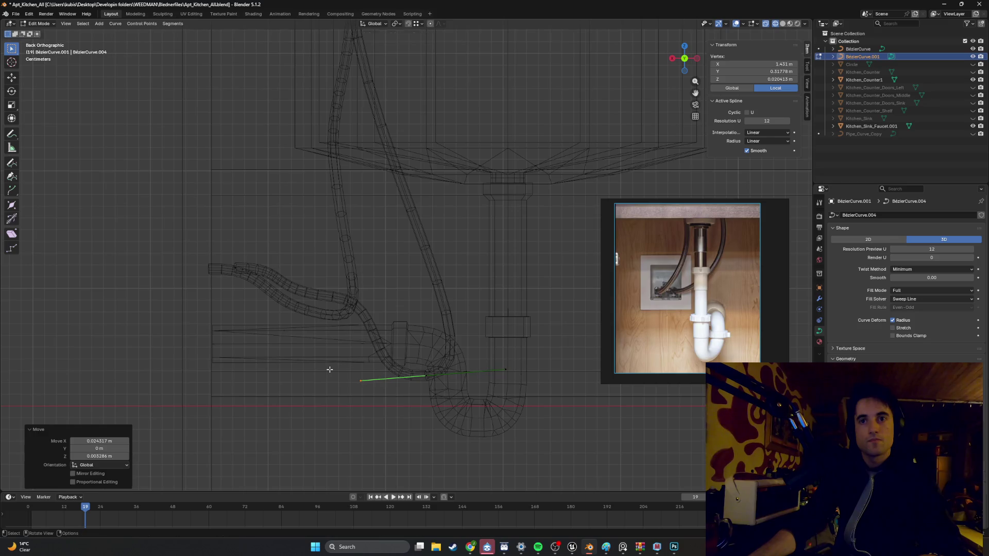
# Step: Reshape the tube's bend by moving a control point and its upper and lower handles
pyautogui.click(362, 309)
pyautogui.click(342, 308)
pyautogui.press('g')
pyautogui.click(361, 307)
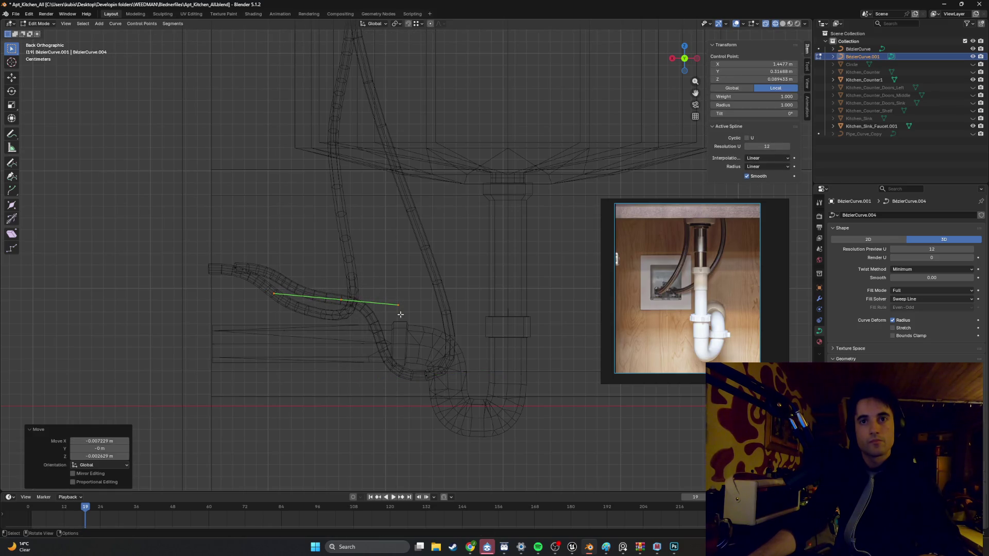
pyautogui.click(397, 304)
pyautogui.press('g')
pyautogui.click(402, 331)
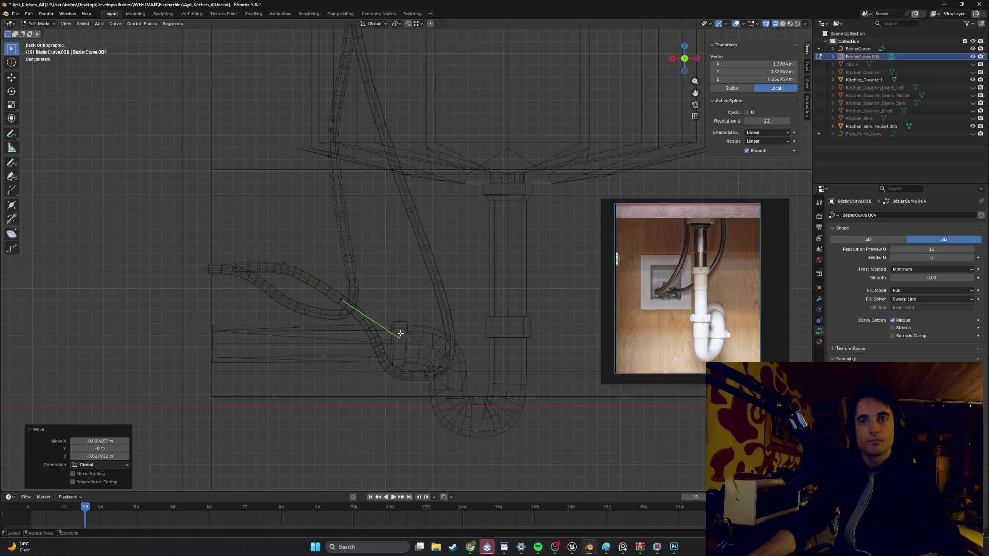
pyautogui.click(422, 375)
pyautogui.press('g')
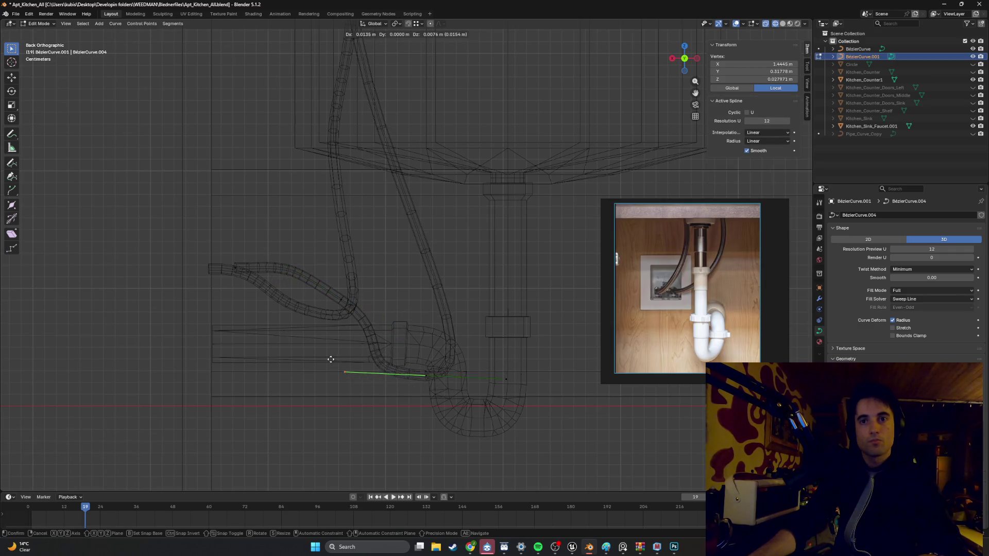
pyautogui.click(342, 365)
pyautogui.click(339, 291)
pyautogui.press('g')
pyautogui.click(364, 305)
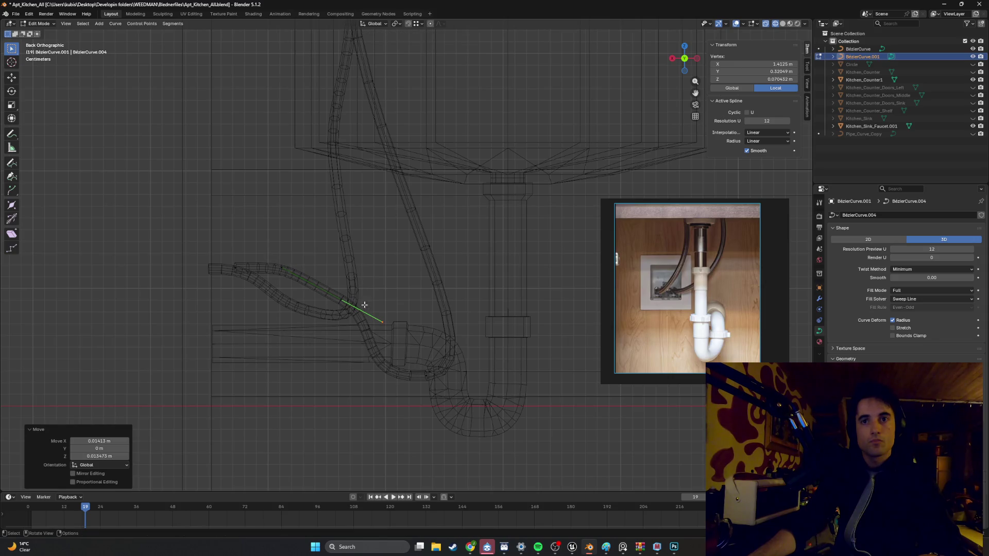
# Step: Inspect the reshaped tubes in solid shading, then return to the back orthographic wireframe view
pyautogui.moveTo(364, 305)
pyautogui.mouseDown(button='middle')
pyautogui.moveTo(415, 318)
pyautogui.moveTo(380, 320)
pyautogui.moveTo(407, 333)
pyautogui.moveTo(399, 325)
pyautogui.moveTo(394, 340)
pyautogui.moveTo(389, 313)
pyautogui.moveTo(437, 329)
pyautogui.mouseUp(button='middle')
pyautogui.hotkey('shift', 'z')
pyautogui.scroll(-6, 407, 334)
pyautogui.scroll(4, 395, 321)
pyautogui.press('ctrl+KP_1')
pyautogui.hotkey('shift', 'z')
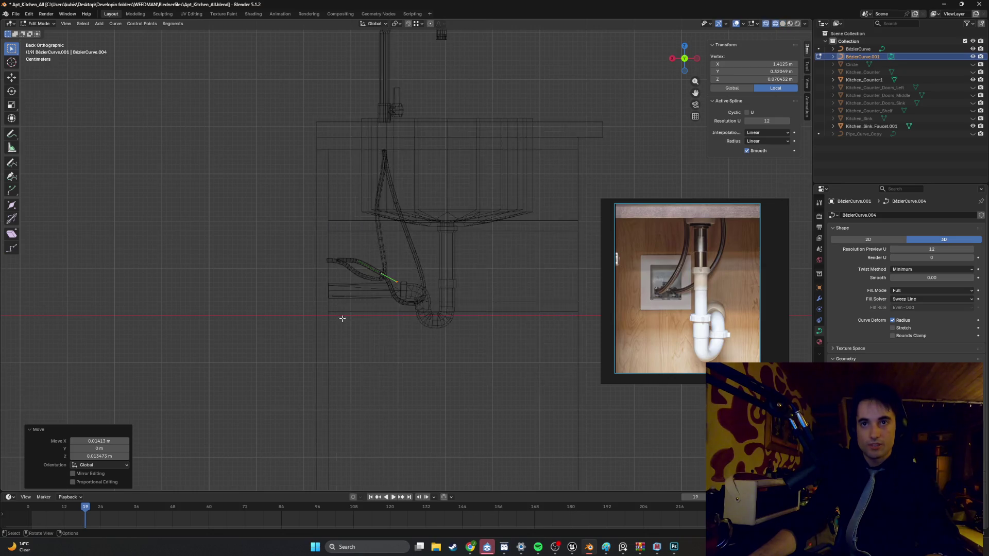
pyautogui.scroll(3, 412, 334)
# Step: Bend the tube with point moves of 0.0141/0.0155 m and 0.0201/0.0047 m in X/Z
pyautogui.moveTo(458, 368); pyautogui.dragTo(409, 336)
pyautogui.press('g')
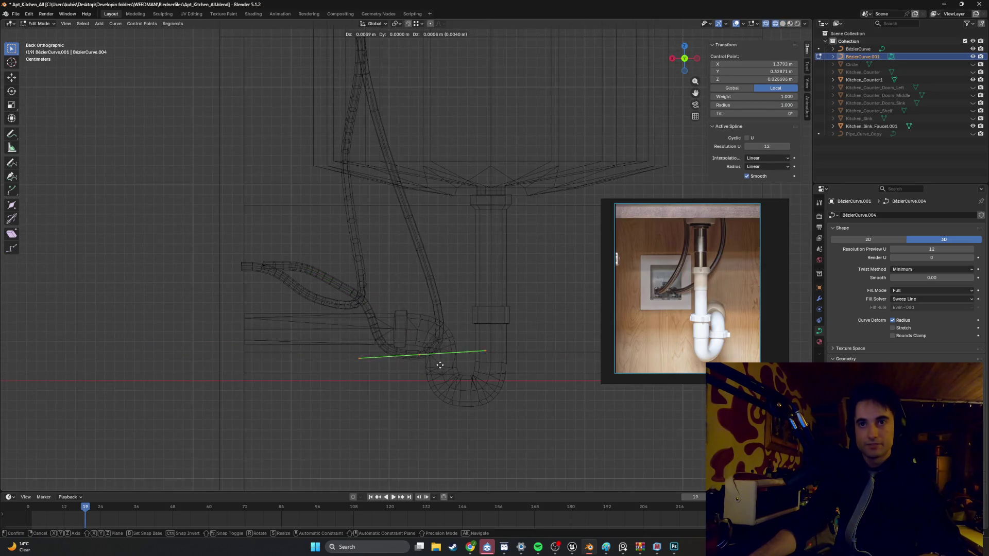
pyautogui.click(417, 355)
pyautogui.click(332, 293)
pyautogui.moveTo(435, 371); pyautogui.dragTo(380, 342)
pyautogui.click(446, 375)
pyautogui.click(447, 376)
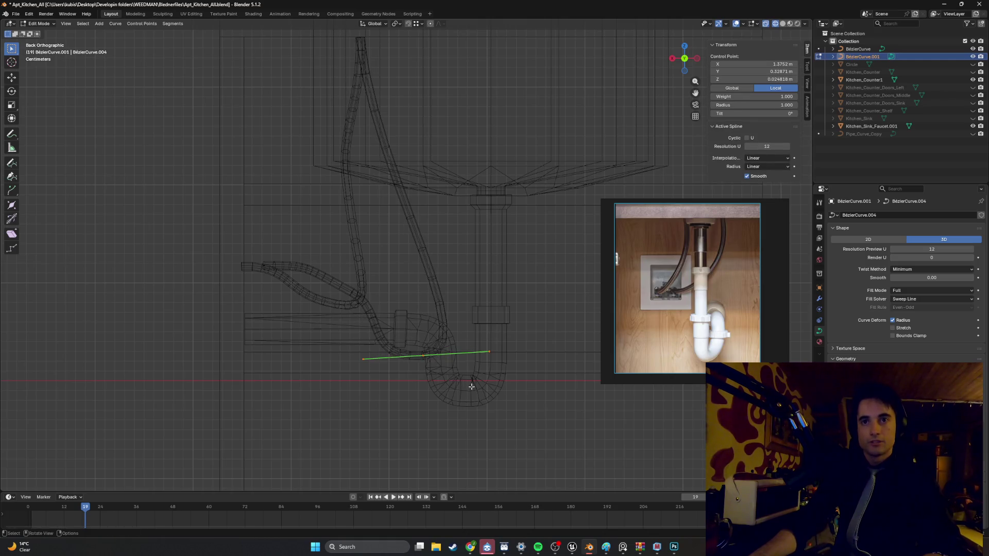
pyautogui.keyDown('shift'); pyautogui.moveTo(468, 386); pyautogui.dragTo(325, 283); pyautogui.keyUp('shift')
pyautogui.press('g')
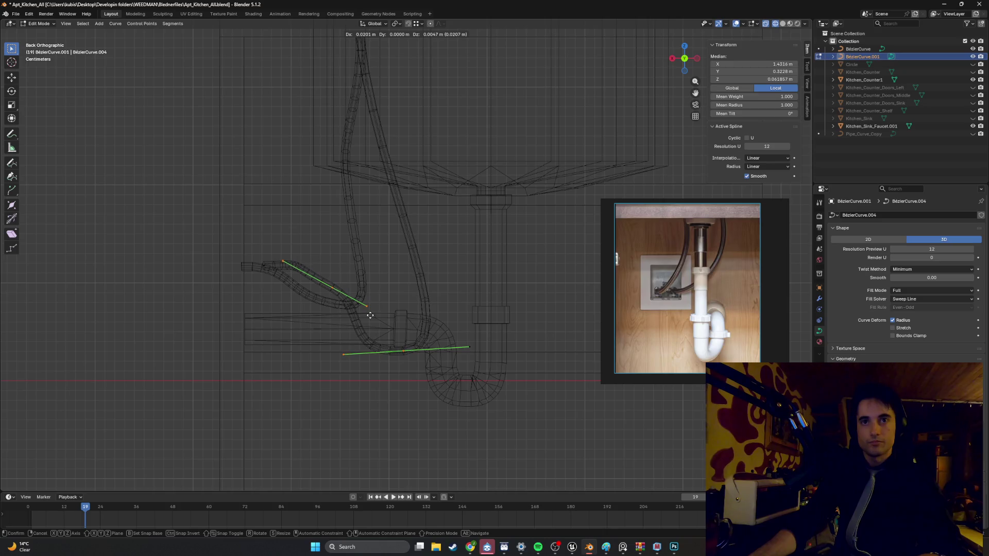
pyautogui.click(371, 315)
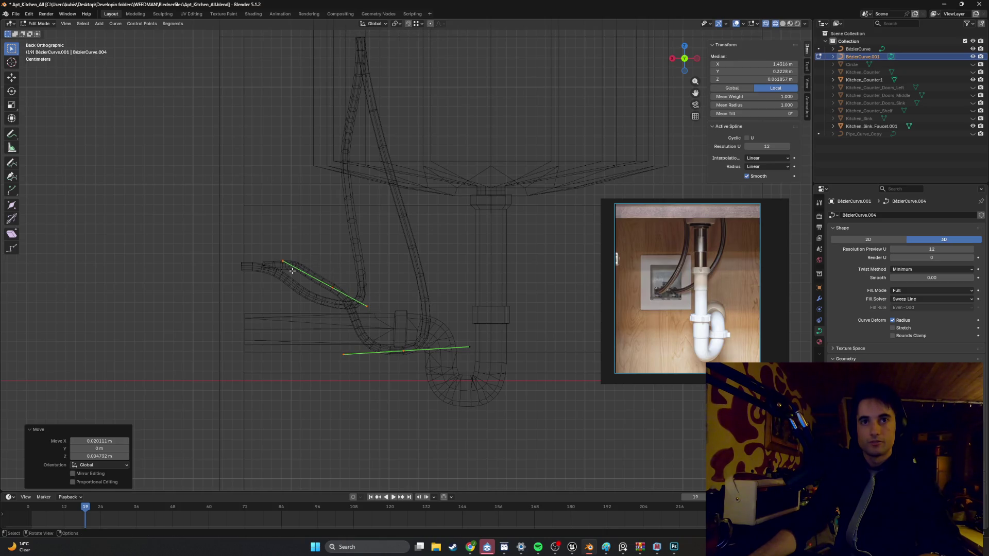
pyautogui.scroll(3, 293, 271)
pyautogui.click(132, 274)
# Step: Reposition the tube curve's end point and slightly nudge the neighbouring handle
pyautogui.press('g')
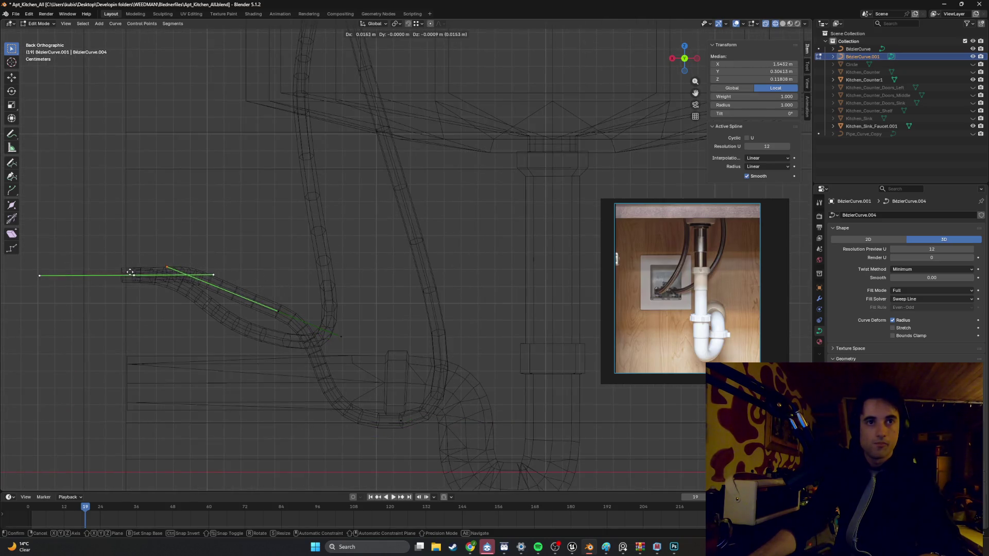
pyautogui.click(124, 272)
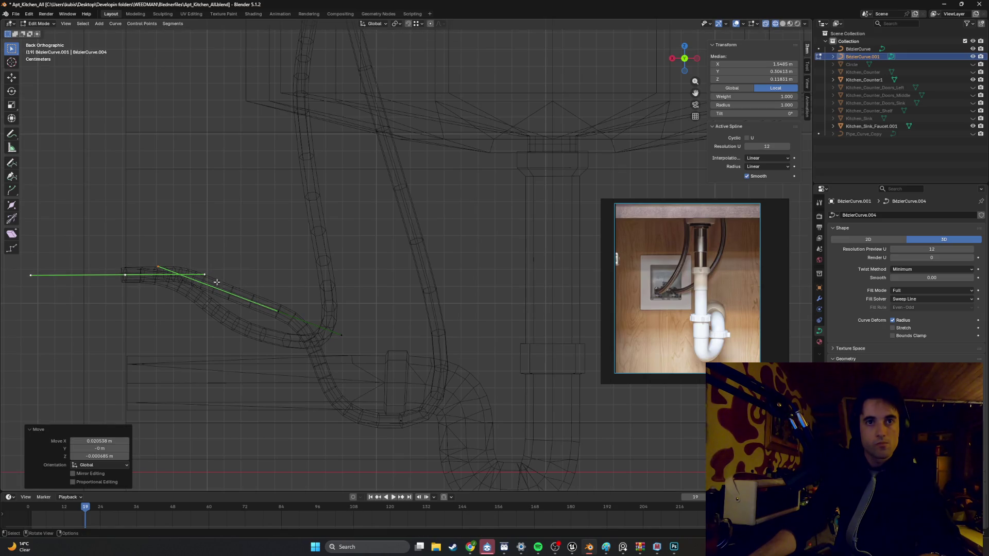
pyautogui.click(208, 268)
pyautogui.press('g')
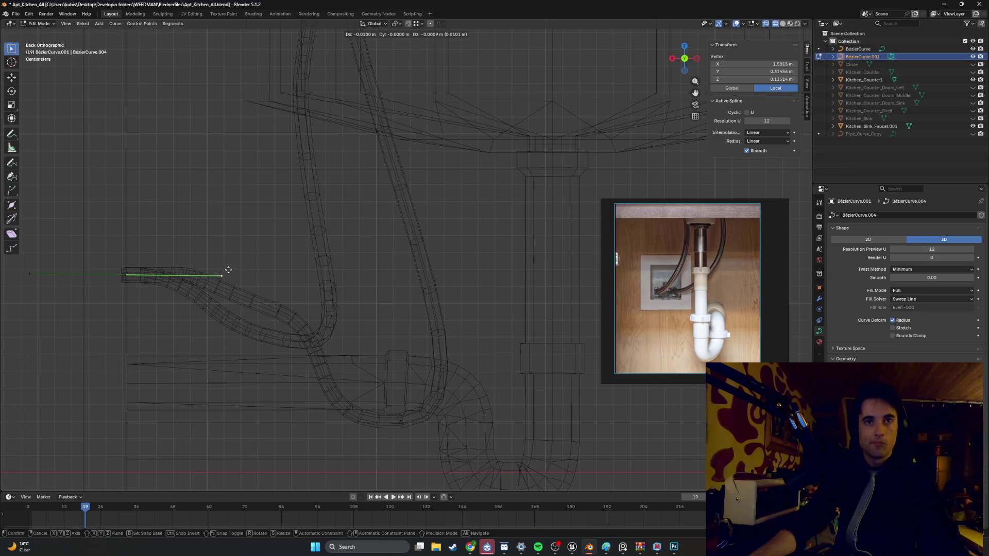
pyautogui.click(201, 272)
# Step: Smooth the tube's bend by moving a handle and making a small control-point adjustment
pyautogui.click(281, 321)
pyautogui.click(280, 309)
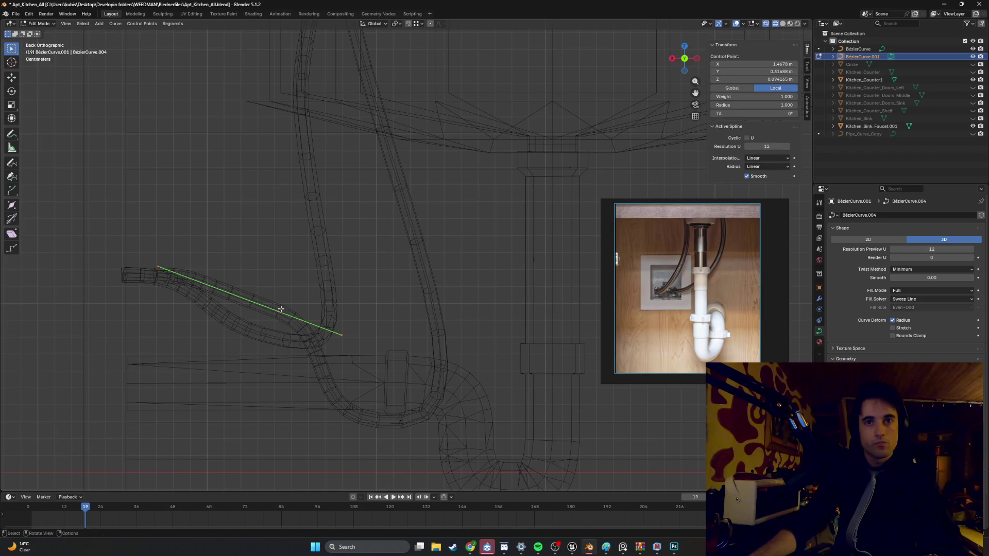
pyautogui.moveTo(201, 283); pyautogui.dragTo(138, 242)
pyautogui.press('g')
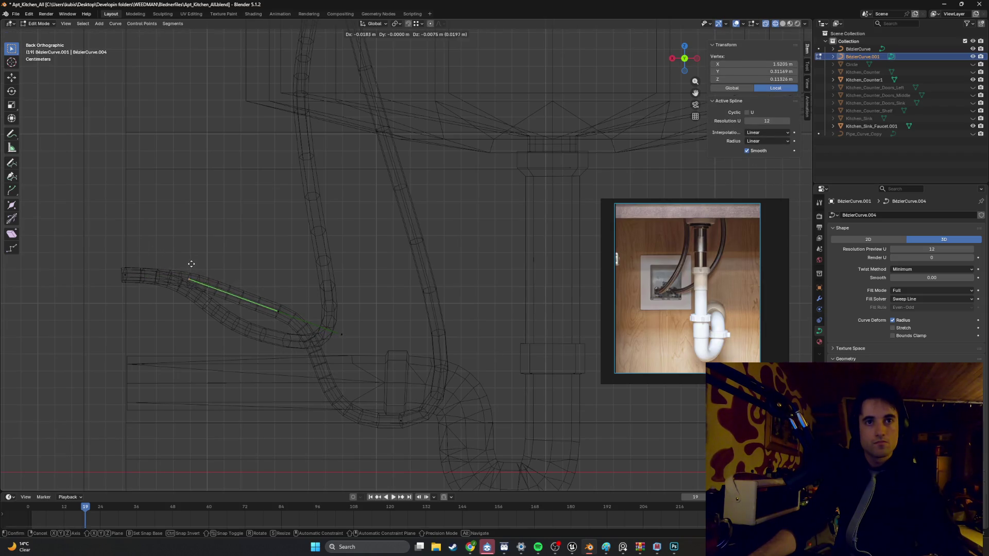
pyautogui.click(180, 259)
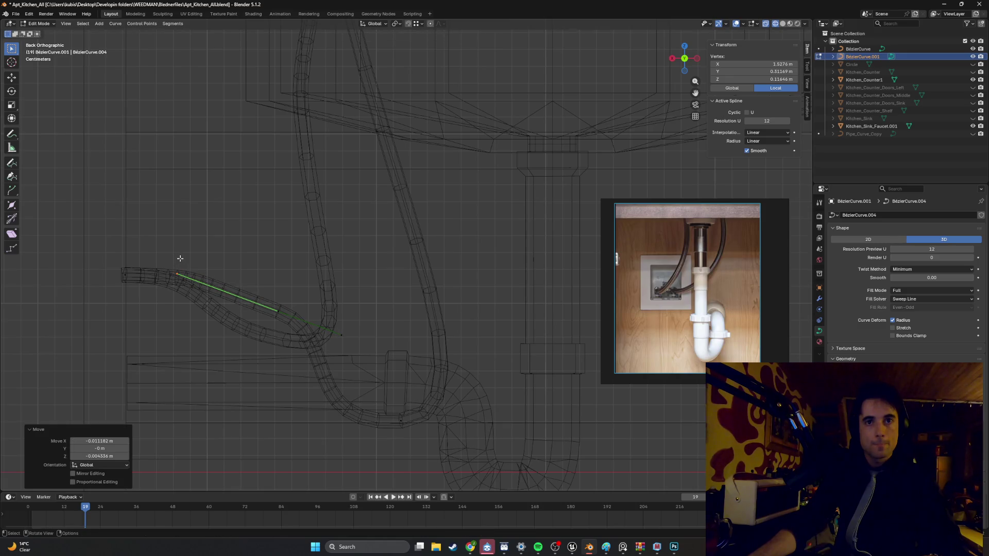
pyautogui.click(287, 324)
pyautogui.press('g')
pyautogui.click(307, 329)
# Step: Reshape the tube further by moving another handle and a control point along it
pyautogui.click(339, 336)
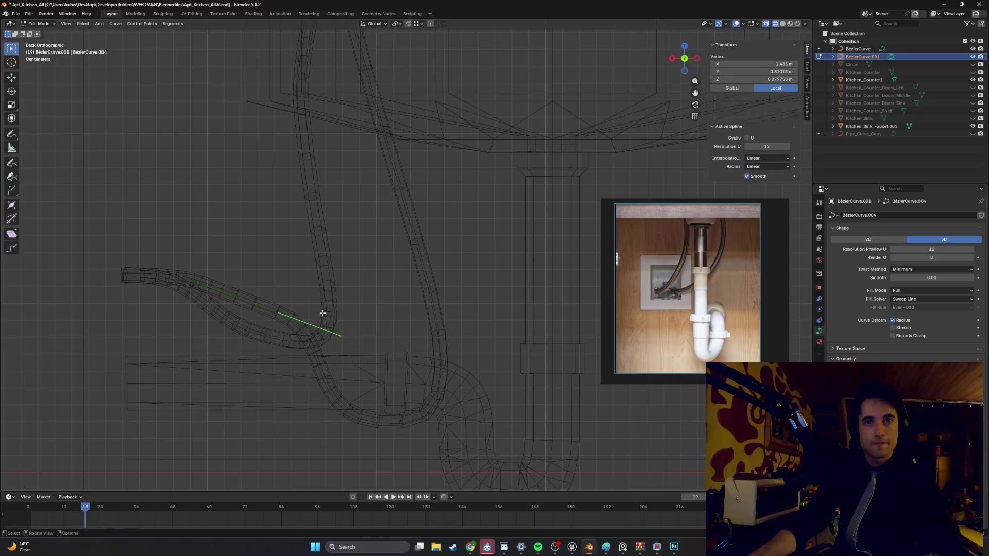
pyautogui.press('g')
pyautogui.click(332, 323)
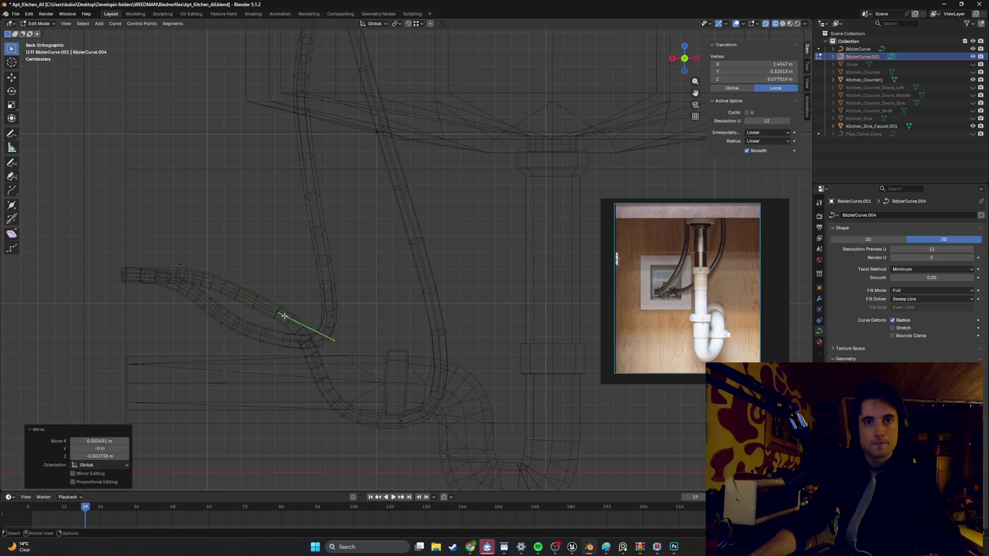
pyautogui.click(284, 319)
pyautogui.press('g')
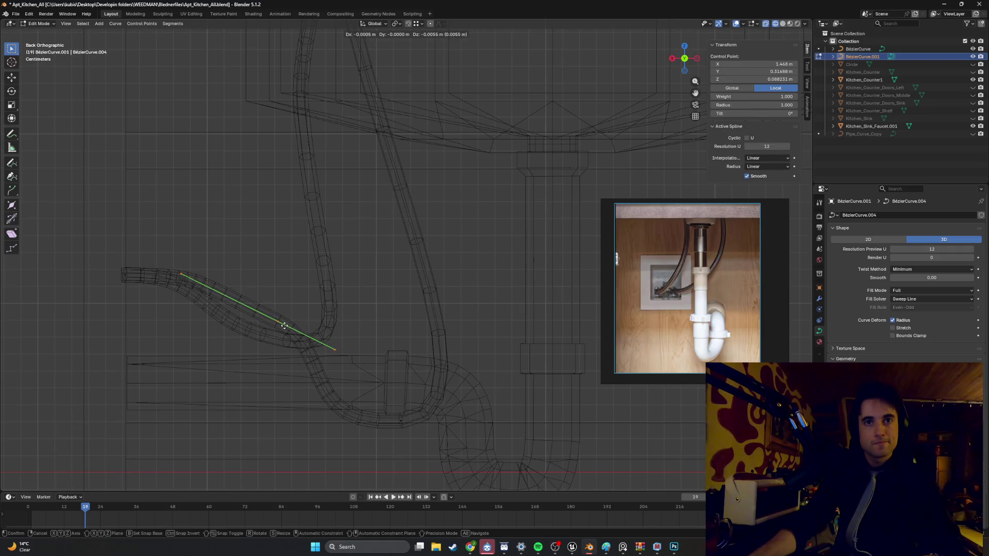
pyautogui.click(333, 347)
pyautogui.click(388, 397)
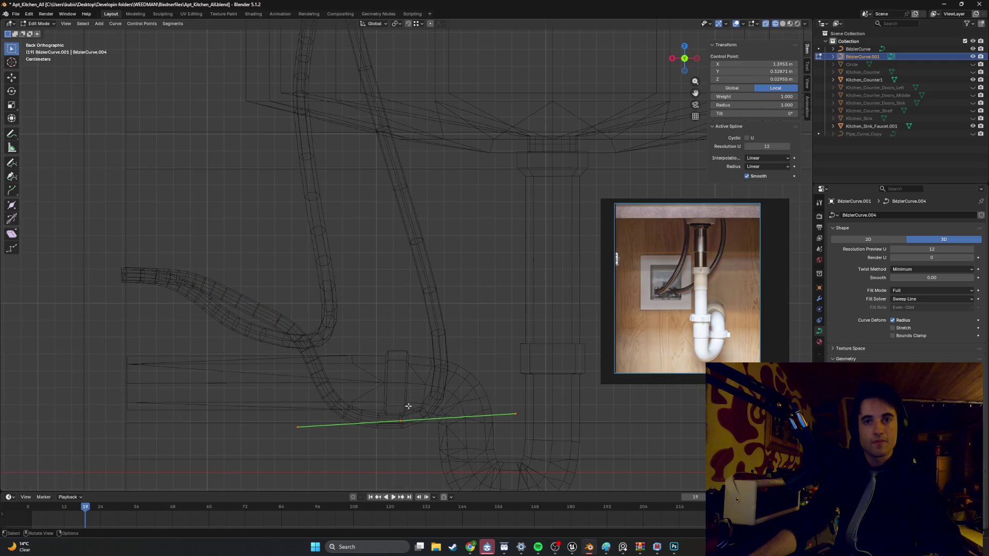
# Step: Move the upper-left tube point twice so the tube sweeps down toward the pipe bend
pyautogui.moveTo(329, 355); pyautogui.dragTo(273, 312)
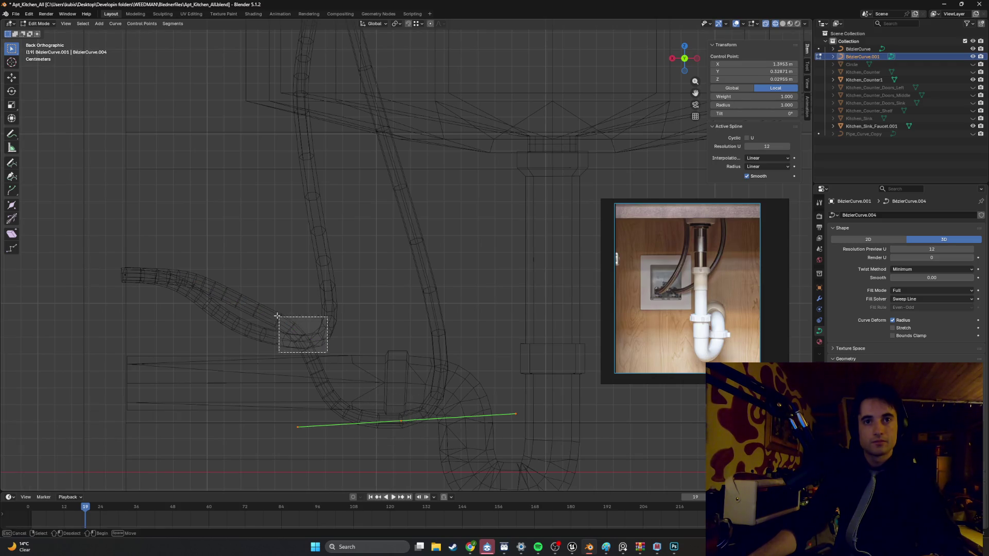
pyautogui.moveTo(354, 362); pyautogui.dragTo(331, 335)
pyautogui.press('g')
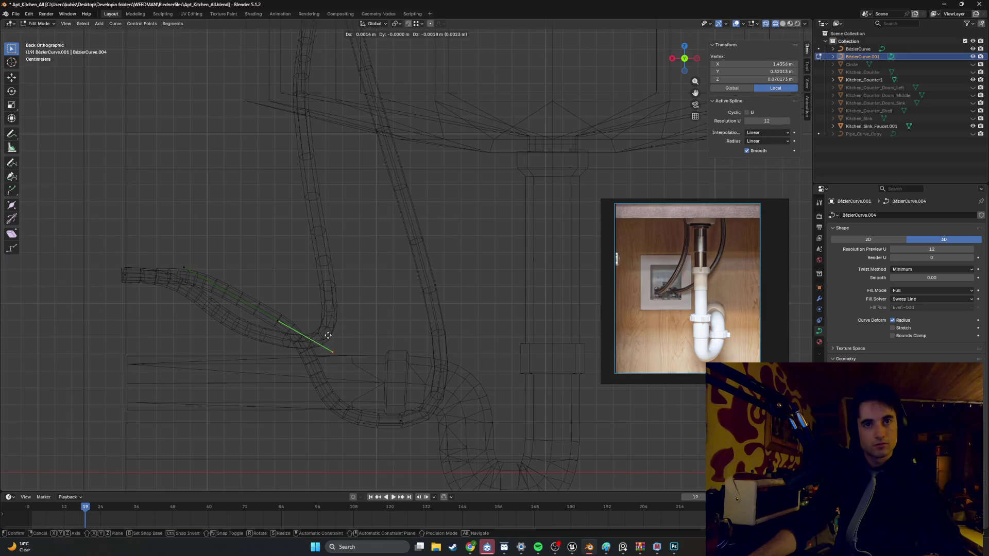
pyautogui.click(327, 336)
pyautogui.moveTo(266, 334); pyautogui.dragTo(181, 256)
pyautogui.press('g')
pyautogui.click(216, 268)
# Step: Shift the point near the lower bend (−0.021 m X, −0.0098 m Z), then view the cabinet solid-shaded in object mode
pyautogui.moveTo(360, 381); pyautogui.dragTo(315, 346)
pyautogui.press('g')
pyautogui.click(314, 348)
pyautogui.moveTo(314, 348)
pyautogui.mouseDown(button='middle')
pyautogui.moveTo(364, 342)
pyautogui.moveTo(372, 331)
pyautogui.mouseUp(button='middle')
pyautogui.press('Tab')
pyautogui.hotkey('shift', 'z')
pyautogui.scroll(-4, 401, 334)
pyautogui.moveTo(436, 338)
pyautogui.mouseDown(button='middle')
pyautogui.moveTo(448, 336)
pyautogui.moveTo(406, 345)
pyautogui.moveTo(399, 324)
pyautogui.moveTo(413, 362)
pyautogui.moveTo(375, 344)
pyautogui.moveTo(412, 360)
pyautogui.mouseUp(button='middle')
# Step: Zoom in and return to Edit Mode on BézierCurve.004 to keep refining its cable points
pyautogui.scroll(3, 419, 365)
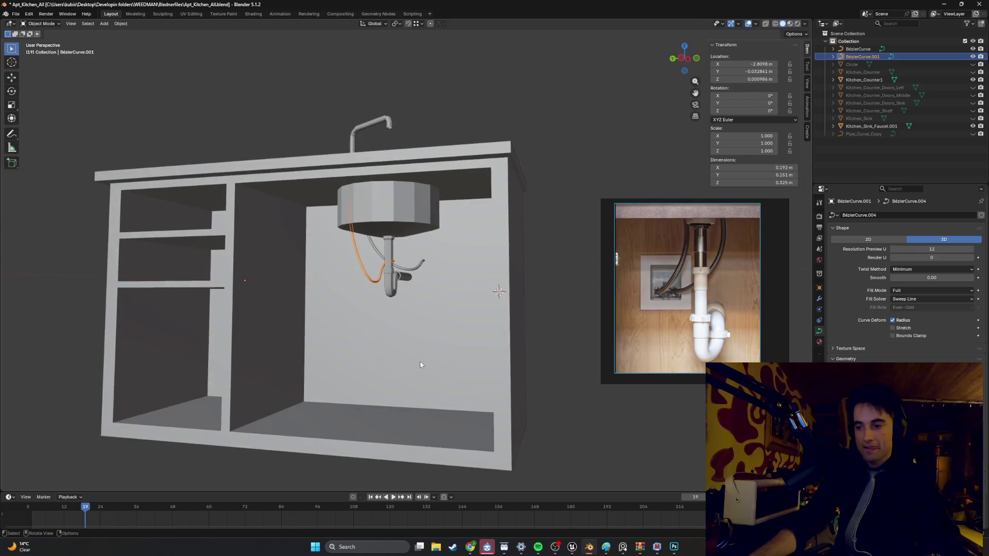
pyautogui.press('Tab')
pyautogui.scroll(1, 460, 374)
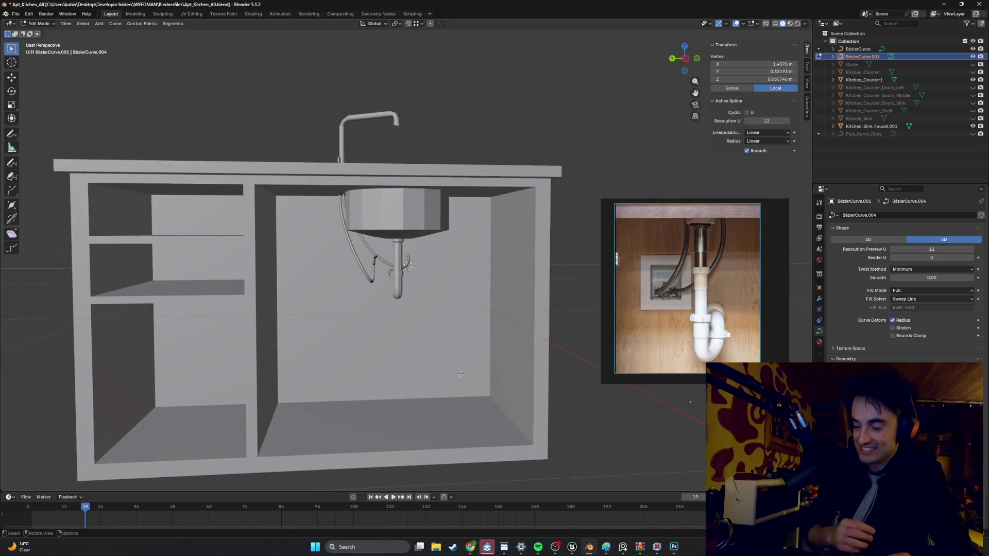
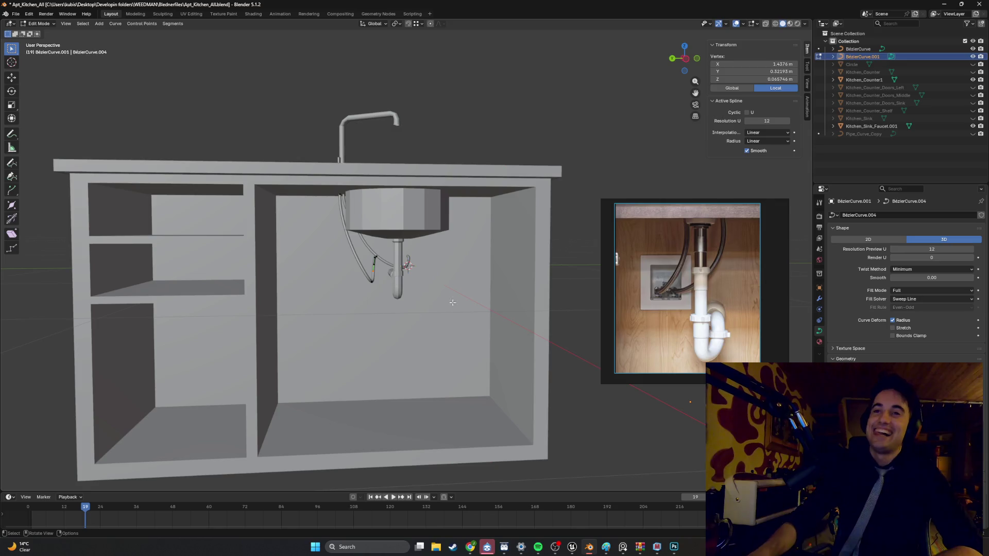
# Step: Leave the hose curve's Edit Mode and orbit in on the sink drain and supply hoses
pyautogui.scroll(-5, 460, 374)
pyautogui.moveTo(461, 374); pyautogui.dragTo(402, 290, button='middle')
pyautogui.press('Tab')
pyautogui.scroll(10, 401, 290)
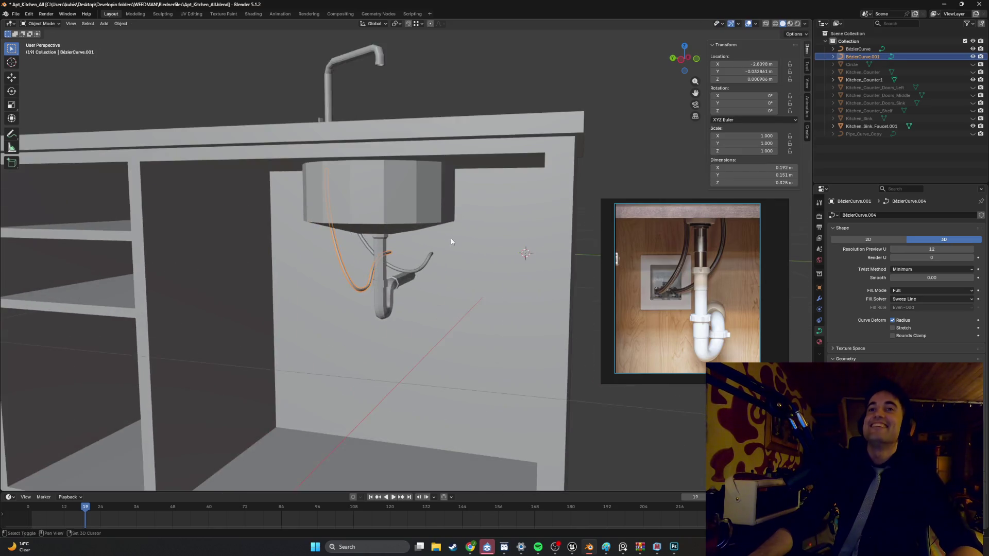
pyautogui.scroll(2, 369, 297)
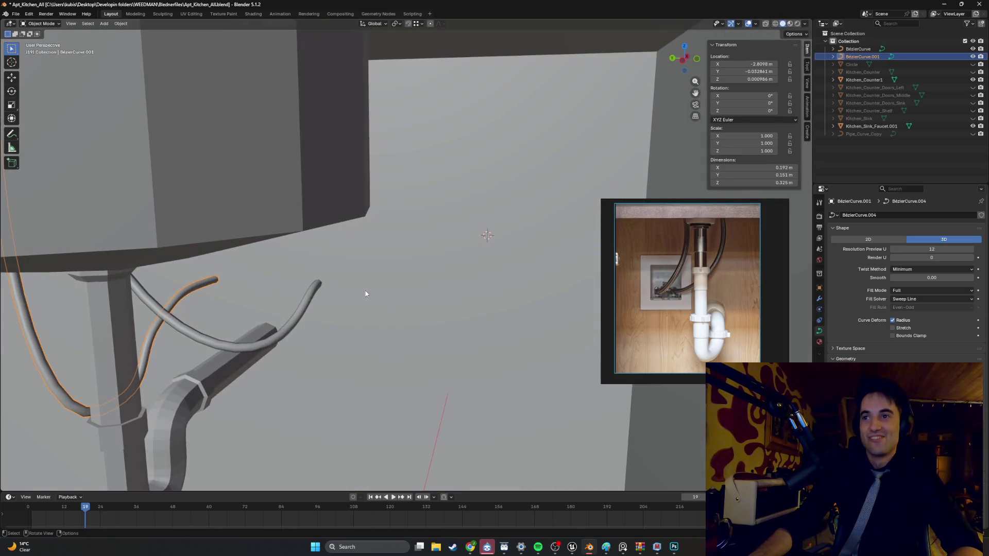
pyautogui.moveTo(329, 295)
pyautogui.mouseDown(button='middle')
pyautogui.moveTo(303, 290)
pyautogui.moveTo(358, 287)
pyautogui.moveTo(322, 319)
pyautogui.mouseUp(button='middle')
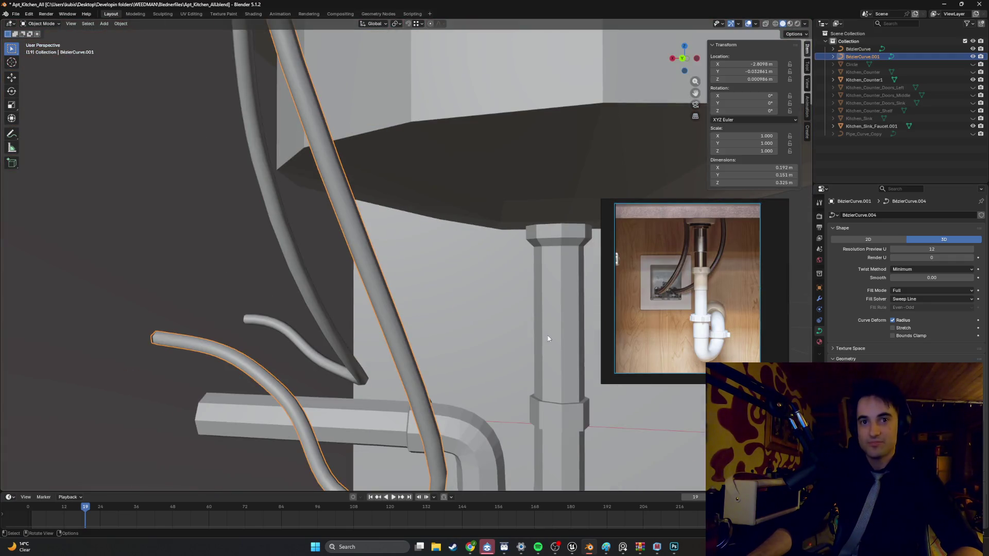
pyautogui.moveTo(402, 319)
pyautogui.mouseDown(button='middle')
pyautogui.moveTo(380, 331)
pyautogui.moveTo(405, 361)
pyautogui.mouseUp(button='middle')
pyautogui.scroll(5, 315, 309)
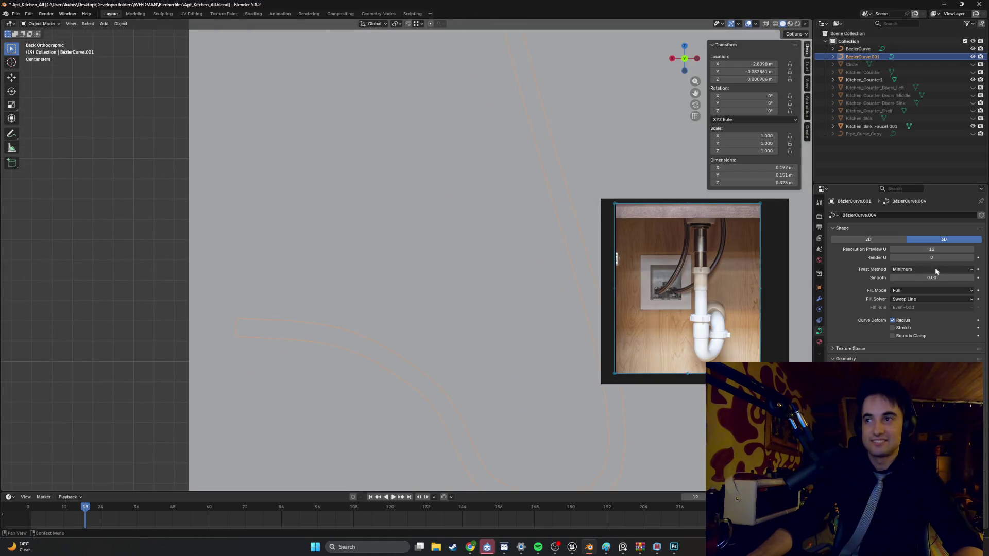
pyautogui.moveTo(482, 329)
pyautogui.mouseDown(button='middle')
pyautogui.moveTo(410, 347)
pyautogui.moveTo(428, 342)
pyautogui.moveTo(399, 324)
pyautogui.moveTo(359, 328)
pyautogui.mouseUp(button='middle')
pyautogui.moveTo(291, 322); pyautogui.dragTo(288, 276, button='middle')
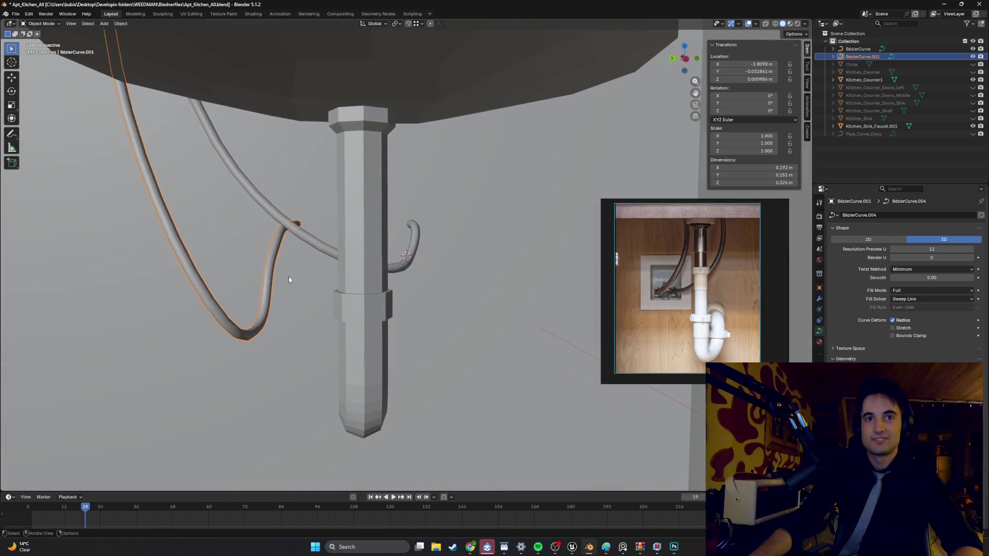
# Step: Convert the hose curve to a mesh and inspect it in wireframe Edit Mode
pyautogui.rightClick(218, 259)
pyautogui.moveTo(218, 257)
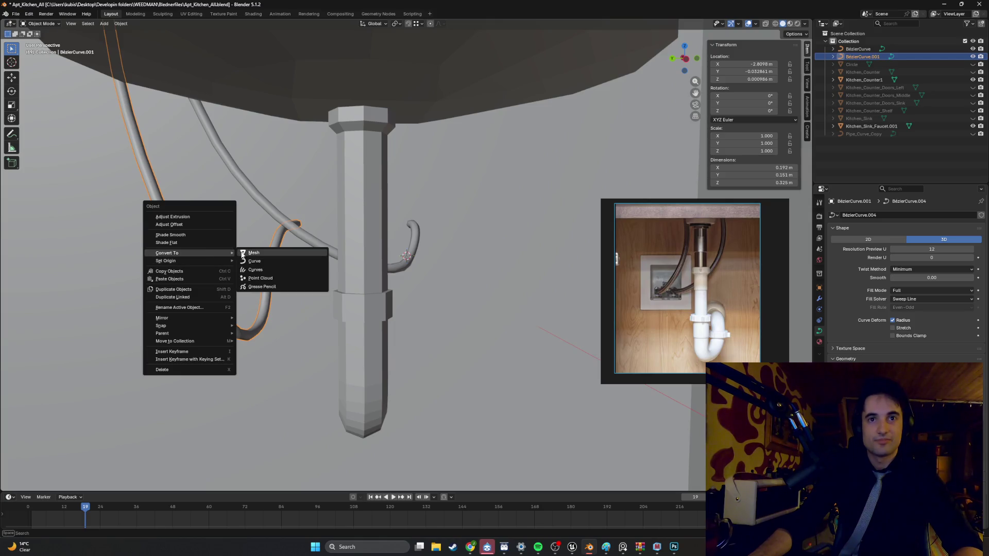
pyautogui.click(268, 253)
pyautogui.moveTo(241, 252)
pyautogui.mouseDown(button='middle')
pyautogui.moveTo(258, 262)
pyautogui.moveTo(296, 243)
pyautogui.mouseUp(button='middle')
pyautogui.press('Tab')
pyautogui.scroll(6, 297, 244)
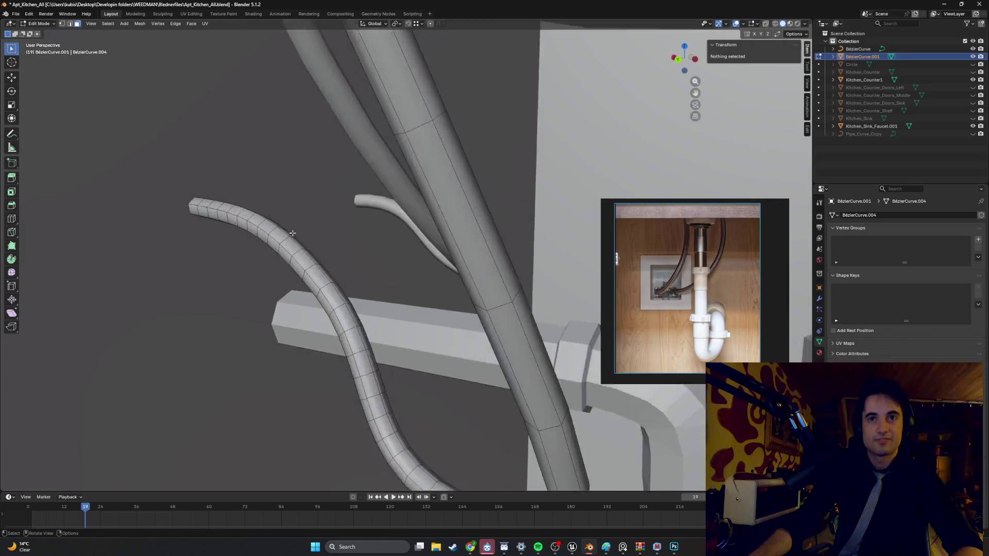
pyautogui.hotkey('shift', 'z')
pyautogui.moveTo(372, 249); pyautogui.dragTo(439, 256, button='middle')
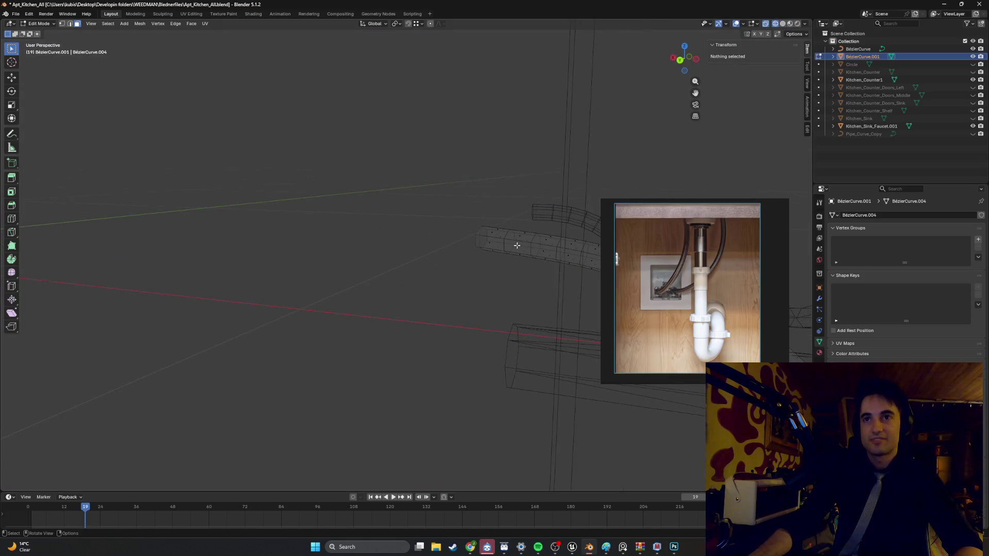
pyautogui.moveTo(517, 245)
pyautogui.mouseDown(button='middle')
pyautogui.moveTo(526, 249)
pyautogui.moveTo(435, 254)
pyautogui.moveTo(475, 256)
pyautogui.moveTo(459, 254)
pyautogui.moveTo(503, 242)
pyautogui.moveTo(520, 303)
pyautogui.moveTo(474, 216)
pyautogui.mouseUp(button='middle')
# Step: Test selections on the hose mesh's end ring and faces, briefly adding Kitchen_Counter1
pyautogui.keyDown('alt'); pyautogui.click(496, 236); pyautogui.keyUp('alt')
pyautogui.moveTo(470, 269)
pyautogui.mouseDown(button='middle')
pyautogui.moveTo(488, 273)
pyautogui.moveTo(356, 214)
pyautogui.moveTo(255, 213)
pyautogui.moveTo(336, 168)
pyautogui.moveTo(331, 115)
pyautogui.moveTo(453, 180)
pyautogui.moveTo(340, 288)
pyautogui.mouseUp(button='middle')
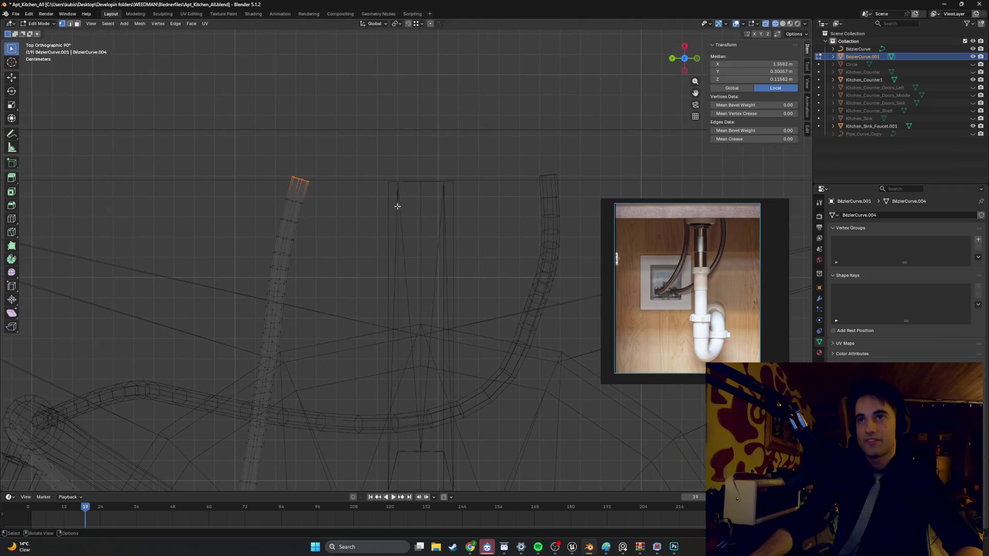
pyautogui.keyDown('shift'); pyautogui.moveTo(322, 179); pyautogui.dragTo(323, 203, button='middle'); pyautogui.keyUp('shift')
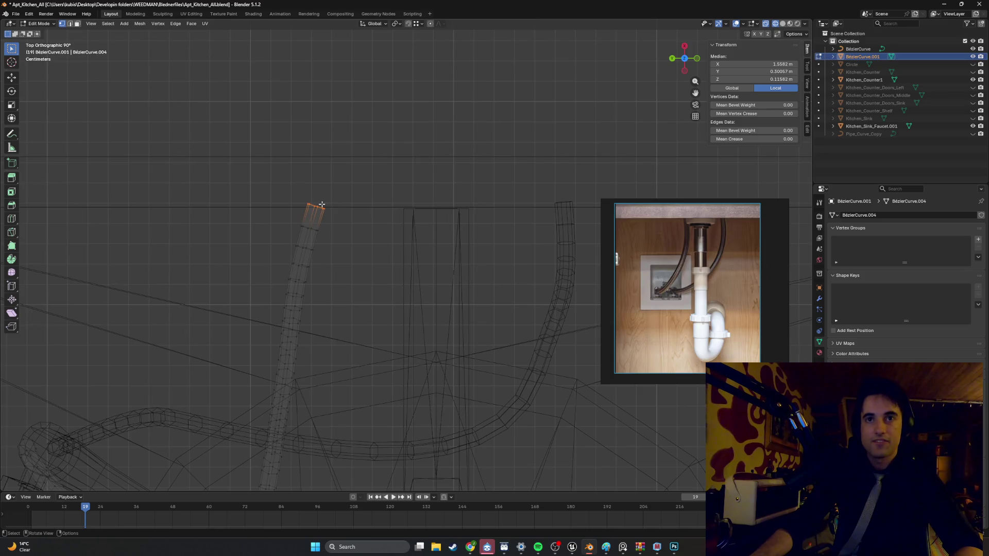
pyautogui.hotkey('alt', 'a')
pyautogui.press('Tab')
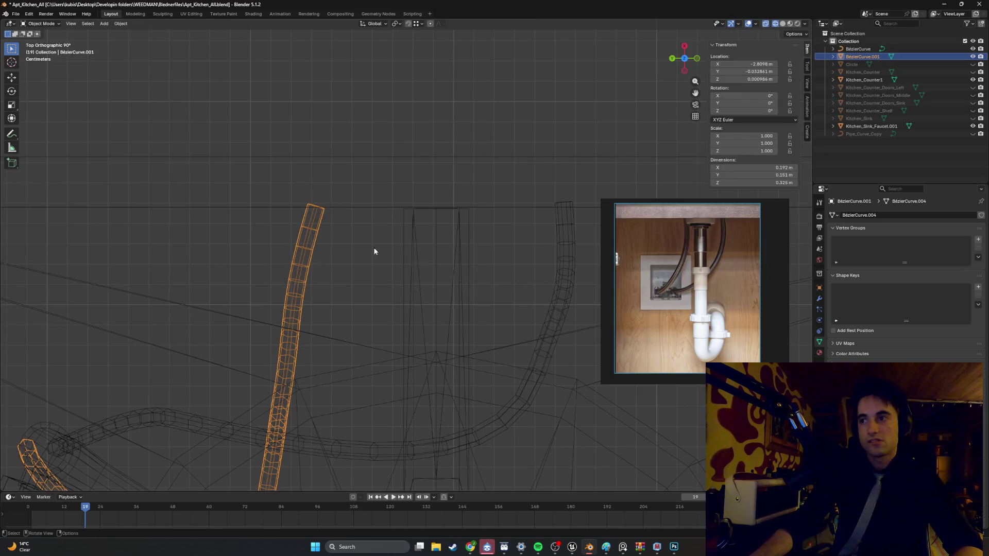
pyautogui.keyDown('shift'); pyautogui.click(343, 208); pyautogui.keyUp('shift')
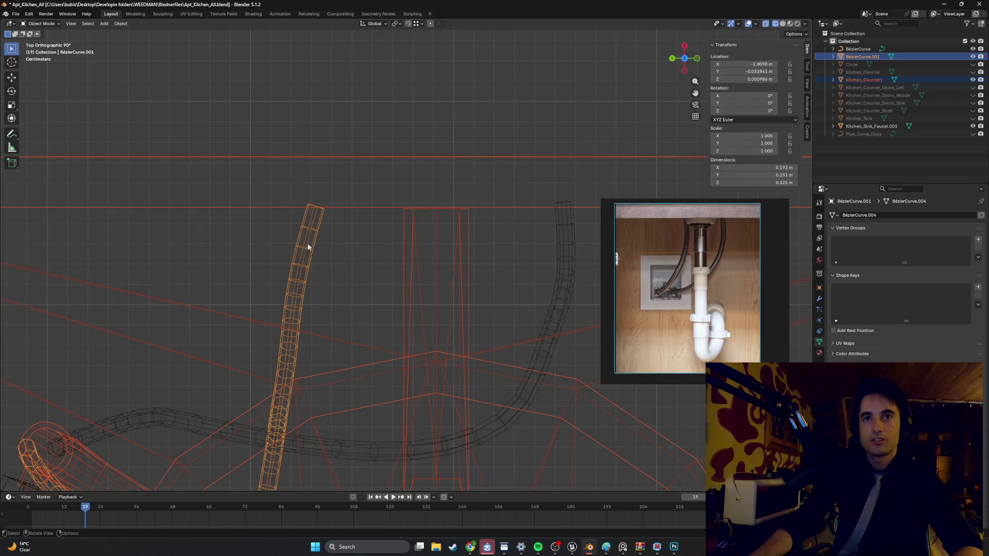
pyautogui.click(307, 250)
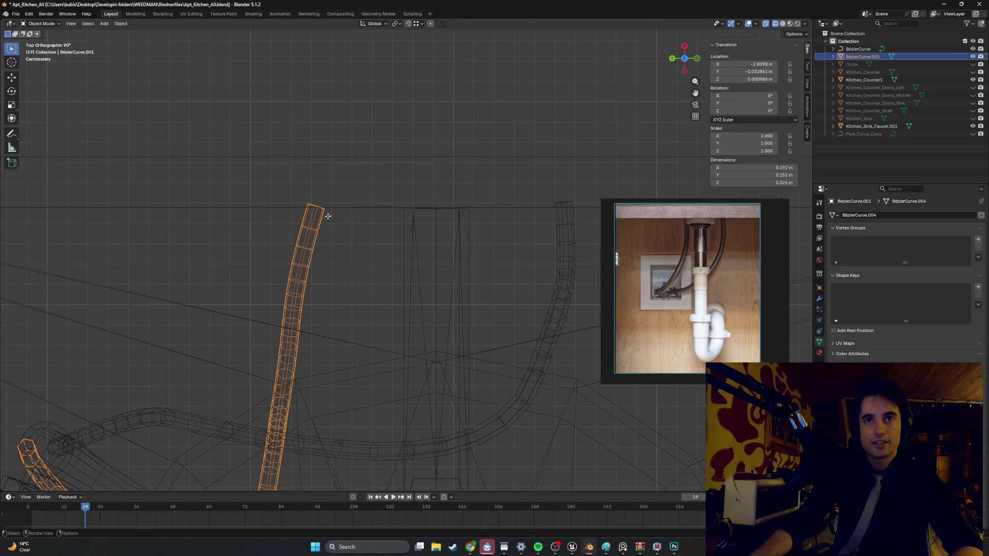
pyautogui.press('Tab')
pyautogui.moveTo(311, 203)
pyautogui.mouseDown(button='middle')
pyautogui.moveTo(349, 214)
pyautogui.moveTo(372, 185)
pyautogui.moveTo(360, 198)
pyautogui.mouseUp(button='middle')
pyautogui.keyDown('ctrl'); pyautogui.click(357, 204); pyautogui.keyUp('ctrl')
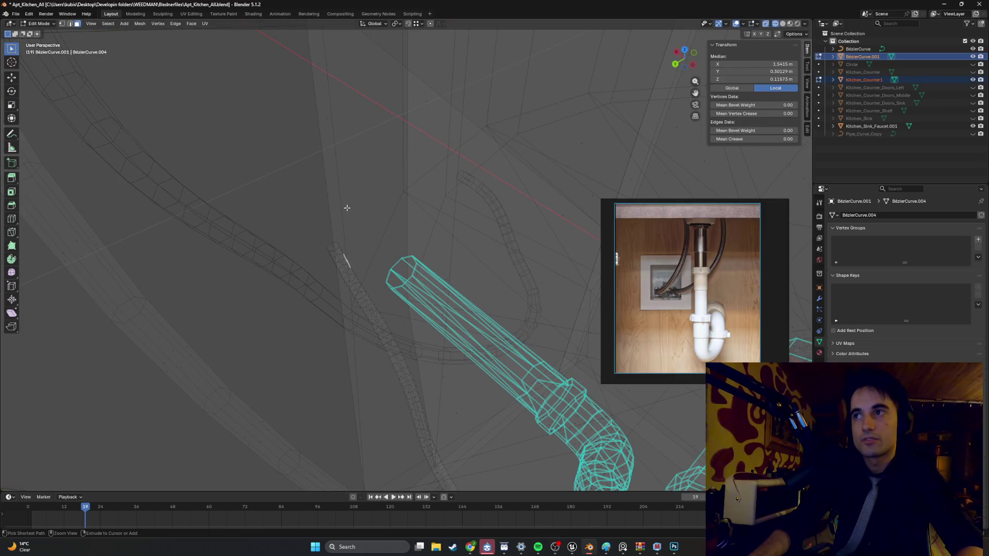
# Step: Undo back to the hose as a curve and reopen its Edit Mode
pyautogui.press('Tab')
pyautogui.press('Tab')
pyautogui.press('a')
pyautogui.press('Tab')
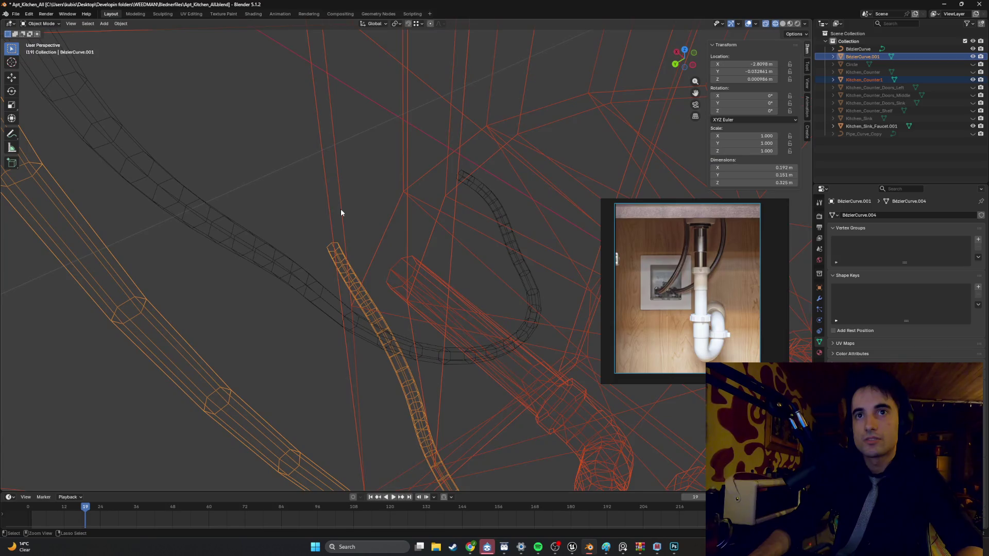
pyautogui.hotkey('ctrl', 'z')
pyautogui.moveTo(341, 208)
pyautogui.mouseDown(button='middle')
pyautogui.moveTo(314, 211)
pyautogui.moveTo(334, 250)
pyautogui.moveTo(308, 178)
pyautogui.moveTo(316, 231)
pyautogui.mouseUp(button='middle')
pyautogui.press('Tab')
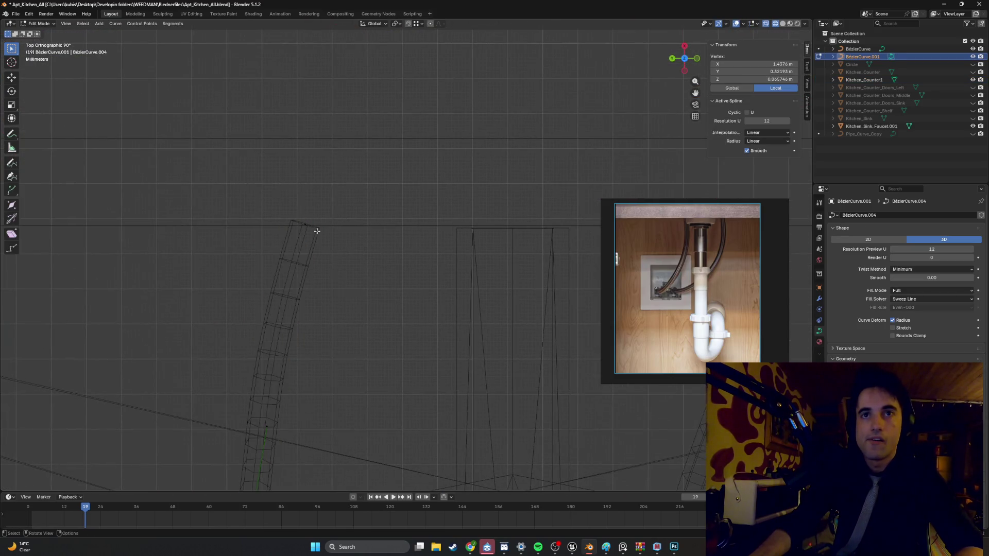
# Step: Rotate the hose's top control point by -15.8° and check the resulting bend
pyautogui.click(313, 220)
pyautogui.press('r')
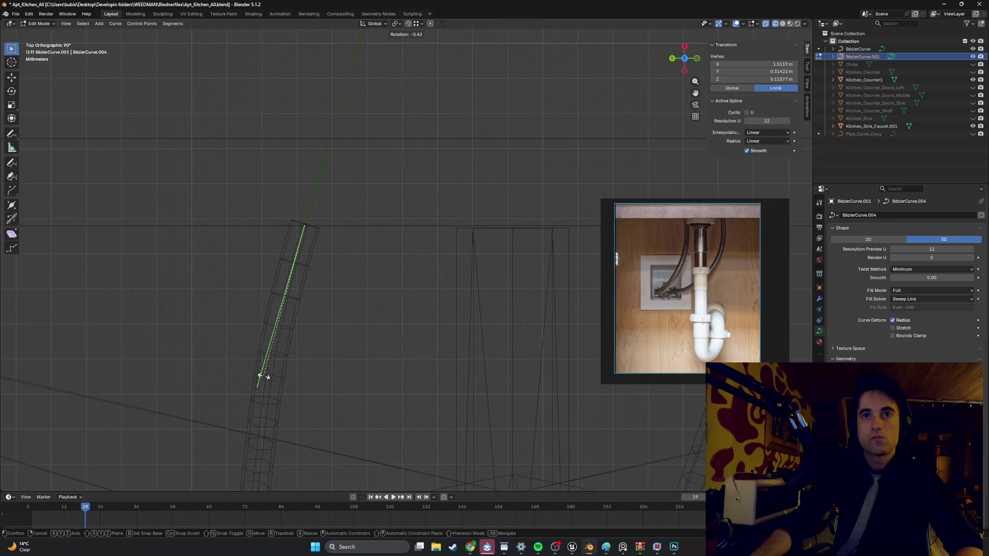
pyautogui.click(304, 385)
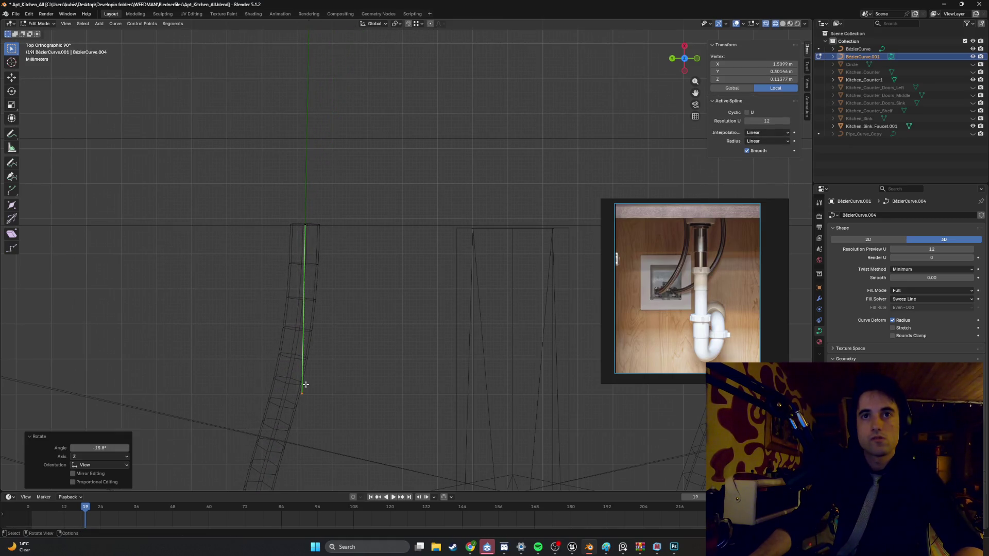
pyautogui.scroll(-4, 309, 349)
pyautogui.keyDown('shift'); pyautogui.moveTo(336, 311); pyautogui.dragTo(334, 349, button='middle'); pyautogui.keyUp('shift')
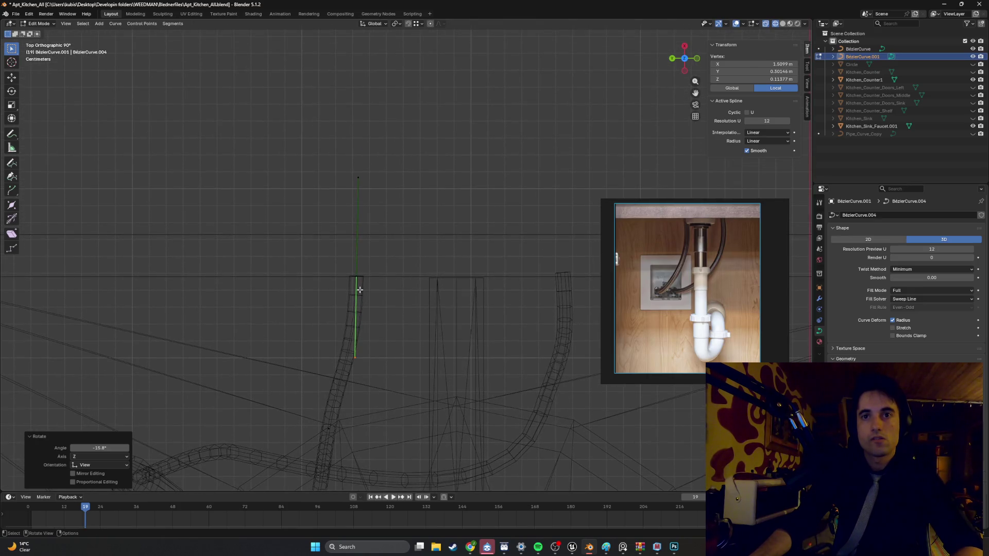
pyautogui.moveTo(359, 290)
pyautogui.mouseDown(button='middle')
pyautogui.moveTo(367, 320)
pyautogui.moveTo(409, 285)
pyautogui.moveTo(432, 312)
pyautogui.moveTo(433, 280)
pyautogui.moveTo(419, 270)
pyautogui.moveTo(377, 278)
pyautogui.mouseUp(button='middle')
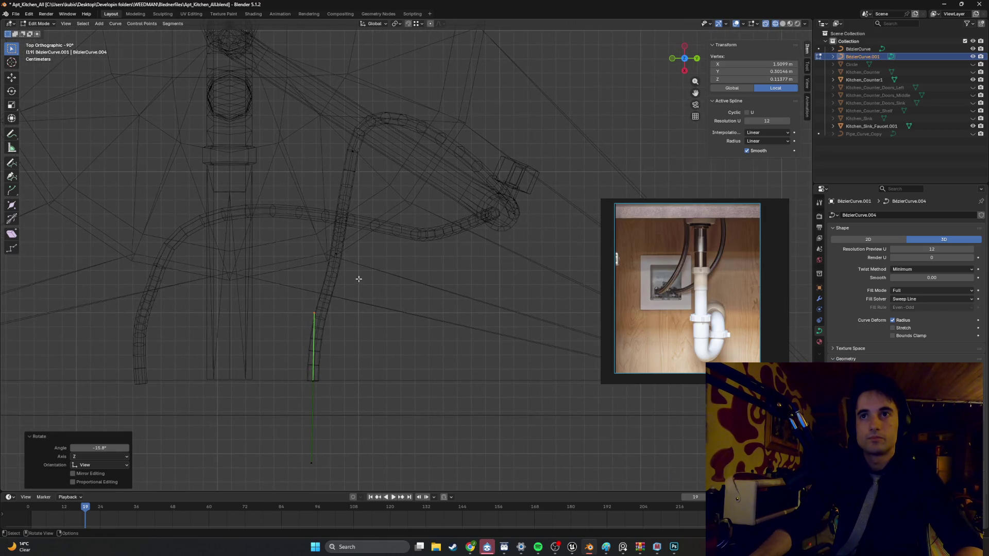
pyautogui.moveTo(358, 279)
pyautogui.mouseDown(button='middle')
pyautogui.moveTo(354, 259)
pyautogui.moveTo(348, 271)
pyautogui.moveTo(363, 207)
pyautogui.moveTo(421, 106)
pyautogui.moveTo(354, 336)
pyautogui.moveTo(473, 99)
pyautogui.moveTo(422, 185)
pyautogui.mouseUp(button='middle')
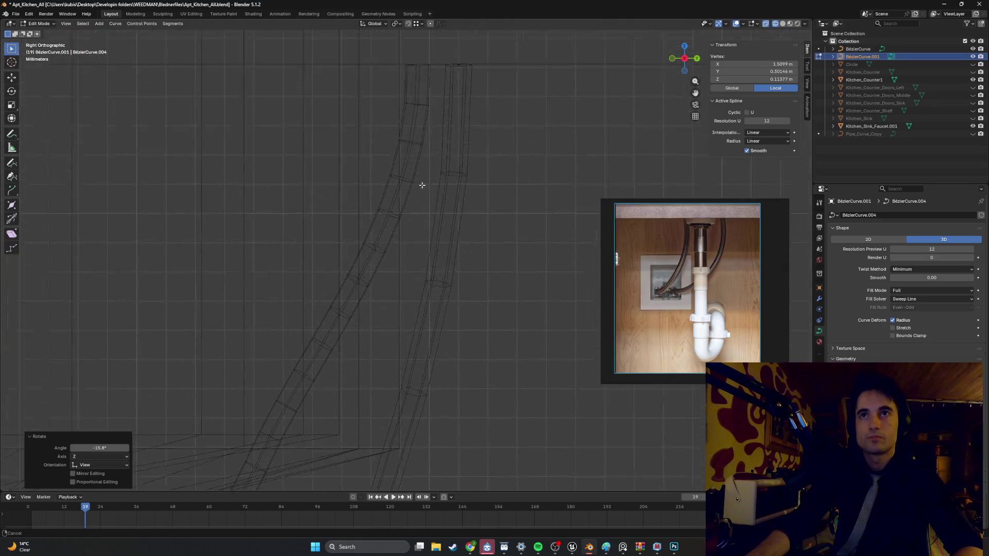
pyautogui.scroll(3, 422, 185)
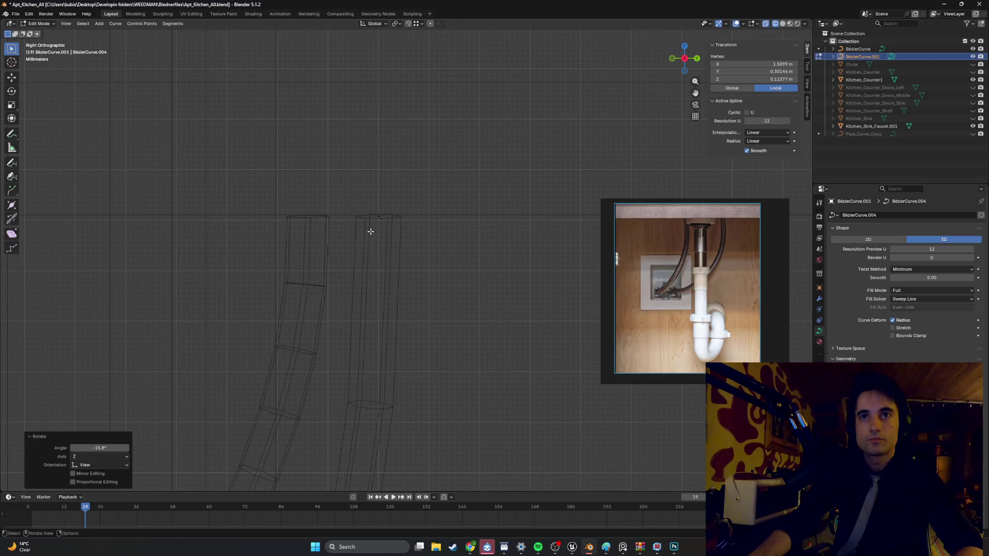
# Step: In front orthographic view, reselect the top point and re-tilt it to -5.42°
pyautogui.moveTo(427, 245)
pyautogui.keyDown('alt'); pyautogui.mouseDown(button='middle')
pyautogui.moveTo(463, 249)
pyautogui.moveTo(243, 224)
pyautogui.mouseUp(button='middle'); pyautogui.keyUp('alt')
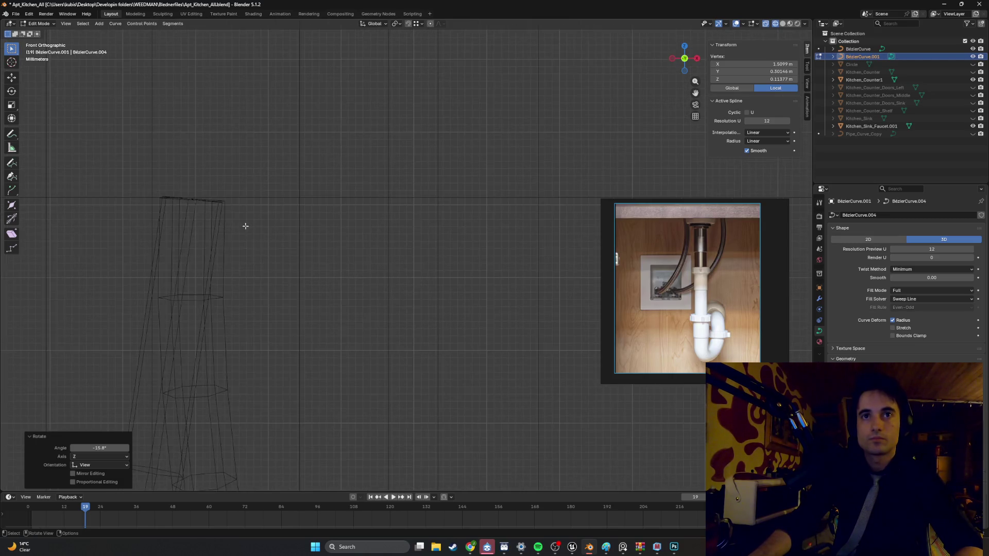
pyautogui.moveTo(155, 170); pyautogui.dragTo(204, 218)
pyautogui.scroll(-2, 205, 219)
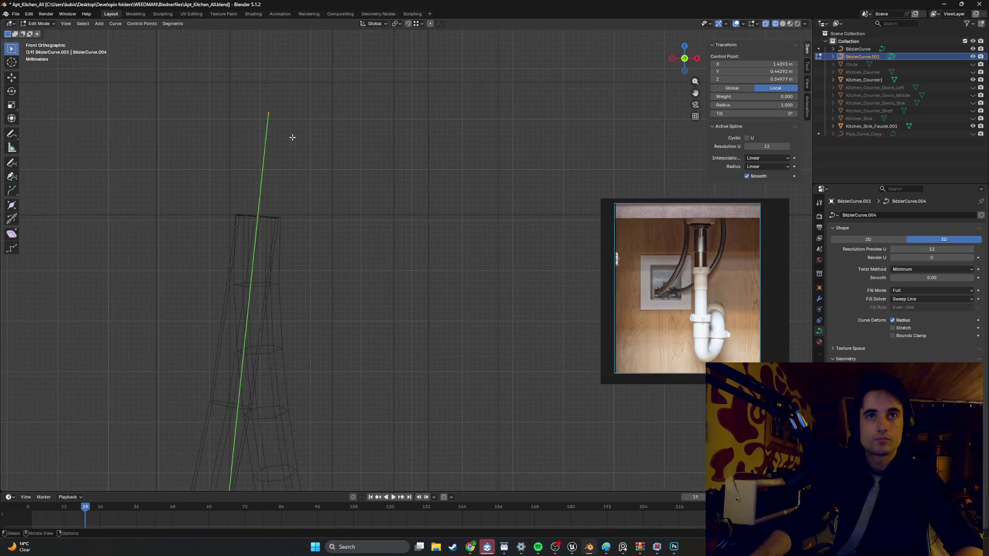
pyautogui.press('r')
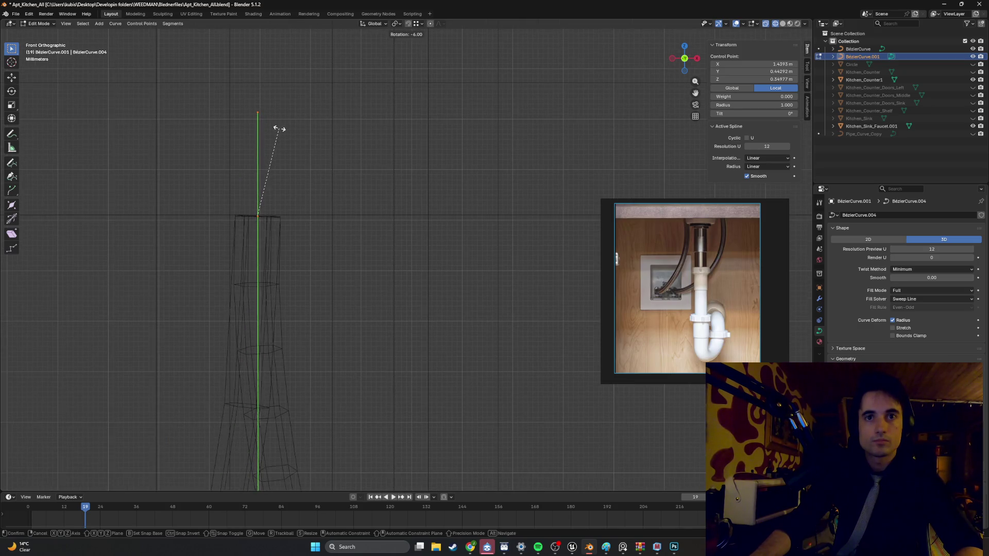
pyautogui.click(287, 170)
pyautogui.scroll(-3, 353, 245)
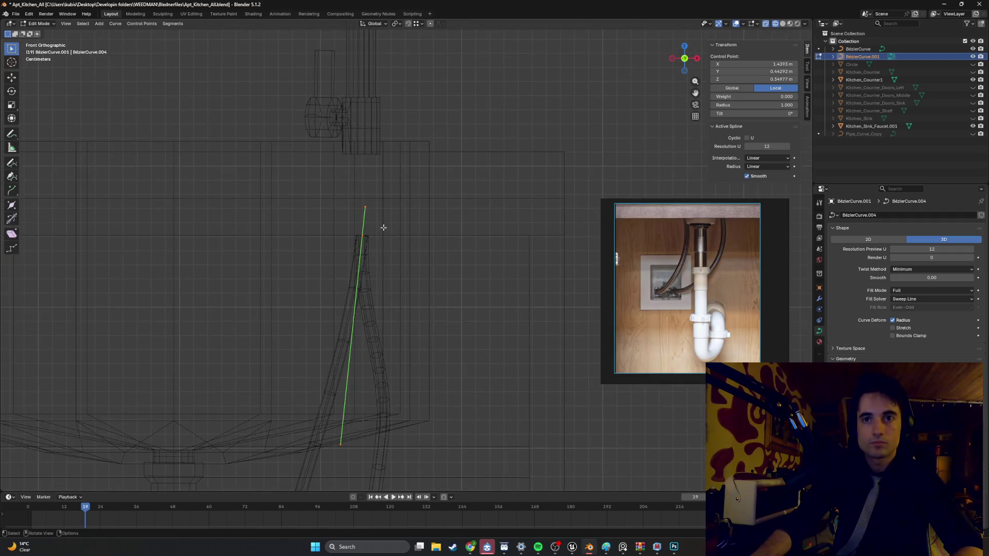
pyautogui.press('r')
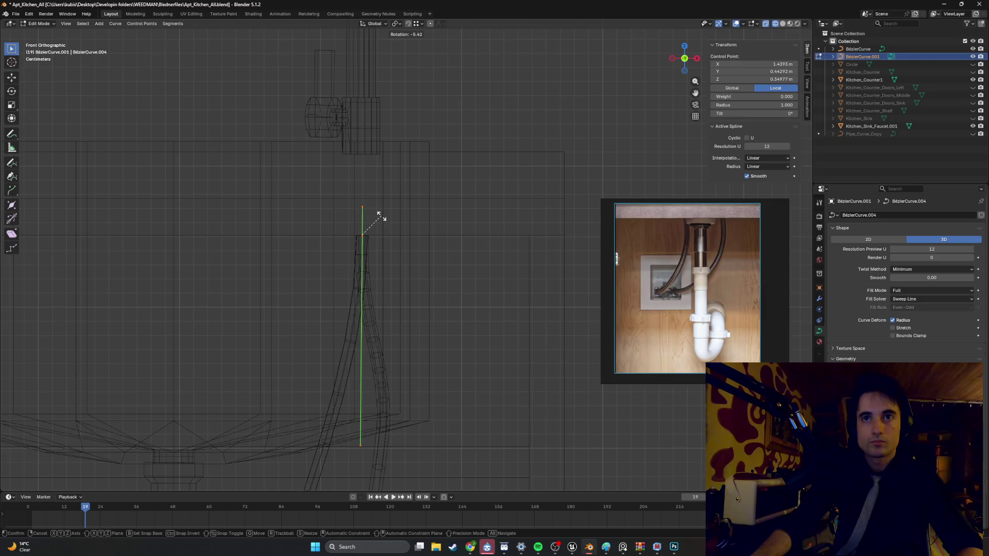
pyautogui.click(381, 216)
# Step: Apply a final slight -0.573° rotation so the hose top rises straight up
pyautogui.scroll(8, 343, 238)
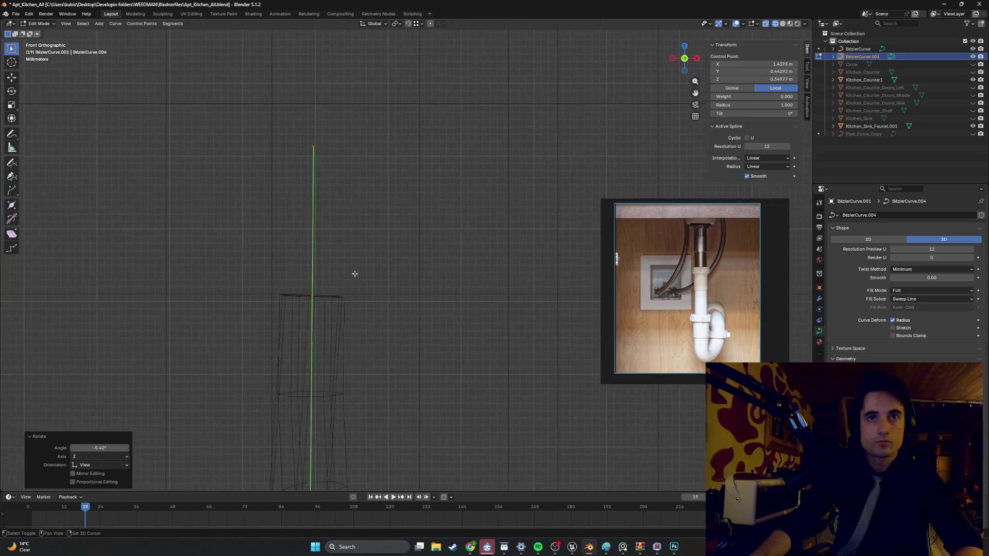
pyautogui.scroll(2, 354, 274)
pyautogui.press('r')
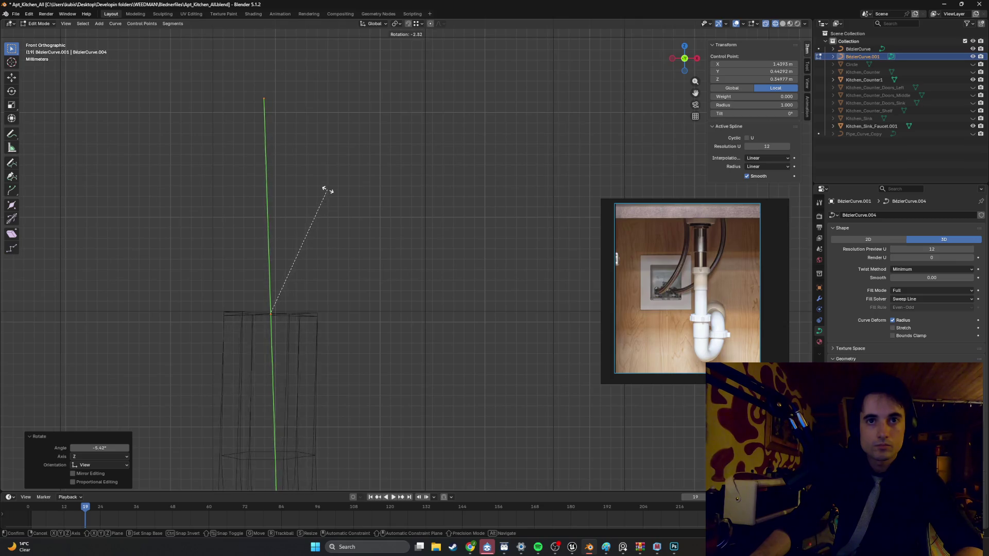
pyautogui.click(330, 194)
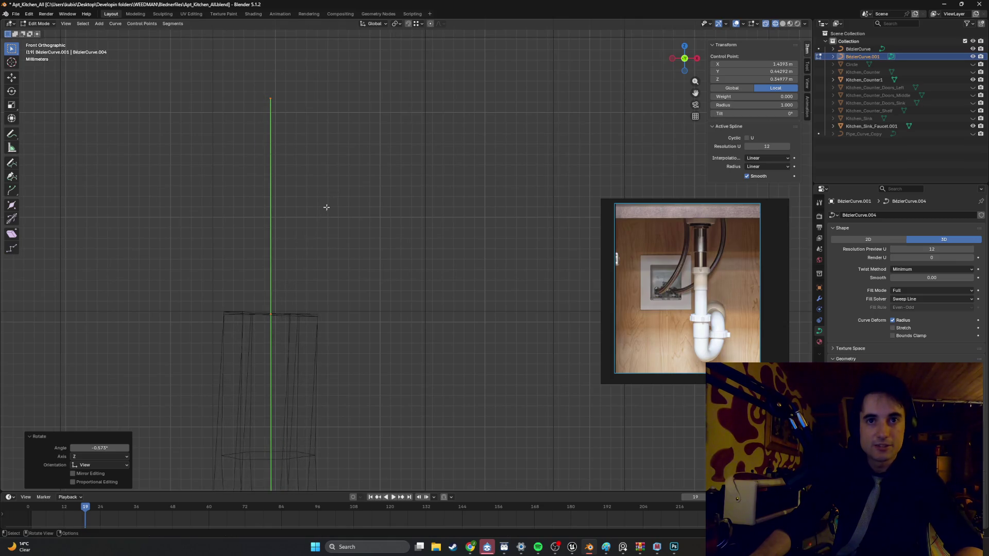
pyautogui.moveTo(327, 205)
pyautogui.mouseDown(button='middle')
pyautogui.moveTo(315, 276)
pyautogui.moveTo(380, 325)
pyautogui.moveTo(447, 329)
pyautogui.moveTo(530, 317)
pyautogui.mouseUp(button='middle')
pyautogui.hotkey('shift', 'z')
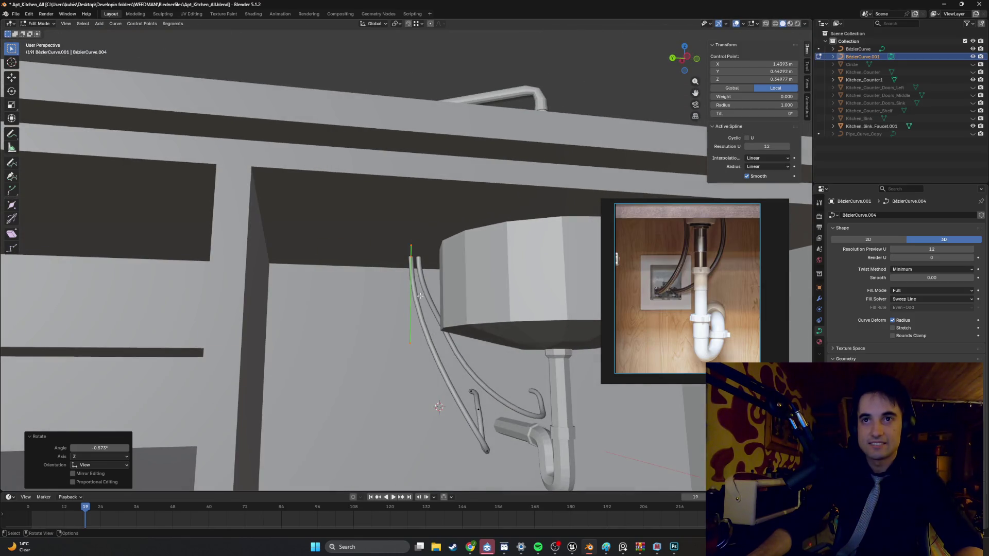
# Step: Move several control points of the second hose to new positions
pyautogui.moveTo(427, 283)
pyautogui.mouseDown(button='middle')
pyautogui.moveTo(456, 281)
pyautogui.moveTo(416, 285)
pyautogui.moveTo(395, 273)
pyautogui.moveTo(322, 283)
pyautogui.moveTo(316, 272)
pyautogui.mouseUp(button='middle')
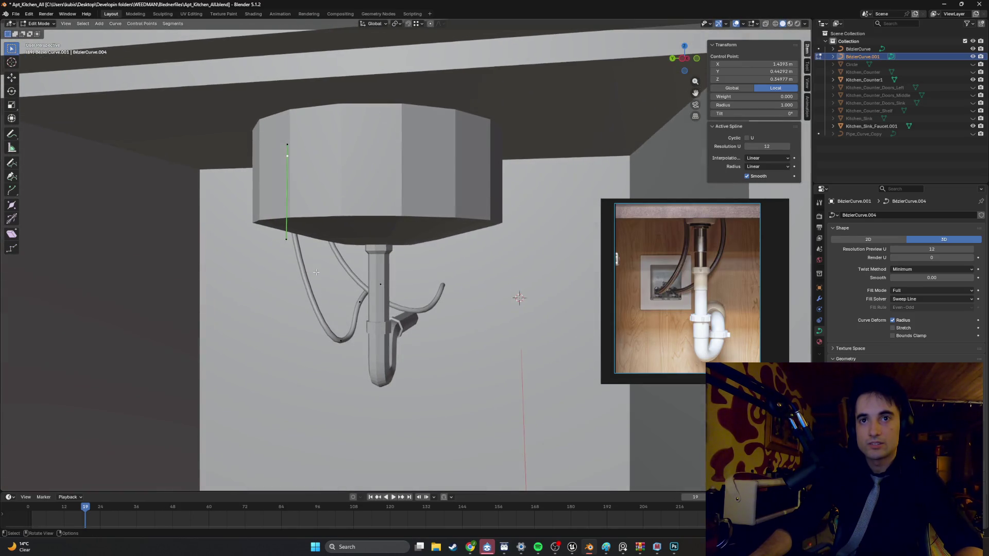
pyautogui.press('g')
pyautogui.moveTo(341, 338)
pyautogui.mouseDown(button='middle')
pyautogui.moveTo(344, 323)
pyautogui.moveTo(373, 320)
pyautogui.moveTo(359, 335)
pyautogui.moveTo(506, 336)
pyautogui.moveTo(409, 320)
pyautogui.moveTo(360, 295)
pyautogui.mouseUp(button='middle')
pyautogui.click(339, 326)
pyautogui.press('g')
pyautogui.click(359, 327)
pyautogui.click(350, 327)
pyautogui.press('g')
pyautogui.click(506, 336)
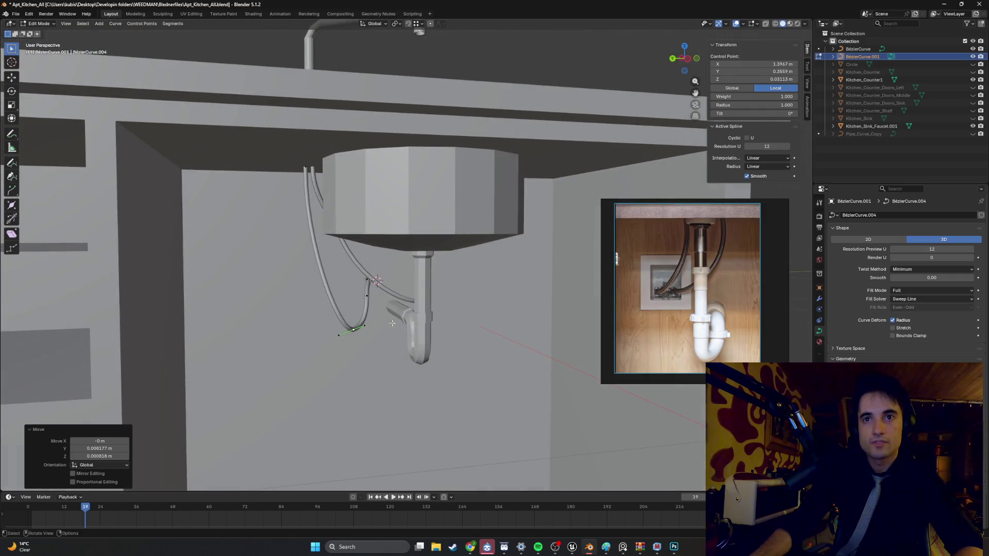
# Step: Select the upper control point's handle and reposition it
pyautogui.click(360, 296)
pyautogui.click(371, 312)
pyautogui.press('g')
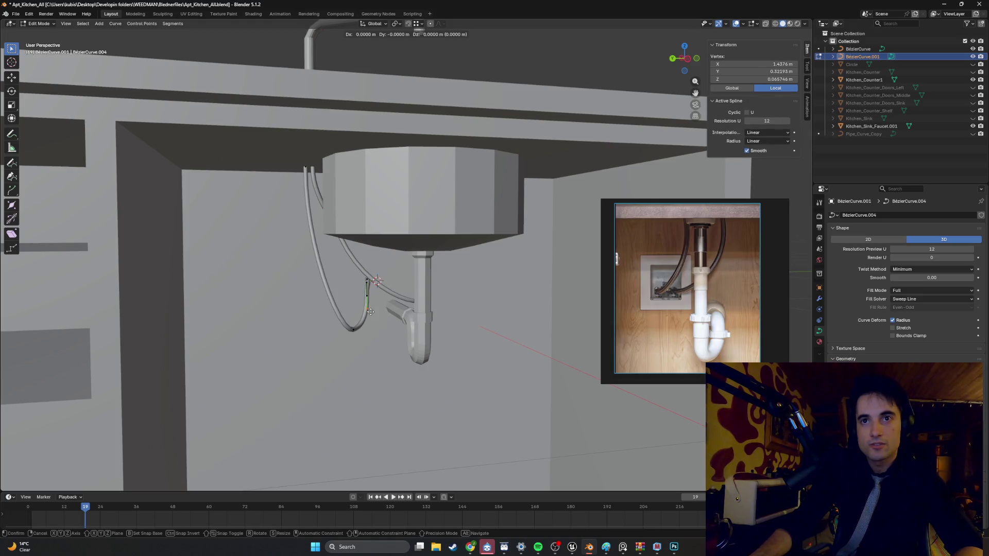
pyautogui.click(369, 312)
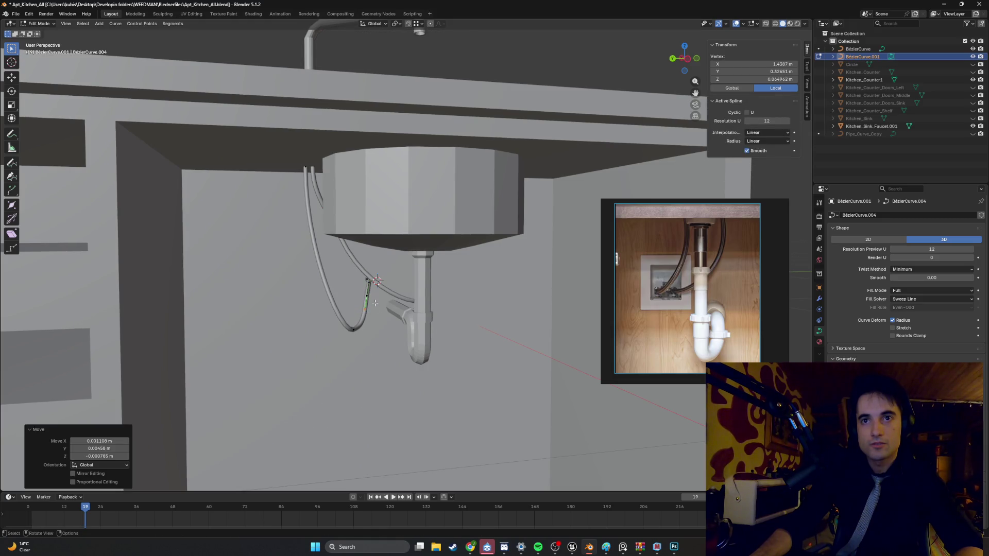
pyautogui.scroll(8, 369, 313)
pyautogui.moveTo(368, 330)
pyautogui.mouseDown(button='middle')
pyautogui.moveTo(371, 353)
pyautogui.moveTo(355, 335)
pyautogui.moveTo(347, 349)
pyautogui.mouseUp(button='middle')
pyautogui.scroll(-6, 371, 353)
# Step: In wireframe shading, nudge the handle at the hose end and recheck the whole hose
pyautogui.press('z')
pyautogui.click(320, 219)
pyautogui.scroll(5, 320, 219)
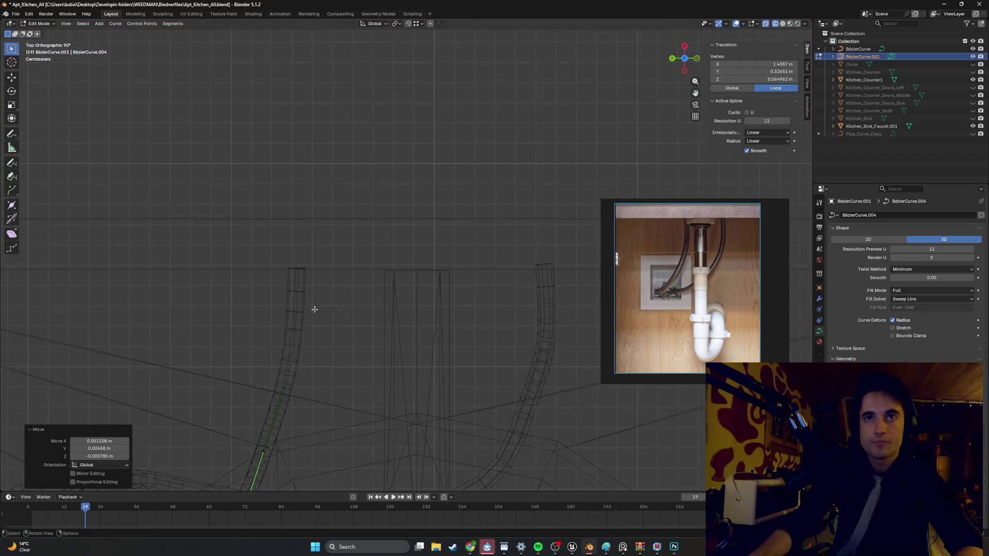
pyautogui.moveTo(426, 270); pyautogui.dragTo(320, 223)
pyautogui.scroll(-3, 381, 253)
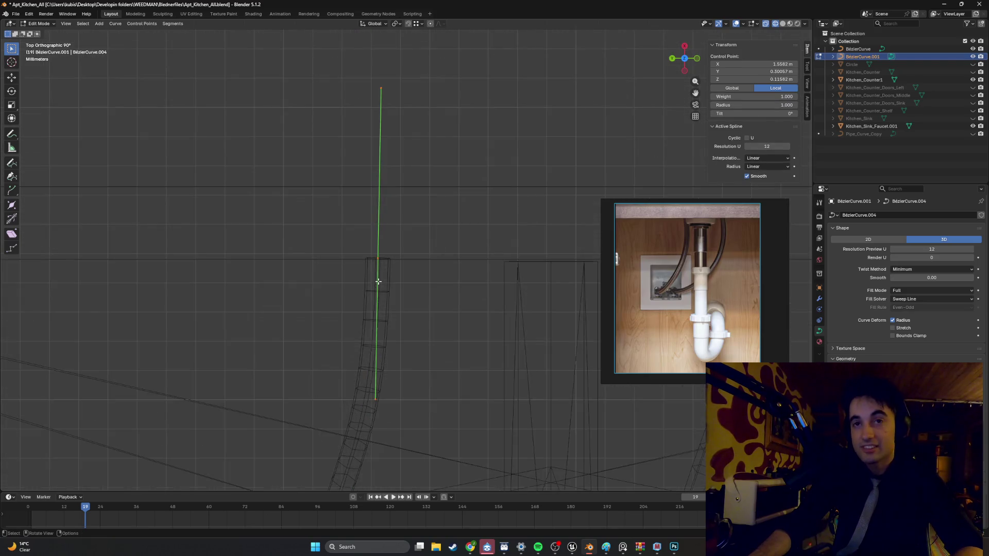
pyautogui.keyDown('shift'); pyautogui.moveTo(402, 445); pyautogui.dragTo(425, 398, button='middle'); pyautogui.keyUp('shift')
pyautogui.scroll(4, 416, 381)
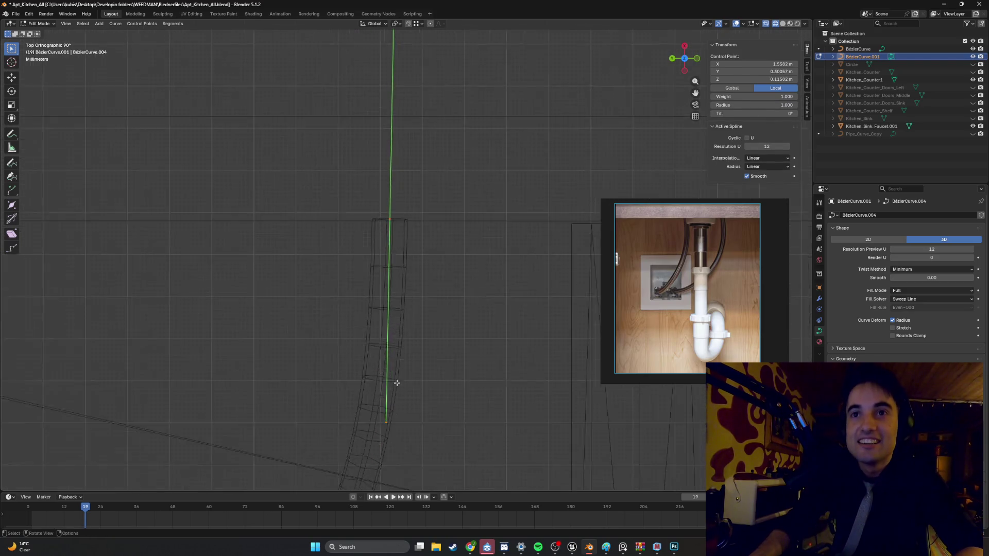
pyautogui.scroll(-3, 402, 380)
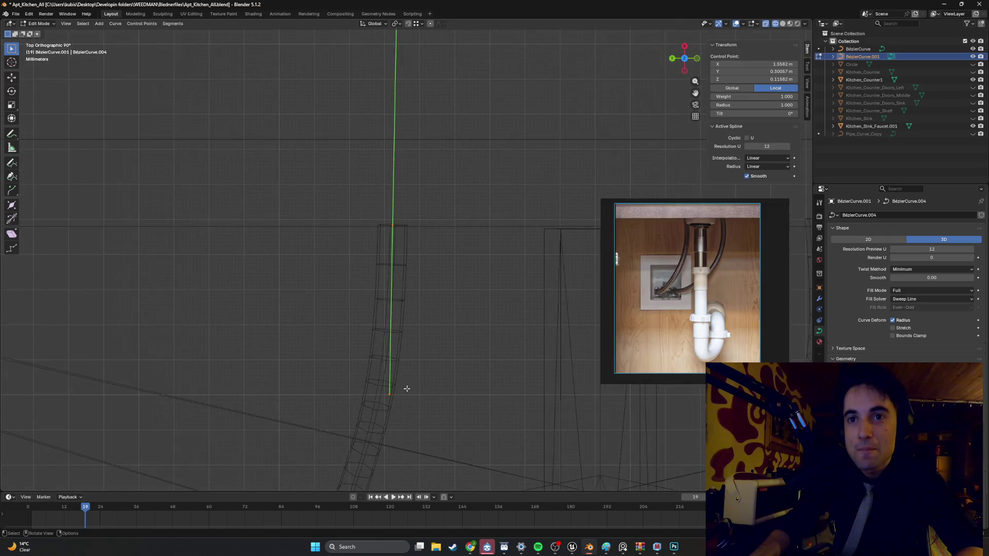
pyautogui.click(380, 376)
pyautogui.press('g')
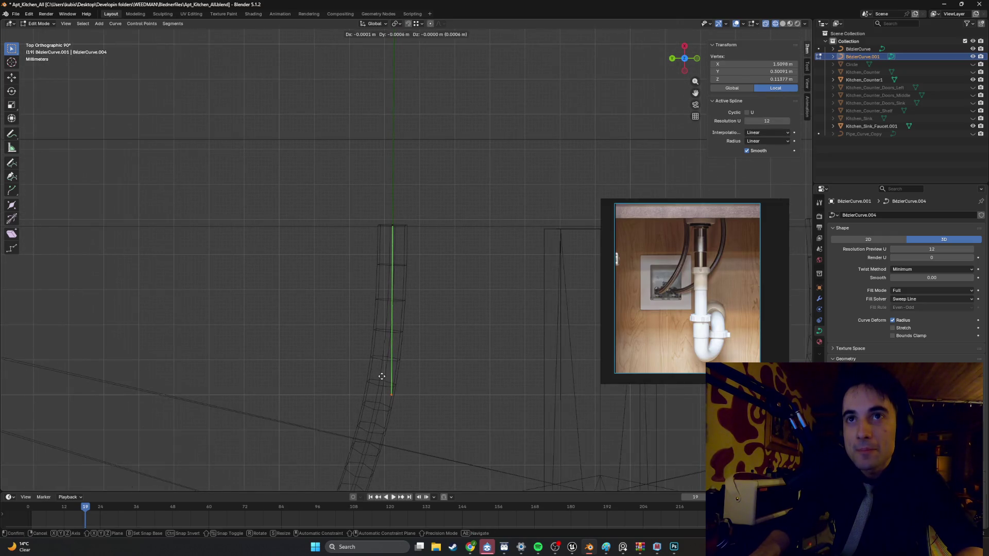
pyautogui.click(382, 377)
pyautogui.scroll(-4, 410, 358)
pyautogui.press('Tab')
pyautogui.moveTo(343, 347)
pyautogui.mouseDown(button='middle')
pyautogui.moveTo(428, 262)
pyautogui.moveTo(433, 293)
pyautogui.moveTo(353, 342)
pyautogui.moveTo(378, 280)
pyautogui.moveTo(377, 359)
pyautogui.moveTo(342, 282)
pyautogui.moveTo(334, 344)
pyautogui.mouseUp(button='middle')
pyautogui.press('Tab')
pyautogui.press('Tab')
# Step: Select the other hose, BézierCurve, and enter its Edit Mode
pyautogui.click(352, 348)
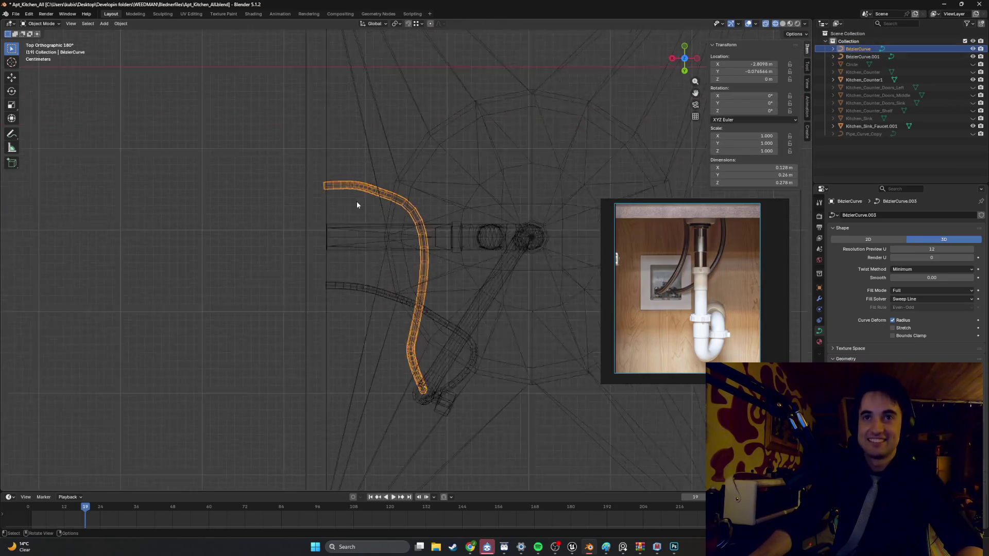
pyautogui.scroll(8, 413, 238)
pyautogui.press('r')
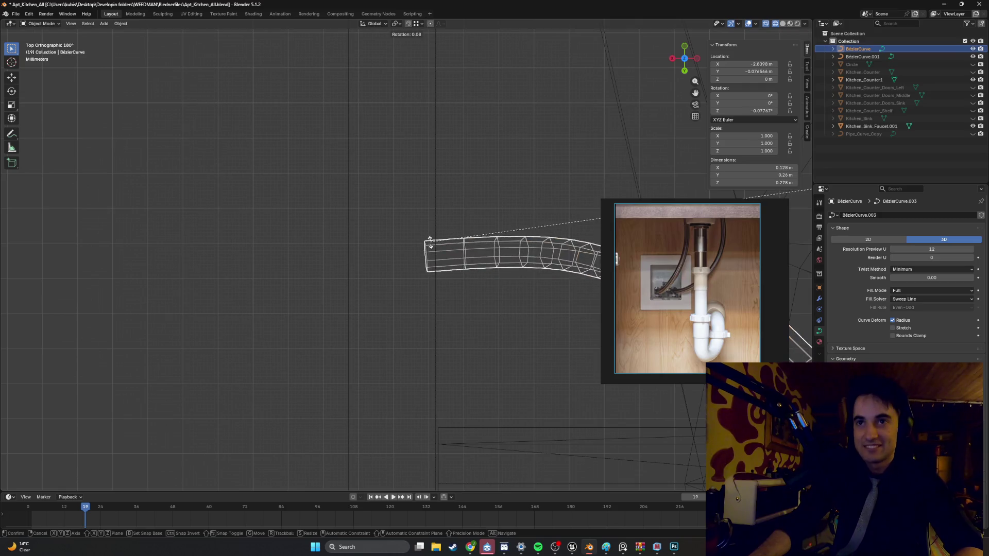
pyautogui.press('Escape')
pyautogui.press('Tab')
# Step: Move the end point's outer handle and shift the middle control point right
pyautogui.click(428, 266)
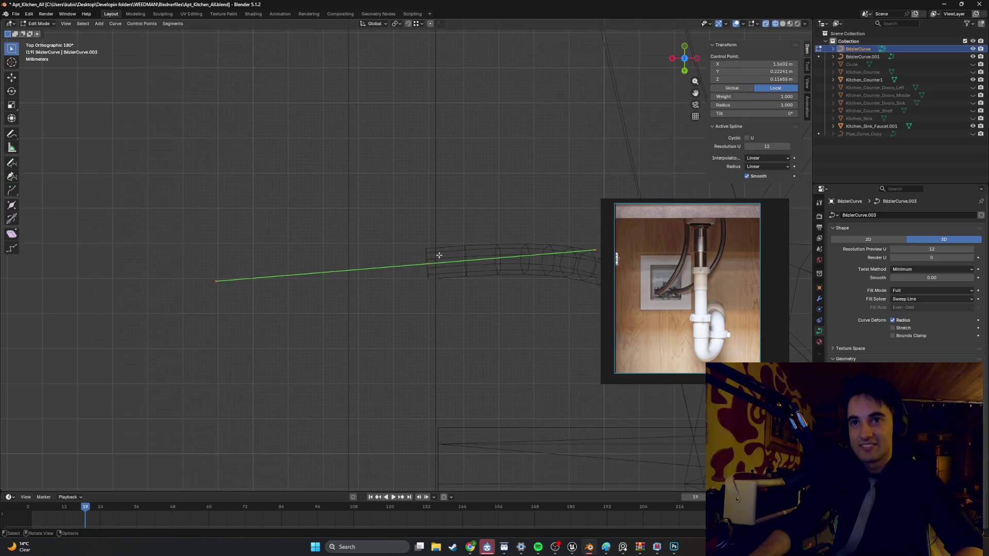
pyautogui.scroll(-3, 463, 274)
pyautogui.click(457, 262)
pyautogui.scroll(2, 453, 253)
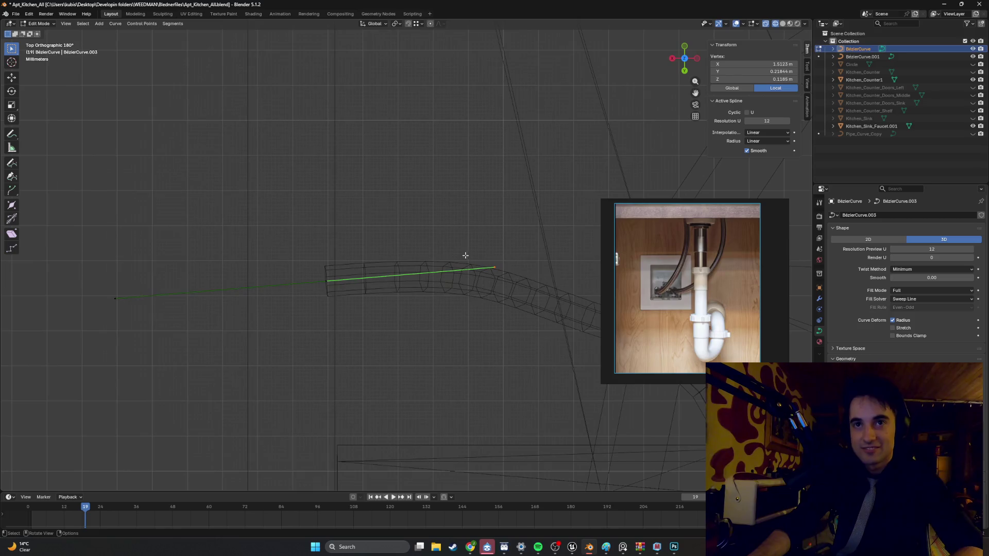
pyautogui.press('g')
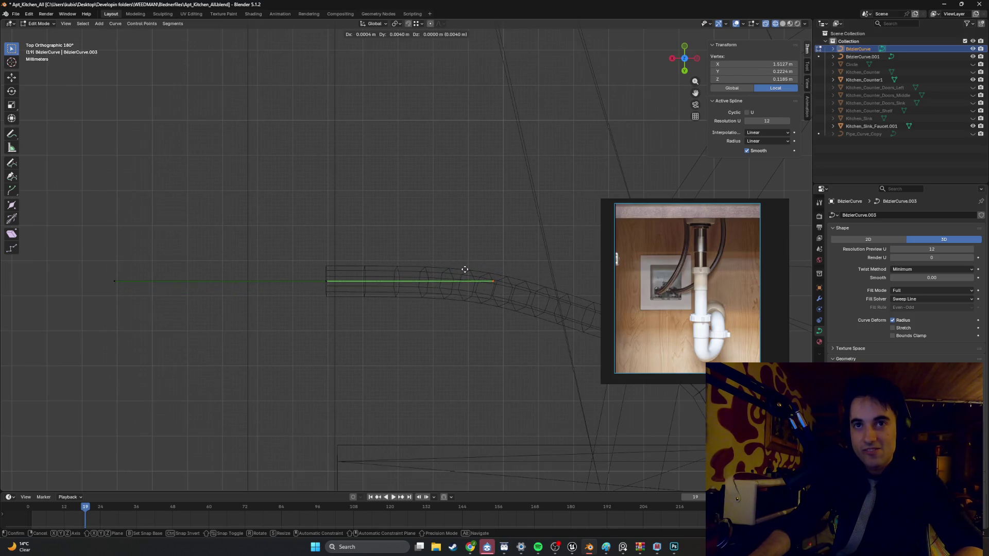
pyautogui.click(465, 270)
pyautogui.click(327, 281)
pyautogui.press('g')
pyautogui.click(312, 277)
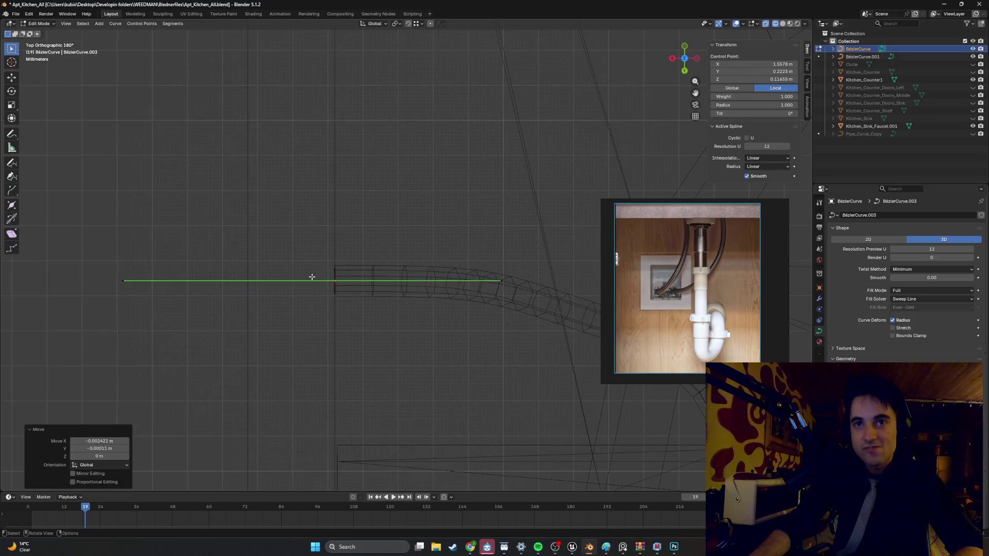
pyautogui.scroll(-3, 312, 277)
# Step: In front view, raise the hose's far endpoint about 2 mm so it runs level
pyautogui.moveTo(361, 289)
pyautogui.mouseDown(button='middle')
pyautogui.moveTo(364, 269)
pyautogui.moveTo(402, 296)
pyautogui.moveTo(420, 292)
pyautogui.mouseUp(button='middle')
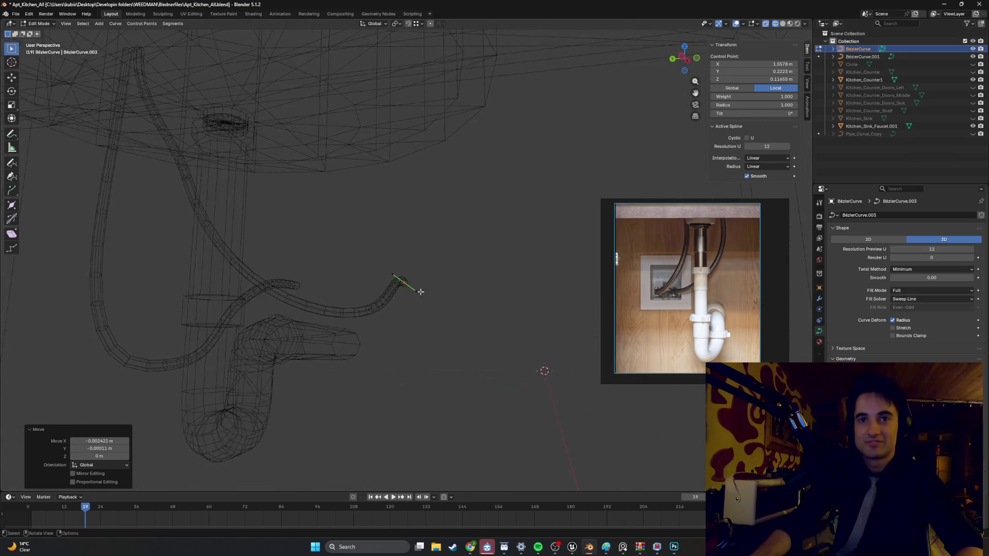
pyautogui.press('KP_1')
pyautogui.press('KP_3')
pyautogui.press('KP_1')
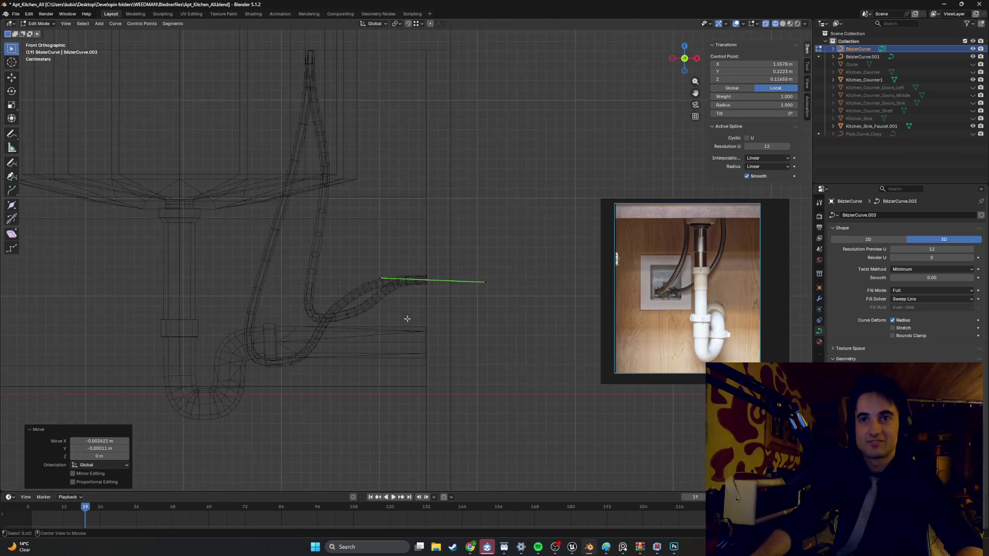
pyautogui.scroll(5, 434, 286)
pyautogui.scroll(4, 434, 286)
pyautogui.keyDown('shift'); pyautogui.scroll(-3, 397, 287); pyautogui.keyUp('shift')
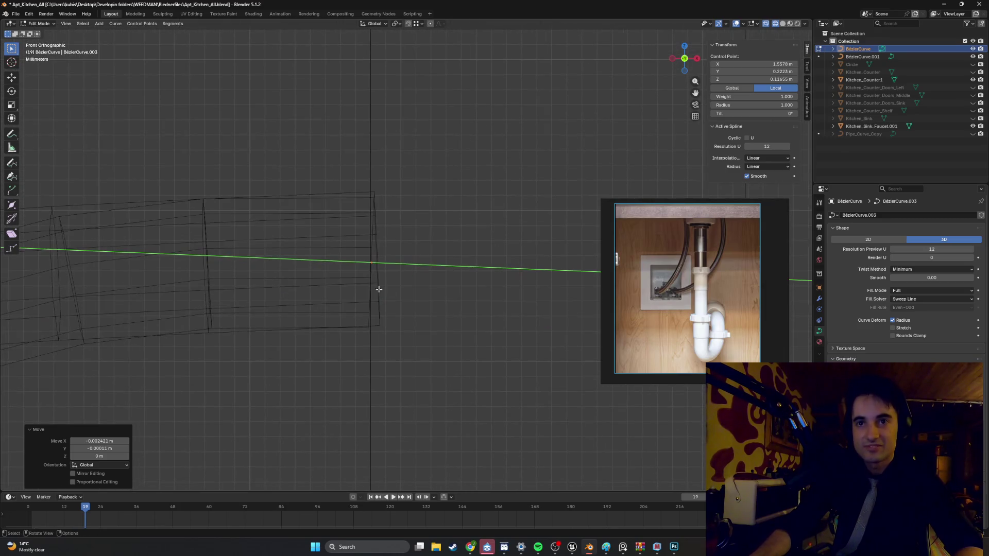
pyautogui.scroll(-1, 403, 253)
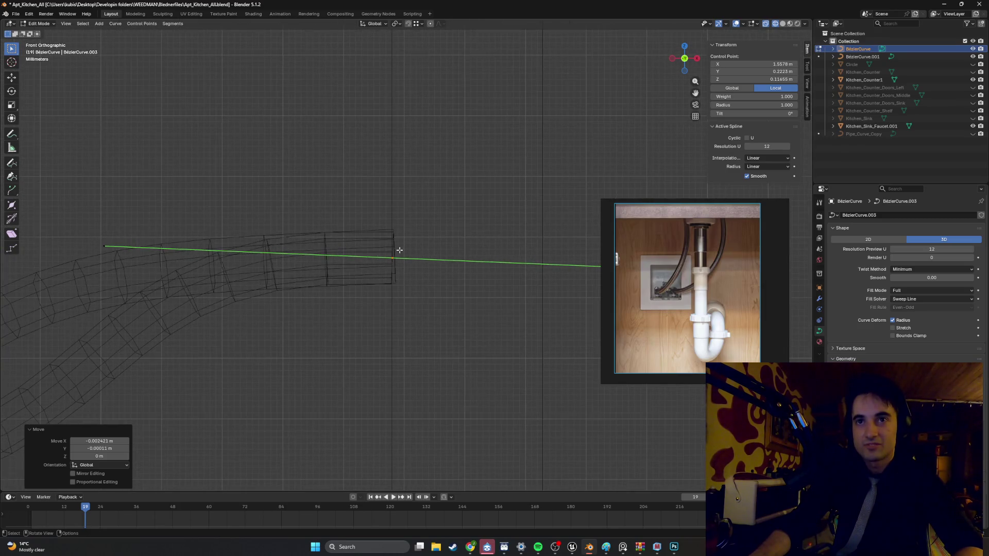
pyautogui.press('g')
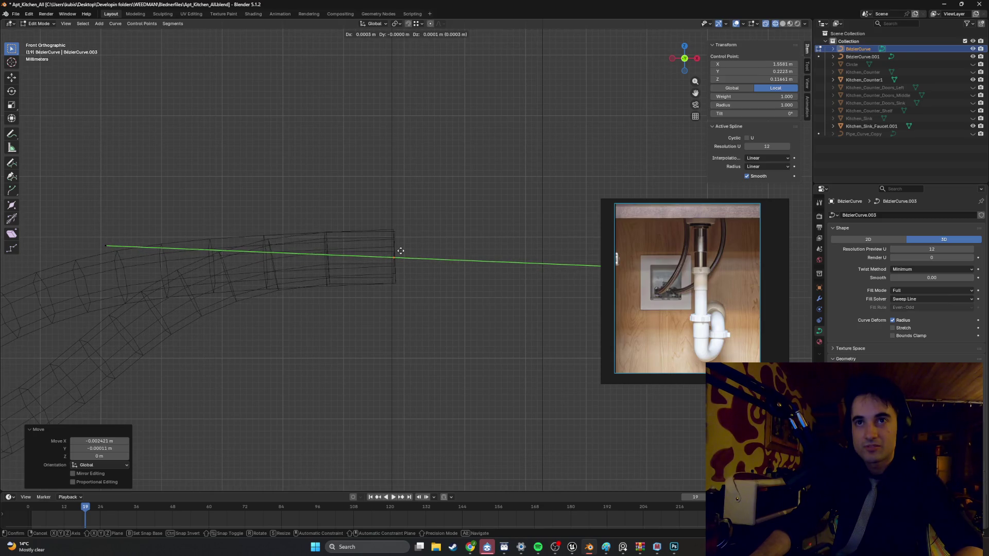
pyautogui.click(400, 250)
pyautogui.scroll(-4, 361, 260)
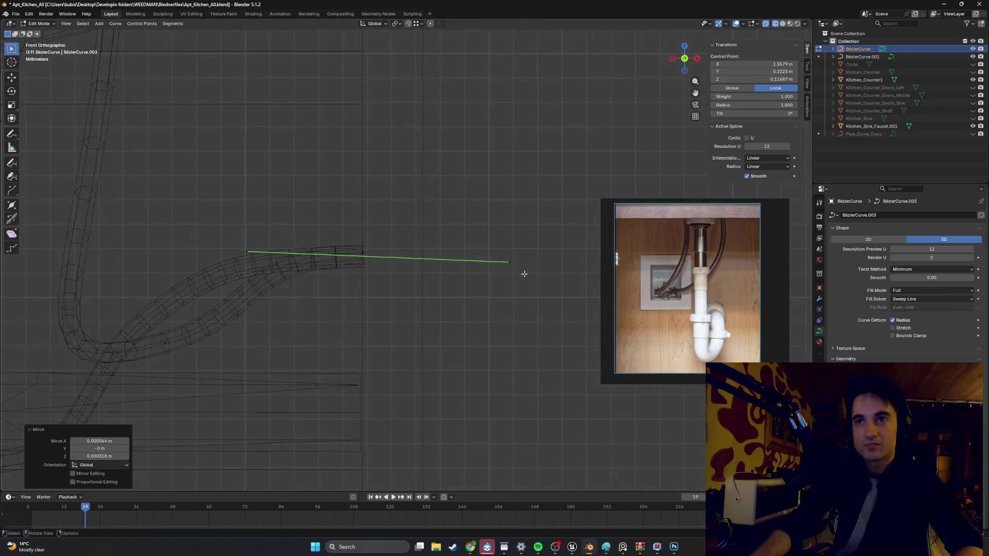
pyautogui.click(507, 257)
pyautogui.press('g')
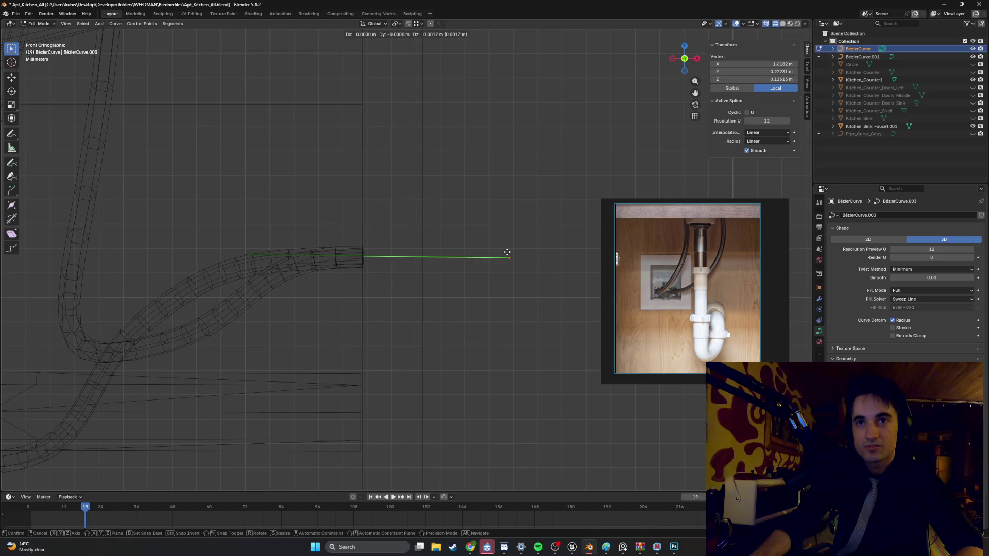
pyautogui.click(508, 253)
pyautogui.scroll(4, 309, 258)
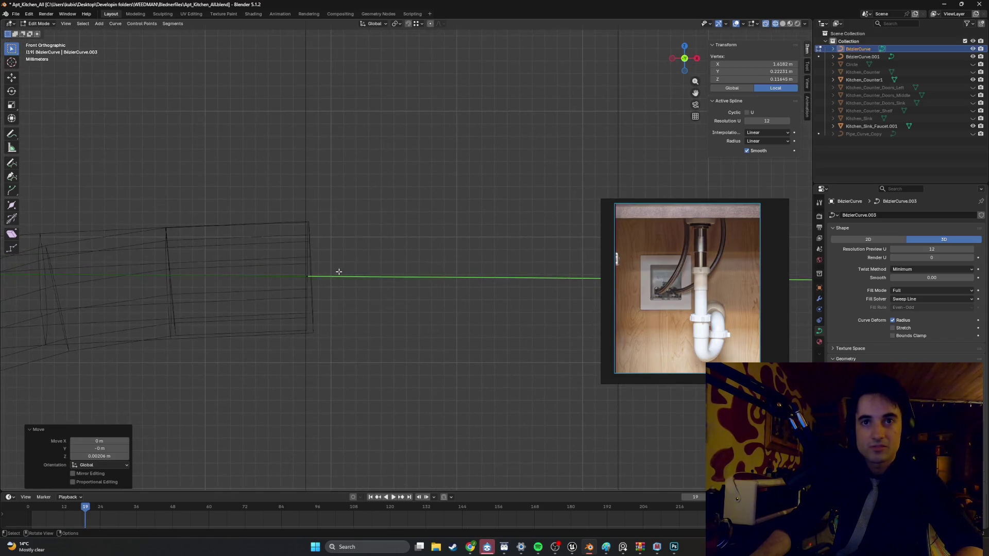
pyautogui.scroll(-3, 340, 270)
pyautogui.moveTo(360, 273)
pyautogui.keyDown('shift'); pyautogui.mouseDown(button='middle')
pyautogui.moveTo(306, 268)
pyautogui.moveTo(334, 278)
pyautogui.moveTo(416, 273)
pyautogui.moveTo(349, 278)
pyautogui.mouseUp(button='middle'); pyautogui.keyUp('shift')
# Step: Select BézierCurve.001 in front view and pick its end control point in Edit Mode
pyautogui.press('Tab')
pyautogui.click(289, 237)
pyautogui.press('KP_1')
pyautogui.scroll(2, 309, 268)
pyautogui.press('Tab')
pyautogui.click(286, 276)
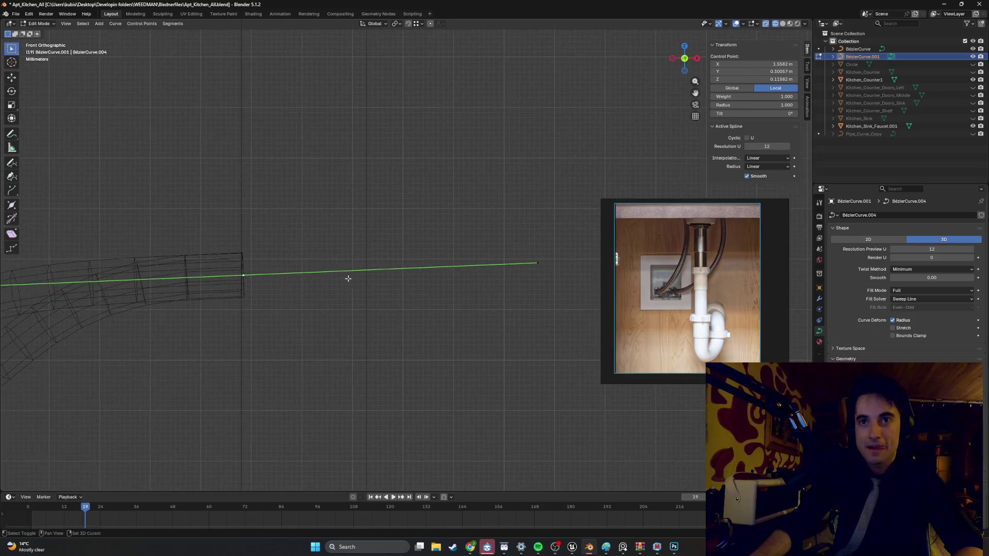
# Step: Rotate the handle at the line's right end by 1.86°
pyautogui.click(519, 246)
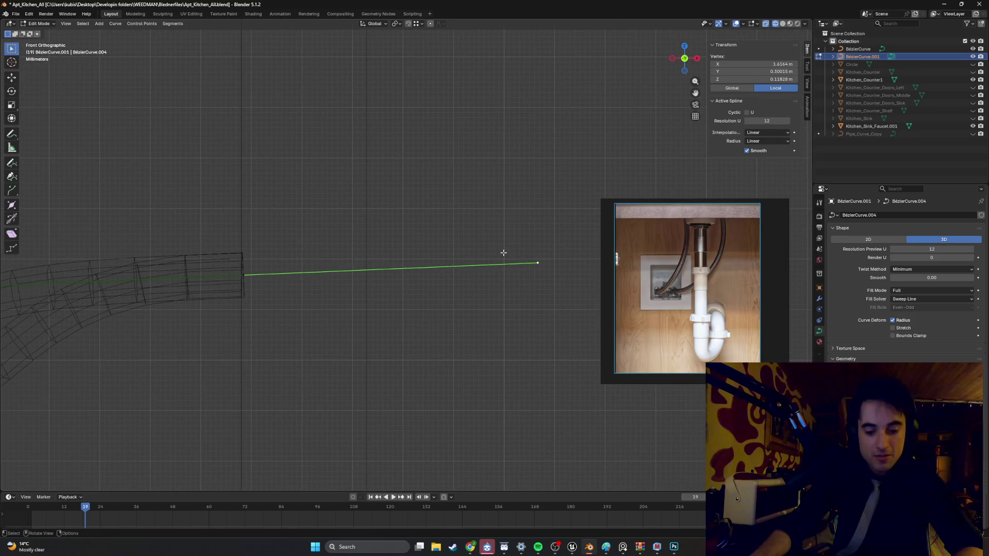
pyautogui.press('r')
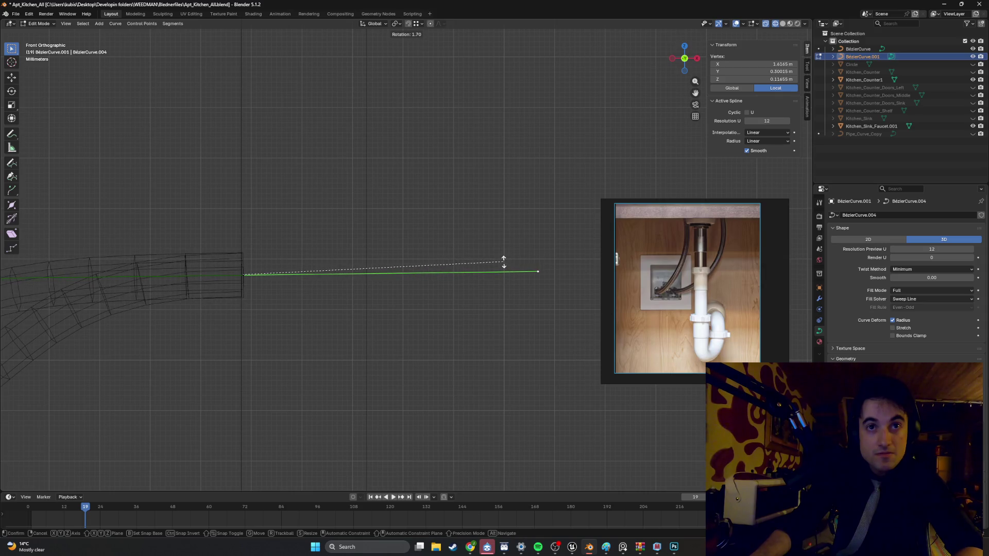
pyautogui.click(503, 263)
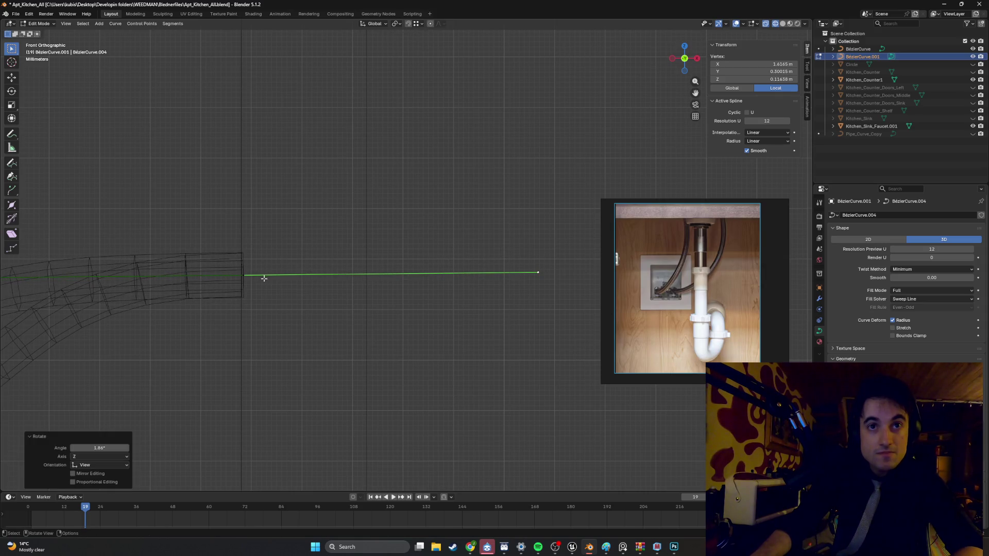
pyautogui.scroll(6, 264, 278)
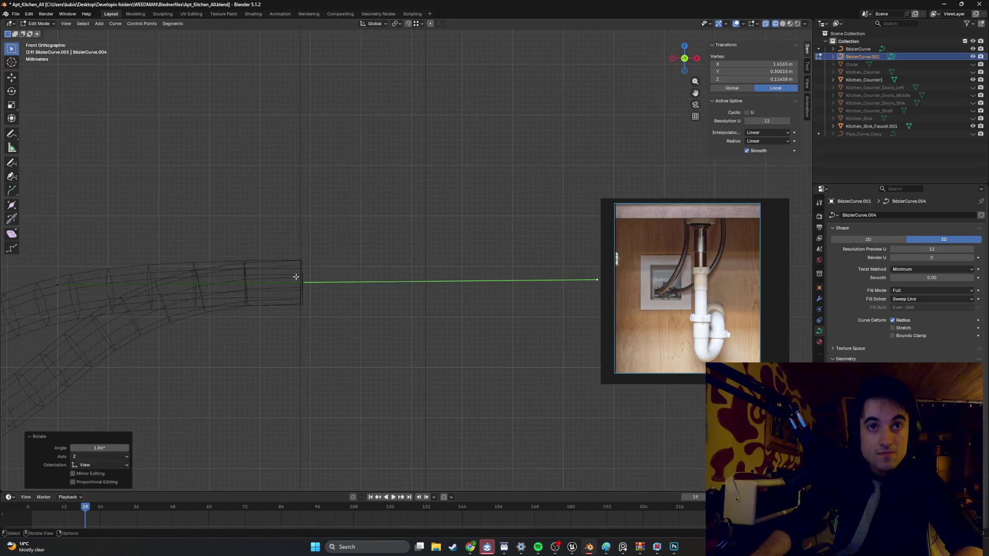
# Step: Move the second hose's end point beside the first hose and deselect it
pyautogui.click(255, 317)
pyautogui.press('g')
pyautogui.click(248, 315)
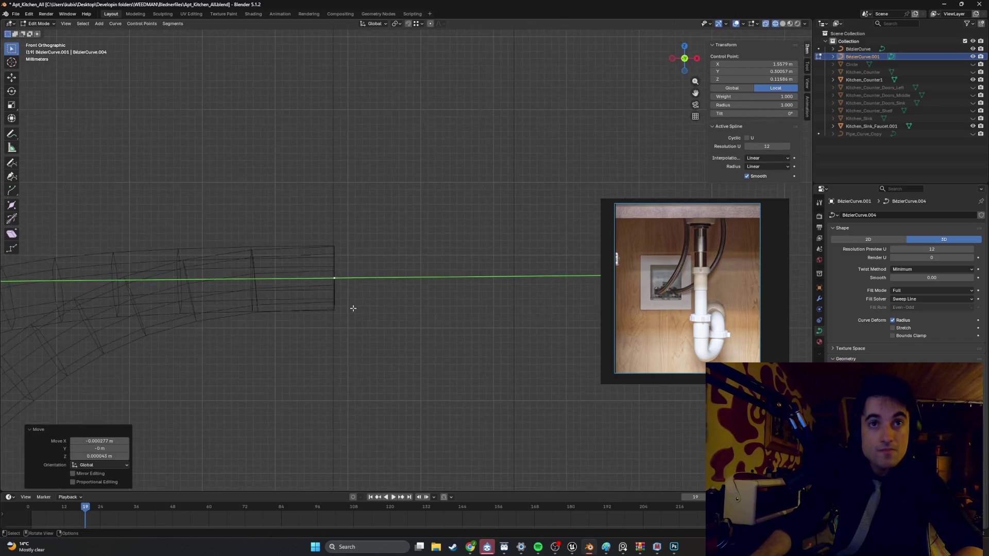
pyautogui.scroll(-3, 349, 307)
pyautogui.press('g')
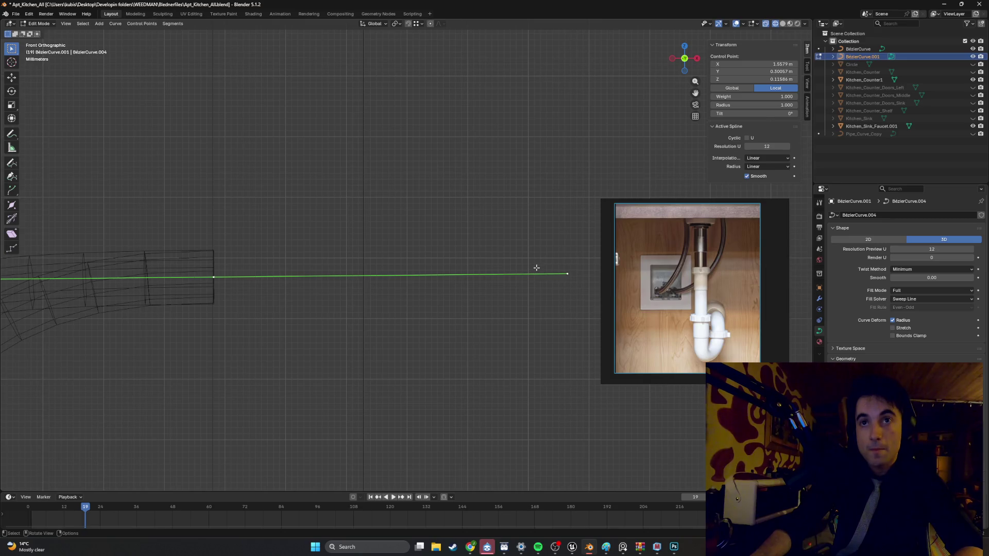
pyautogui.click(538, 268)
pyautogui.click(550, 267)
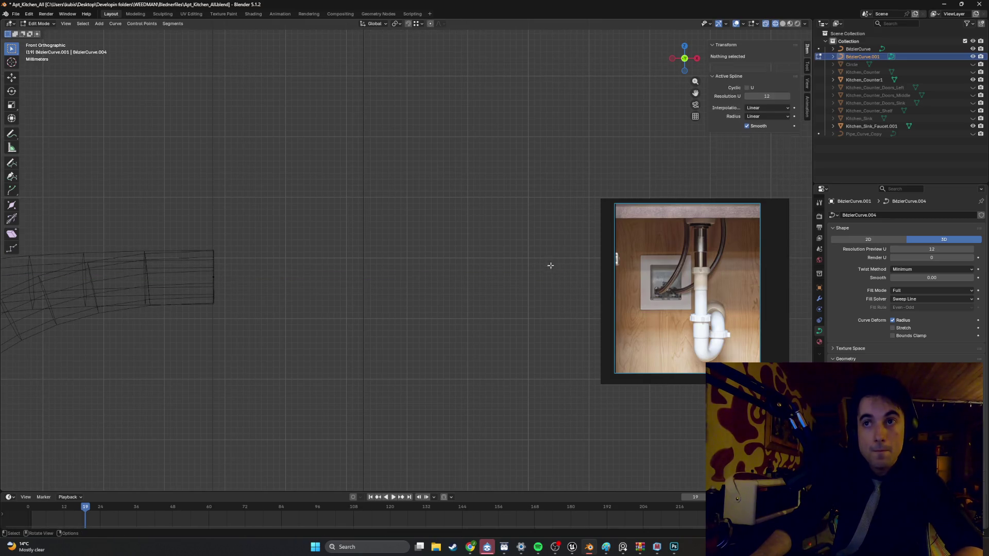
# Step: Orbit back to a solid perspective view of both hoses under the sink
pyautogui.scroll(-5, 220, 285)
pyautogui.moveTo(221, 285)
pyautogui.keyDown('alt'); pyautogui.mouseDown(button='middle')
pyautogui.moveTo(349, 294)
pyautogui.moveTo(384, 277)
pyautogui.moveTo(349, 287)
pyautogui.moveTo(430, 302)
pyautogui.moveTo(377, 314)
pyautogui.moveTo(391, 323)
pyautogui.moveTo(407, 291)
pyautogui.moveTo(453, 299)
pyautogui.moveTo(410, 287)
pyautogui.moveTo(402, 265)
pyautogui.mouseUp(button='middle'); pyautogui.keyUp('alt')
pyautogui.hotkey('shift', 'z')
pyautogui.scroll(-4, 349, 287)
pyautogui.scroll(5, 391, 323)
pyautogui.scroll(5, 400, 306)
pyautogui.press('Tab')
pyautogui.press('Tab')
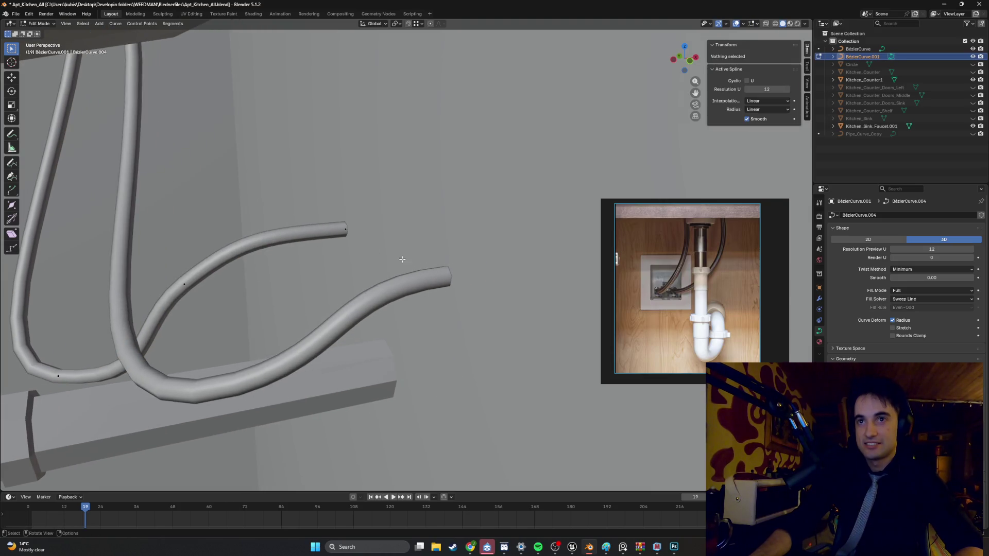
# Step: Convert the second hose curve to a mesh via Convert To > Mesh and enter Edit Mode
pyautogui.scroll(3, 318, 246)
pyautogui.press('Tab')
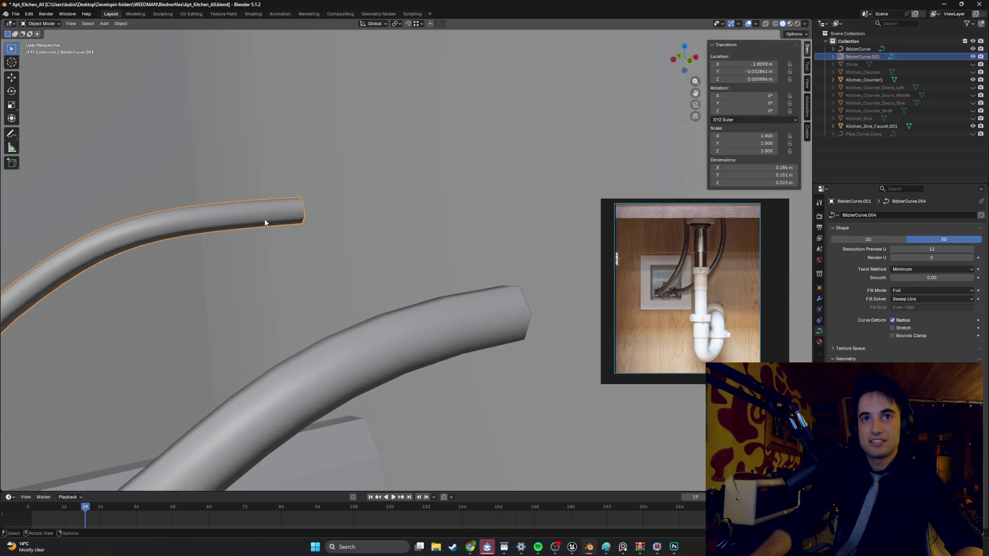
pyautogui.rightClick(264, 222)
pyautogui.press('Escape')
pyautogui.rightClick(274, 227)
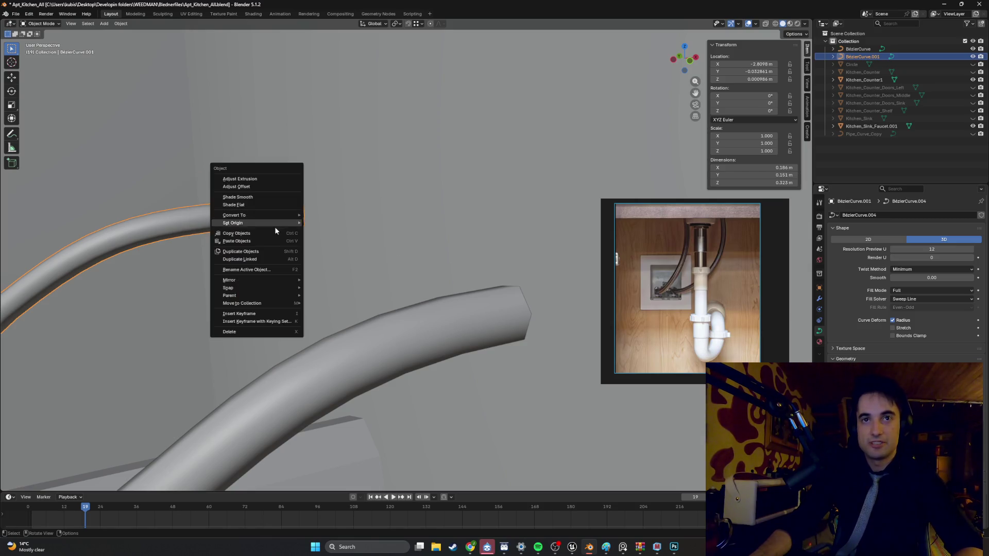
pyautogui.moveTo(286, 224)
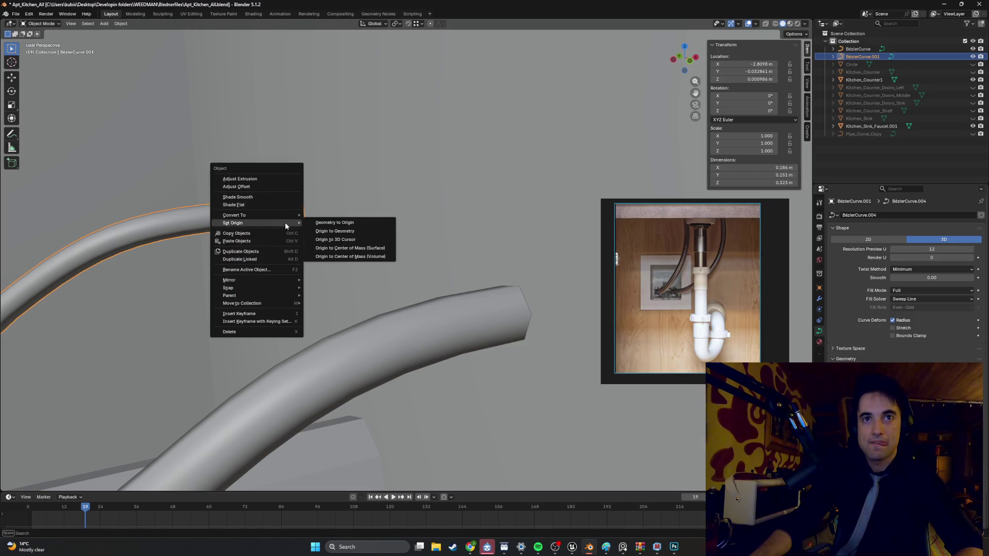
pyautogui.click(318, 216)
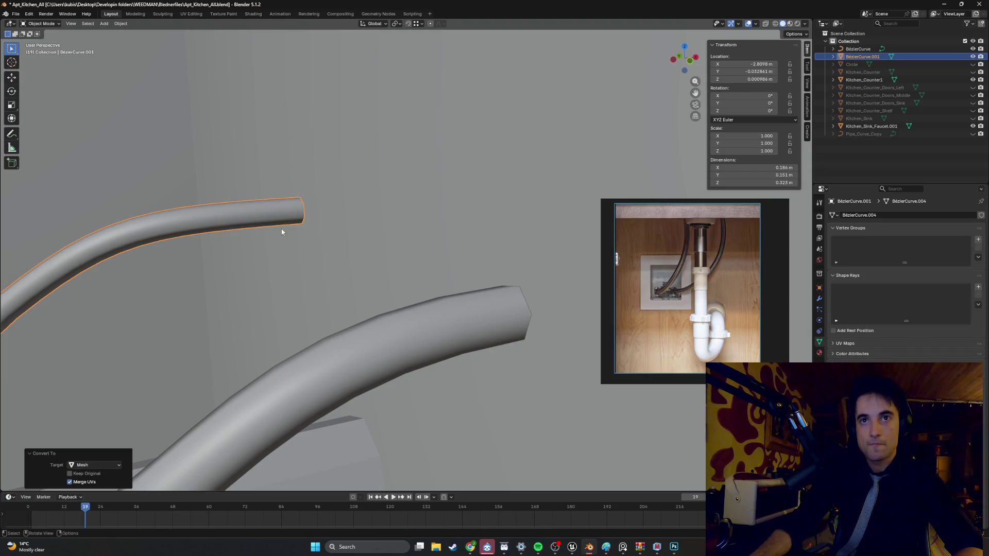
pyautogui.moveTo(283, 227)
pyautogui.mouseDown(button='middle')
pyautogui.moveTo(436, 236)
pyautogui.moveTo(378, 242)
pyautogui.moveTo(390, 255)
pyautogui.moveTo(352, 264)
pyautogui.mouseUp(button='middle')
pyautogui.press('Tab')
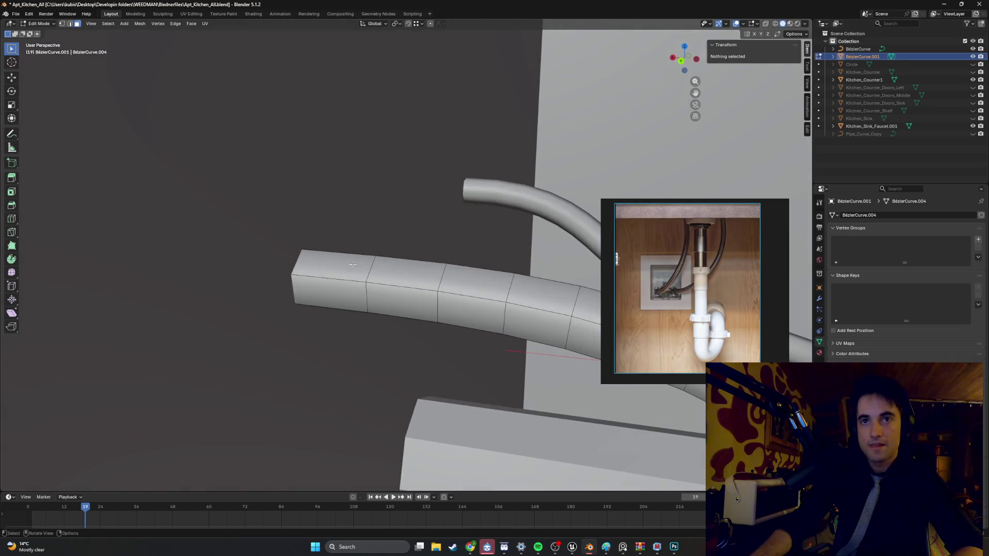
# Step: Try placing loop cuts near the hose end, then undo them
pyautogui.rightClick(314, 285)
pyautogui.press('Escape')
pyautogui.hotkey('ctrl', 'r')
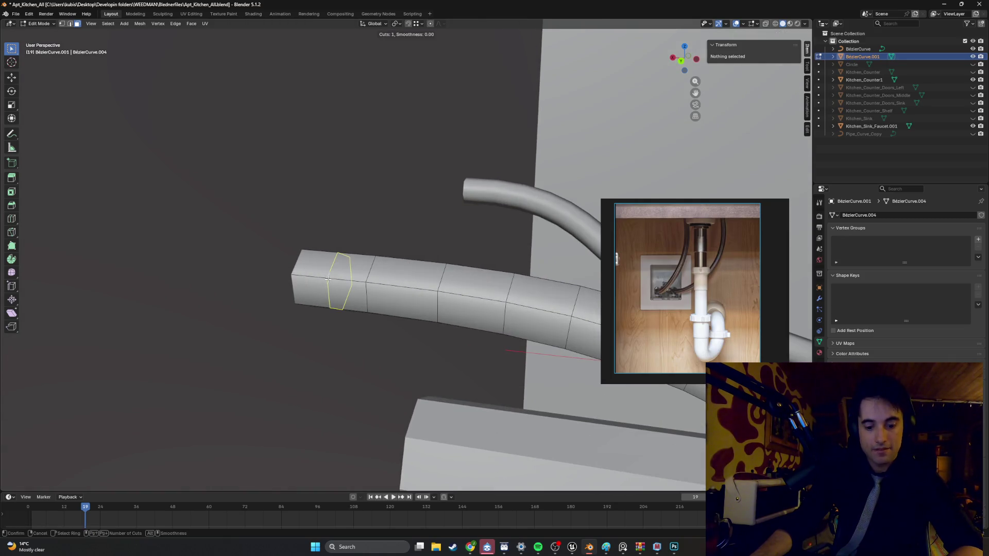
pyautogui.click(324, 282)
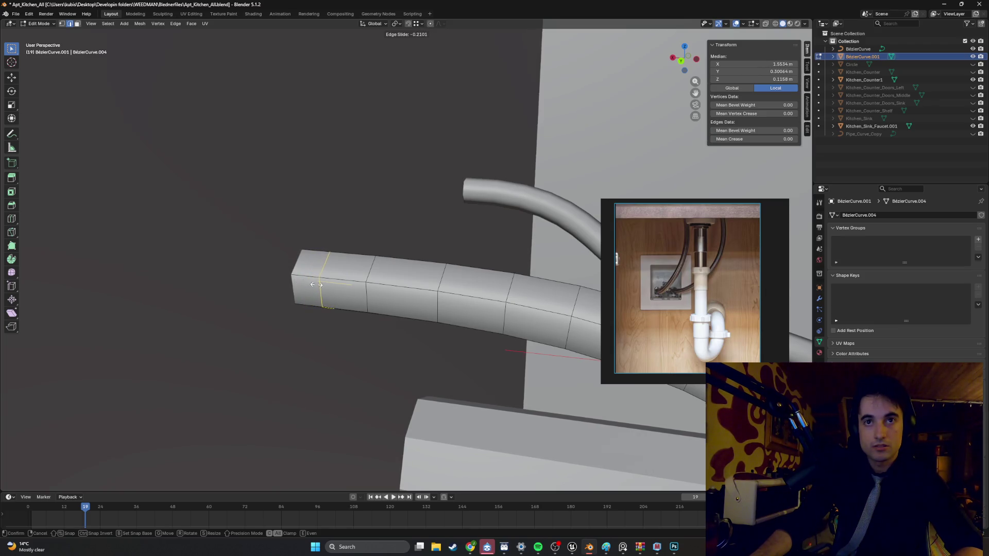
pyautogui.rightClick(320, 285)
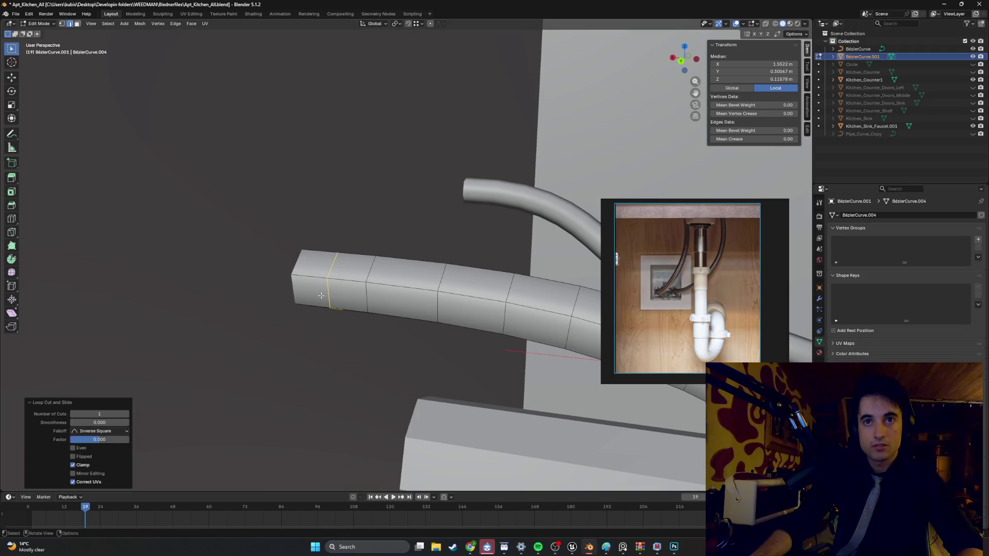
pyautogui.hotkey('ctrl', 'z')
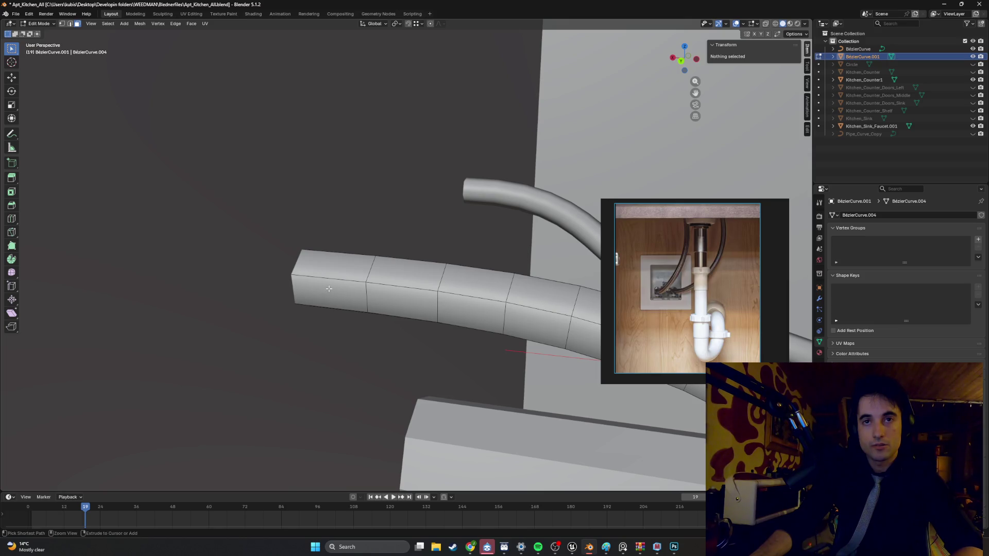
pyautogui.hotkey('ctrl', 'r')
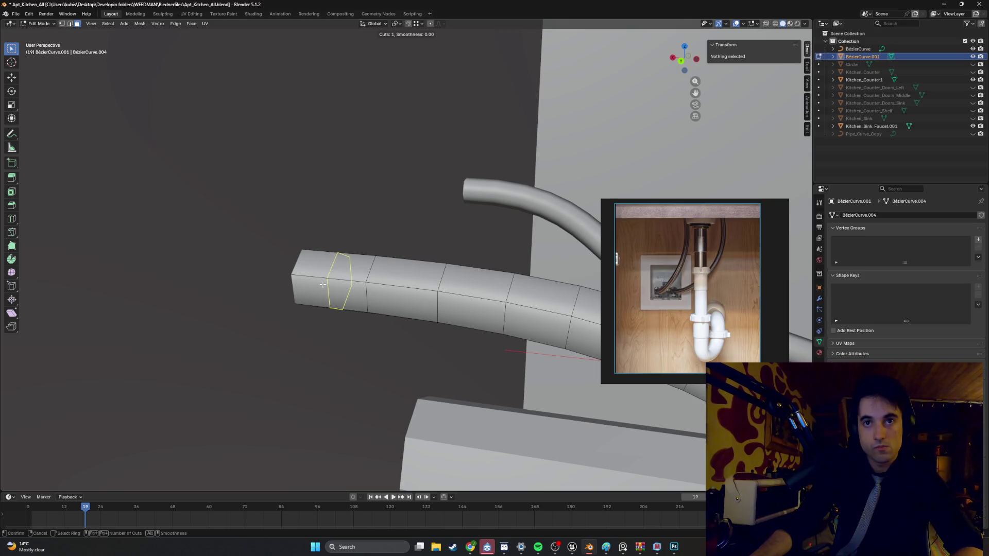
pyautogui.click(323, 284)
pyautogui.rightClick(322, 284)
pyautogui.hotkey('ctrl', 'z')
# Step: Select the hose's end face and its vertices using X-ray view
pyautogui.click(317, 288)
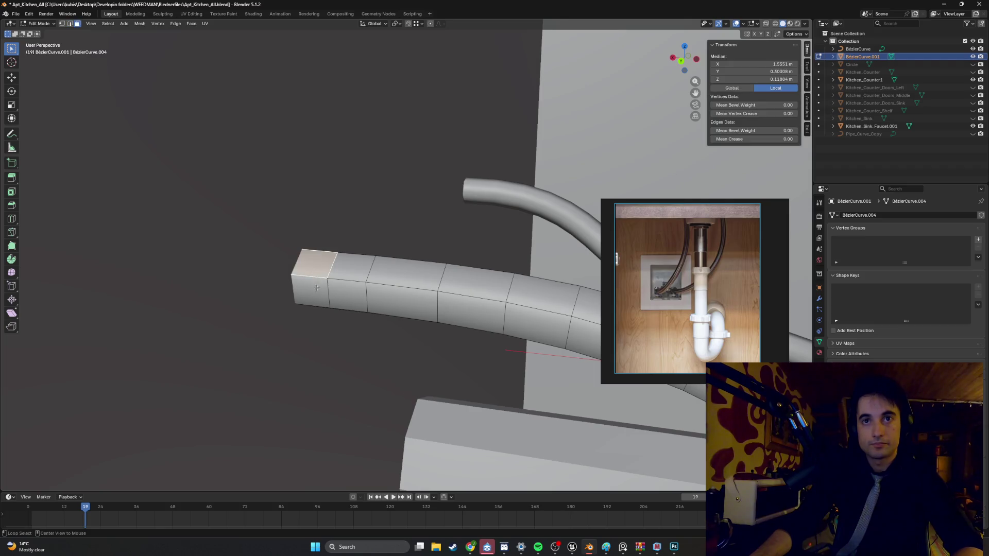
pyautogui.keyDown('alt'); pyautogui.click(319, 290); pyautogui.keyUp('alt')
pyautogui.moveTo(323, 271); pyautogui.dragTo(304, 176, button='middle')
pyautogui.click(288, 159)
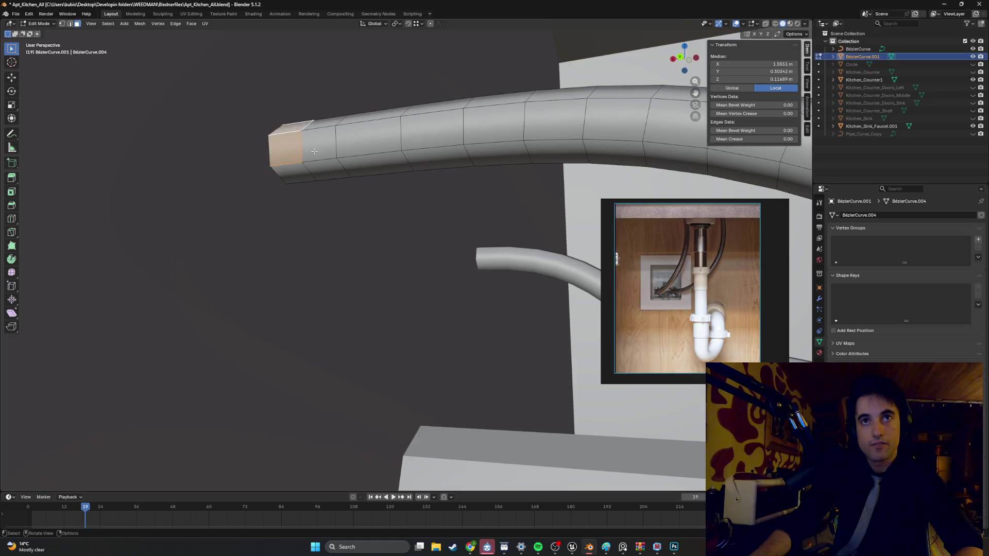
pyautogui.hotkey('shift', 'z')
pyautogui.moveTo(232, 161)
pyautogui.mouseDown(button='middle')
pyautogui.moveTo(336, 276)
pyautogui.moveTo(388, 303)
pyautogui.mouseUp(button='middle')
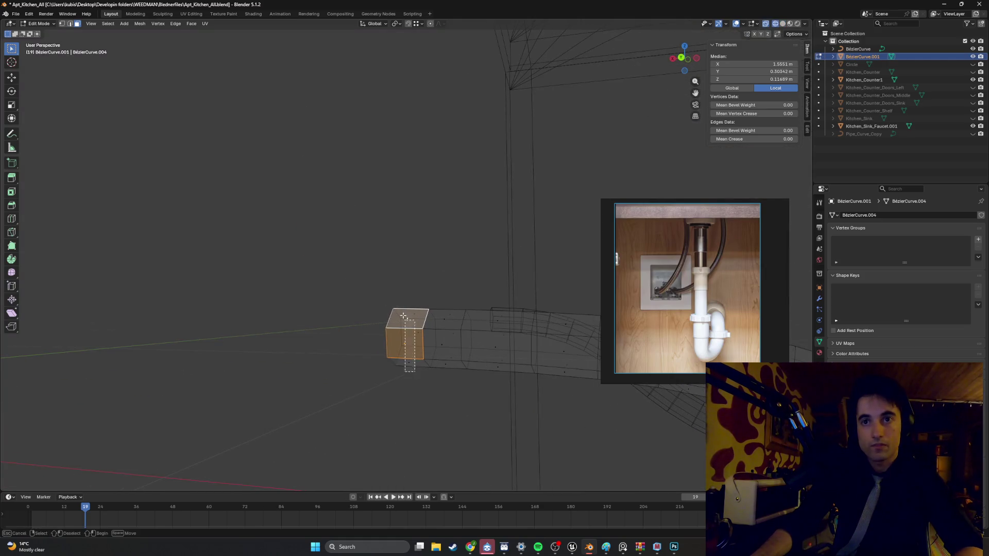
pyautogui.moveTo(403, 315); pyautogui.dragTo(403, 316)
pyautogui.moveTo(404, 316); pyautogui.dragTo(425, 346, button='middle')
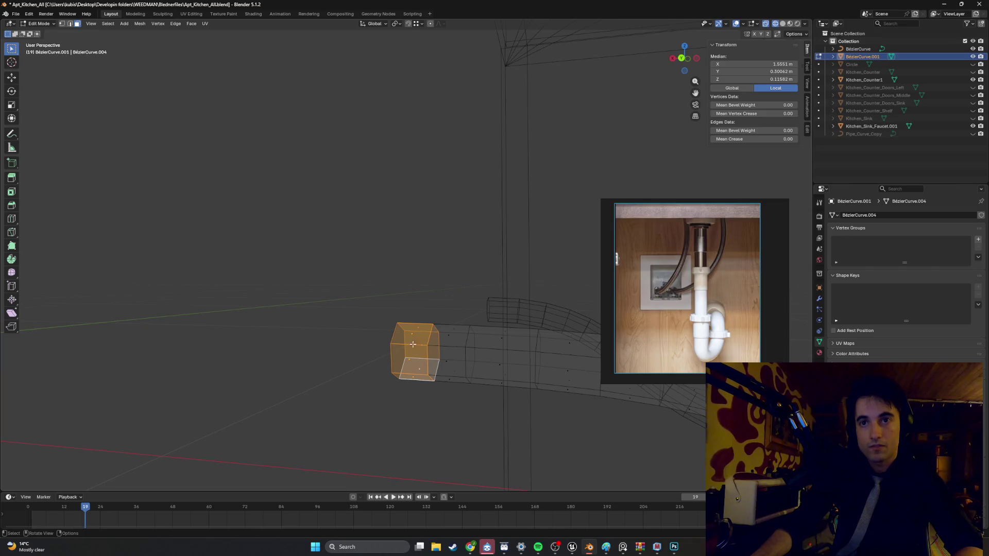
pyautogui.hotkey('shift', 'z')
# Step: Extrude the hose's end face in place and scale it wider
pyautogui.press('e')
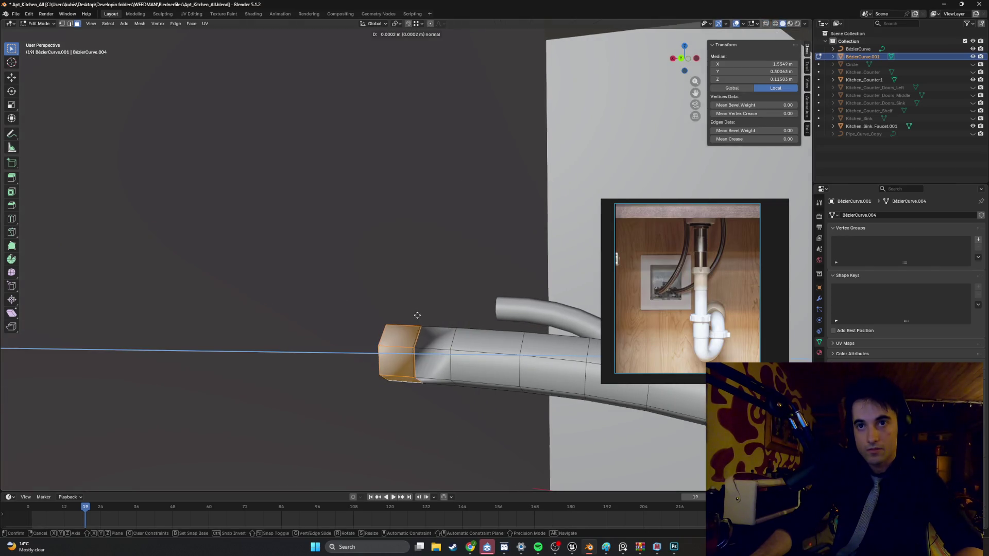
pyautogui.rightClick(418, 327)
pyautogui.press('s')
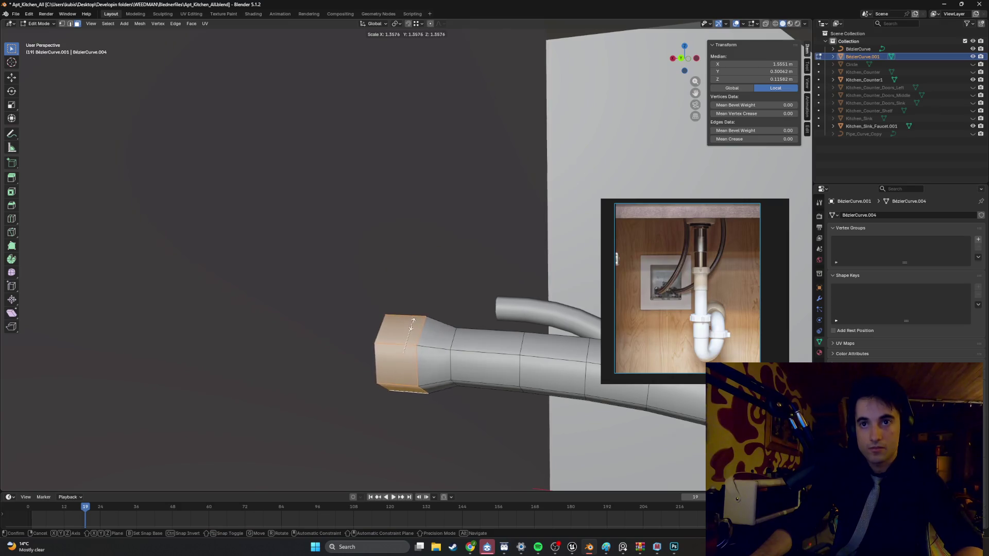
pyautogui.click(414, 320)
pyautogui.moveTo(414, 320)
pyautogui.mouseDown(button='middle')
pyautogui.moveTo(290, 321)
pyautogui.moveTo(327, 303)
pyautogui.moveTo(368, 304)
pyautogui.moveTo(310, 303)
pyautogui.moveTo(360, 305)
pyautogui.mouseUp(button='middle')
pyautogui.press('s')
pyautogui.click(380, 299)
# Step: Resize the hex connector end to its final size and deselect the vertices
pyautogui.scroll(-4, 333, 303)
pyautogui.scroll(4, 361, 305)
pyautogui.scroll(5, 361, 305)
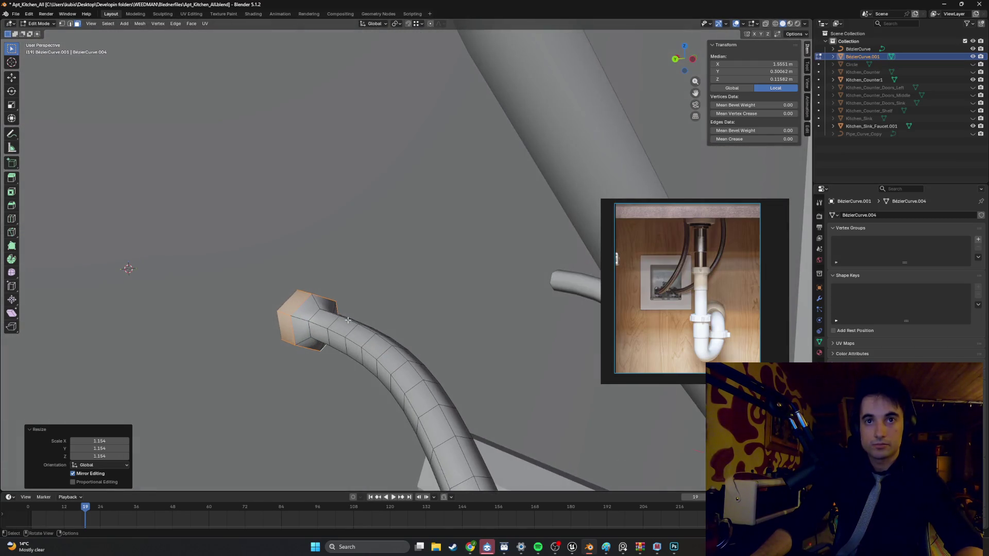
pyautogui.press('s')
pyautogui.click(352, 291)
pyautogui.scroll(-3, 352, 291)
pyautogui.moveTo(352, 291)
pyautogui.mouseDown(button='middle')
pyautogui.moveTo(348, 299)
pyautogui.moveTo(397, 317)
pyautogui.mouseUp(button='middle')
pyautogui.scroll(6, 348, 299)
pyautogui.scroll(-3, 394, 317)
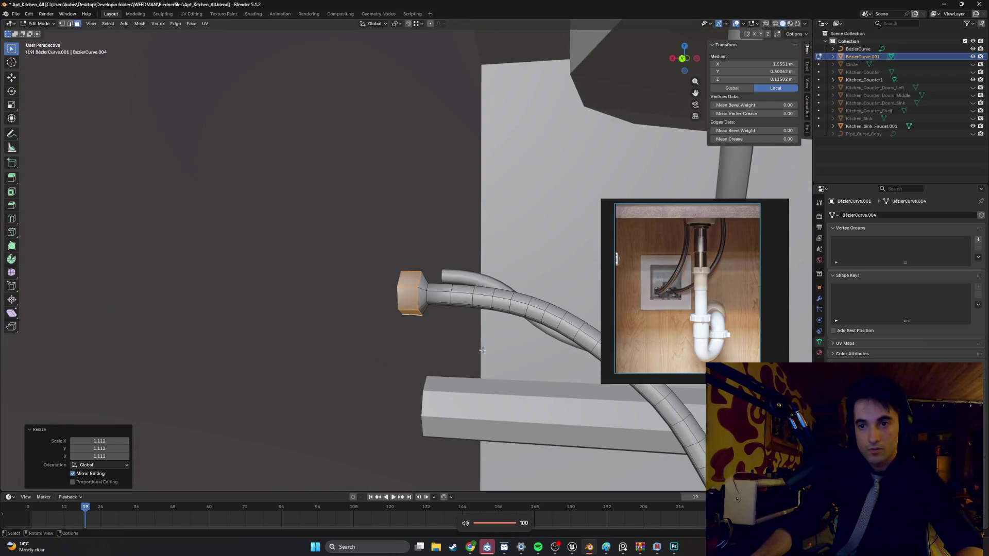
pyautogui.moveTo(483, 350)
pyautogui.mouseDown(button='middle')
pyautogui.moveTo(448, 324)
pyautogui.moveTo(373, 318)
pyautogui.moveTo(380, 287)
pyautogui.moveTo(453, 340)
pyautogui.moveTo(499, 312)
pyautogui.moveTo(484, 309)
pyautogui.moveTo(476, 345)
pyautogui.moveTo(373, 333)
pyautogui.mouseUp(button='middle')
pyautogui.click(373, 333)
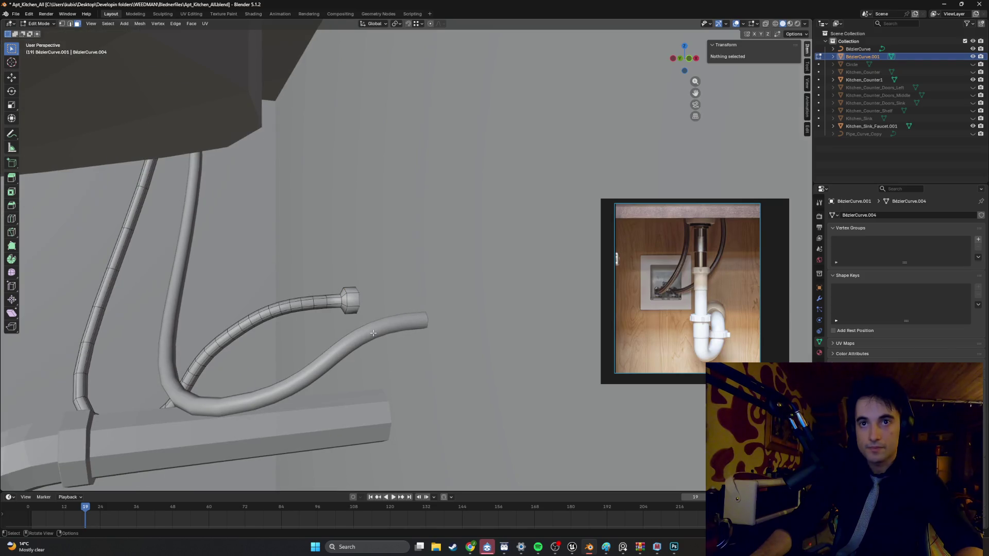
# Step: Convert the other hose curve into a mesh and enter Edit Mode
pyautogui.press('Tab')
pyautogui.click(372, 333)
pyautogui.rightClick(425, 329)
pyautogui.moveTo(413, 313)
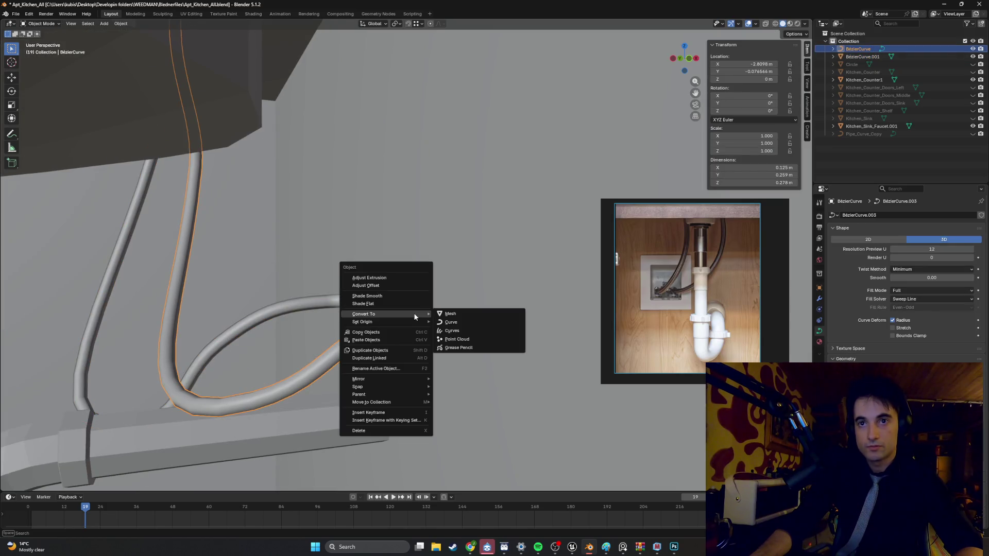
pyautogui.click(447, 315)
pyautogui.press('Tab')
# Step: Extrude the hose's end face into a connector box and enlarge it
pyautogui.scroll(5, 294, 326)
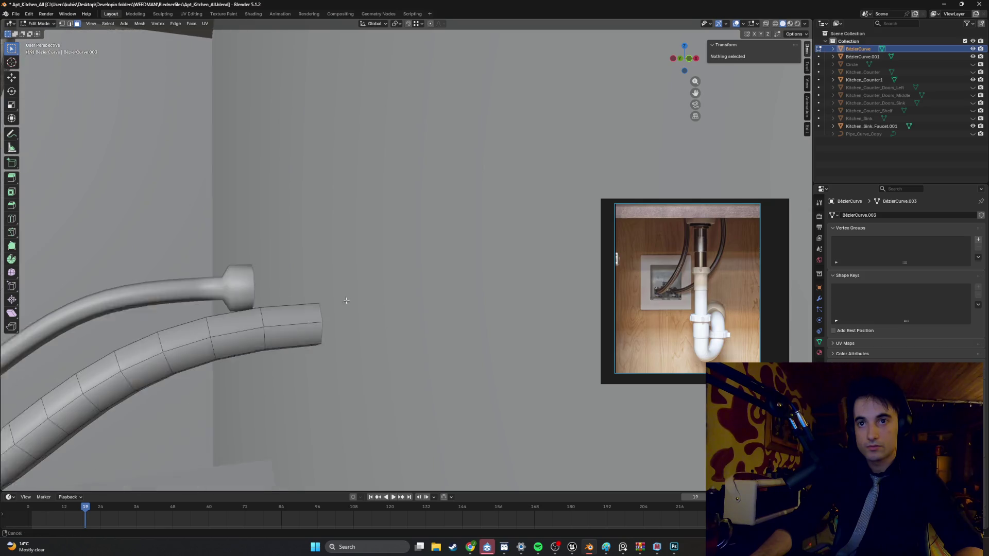
pyautogui.keyDown('ctrl'); pyautogui.click(292, 323); pyautogui.keyUp('ctrl')
pyautogui.click(288, 320)
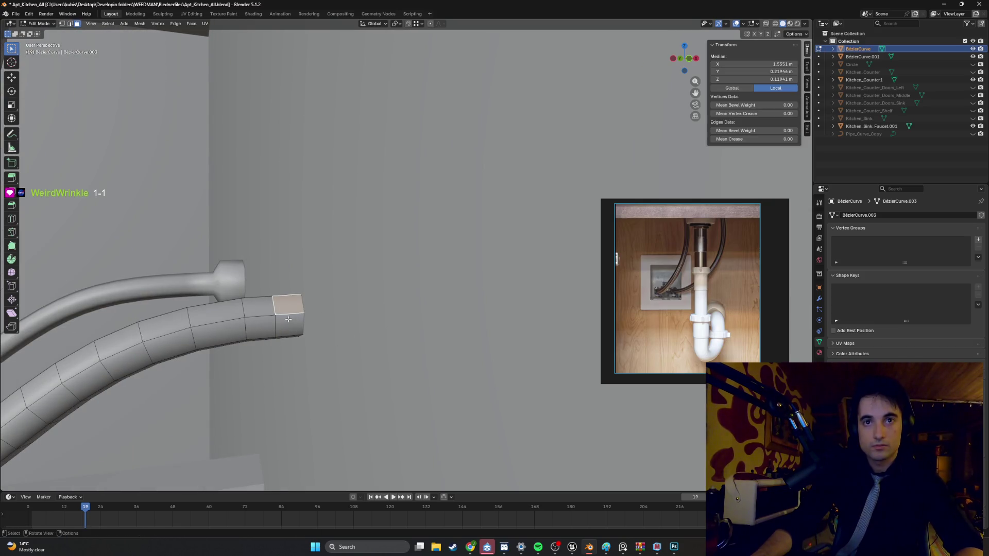
pyautogui.click(276, 333)
pyautogui.press('e')
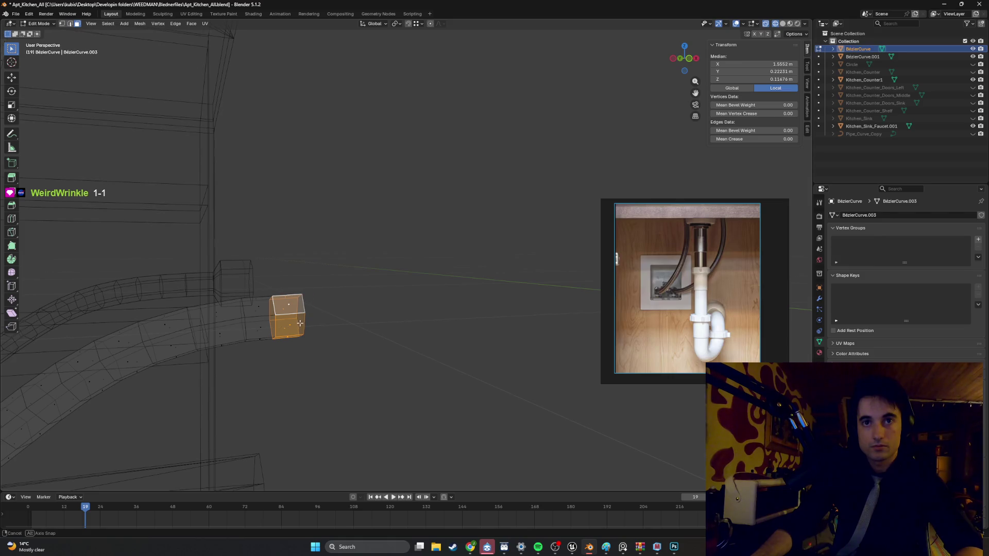
pyautogui.click(335, 323)
pyautogui.hotkey('shift', 'z')
pyautogui.press('s')
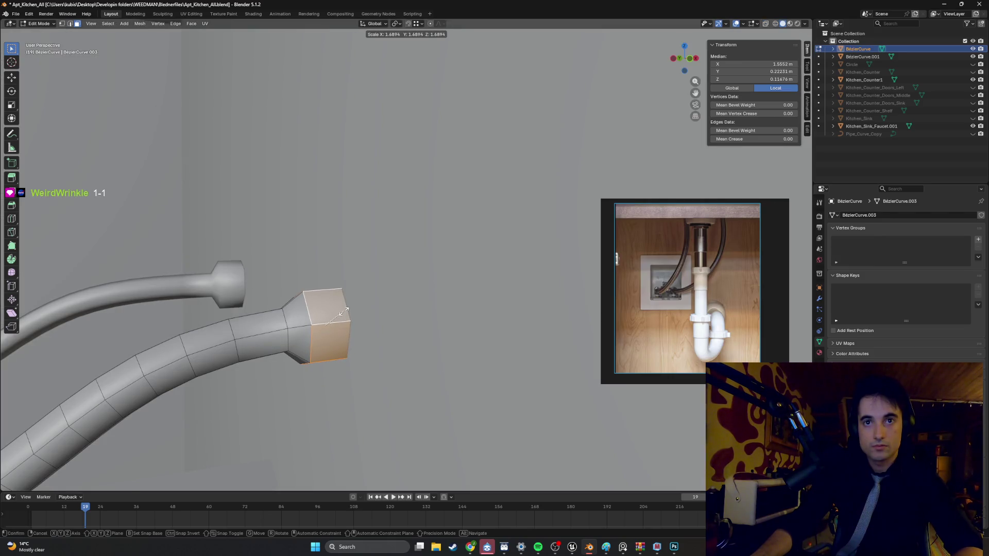
pyautogui.click(341, 312)
# Step: In wireframe front view, resize the connector box and rotate it slightly
pyautogui.press('z')
pyautogui.click(323, 326)
pyautogui.moveTo(356, 325)
pyautogui.keyDown('alt'); pyautogui.mouseDown(button='middle')
pyautogui.moveTo(367, 331)
pyautogui.moveTo(372, 294)
pyautogui.mouseUp(button='middle'); pyautogui.keyUp('alt')
pyautogui.scroll(3, 367, 286)
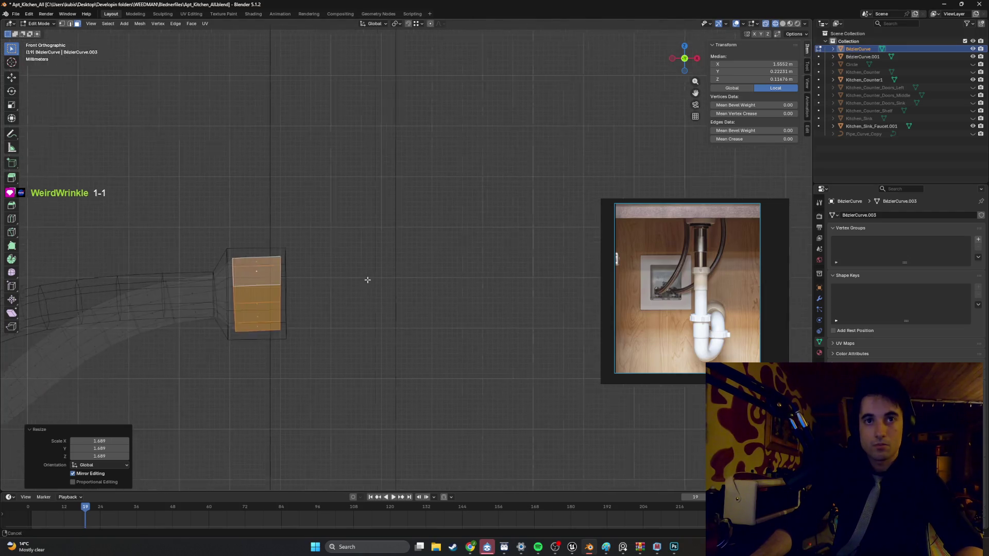
pyautogui.press('s')
pyautogui.click(310, 265)
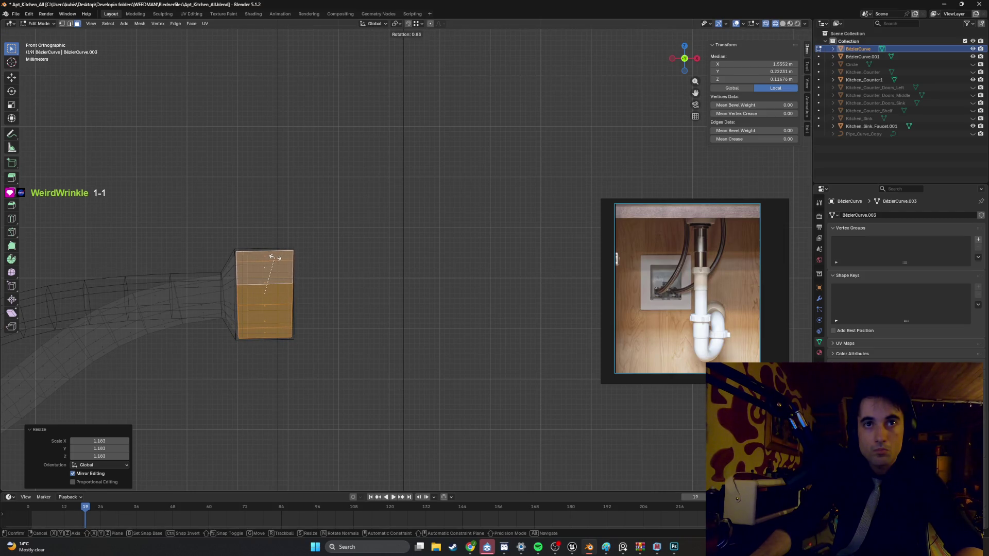
pyautogui.click(275, 257)
# Step: Scale the box mount up by 1.035, then view the hoses solid in perspective
pyautogui.press('s')
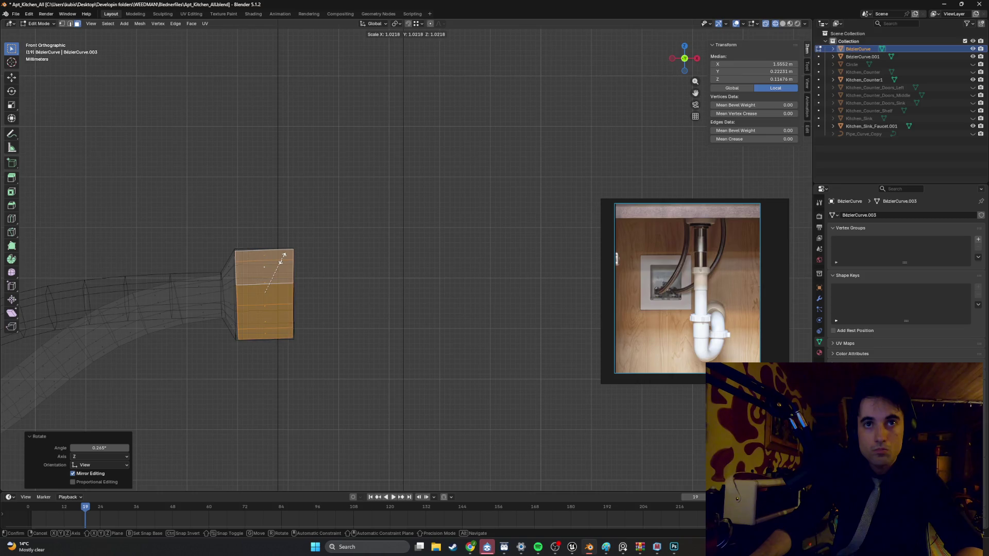
pyautogui.click(285, 256)
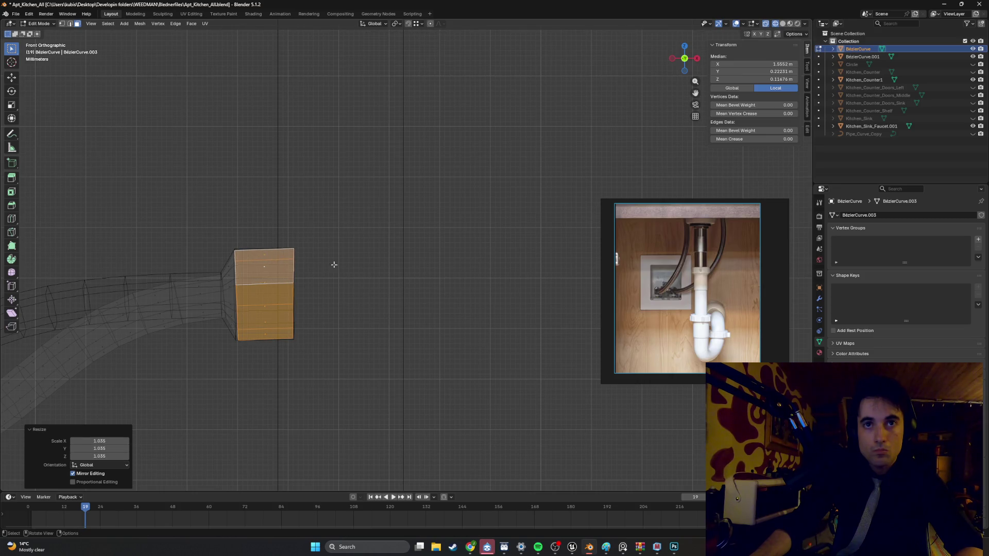
pyautogui.click(366, 281)
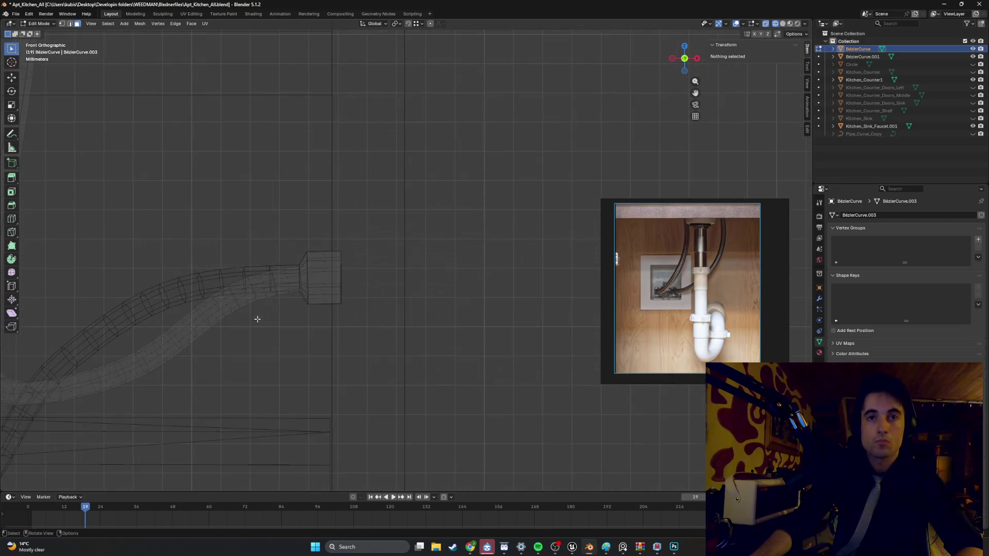
pyautogui.hotkey('shift', 'z')
pyautogui.moveTo(312, 313)
pyautogui.mouseDown(button='middle')
pyautogui.moveTo(360, 316)
pyautogui.moveTo(340, 326)
pyautogui.moveTo(304, 320)
pyautogui.mouseUp(button='middle')
pyautogui.press('l')
pyautogui.hotkey('alt', 'a')
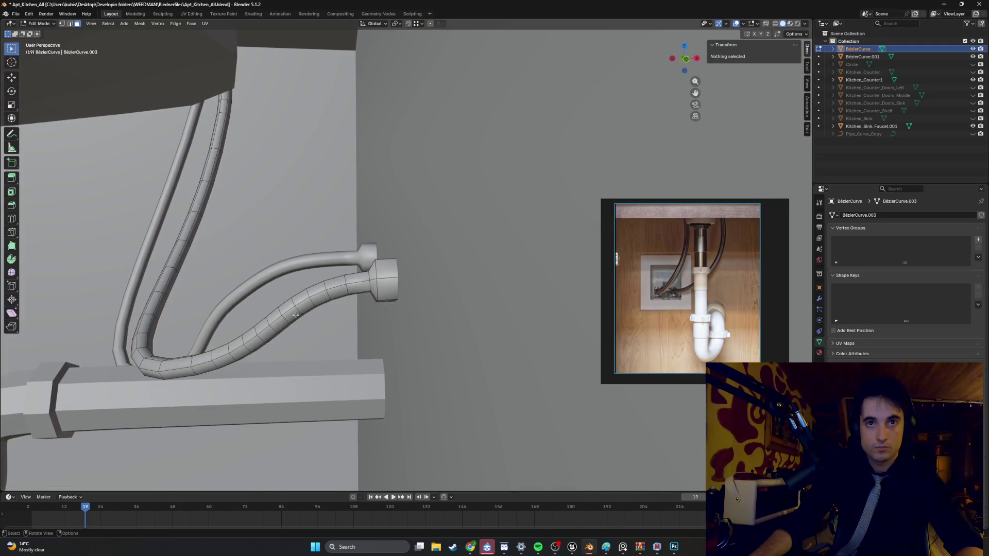
# Step: Select the whole first hose mesh and mark its edges sharp
pyautogui.press('l')
pyautogui.rightClick(295, 315)
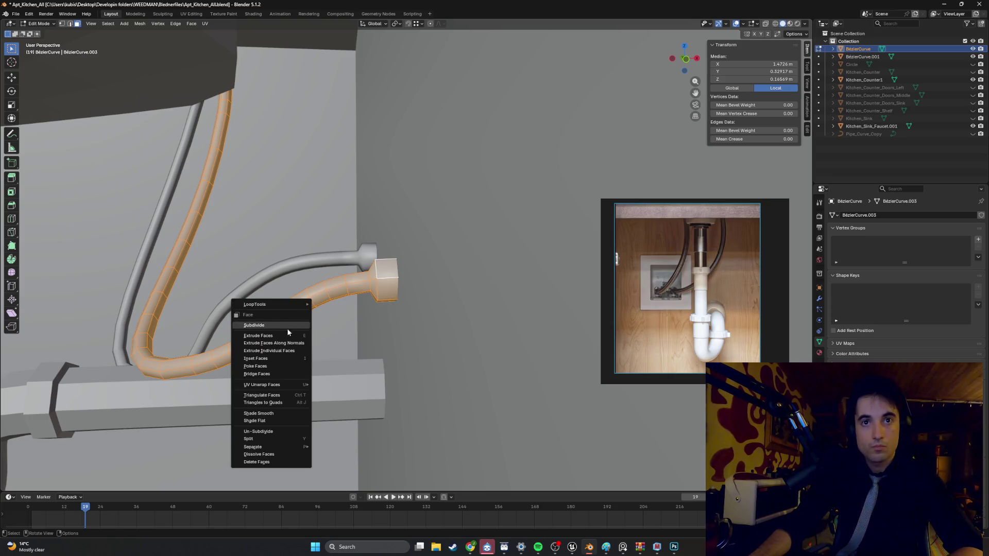
pyautogui.click(319, 335)
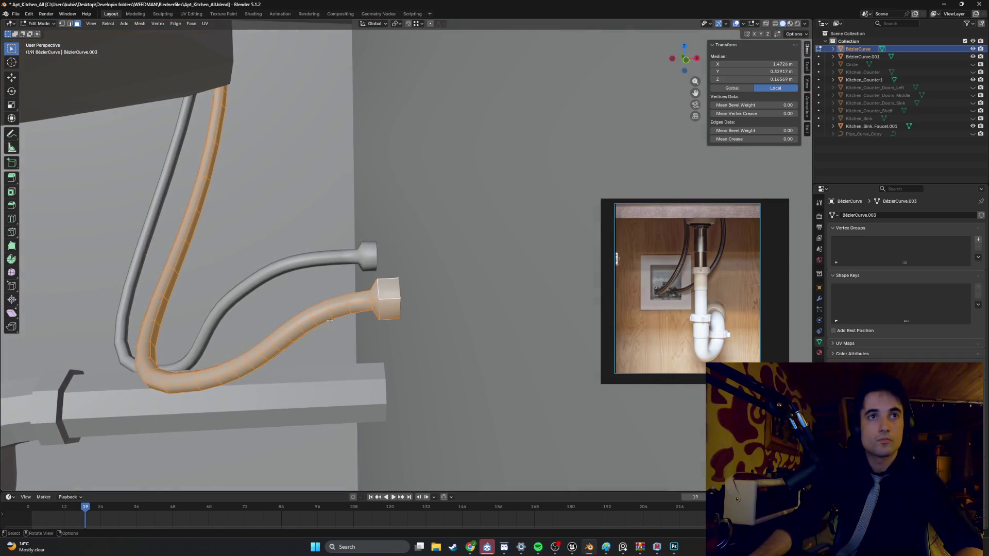
pyautogui.rightClick(330, 320)
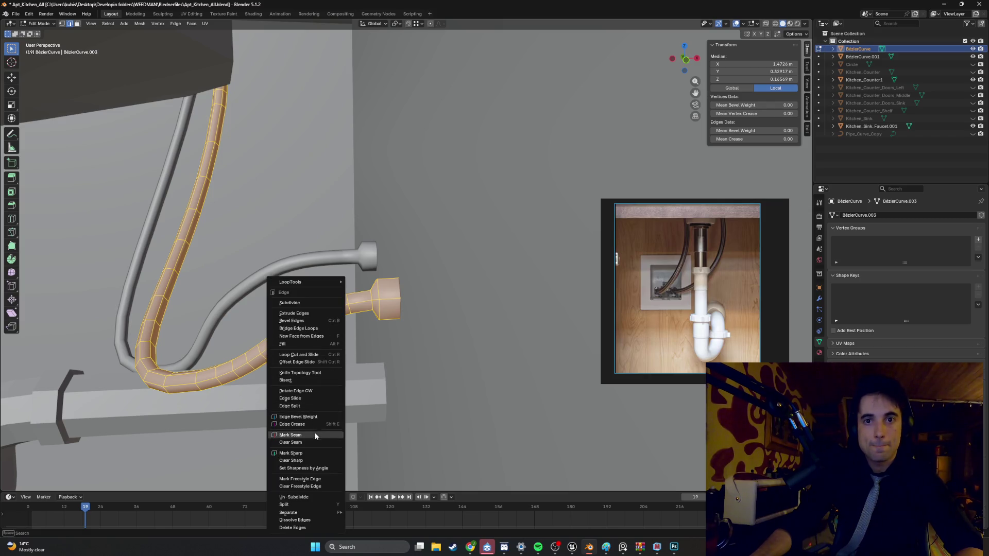
pyautogui.click(313, 453)
pyautogui.hotkey('alt', 'a')
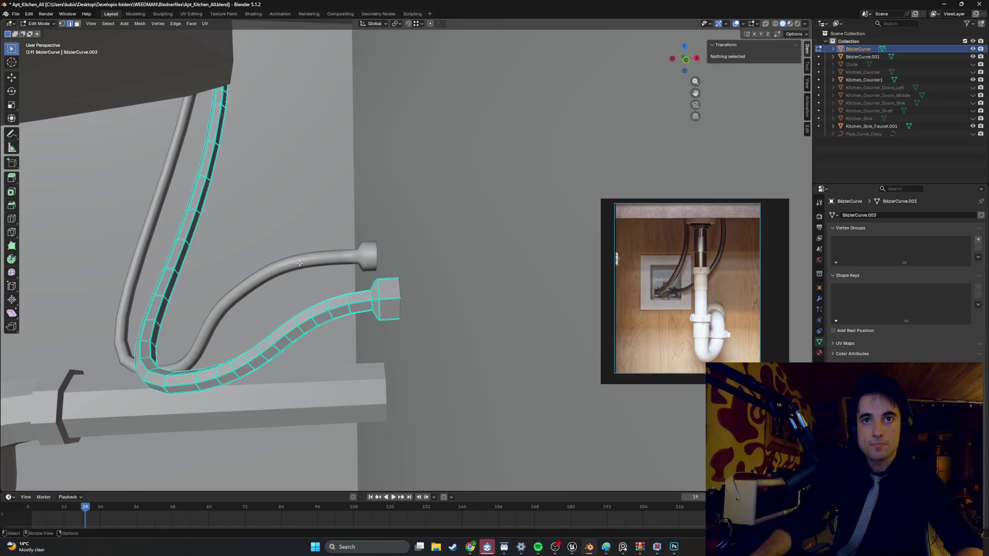
pyautogui.moveTo(297, 268); pyautogui.dragTo(330, 258, button='middle')
# Step: Mark the second hose's edges sharp, then select Kitchen_Counter1 in Object Mode
pyautogui.press('Tab')
pyautogui.click(338, 255)
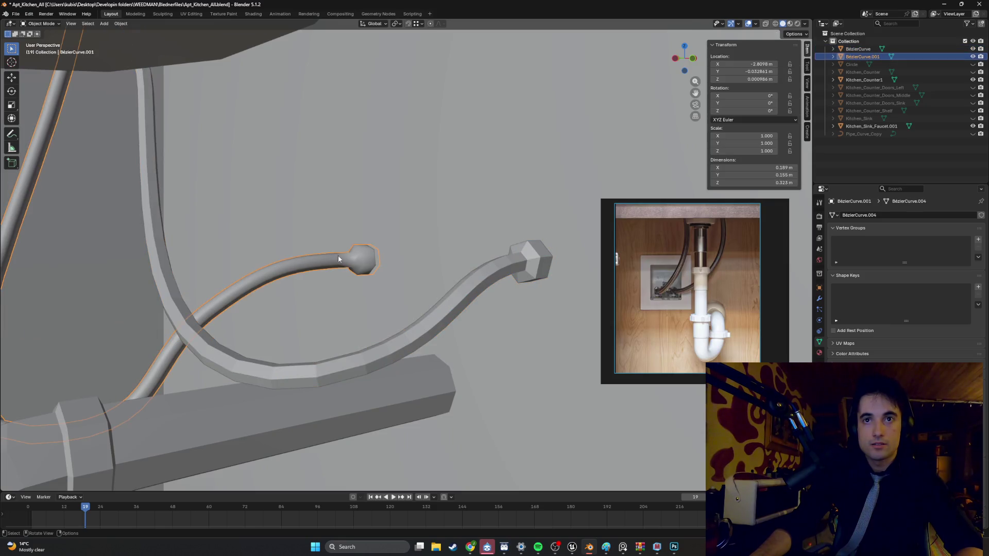
pyautogui.rightClick(335, 265)
pyautogui.press('Escape')
pyautogui.press('Tab')
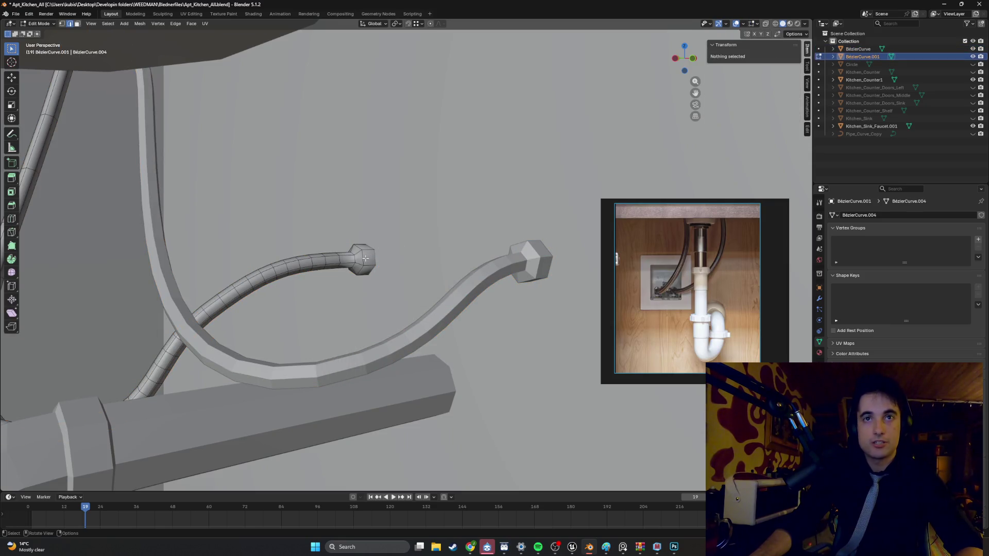
pyautogui.rightClick(347, 261)
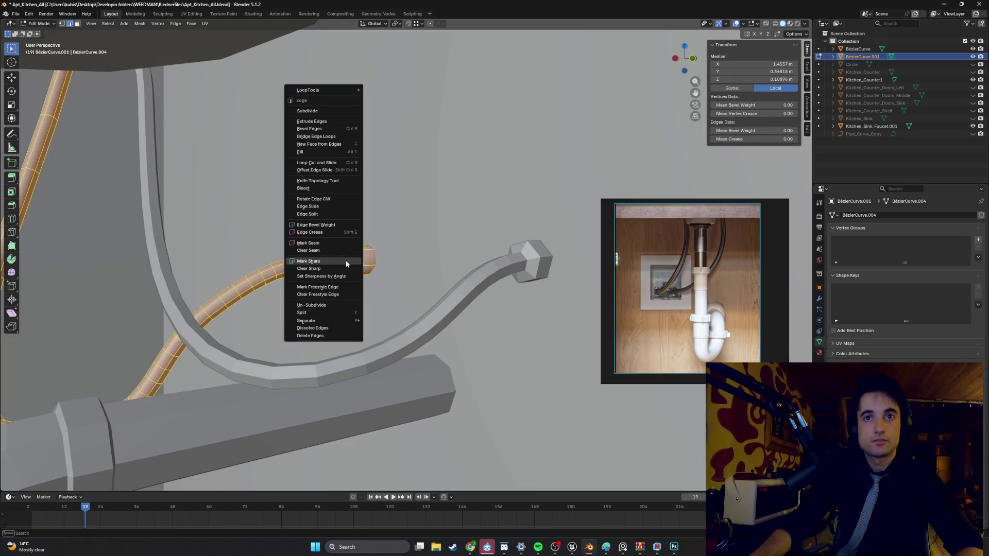
pyautogui.click(345, 261)
pyautogui.press('Tab')
pyautogui.click(392, 279)
pyautogui.scroll(-8, 389, 286)
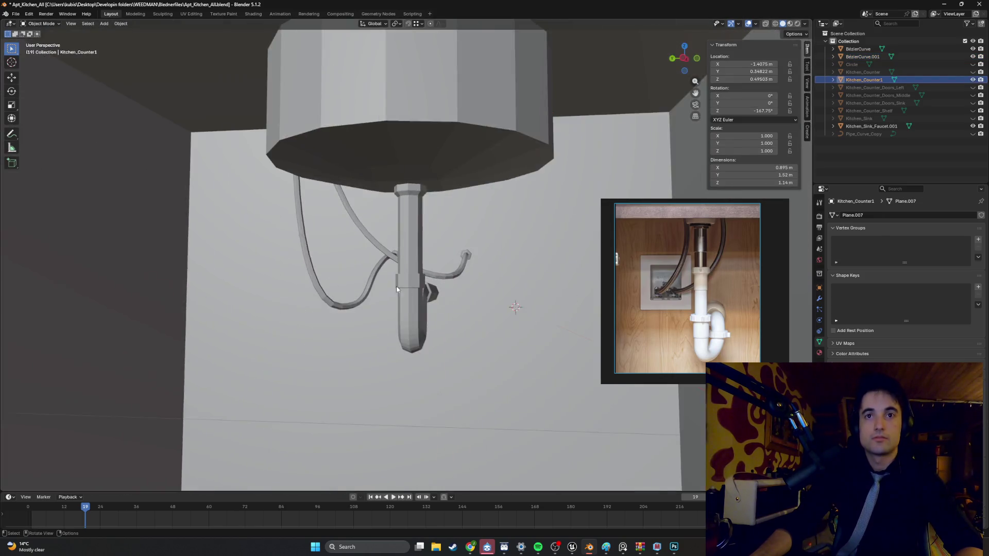
# Step: Orbit and zoom around the counter to inspect the sink cabinet
pyautogui.moveTo(392, 288)
pyautogui.mouseDown(button='middle')
pyautogui.moveTo(424, 283)
pyautogui.moveTo(403, 292)
pyautogui.moveTo(396, 273)
pyautogui.moveTo(401, 295)
pyautogui.moveTo(376, 303)
pyautogui.moveTo(416, 296)
pyautogui.moveTo(397, 285)
pyautogui.moveTo(444, 318)
pyautogui.moveTo(422, 319)
pyautogui.moveTo(441, 320)
pyautogui.moveTo(383, 267)
pyautogui.moveTo(421, 272)
pyautogui.moveTo(409, 349)
pyautogui.moveTo(376, 358)
pyautogui.moveTo(382, 323)
pyautogui.moveTo(301, 316)
pyautogui.moveTo(359, 325)
pyautogui.moveTo(426, 419)
pyautogui.moveTo(353, 221)
pyautogui.moveTo(342, 261)
pyautogui.moveTo(411, 239)
pyautogui.moveTo(360, 272)
pyautogui.moveTo(371, 260)
pyautogui.moveTo(438, 261)
pyautogui.moveTo(370, 266)
pyautogui.moveTo(364, 250)
pyautogui.moveTo(435, 274)
pyautogui.mouseUp(button='middle')
pyautogui.scroll(-5, 403, 292)
pyautogui.scroll(6, 397, 285)
pyautogui.scroll(-5, 433, 317)
pyautogui.scroll(3, 433, 317)
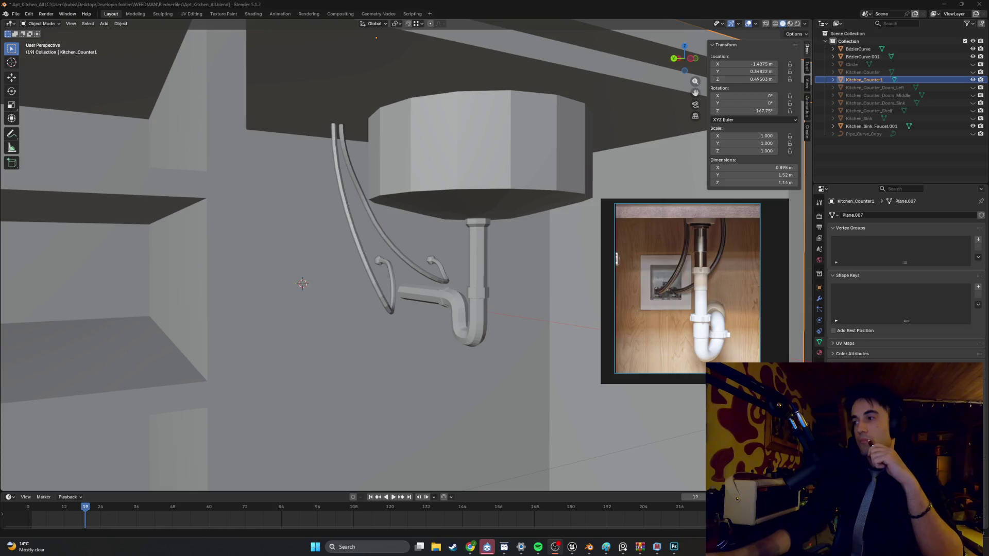
pyautogui.scroll(-5, 495, 364)
pyautogui.moveTo(496, 364)
pyautogui.mouseDown(button='middle')
pyautogui.moveTo(419, 347)
pyautogui.moveTo(391, 372)
pyautogui.moveTo(428, 375)
pyautogui.moveTo(419, 309)
pyautogui.moveTo(372, 341)
pyautogui.moveTo(489, 355)
pyautogui.mouseUp(button='middle')
pyautogui.scroll(5, 428, 375)
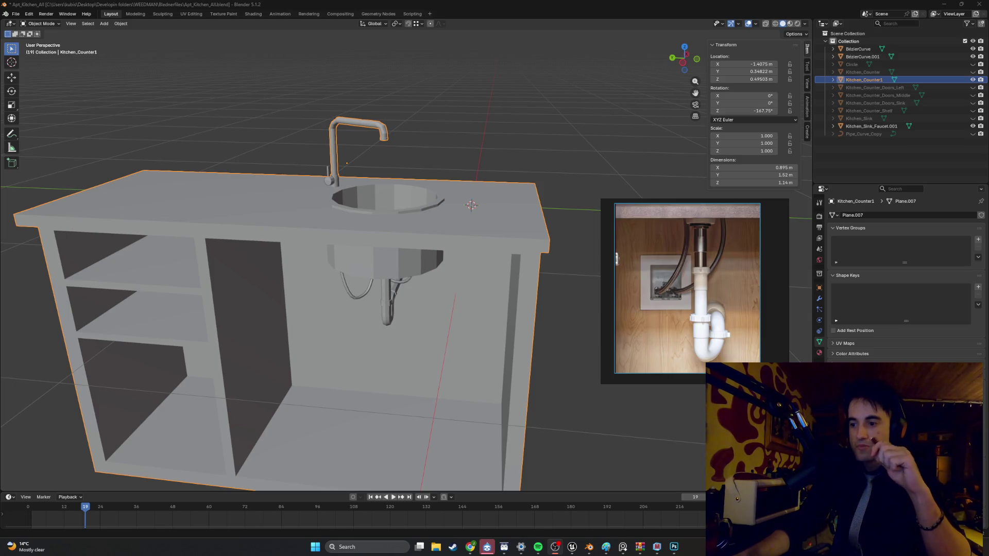
pyautogui.moveTo(425, 295)
pyautogui.mouseDown(button='middle')
pyautogui.moveTo(361, 291)
pyautogui.moveTo(404, 287)
pyautogui.mouseUp(button='middle')
pyautogui.scroll(-5, 404, 291)
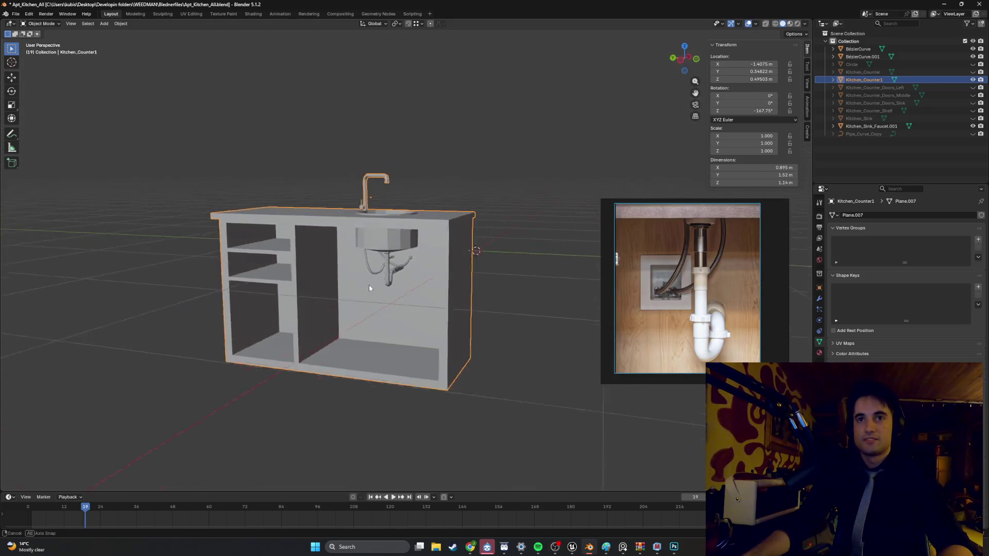
pyautogui.moveTo(361, 319)
pyautogui.mouseDown(button='middle')
pyautogui.moveTo(348, 376)
pyautogui.moveTo(419, 271)
pyautogui.moveTo(483, 269)
pyautogui.moveTo(443, 273)
pyautogui.moveTo(453, 270)
pyautogui.mouseUp(button='middle')
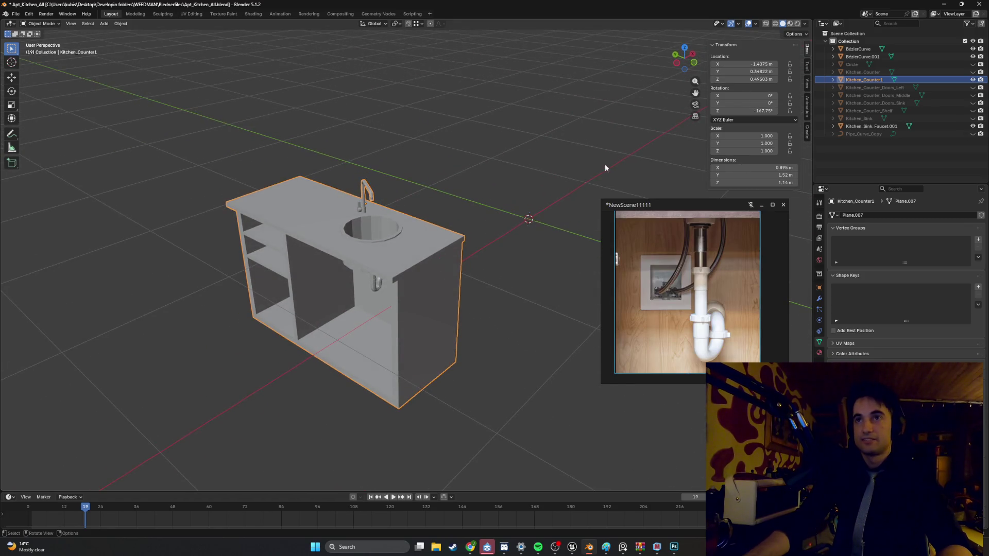
pyautogui.scroll(4, 311, 176)
# Step: Set Kitchen_Counter1's origin to geometry, placing it at -1.4487, 0.26929, 0.26935 m
pyautogui.keyDown('shift'); pyautogui.click(323, 172); pyautogui.keyUp('shift')
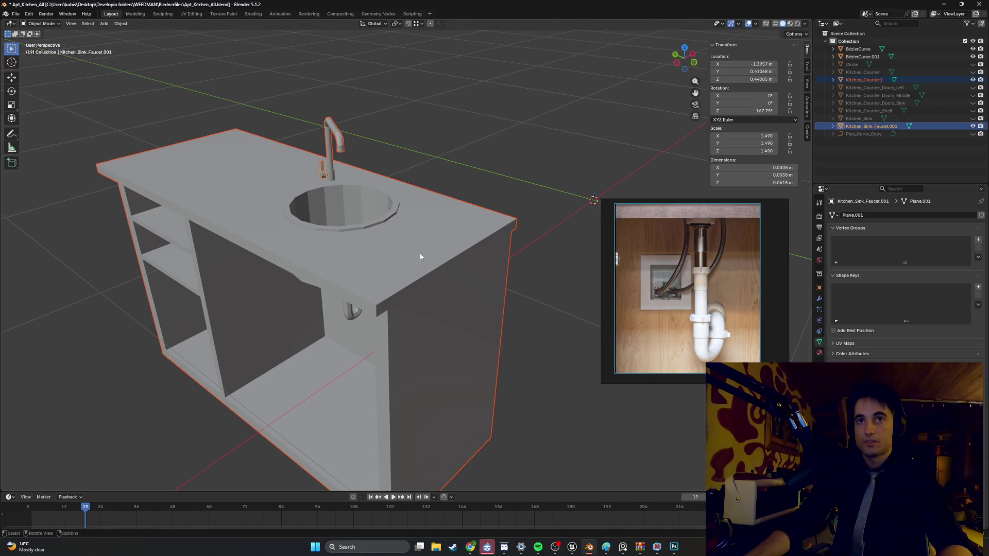
pyautogui.click(440, 243)
pyautogui.moveTo(494, 218)
pyautogui.mouseDown(button='middle')
pyautogui.moveTo(419, 212)
pyautogui.moveTo(392, 225)
pyautogui.moveTo(399, 214)
pyautogui.mouseUp(button='middle')
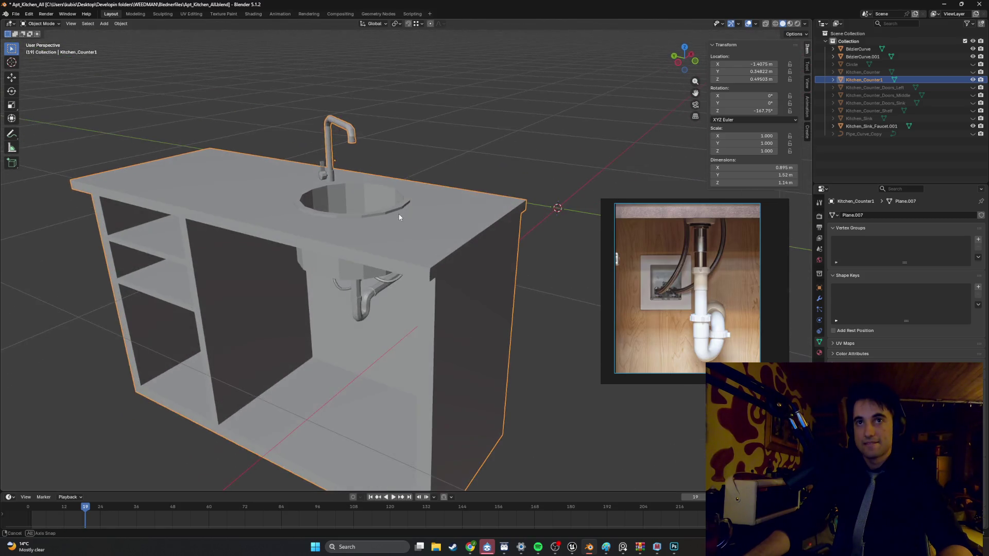
pyautogui.rightClick(403, 222)
pyautogui.moveTo(402, 230)
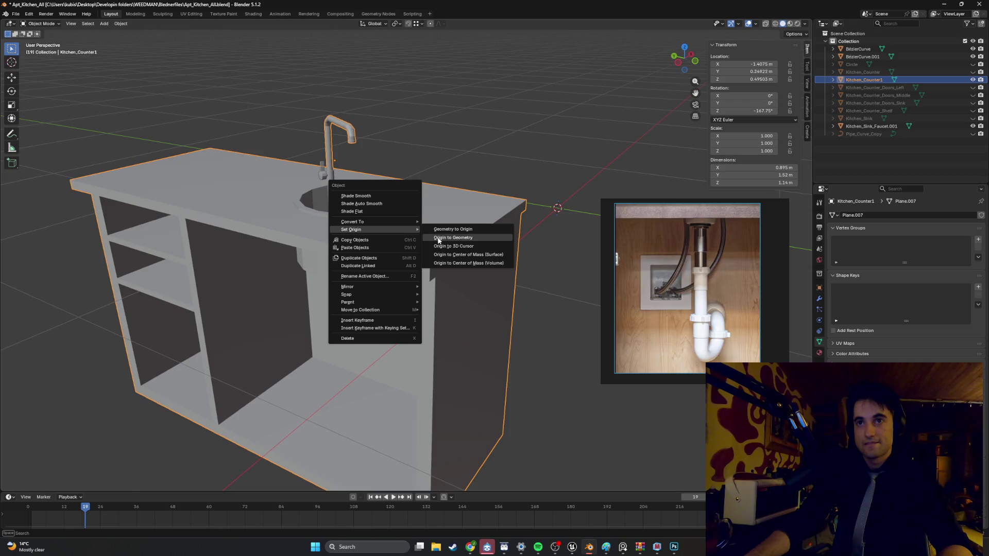
pyautogui.click(436, 238)
pyautogui.moveTo(399, 249)
pyautogui.mouseDown(button='middle')
pyautogui.moveTo(431, 216)
pyautogui.moveTo(438, 189)
pyautogui.moveTo(481, 166)
pyautogui.moveTo(443, 217)
pyautogui.moveTo(369, 263)
pyautogui.moveTo(396, 255)
pyautogui.moveTo(379, 258)
pyautogui.mouseUp(button='middle')
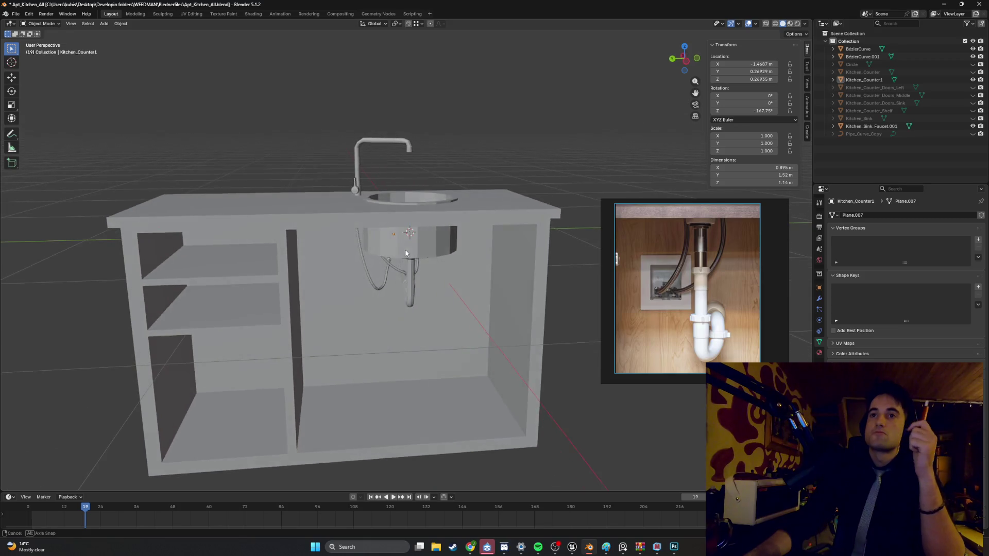
# Step: In the ChatGPT Textures chat, request another braided stainless-steel hose mesh texture
pyautogui.moveTo(471, 547)
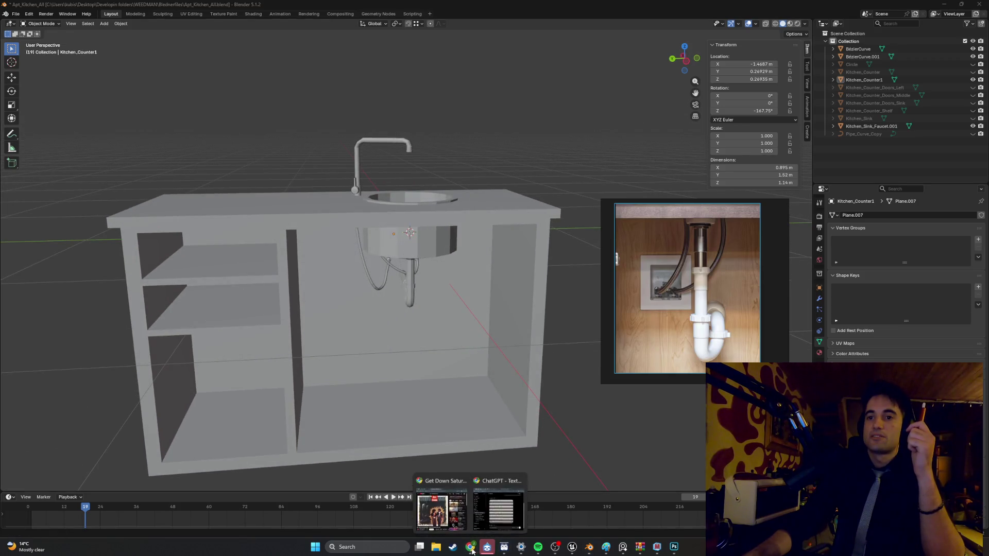
pyautogui.click(497, 507)
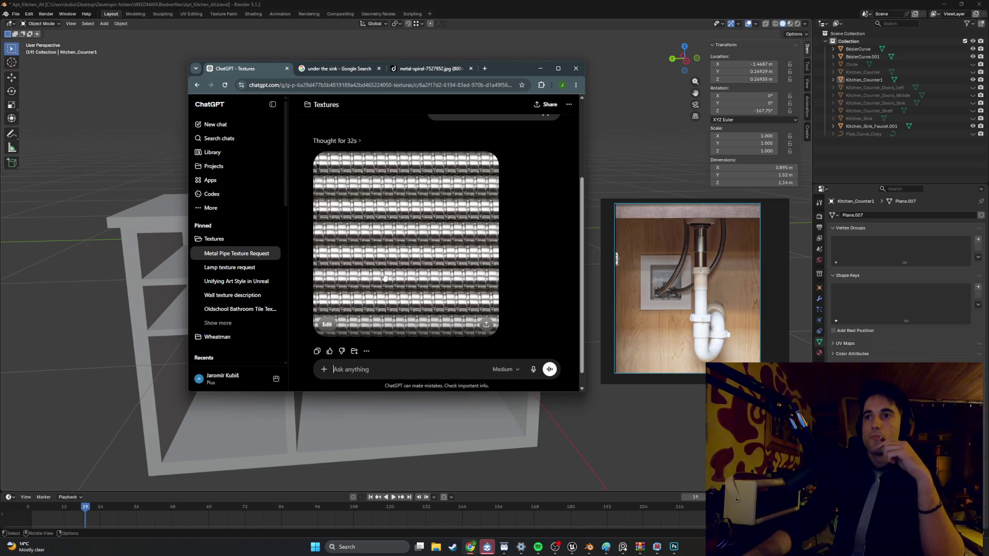
pyautogui.click(340, 369)
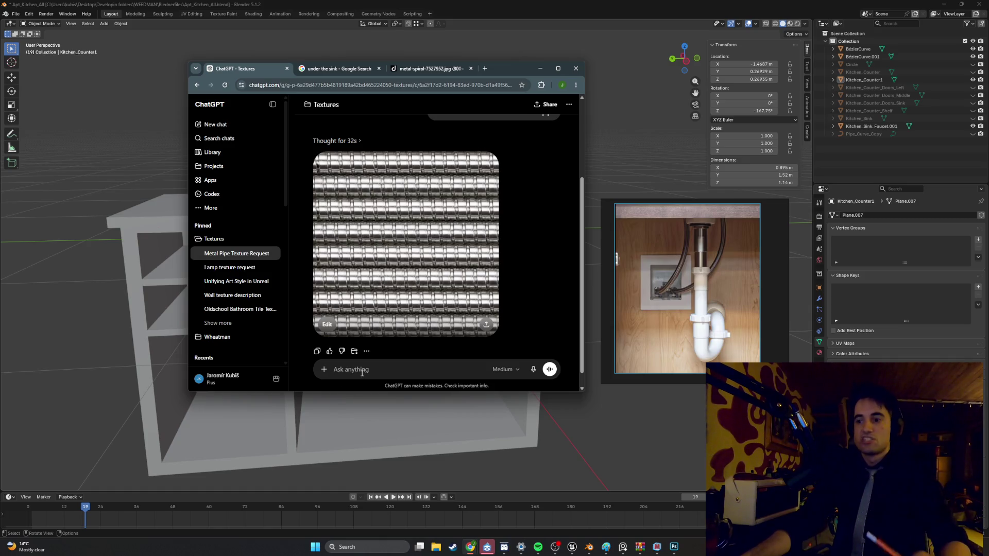
pyautogui.write('can you m')
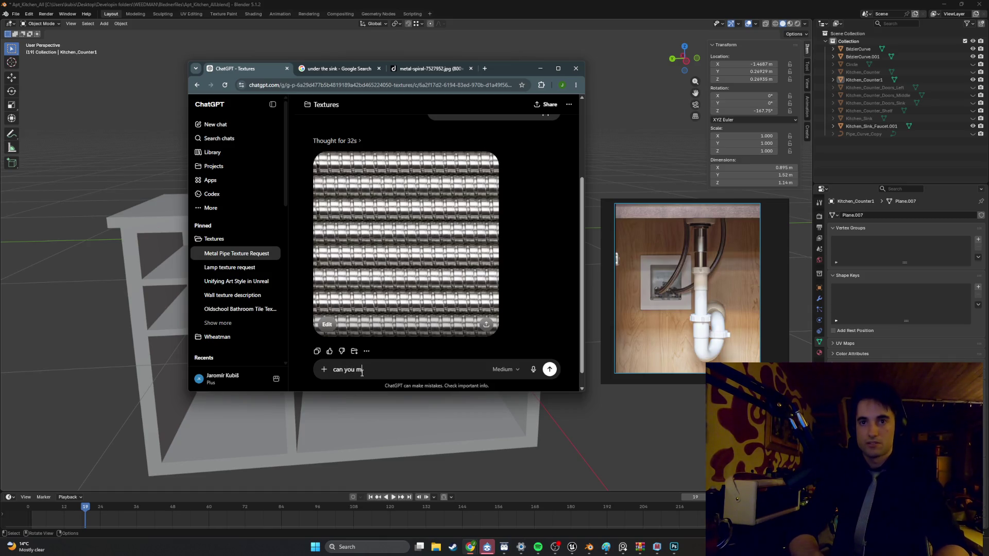
pyautogui.write('ake another texture of metal mesh that is ')
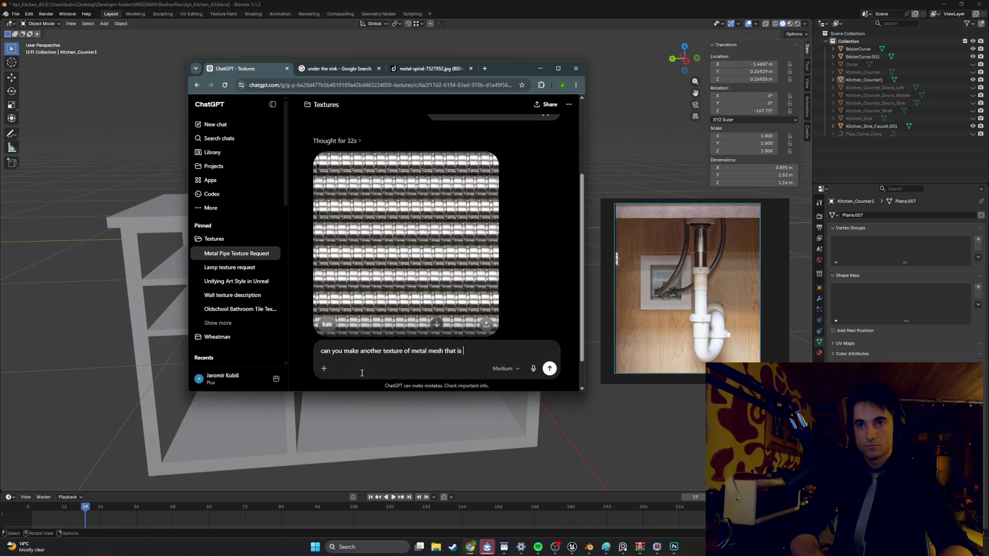
pyautogui.write('usually used on pipes under si')
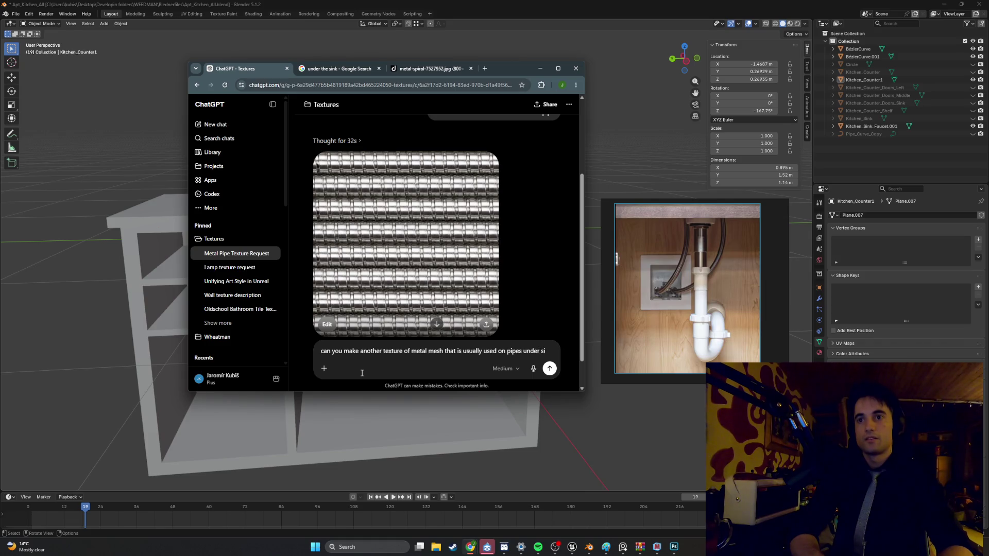
pyautogui.write(' for')
pyautogui.write('er')
pyautogui.press('Return')
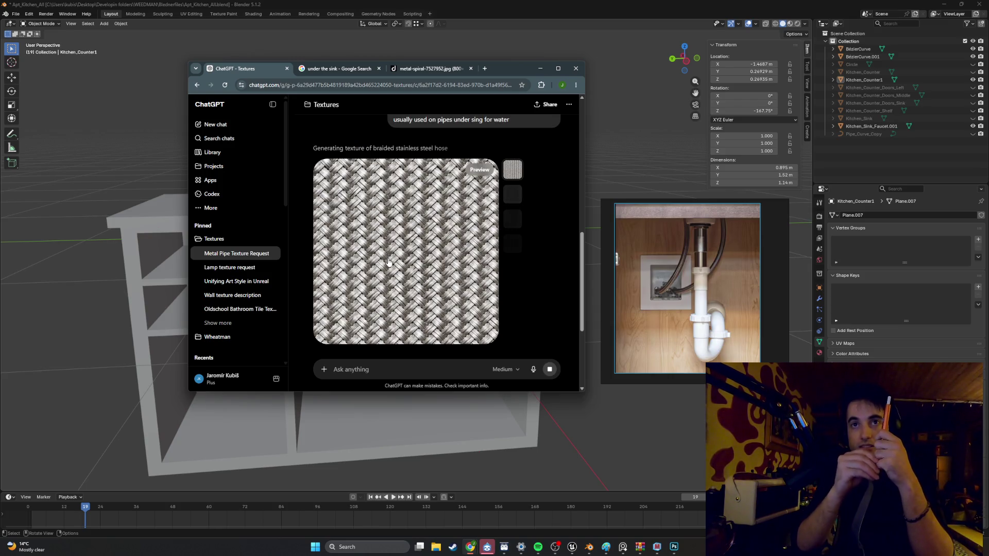
pyautogui.rightClick(388, 262)
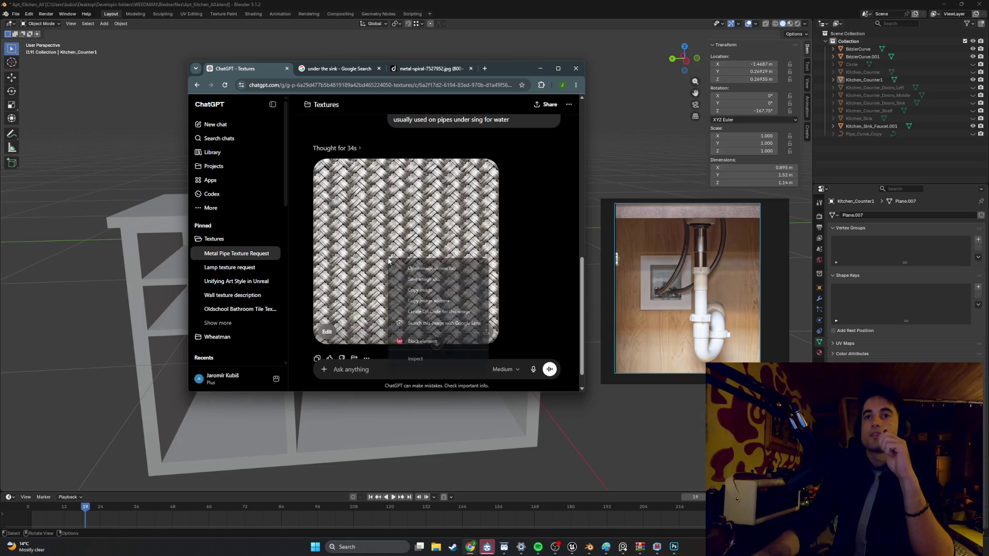
# Step: Download the braided metal texture image from ChatGPT's full image viewer
pyautogui.click(437, 224)
pyautogui.click(445, 213)
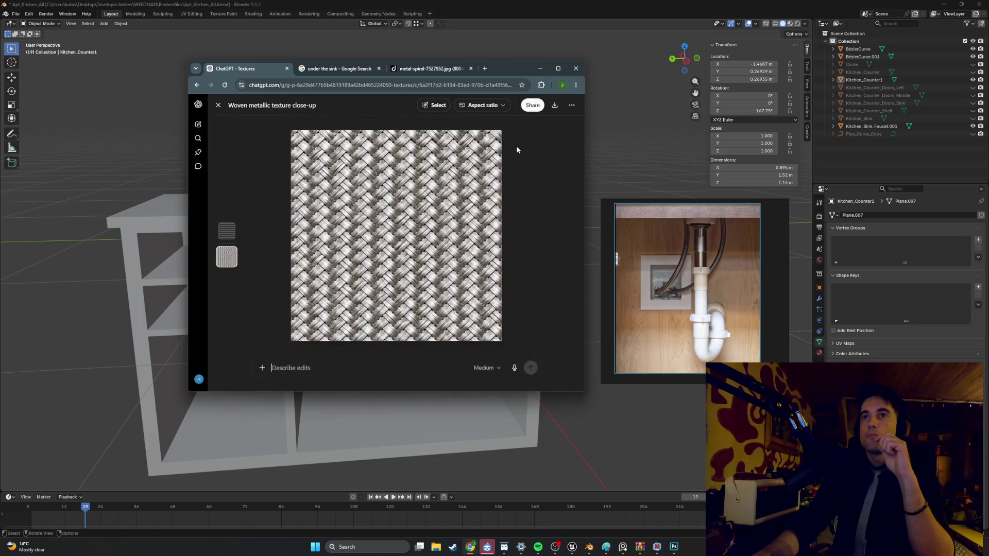
pyautogui.click(558, 105)
# Step: Launch Photoshop from Windows search and start creating a new document
pyautogui.press('super')
pyautogui.write('photo')
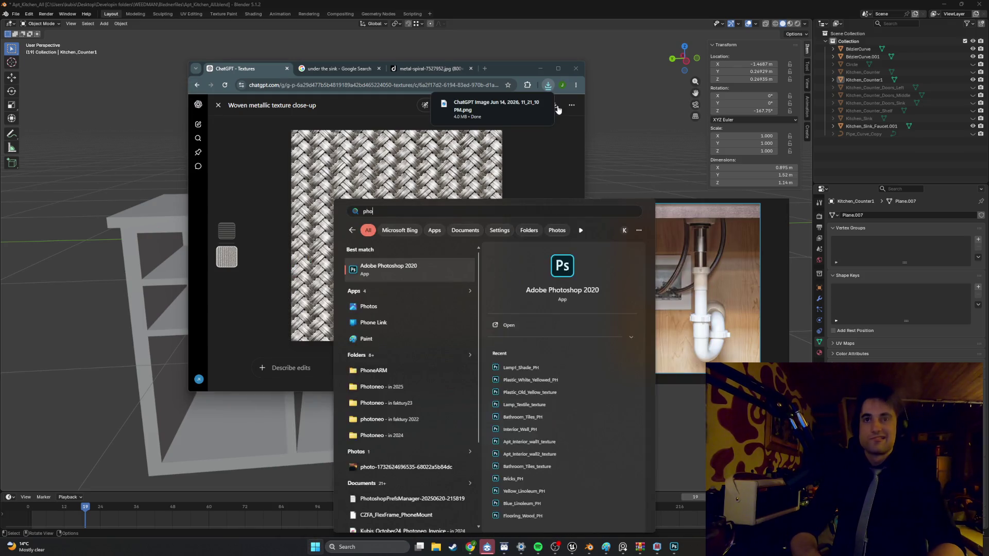
pyautogui.press('Return')
pyautogui.click(28, 101)
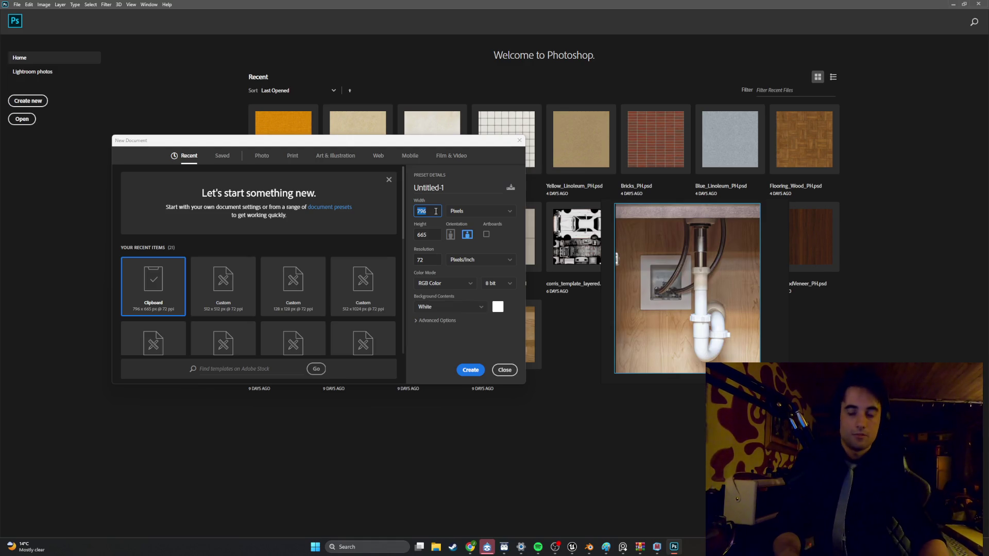
# Step: Create a new 128 × 128 pixel document
pyautogui.write('128')
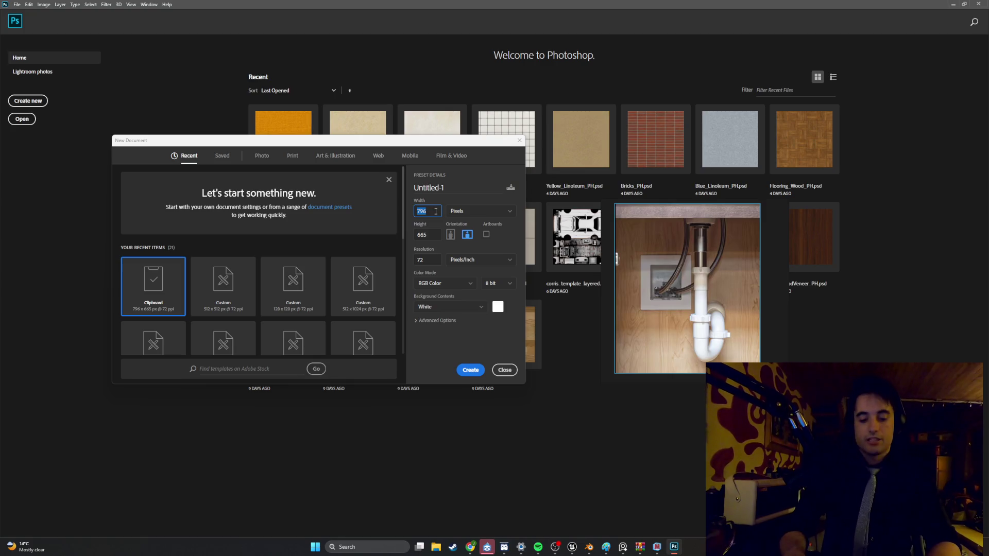
pyautogui.click(430, 232)
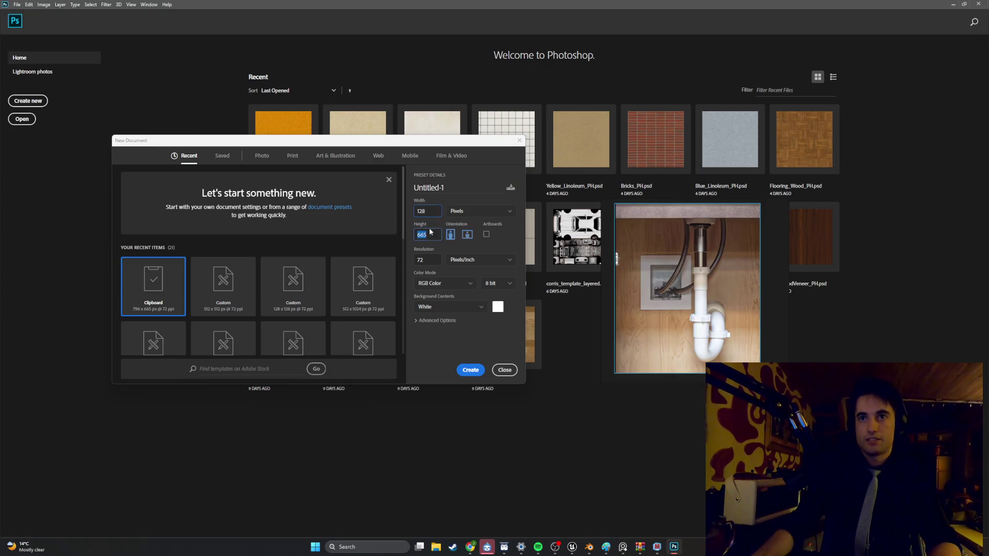
pyautogui.write('128')
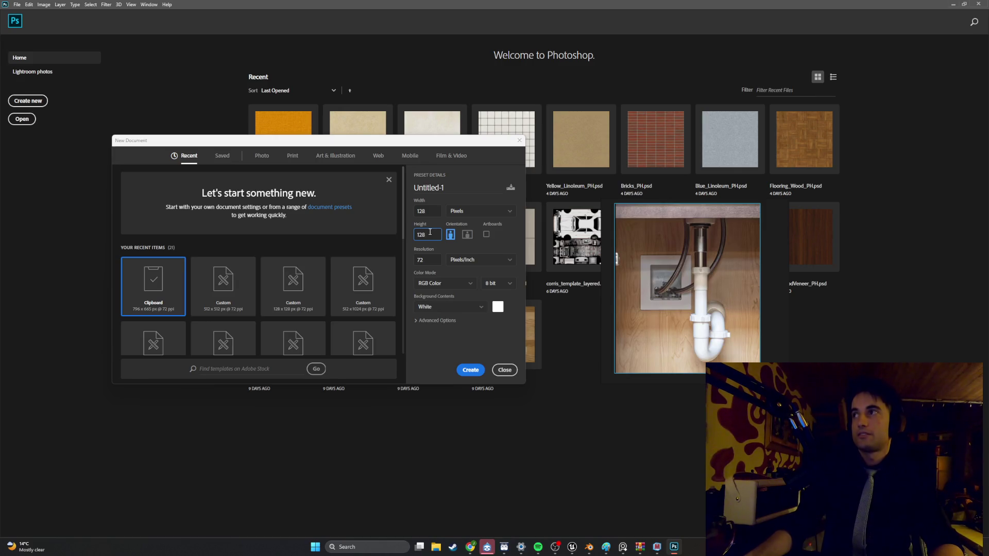
pyautogui.click(470, 371)
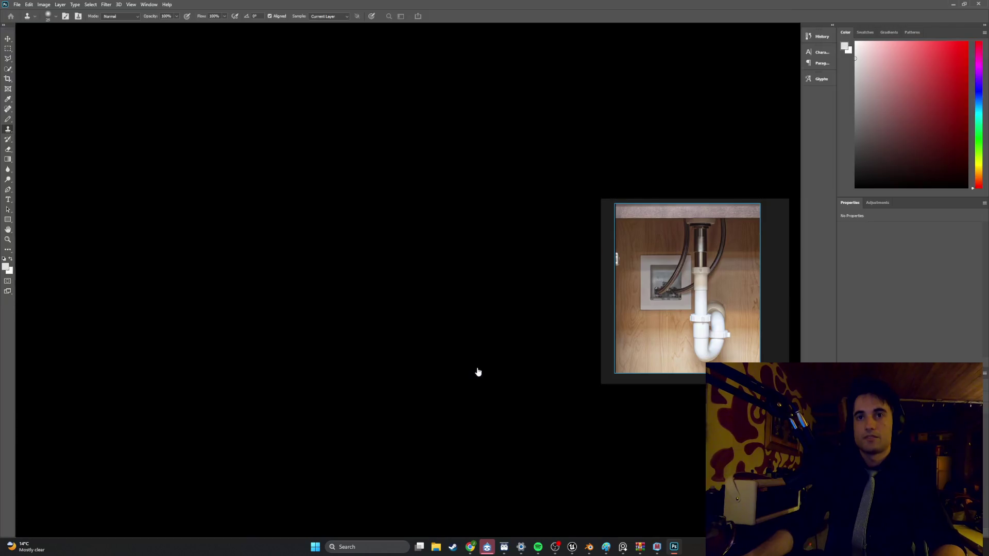
# Step: Paste and transform the copied image, then cancel and undo to leave a blank white canvas
pyautogui.hotkey('ctrl', 'v')
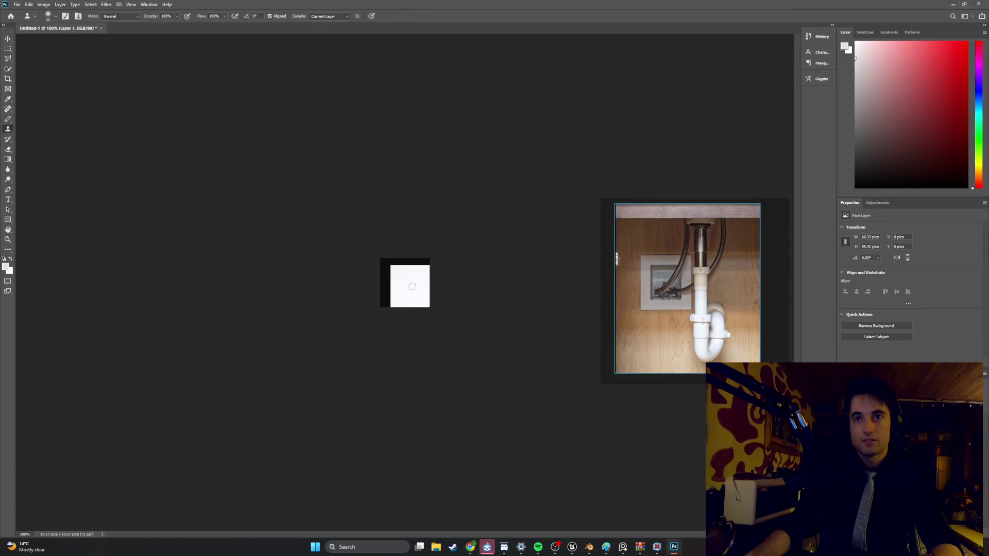
pyautogui.hotkey('ctrl', 'z')
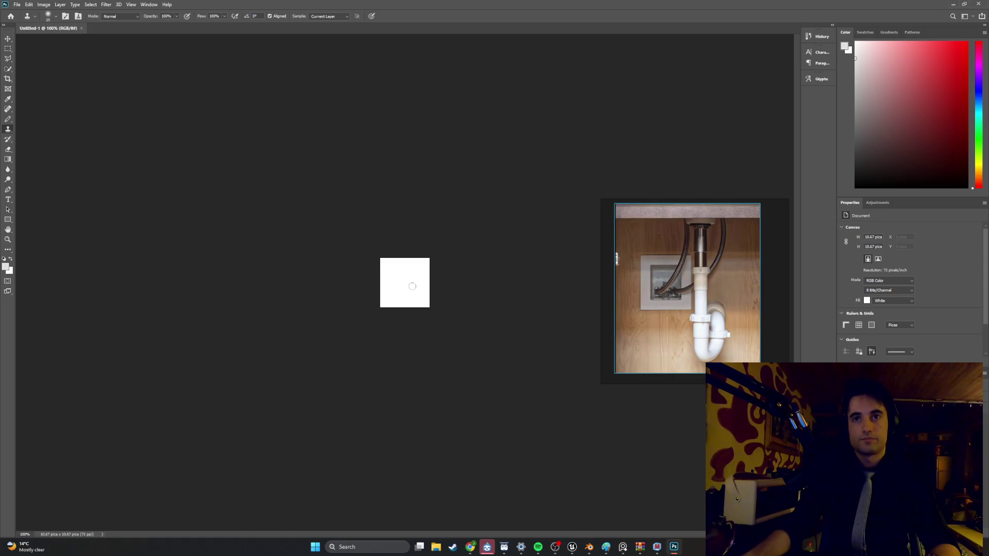
pyautogui.hotkey('ctrl', 'v')
pyautogui.hotkey('ctrl', 't')
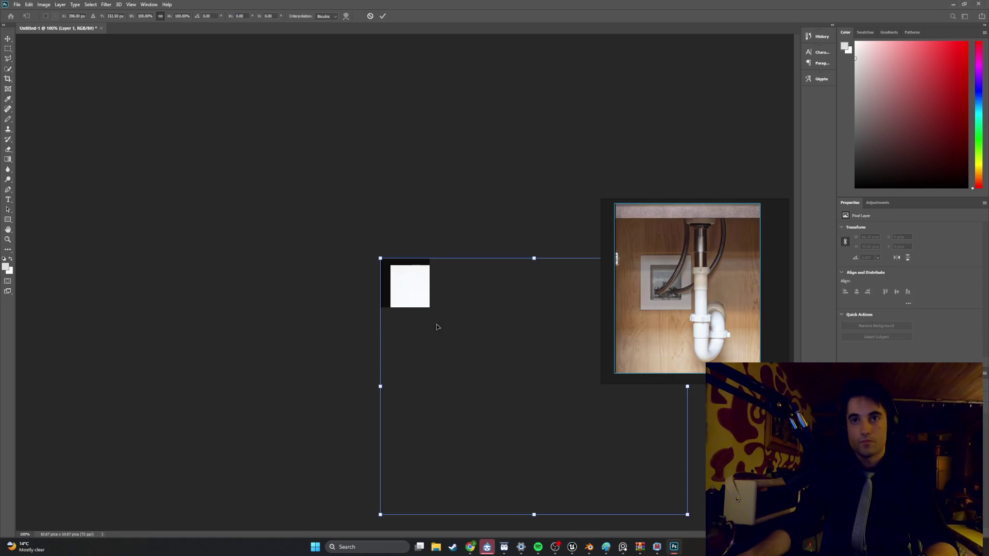
pyautogui.moveTo(430, 312)
pyautogui.mouseDown()
pyautogui.moveTo(311, 206)
pyautogui.moveTo(287, 208)
pyautogui.mouseUp()
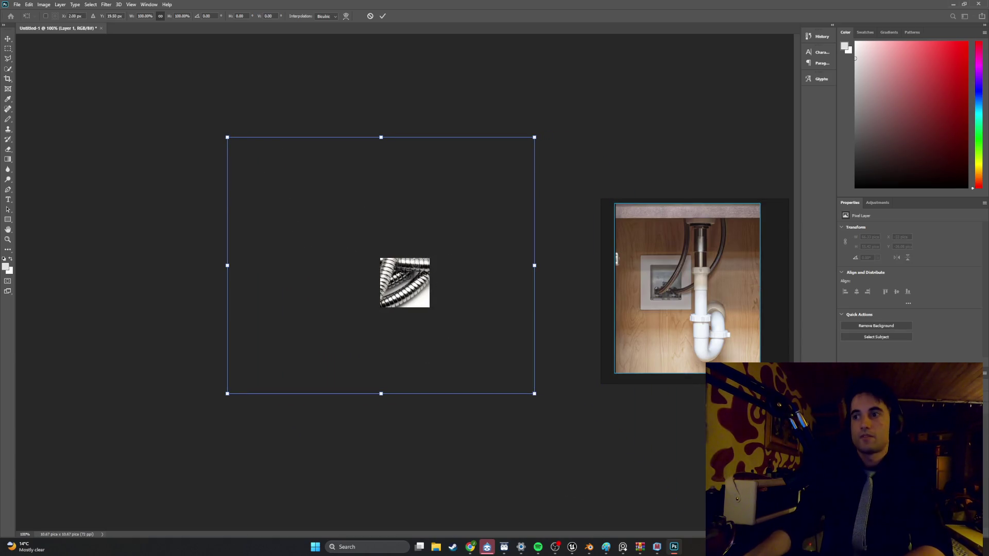
pyautogui.press('Escape')
pyautogui.hotkey('ctrl', 'z')
pyautogui.click(17, 5)
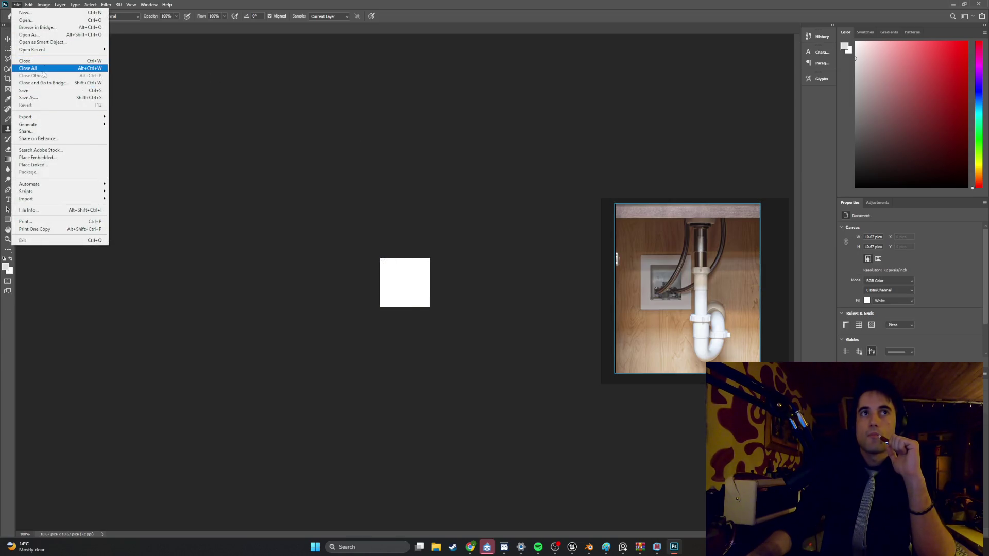
# Step: Drag the ChatGPT braided texture from Downloads onto the canvas, placed at 10.21% scale
pyautogui.click(436, 547)
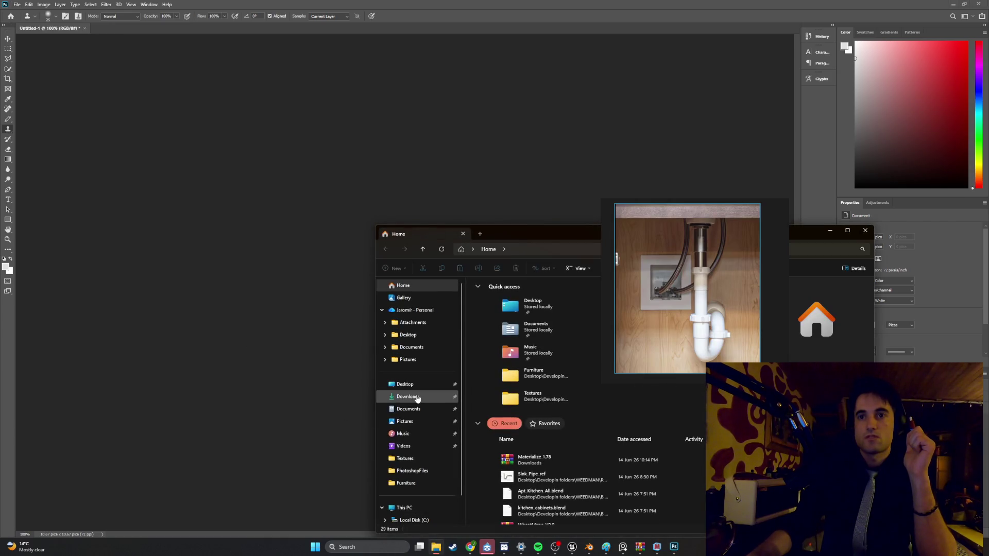
pyautogui.click(418, 396)
pyautogui.moveTo(493, 230); pyautogui.dragTo(613, 239)
pyautogui.moveTo(616, 286); pyautogui.dragTo(396, 280)
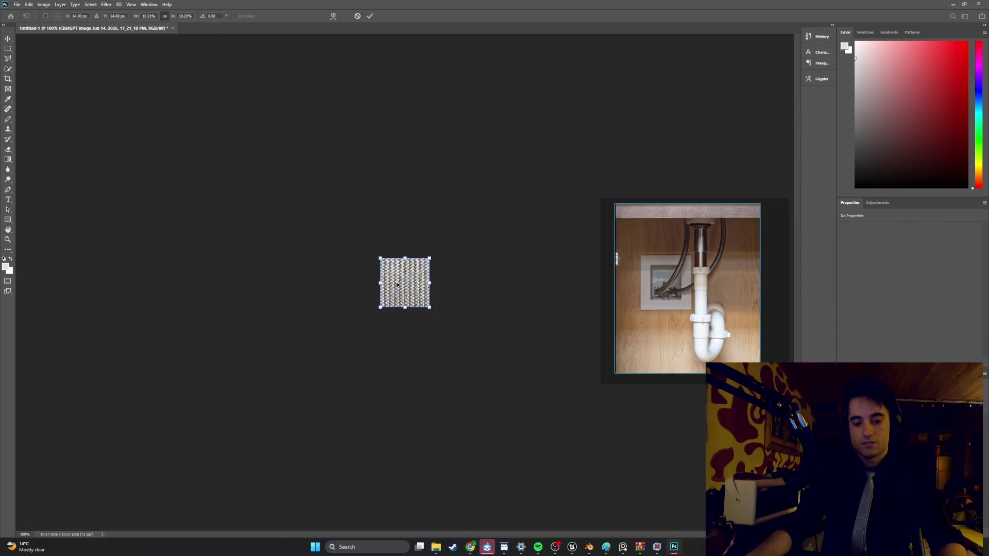
pyautogui.keyDown('alt'); pyautogui.scroll(5, 396, 281); pyautogui.keyUp('alt')
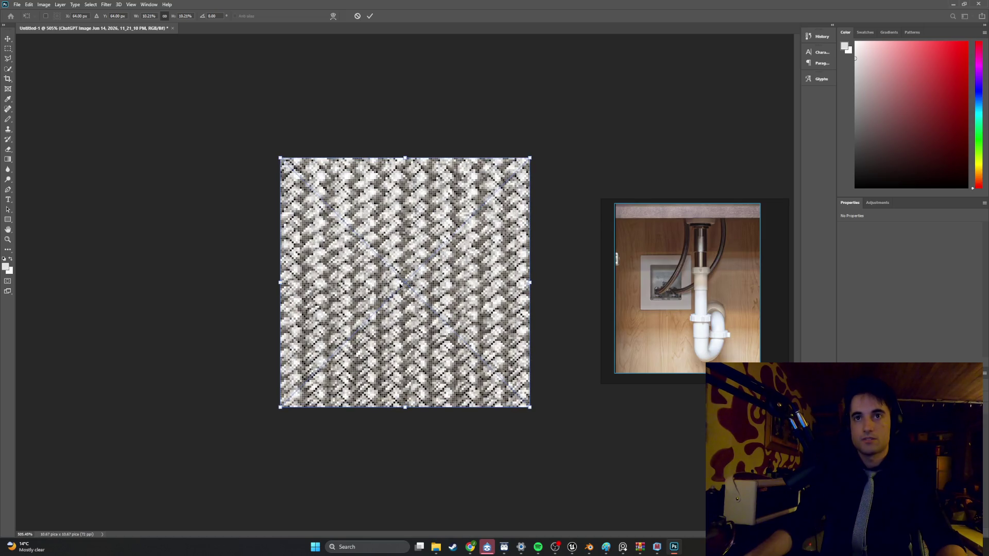
pyautogui.keyDown('alt'); pyautogui.scroll(-1, 405, 283); pyautogui.keyUp('alt')
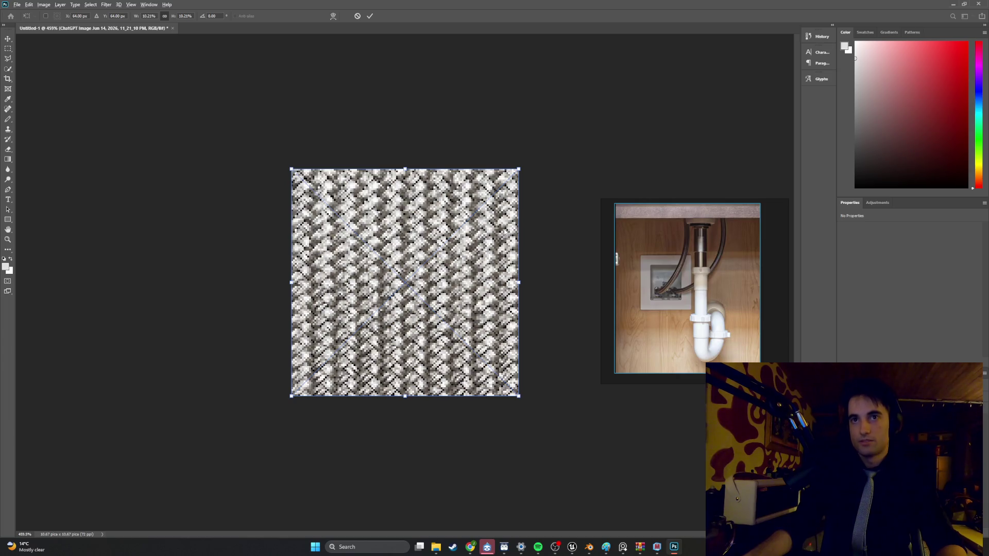
pyautogui.keyDown('alt'); pyautogui.scroll(-3, 474, 249); pyautogui.keyUp('alt')
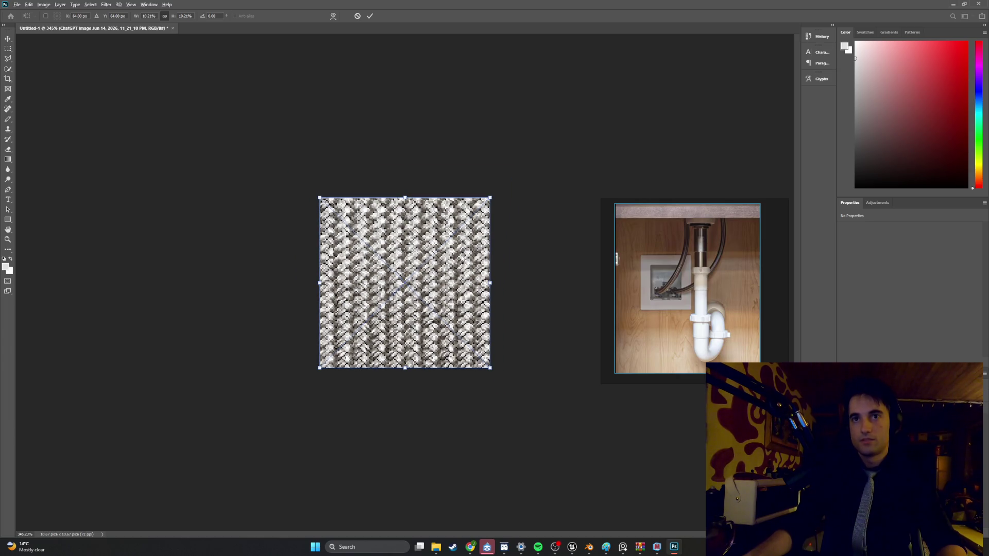
pyautogui.keyDown('alt'); pyautogui.scroll(3, 461, 257); pyautogui.keyUp('alt')
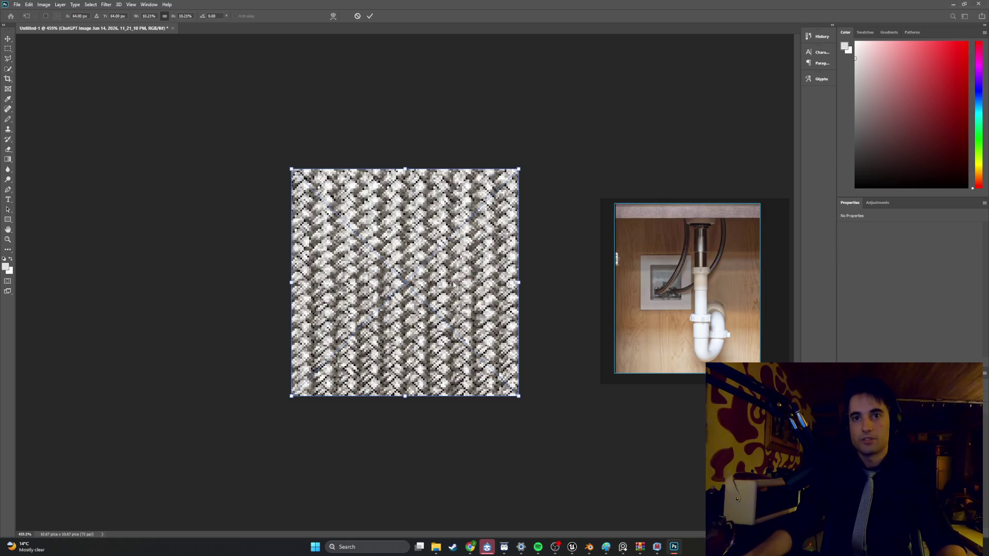
# Step: Commit the placement and apply Offset: Horizontal −106, Vertical +62, Wrap Around
pyautogui.press('Return')
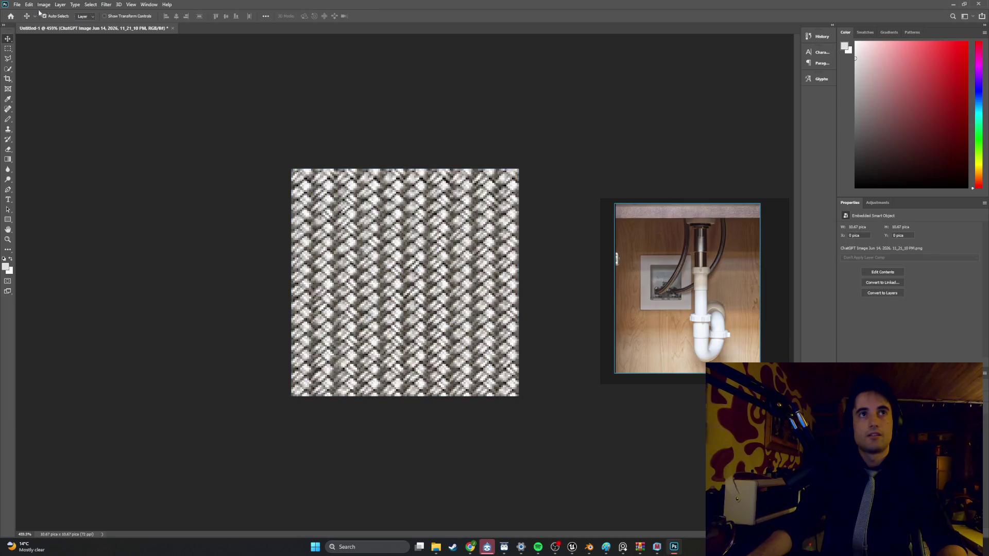
pyautogui.click(106, 5)
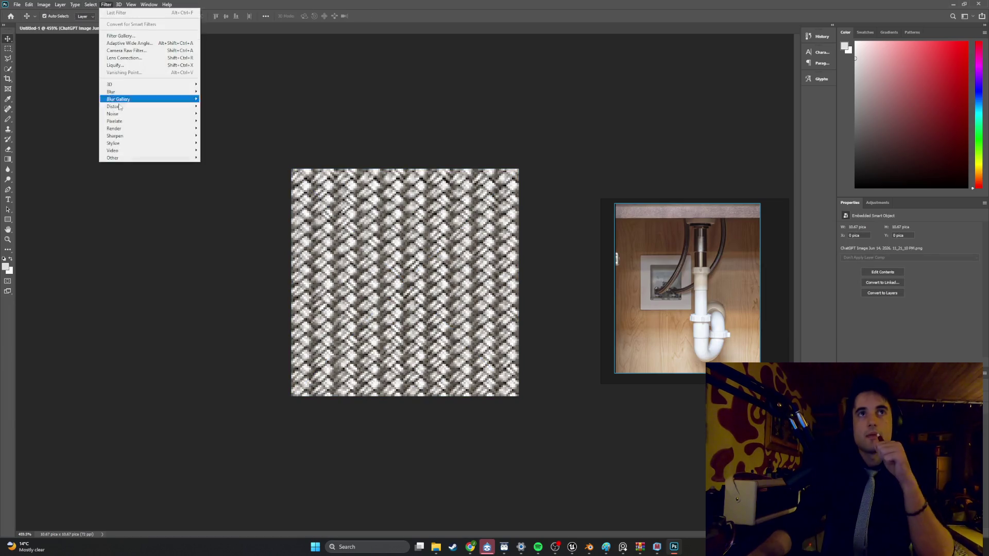
pyautogui.moveTo(124, 160)
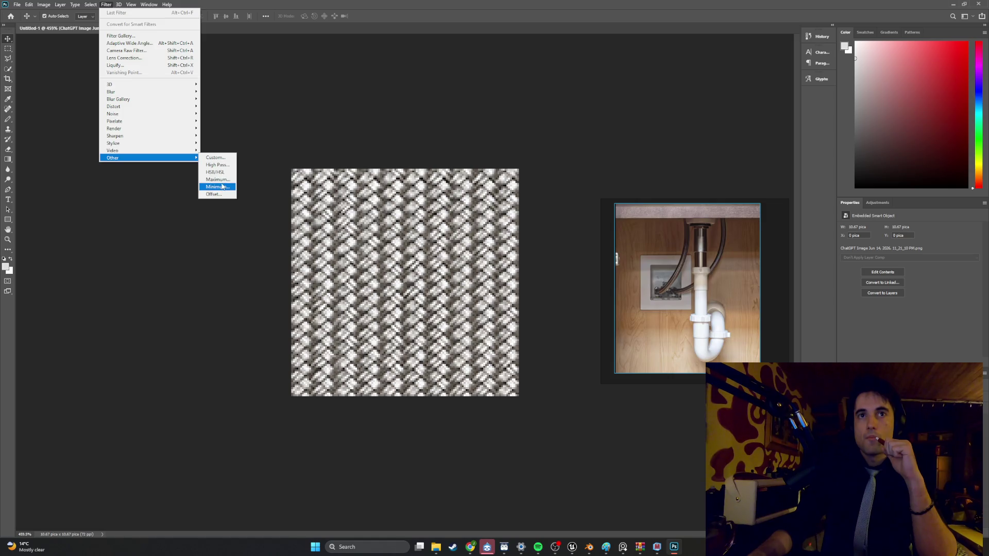
pyautogui.click(221, 195)
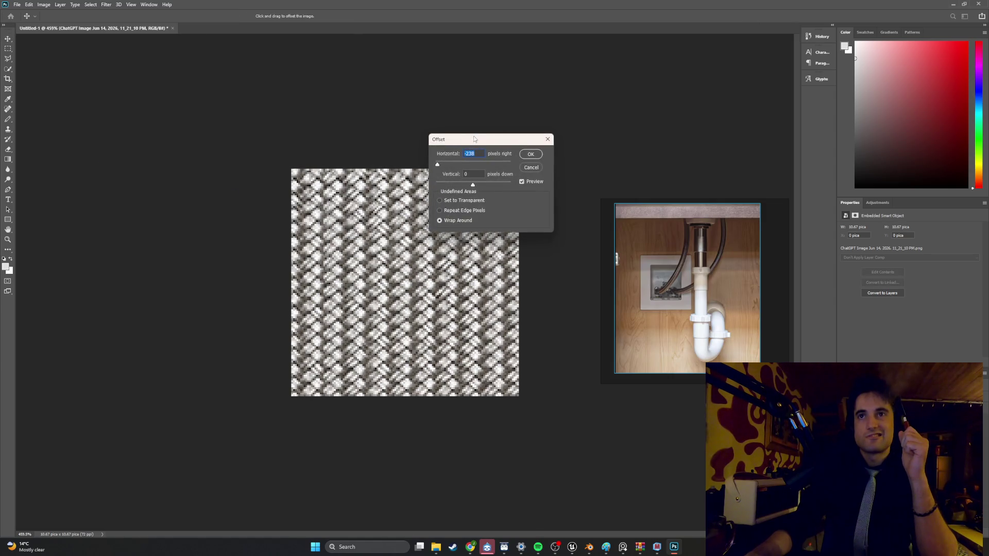
pyautogui.moveTo(475, 140)
pyautogui.mouseDown()
pyautogui.moveTo(597, 121)
pyautogui.moveTo(580, 125)
pyautogui.mouseUp()
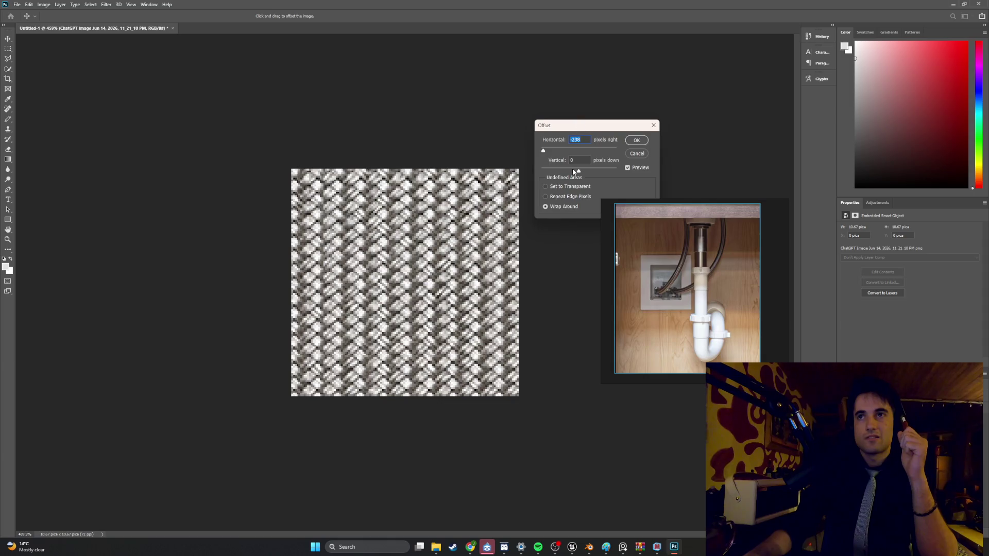
pyautogui.moveTo(579, 170); pyautogui.dragTo(590, 174)
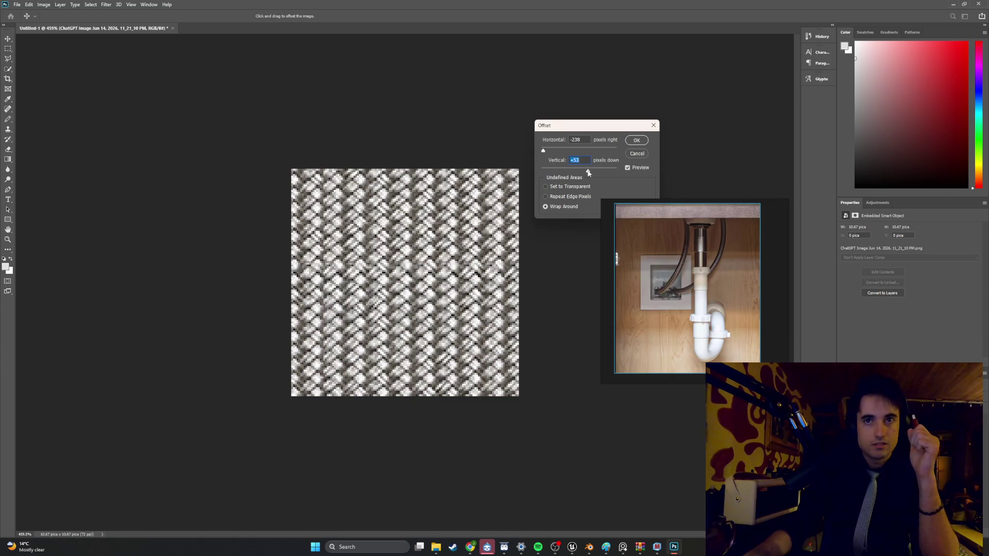
pyautogui.moveTo(588, 172); pyautogui.dragTo(590, 173)
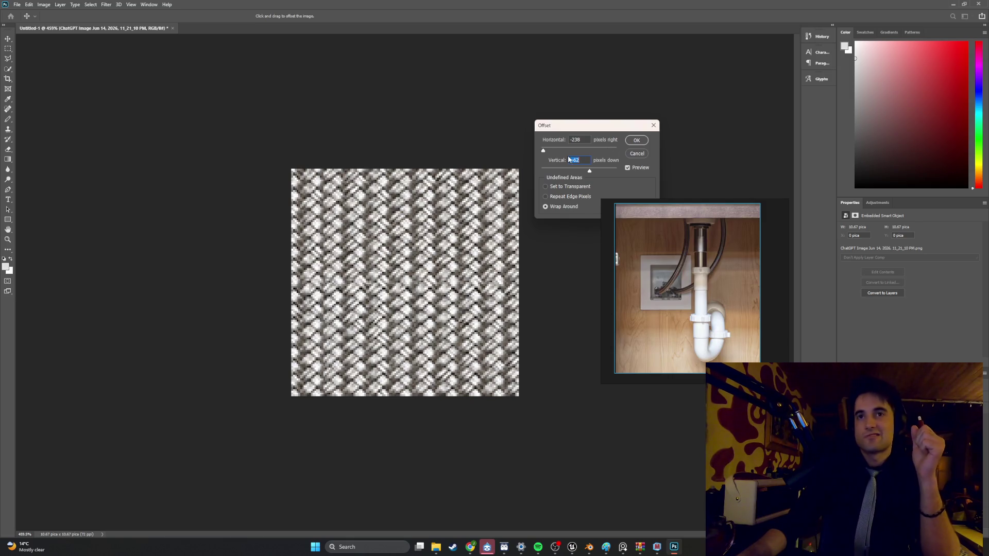
pyautogui.moveTo(553, 154); pyautogui.dragTo(566, 154)
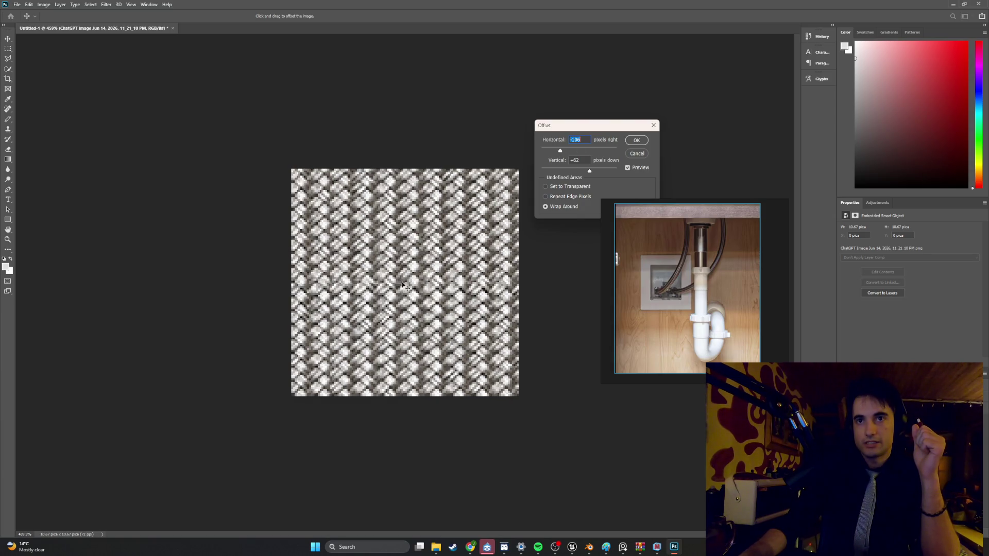
pyautogui.click(646, 140)
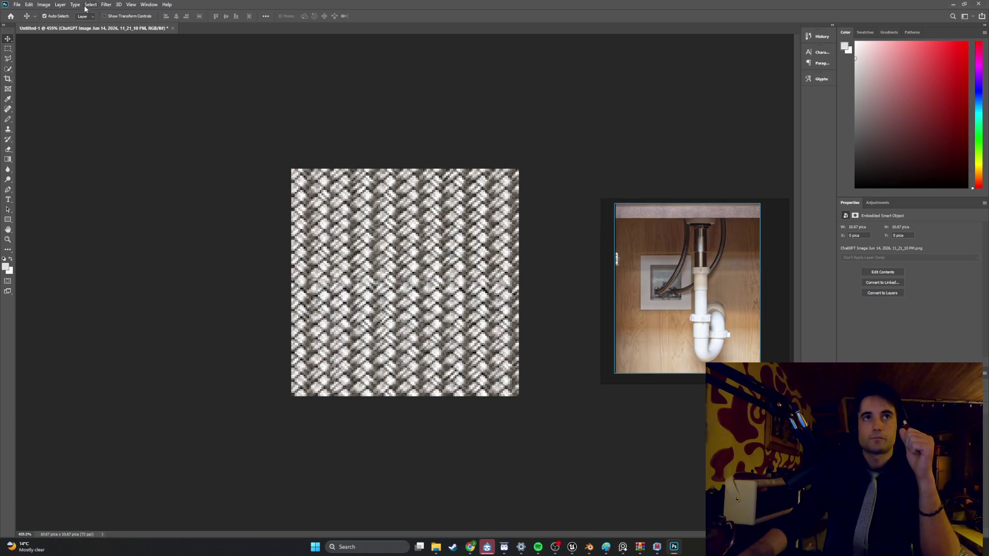
pyautogui.click(106, 4)
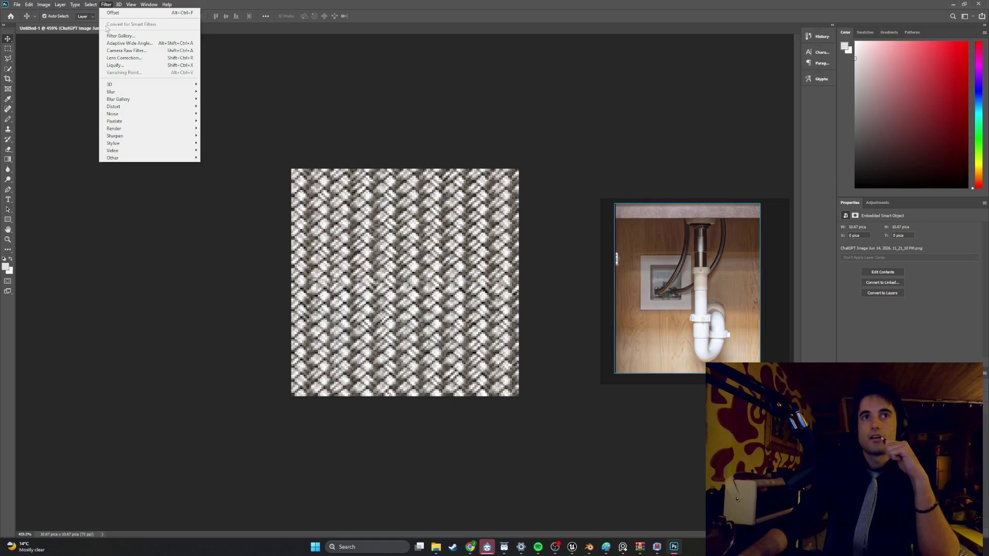
# Step: Apply the Mosaic filter with cell size 2 after a cell size of 1 is rejected
pyautogui.click(60, 5)
pyautogui.click(114, 4)
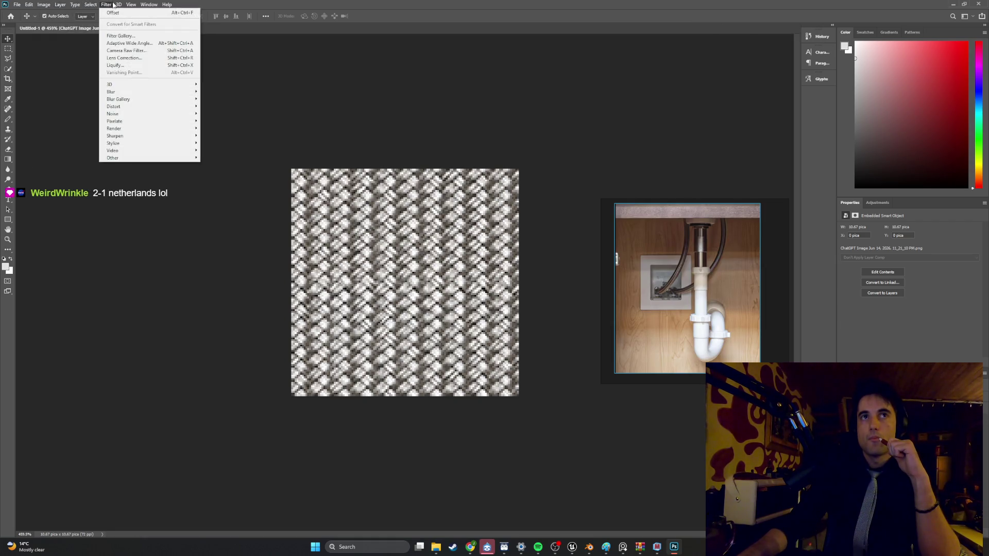
pyautogui.moveTo(135, 147)
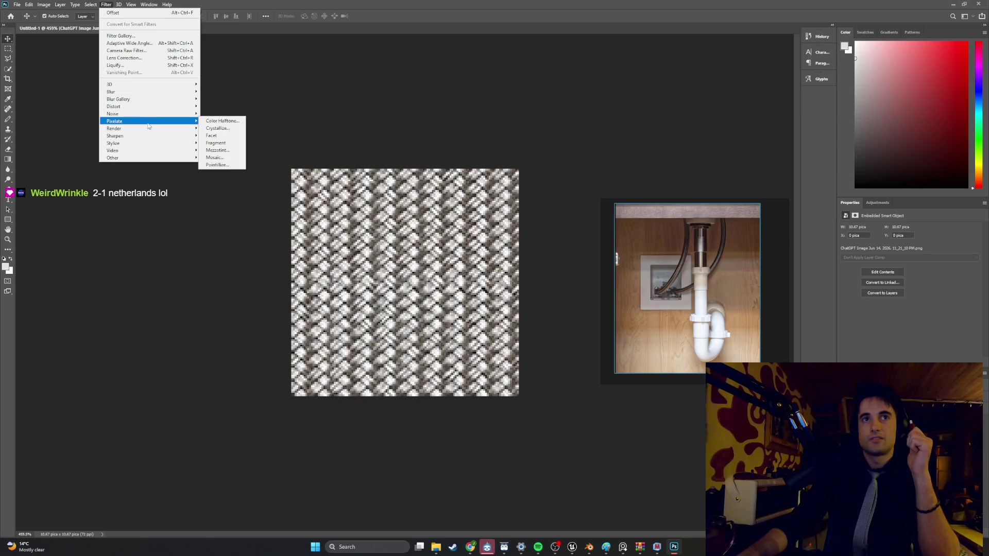
pyautogui.click(216, 157)
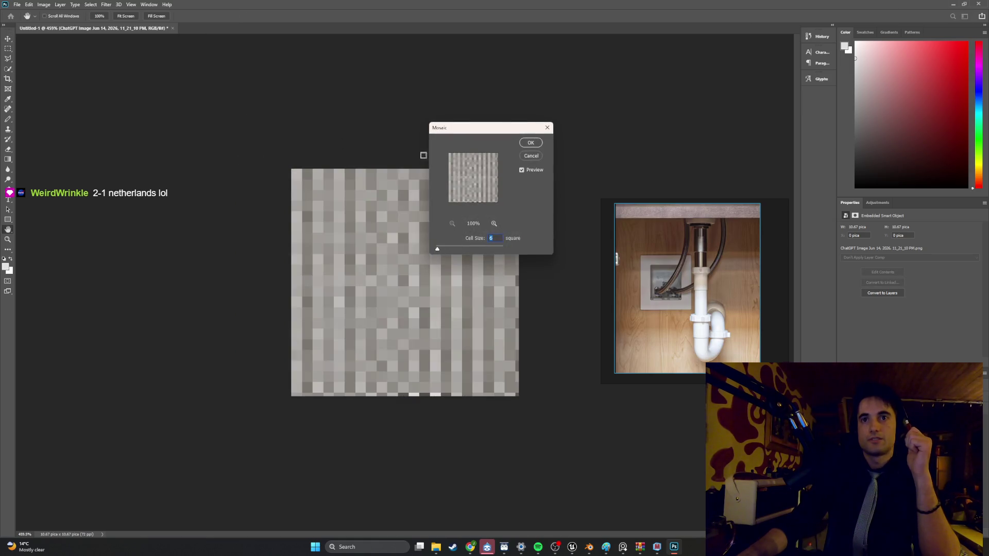
pyautogui.write('1')
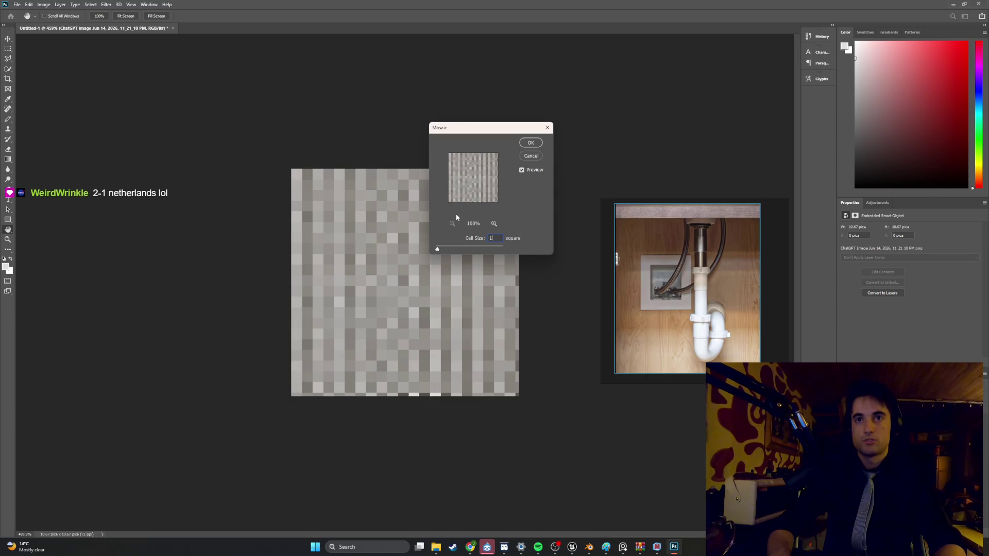
pyautogui.press('Return')
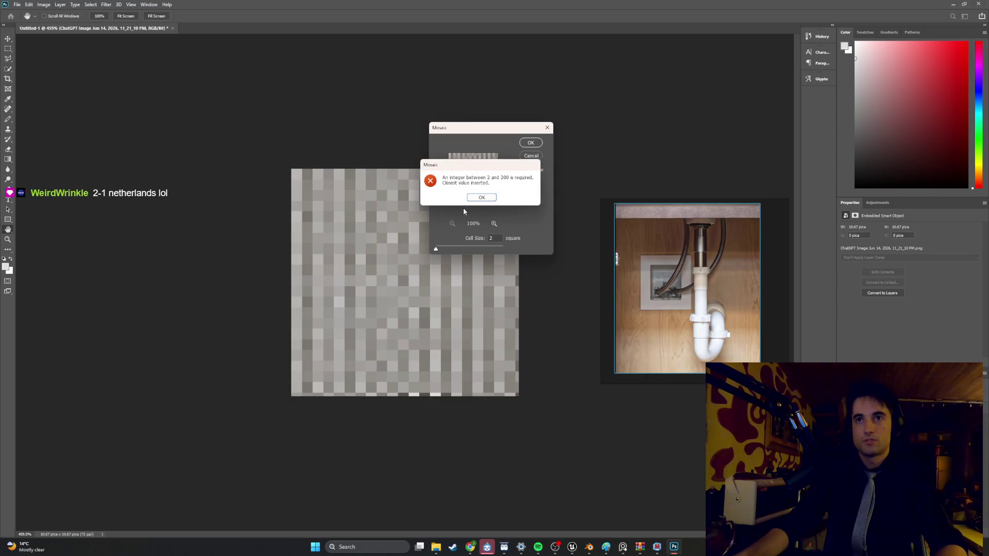
pyautogui.press('Return')
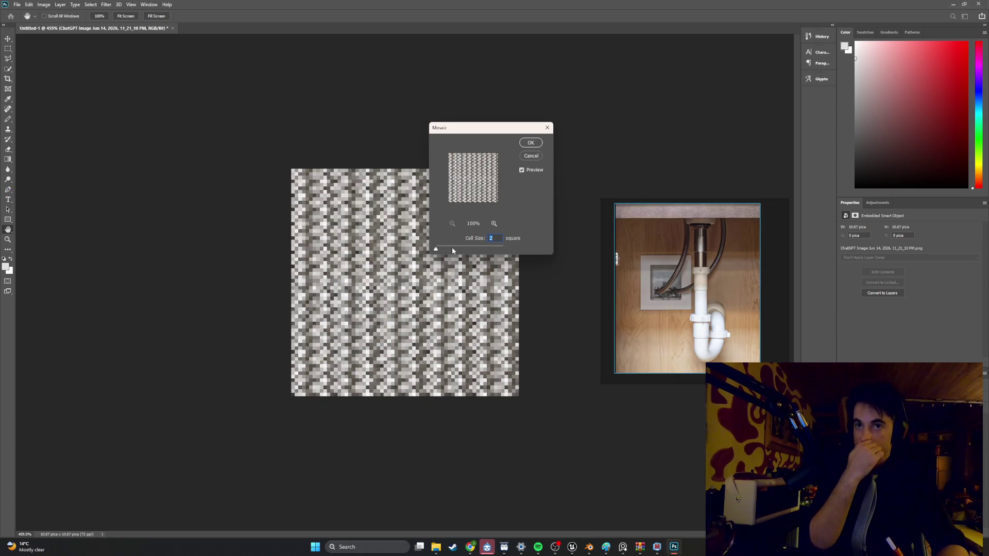
pyautogui.click(529, 144)
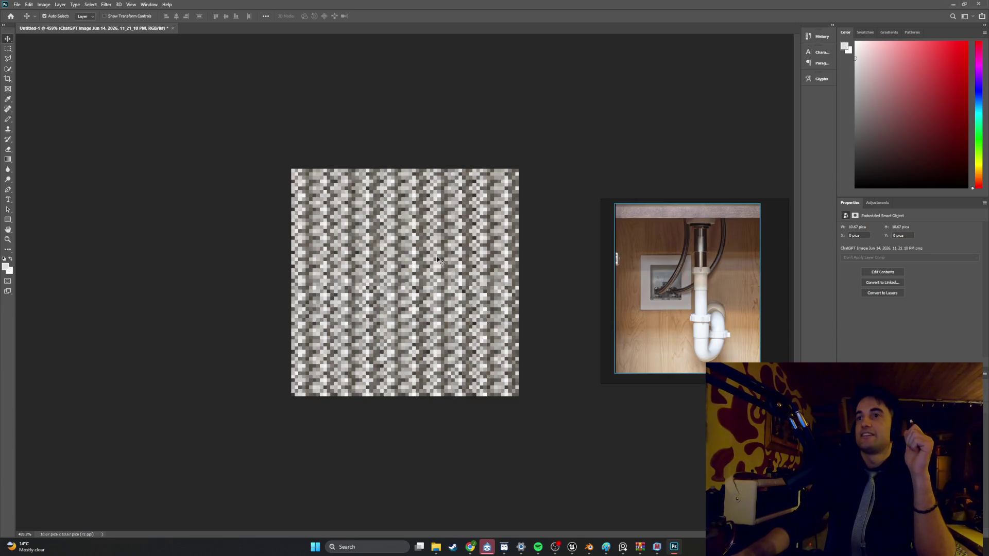
pyautogui.click(17, 4)
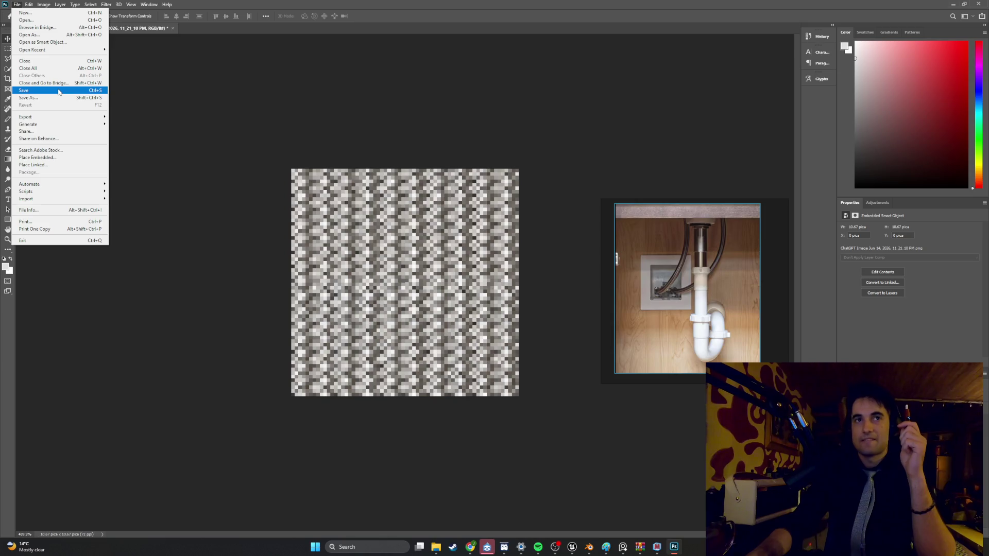
# Step: Quick Export the mosaic as PNG named Metal_Mesh_128_texture in the Textures folder
pyautogui.click(206, 104)
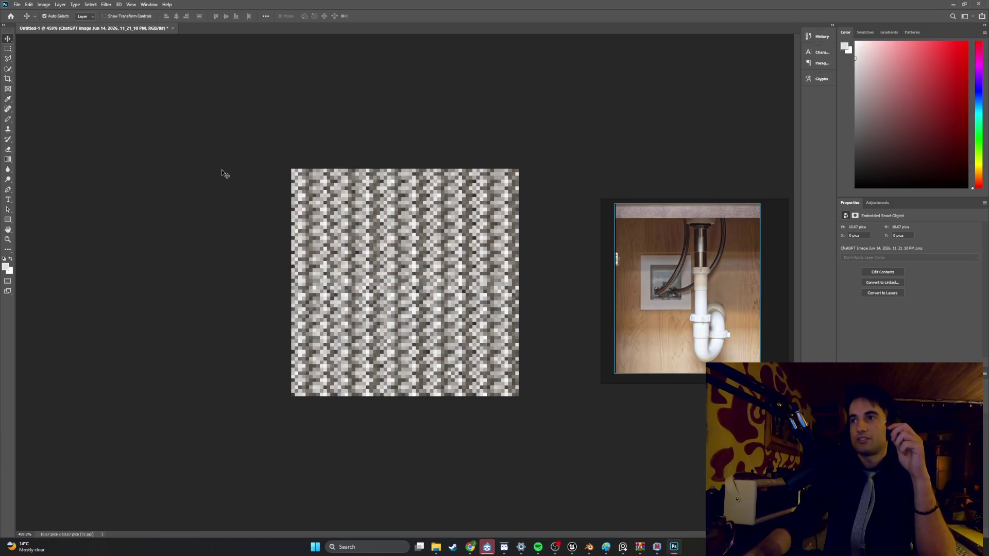
pyautogui.click(12, 5)
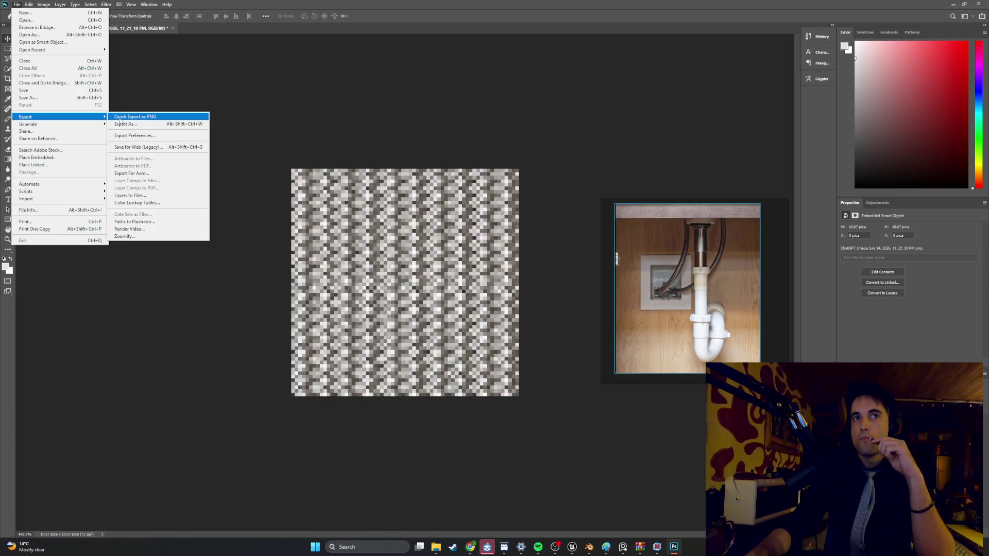
pyautogui.click(119, 116)
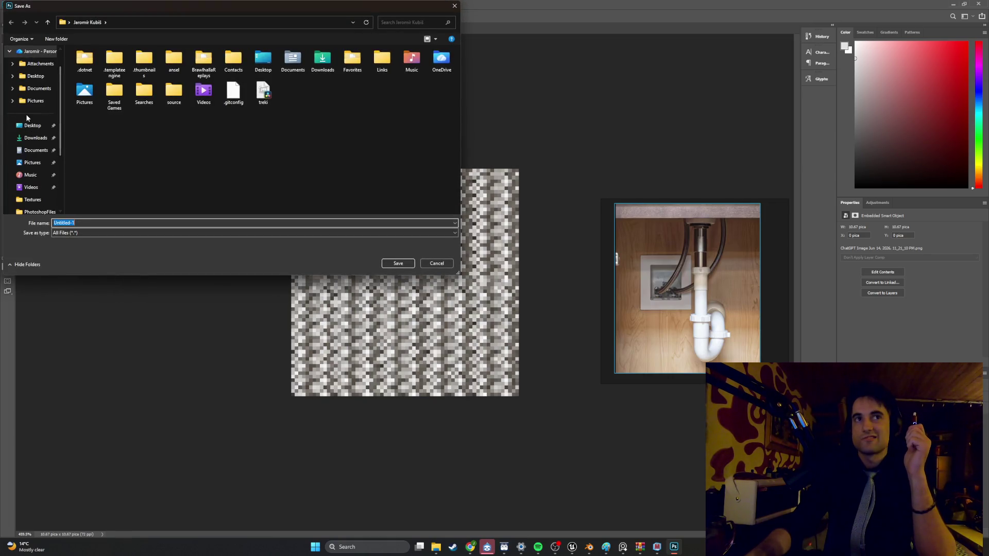
pyautogui.scroll(-3, 26, 114)
pyautogui.click(44, 115)
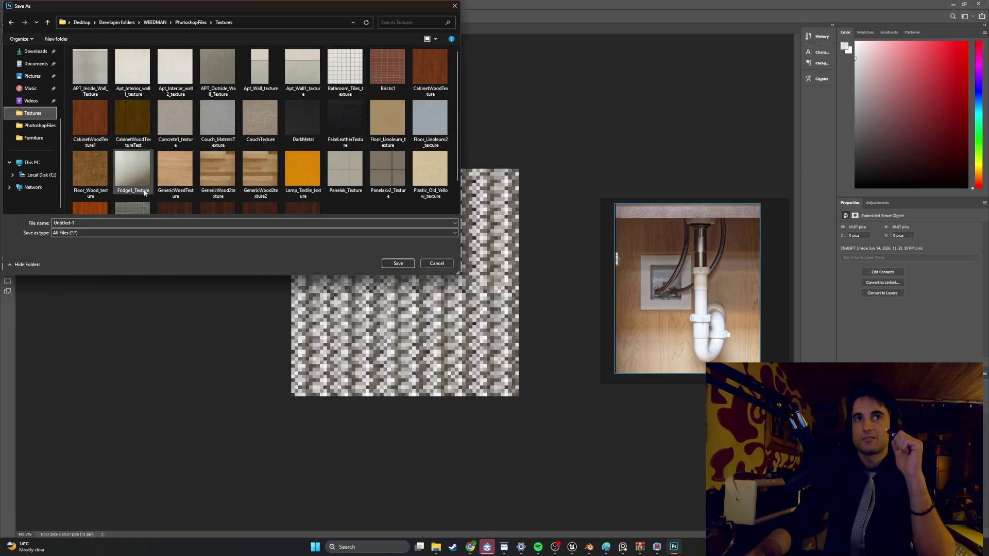
pyautogui.click(100, 223)
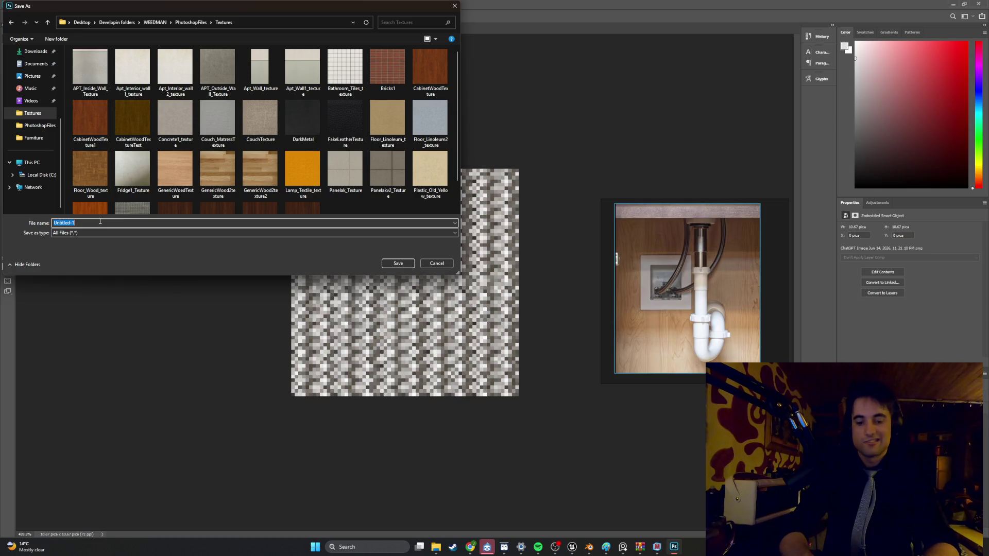
pyautogui.write('ME')
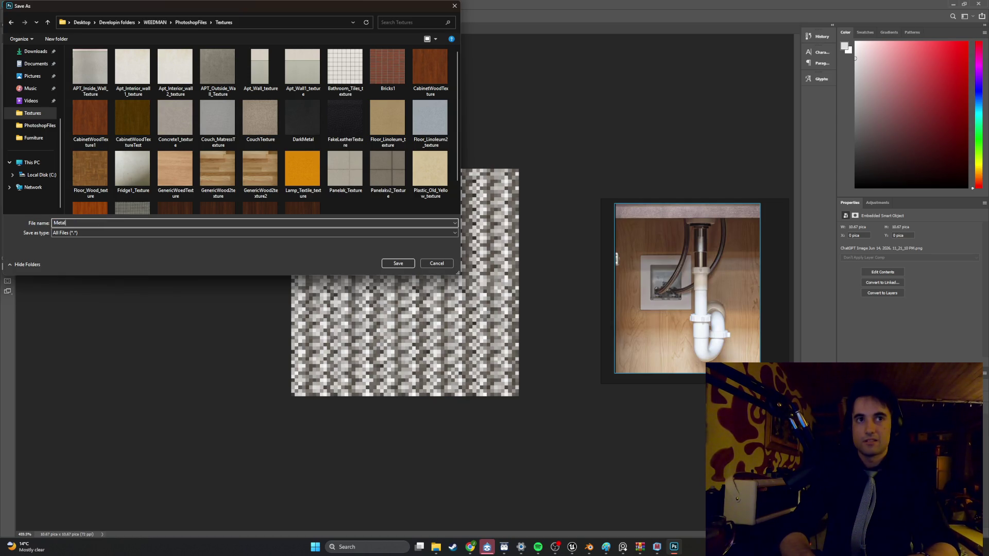
pyautogui.write('sh_128')
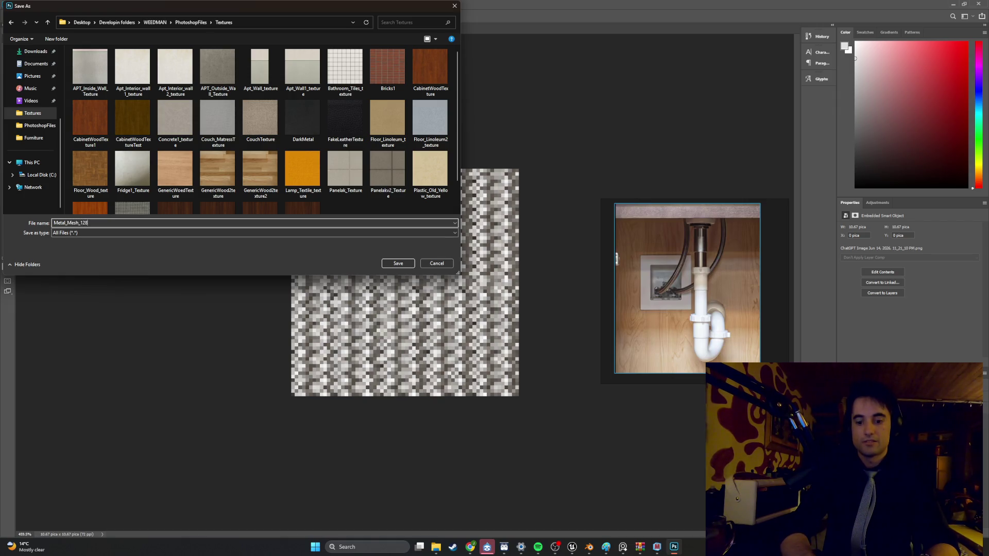
pyautogui.write('texture')
pyautogui.click(397, 264)
pyautogui.click(589, 547)
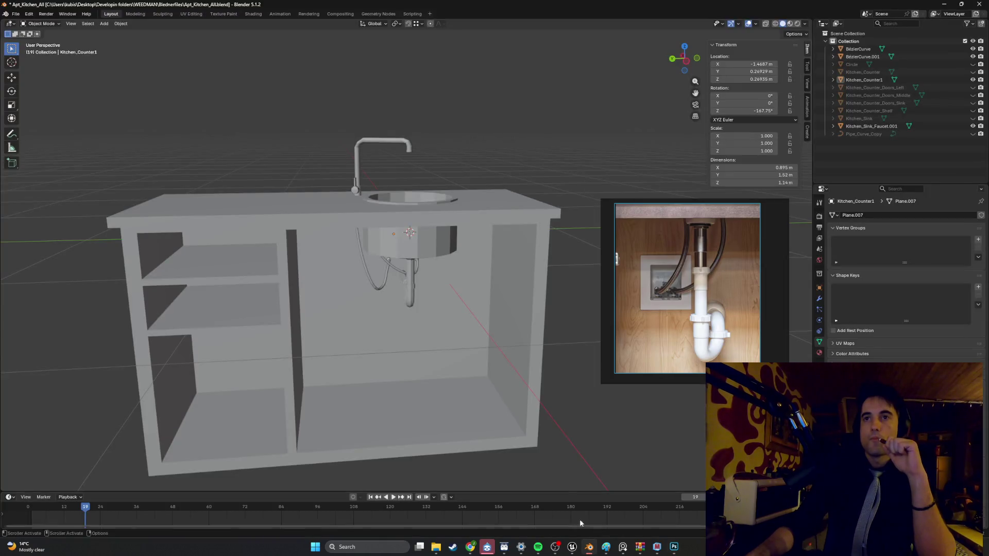
# Step: Select the hanging hose curve BézierCurve.001 and put it into Edit Mode
pyautogui.scroll(4, 400, 297)
pyautogui.scroll(3, 391, 301)
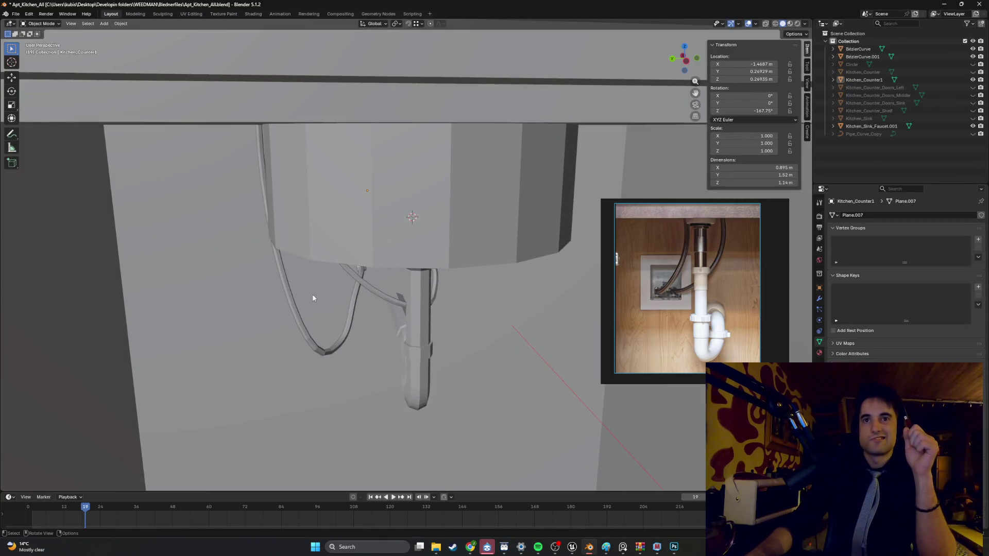
pyautogui.click(288, 299)
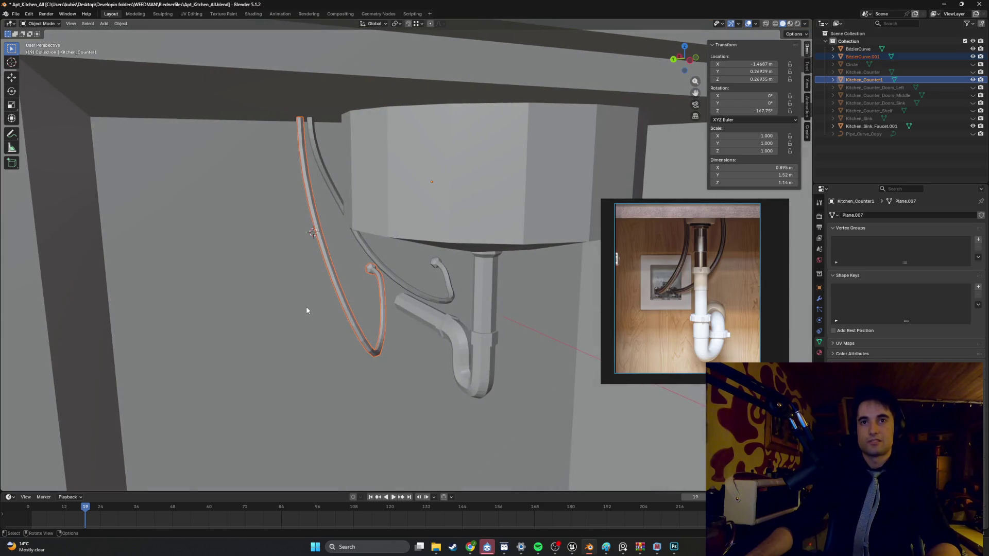
pyautogui.press('Tab')
pyautogui.press('Tab')
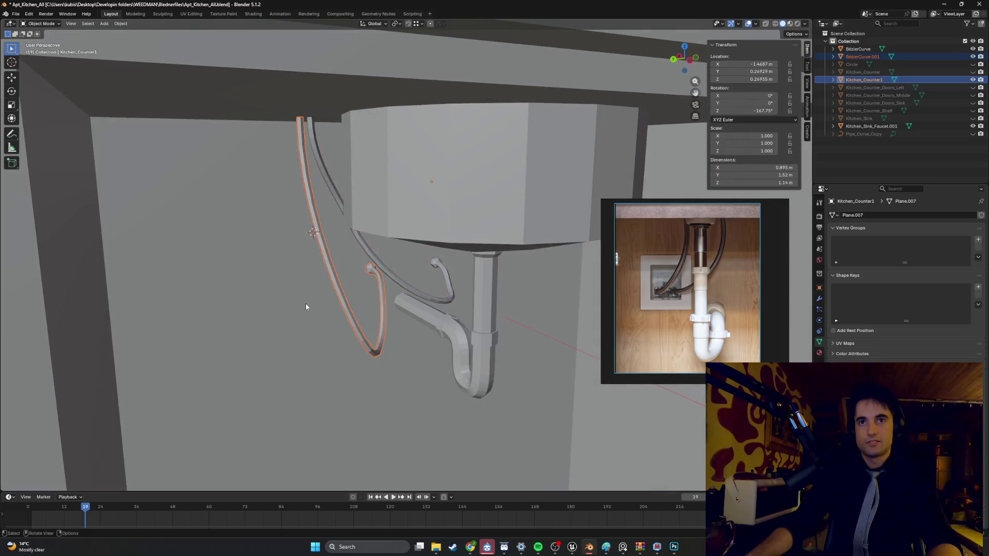
pyautogui.click(341, 297)
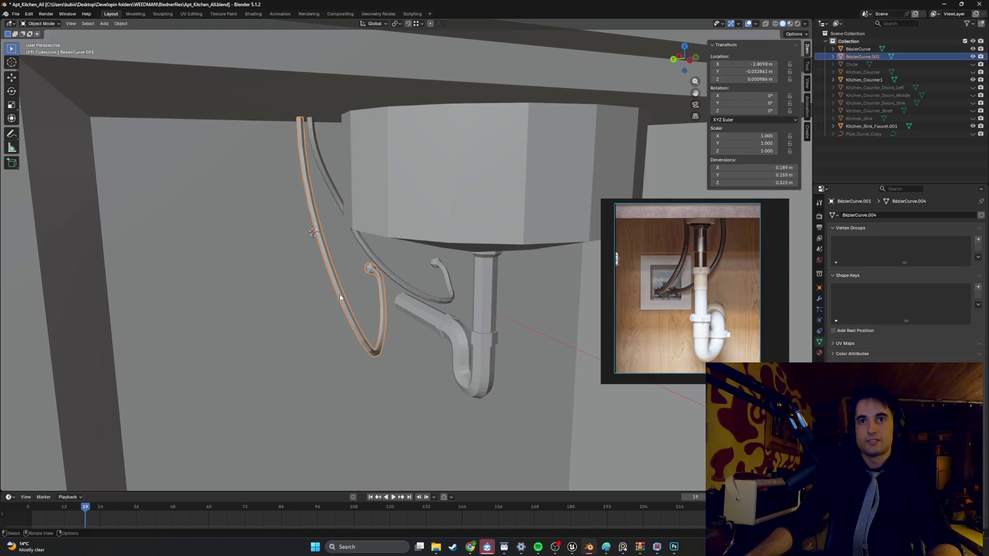
pyautogui.press('Tab')
pyautogui.scroll(-2, 335, 291)
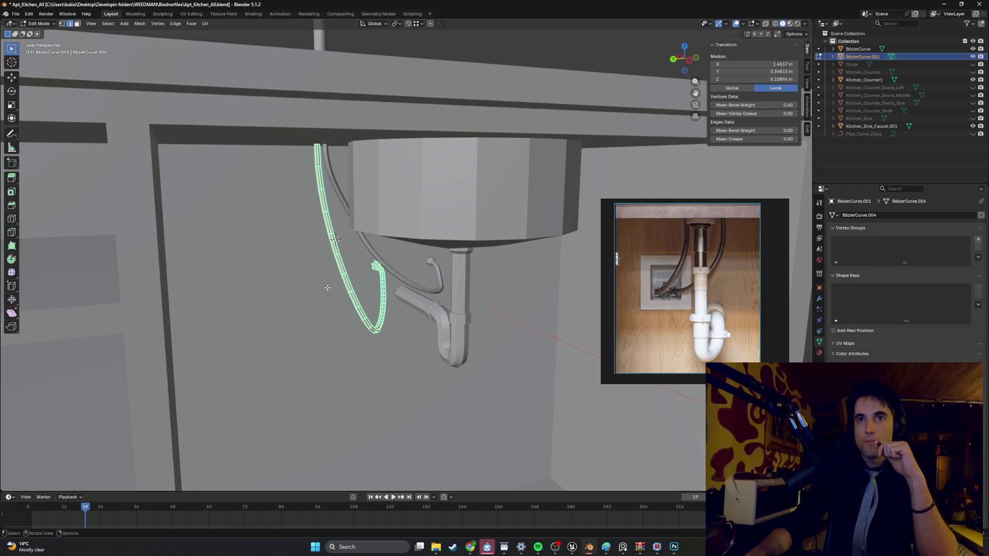
pyautogui.rightClick(327, 288)
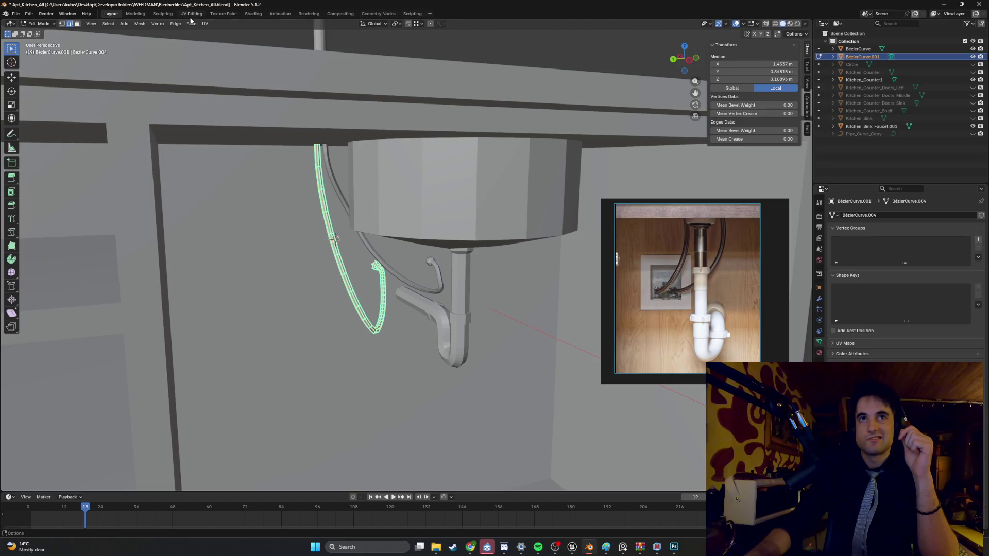
# Step: In UV Editing, hide the sink reference photo and add a new material to the hose
pyautogui.click(191, 14)
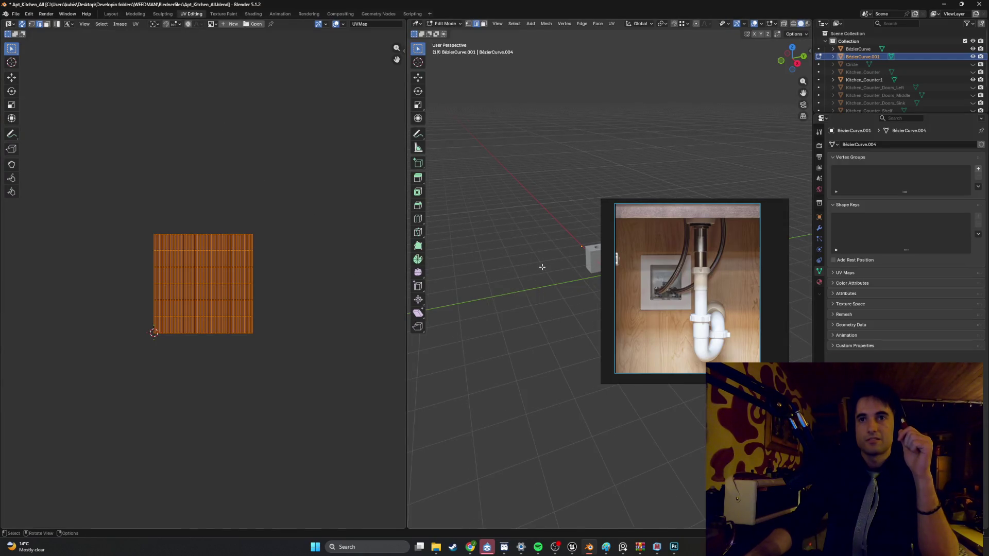
pyautogui.moveTo(542, 267)
pyautogui.mouseDown(button='middle')
pyautogui.moveTo(510, 247)
pyautogui.moveTo(425, 236)
pyautogui.moveTo(493, 274)
pyautogui.moveTo(565, 283)
pyautogui.moveTo(747, 217)
pyautogui.mouseUp(button='middle')
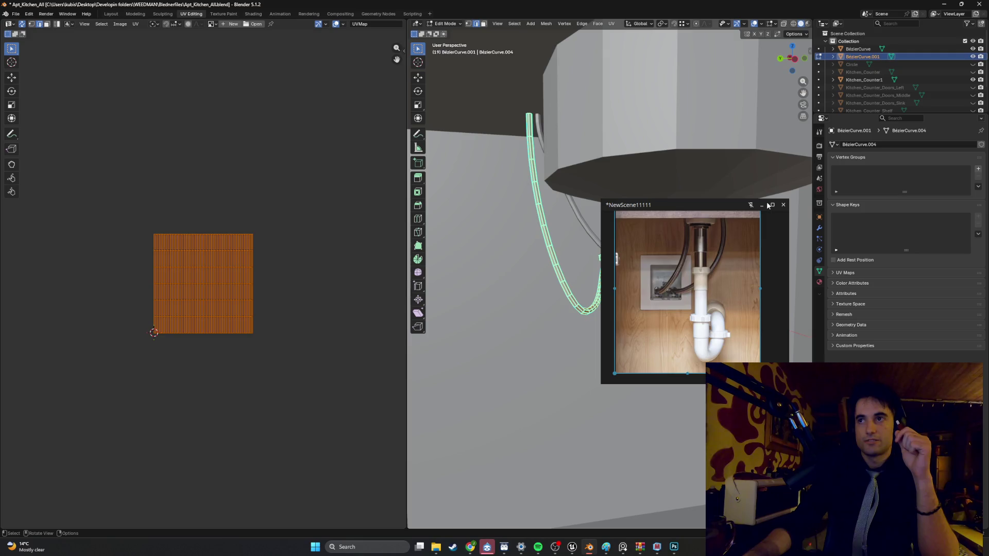
pyautogui.click(765, 206)
pyautogui.moveTo(571, 241); pyautogui.dragTo(513, 236, button='middle')
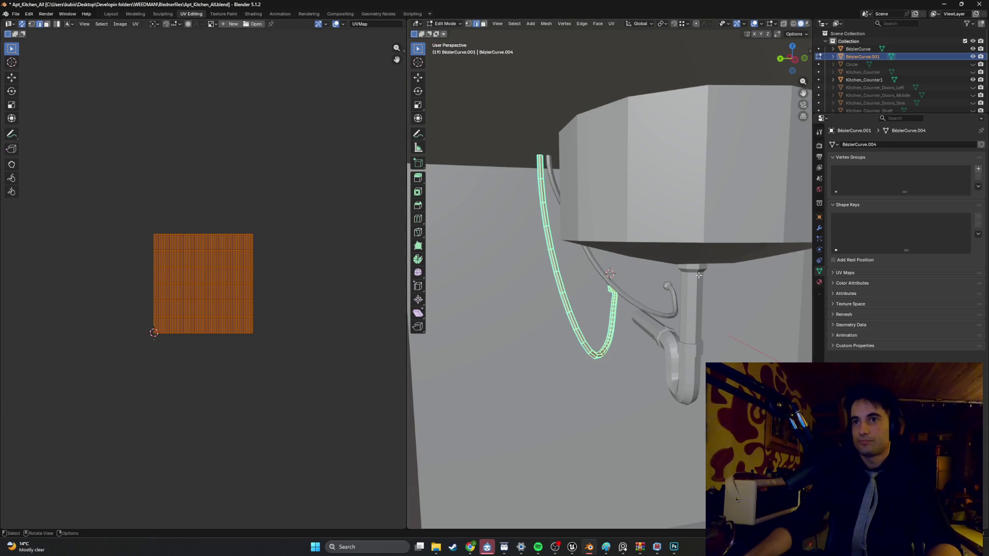
pyautogui.click(819, 282)
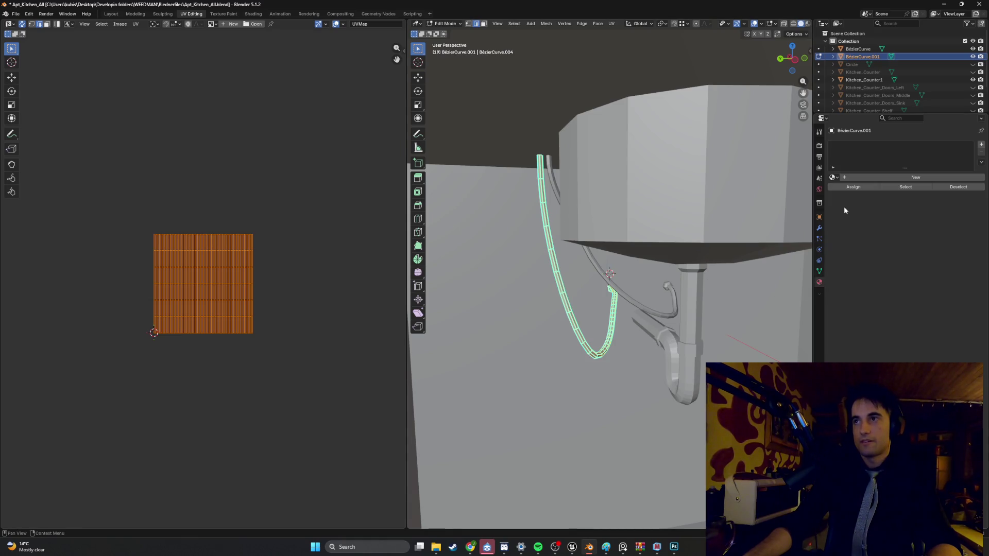
pyautogui.click(857, 179)
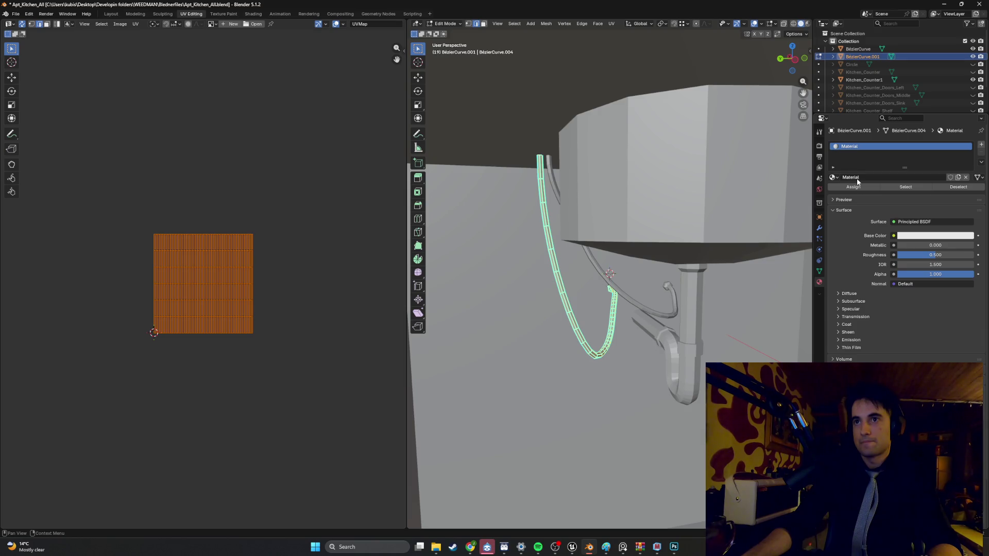
pyautogui.moveTo(599, 272)
pyautogui.mouseDown(button='middle')
pyautogui.moveTo(634, 242)
pyautogui.moveTo(605, 273)
pyautogui.mouseUp(button='middle')
# Step: Select both hose curves in Object Mode and join them with Ctrl+J
pyautogui.press('Tab')
pyautogui.keyDown('shift'); pyautogui.click(620, 242); pyautogui.keyUp('shift')
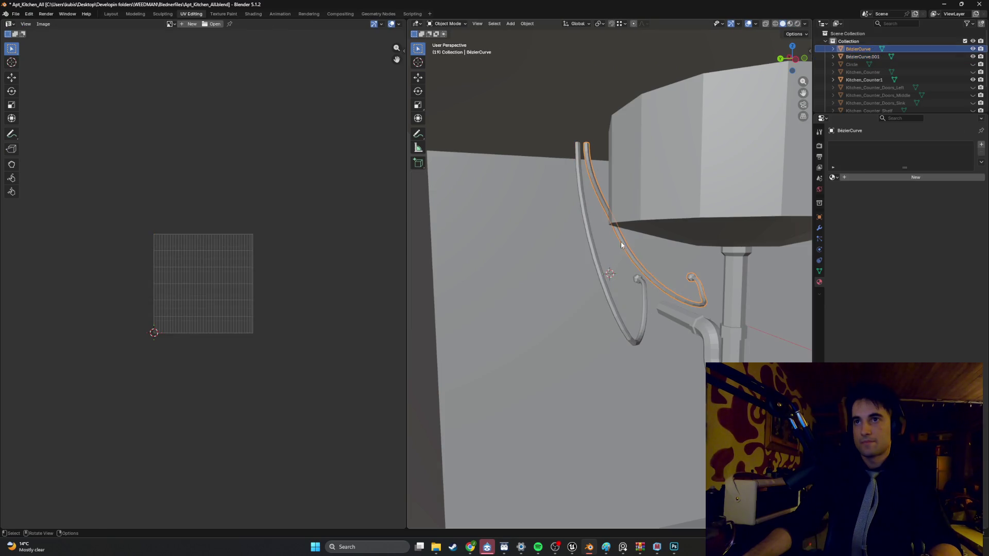
pyautogui.keyDown('shift'); pyautogui.click(595, 249); pyautogui.keyUp('shift')
pyautogui.moveTo(608, 256); pyautogui.dragTo(761, 182, button='middle')
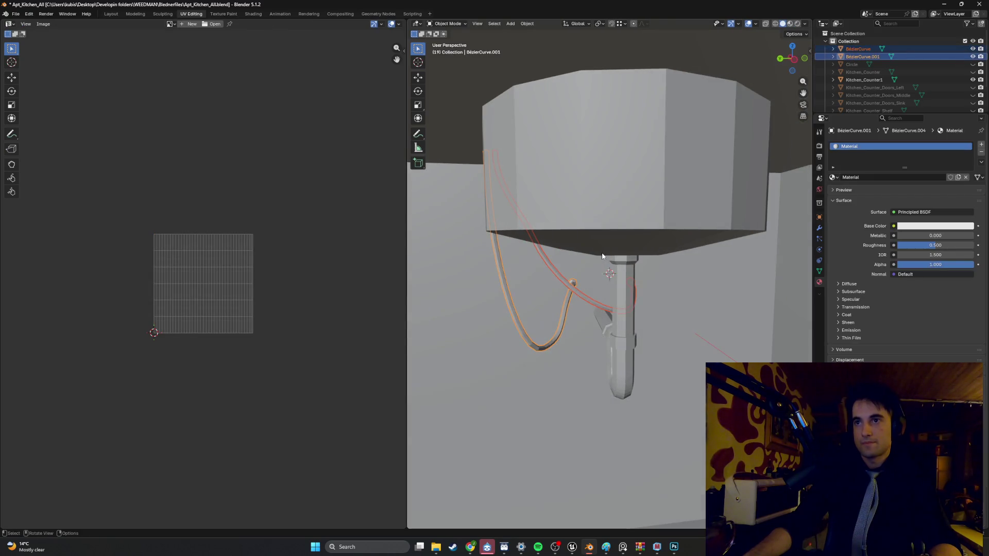
pyautogui.hotkey('ctrl', 'j')
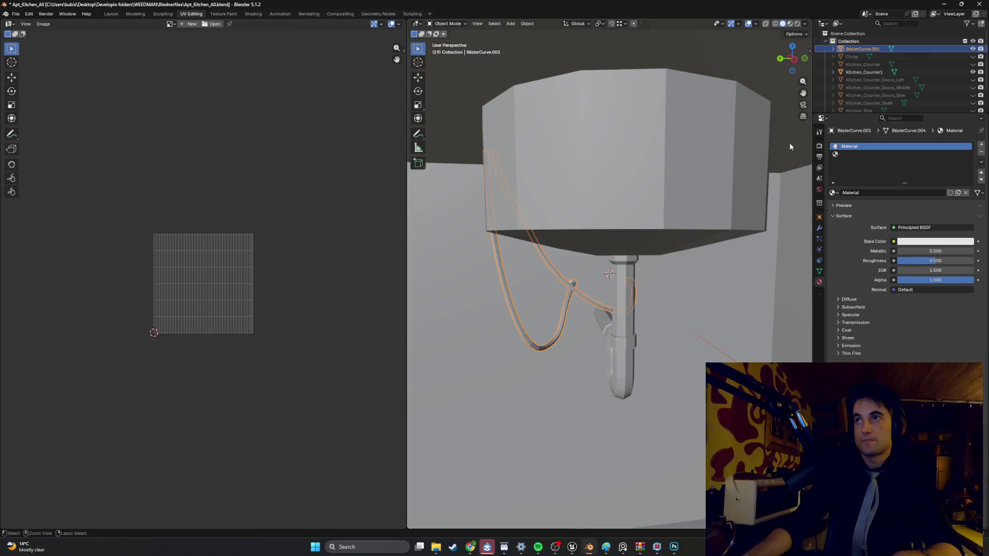
# Step: Rename the joined hose object to Waterlines in the outliner
pyautogui.doubleClick(857, 49)
pyautogui.write('Water')
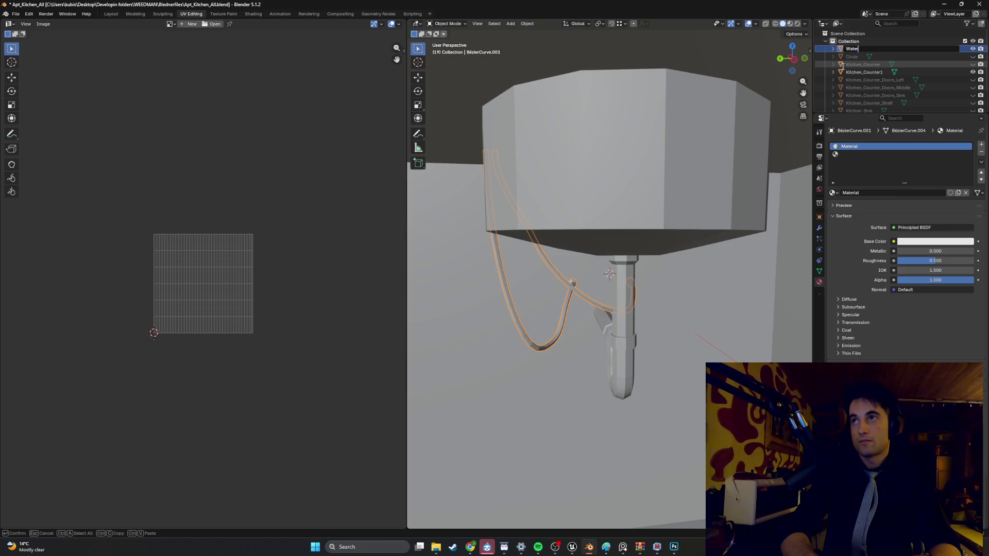
pyautogui.press('BackSpace')
pyautogui.press('BackSpace')
pyautogui.press('BackSpace')
pyautogui.write('ines')
pyautogui.write('lines')
pyautogui.write('m')
pyautogui.press('BackSpace')
pyautogui.press('BackSpace')
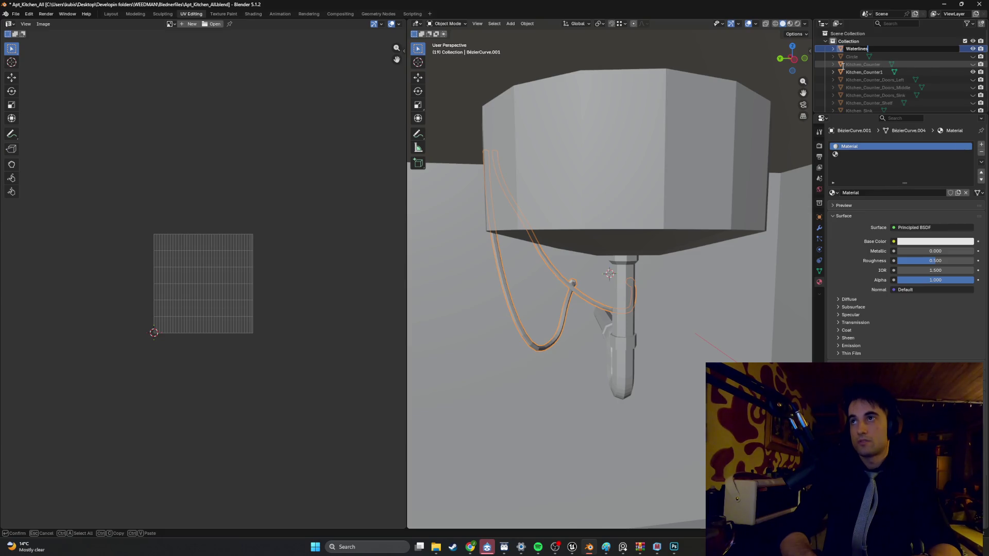
pyautogui.press('Return')
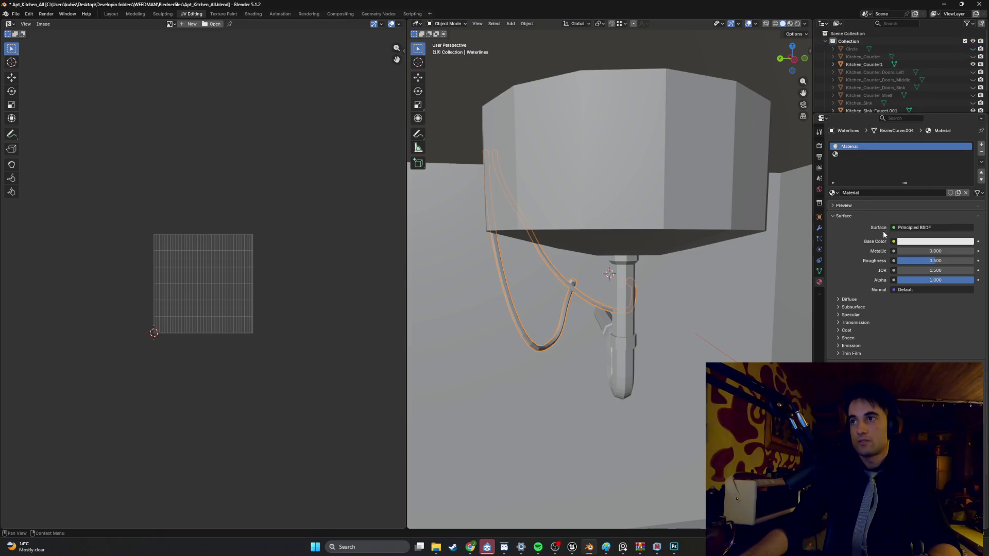
pyautogui.scroll(5, 593, 291)
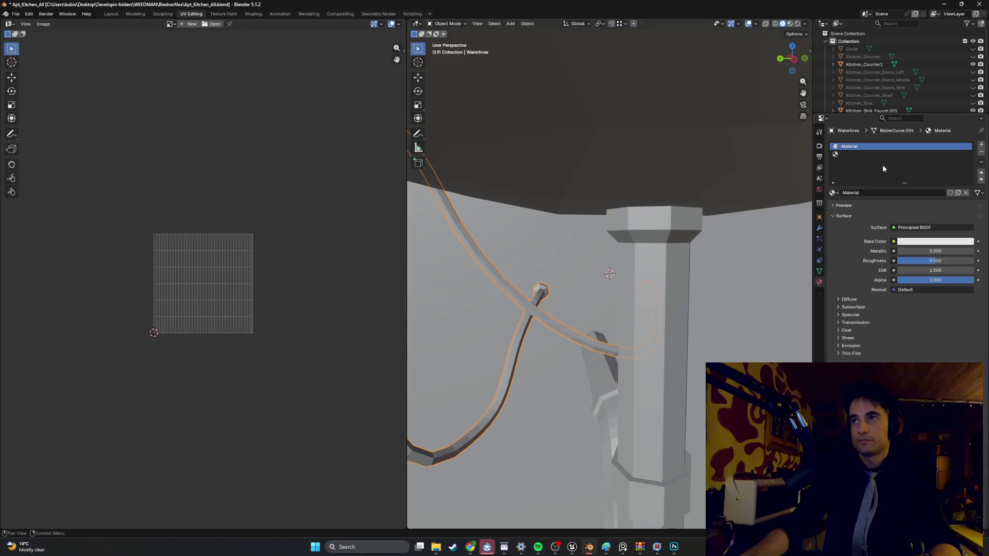
# Step: Put Waterlines into Edit Mode, look around the hoses under the cabinet, then go to Modeling
pyautogui.press('Tab')
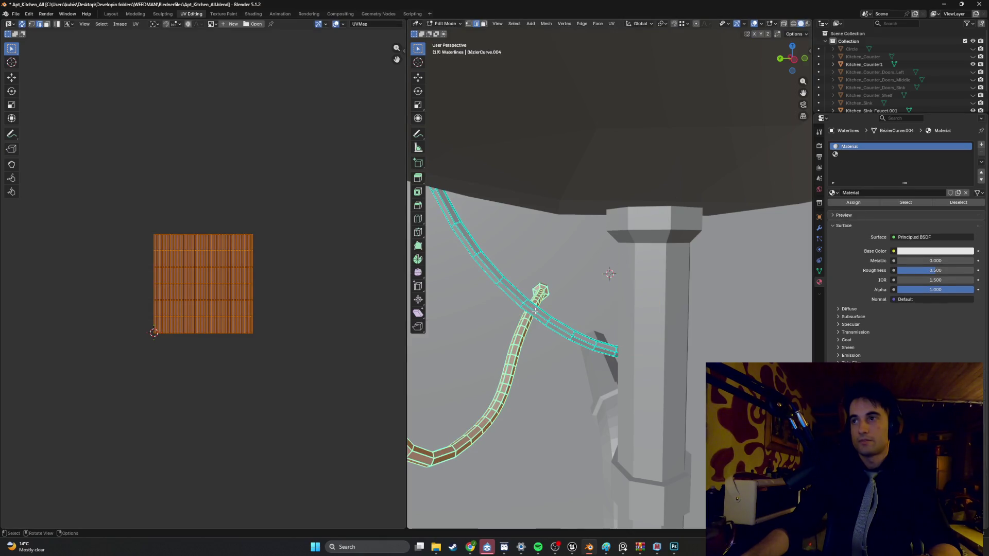
pyautogui.moveTo(536, 311); pyautogui.dragTo(543, 294, button='middle')
pyautogui.keyDown('shift'); pyautogui.scroll(-10, 634, 272); pyautogui.keyUp('shift')
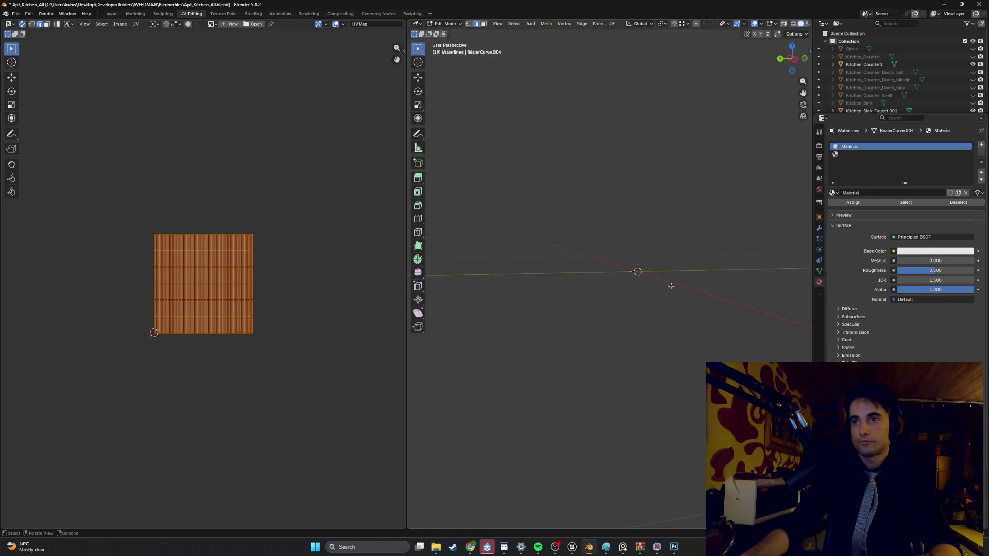
pyautogui.keyDown('shift'); pyautogui.scroll(-8, 629, 272); pyautogui.keyUp('shift')
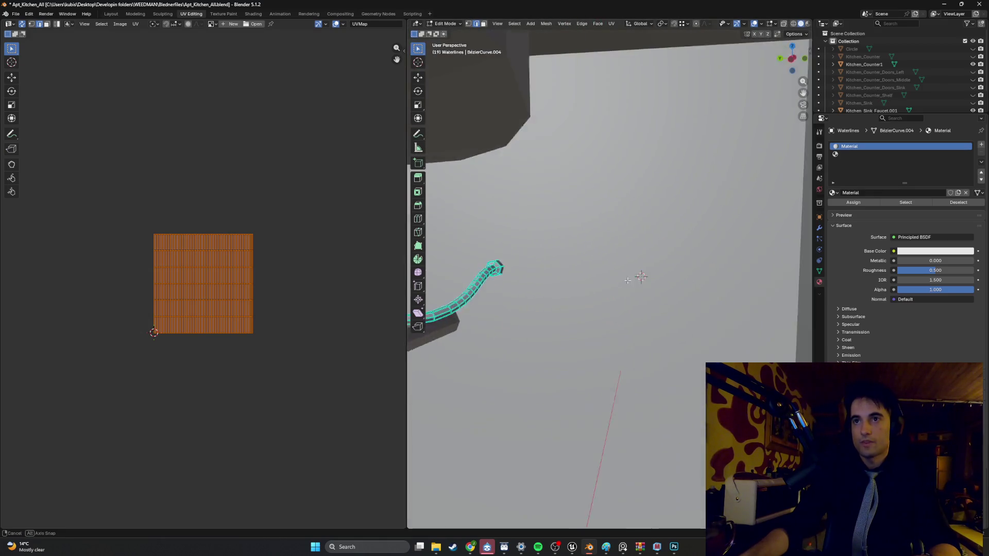
pyautogui.keyDown('shift'); pyautogui.scroll(-8, 675, 266); pyautogui.keyUp('shift')
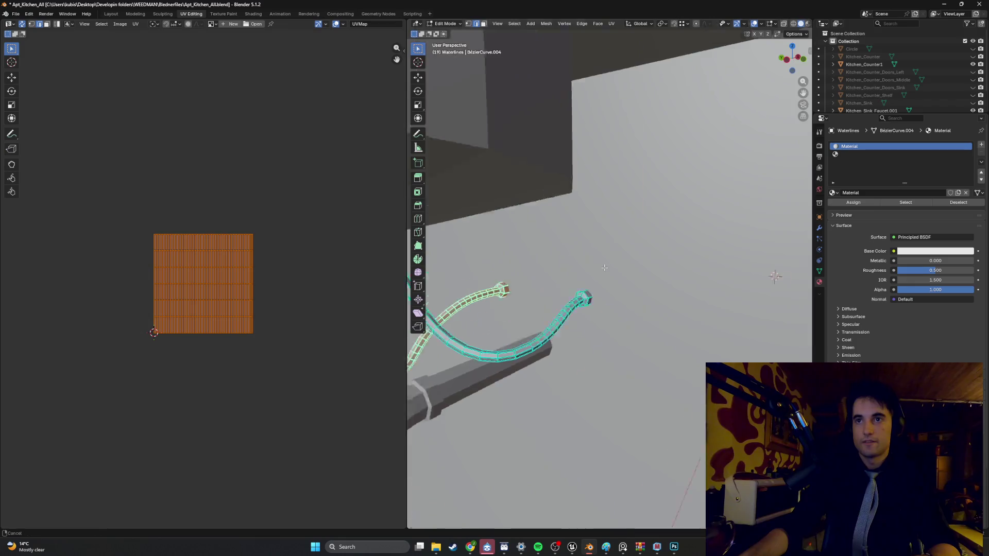
pyautogui.keyDown('shift'); pyautogui.hscroll(5, 678, 246); pyautogui.keyUp('shift')
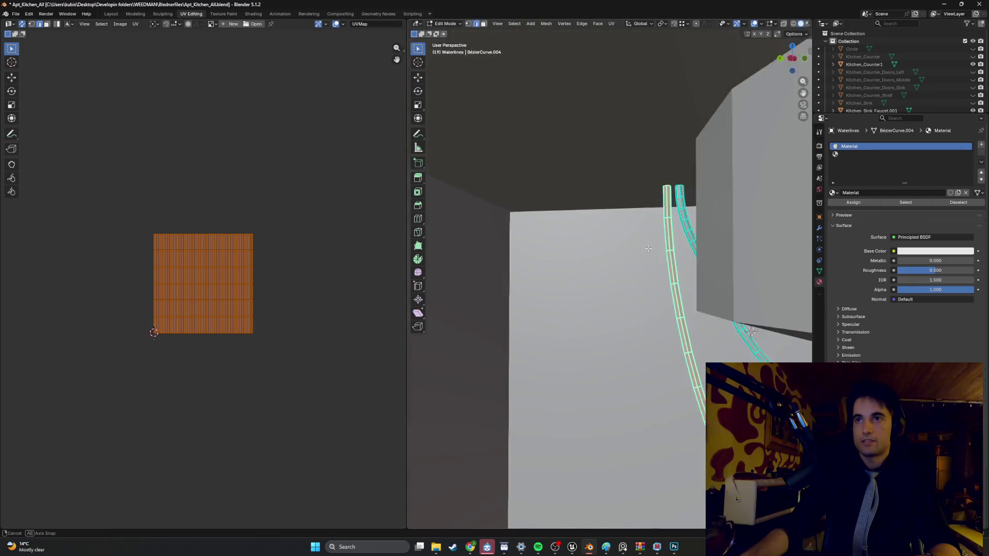
pyautogui.keyDown('shift'); pyautogui.moveTo(634, 180); pyautogui.dragTo(649, 189, button='middle'); pyautogui.keyUp('shift')
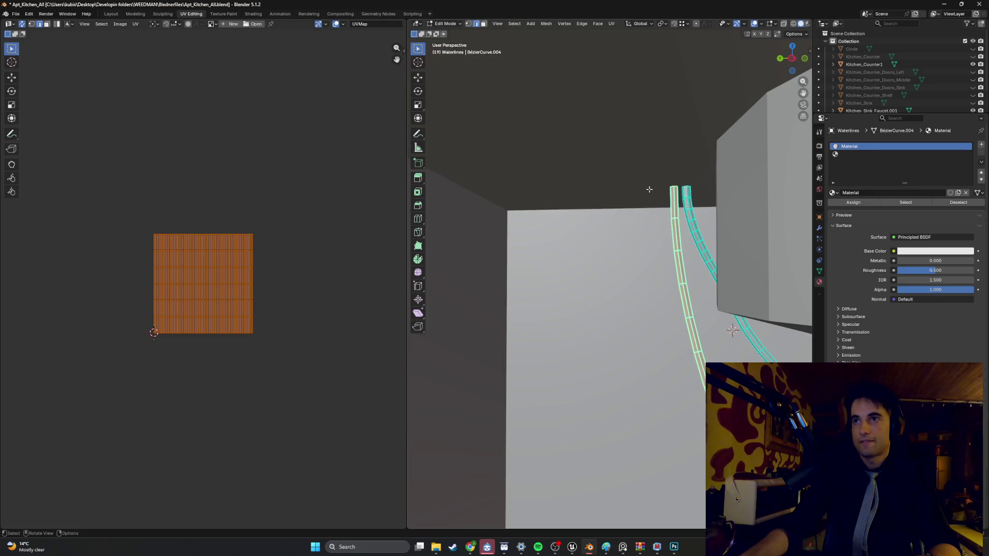
pyautogui.scroll(-2, 637, 217)
pyautogui.scroll(-2, 868, 95)
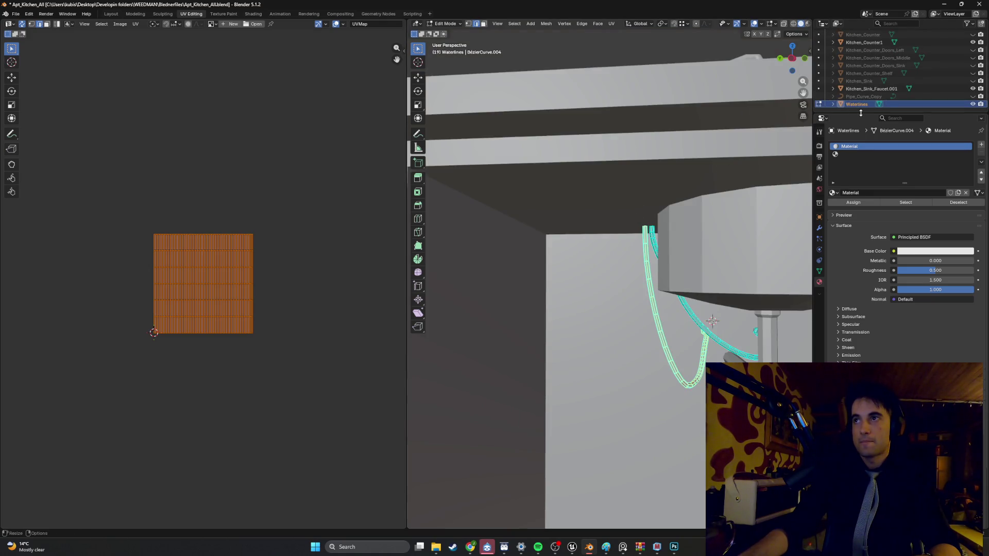
pyautogui.moveTo(861, 112); pyautogui.dragTo(839, 217)
pyautogui.moveTo(706, 216); pyautogui.dragTo(729, 197, button='middle')
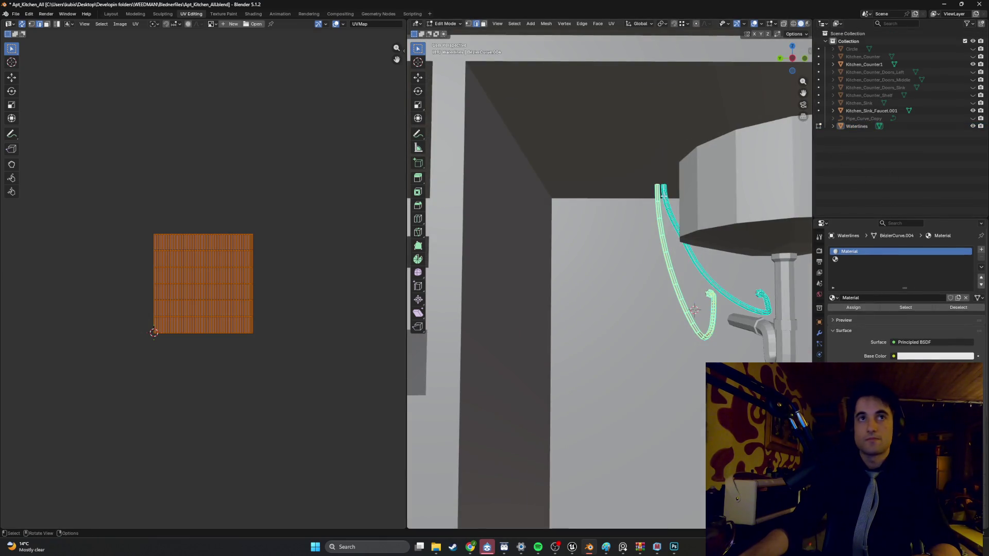
pyautogui.click(135, 14)
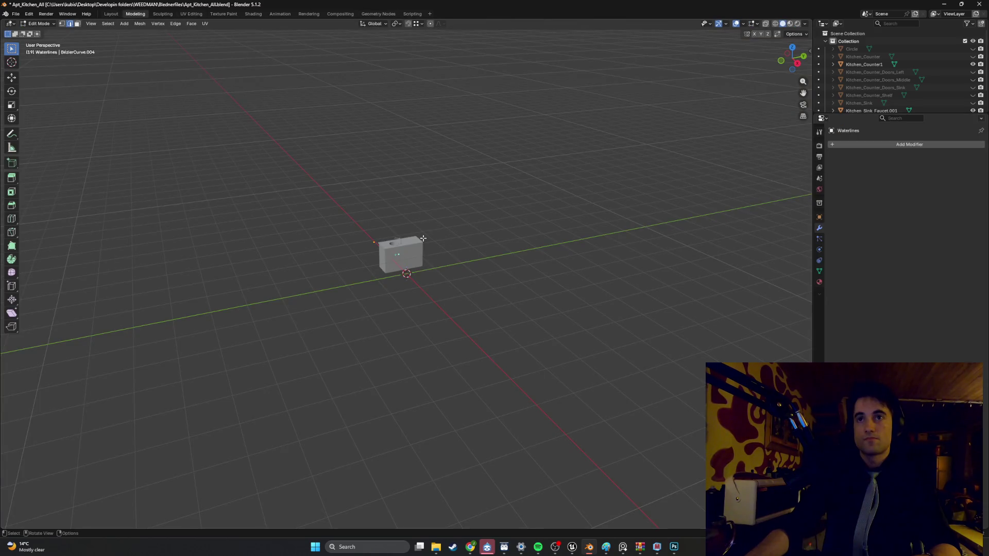
# Step: Orbit to the hoses and open, then dismiss, the Edge context menu
pyautogui.moveTo(424, 239); pyautogui.dragTo(521, 229, button='middle')
pyautogui.scroll(10, 302, 239)
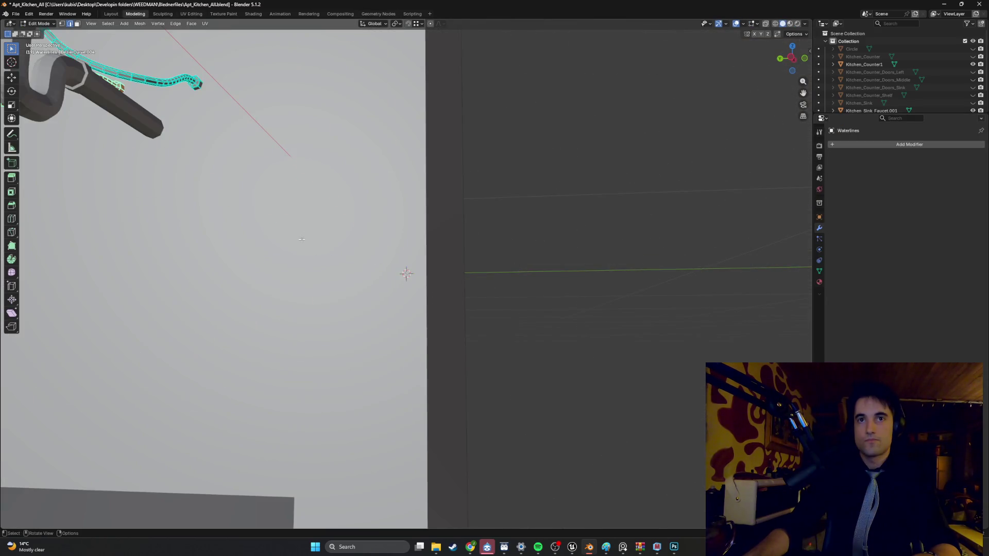
pyautogui.scroll(-10, 302, 239)
pyautogui.moveTo(302, 239)
pyautogui.mouseDown(button='middle')
pyautogui.moveTo(489, 283)
pyautogui.moveTo(406, 256)
pyautogui.mouseUp(button='middle')
pyautogui.scroll(5, 501, 289)
pyautogui.scroll(5, 501, 289)
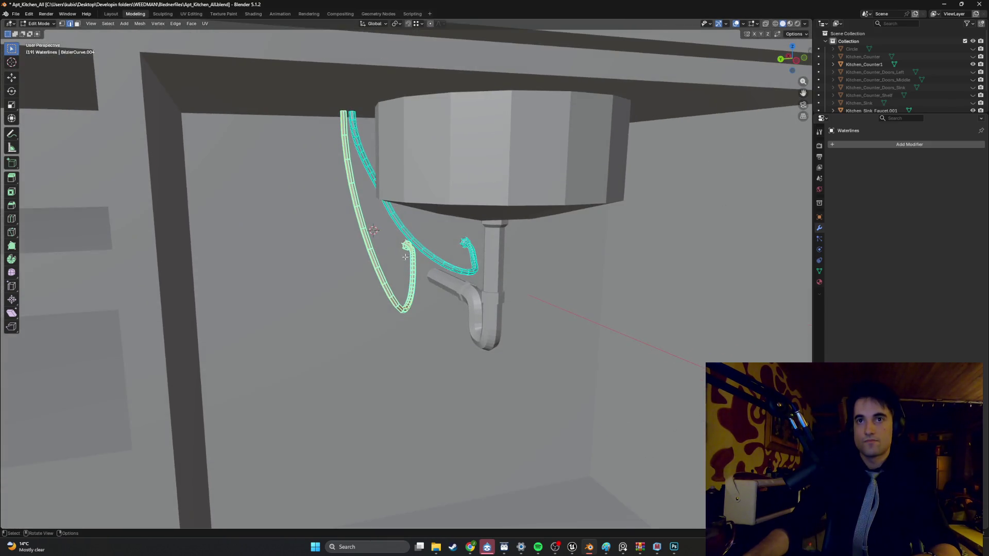
pyautogui.rightClick(355, 274)
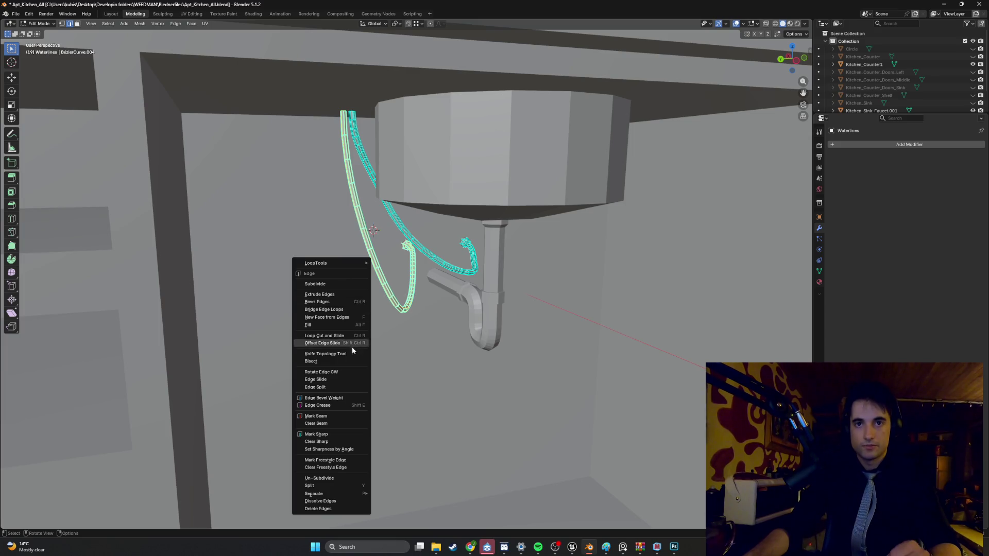
pyautogui.click(632, 230)
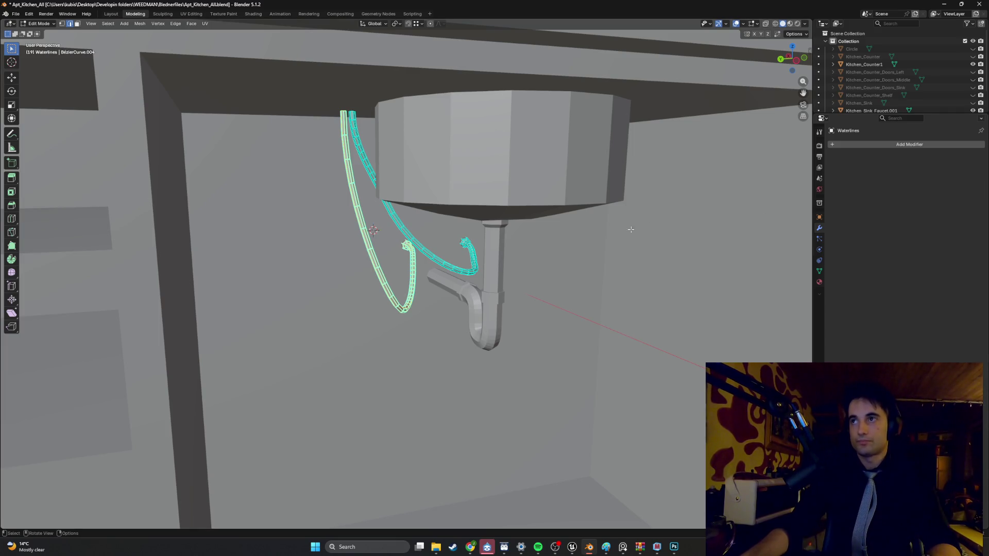
# Step: Return the Waterlines hoses to Object Mode and bring up the Shift+A Add menu
pyautogui.moveTo(890, 113); pyautogui.dragTo(878, 184)
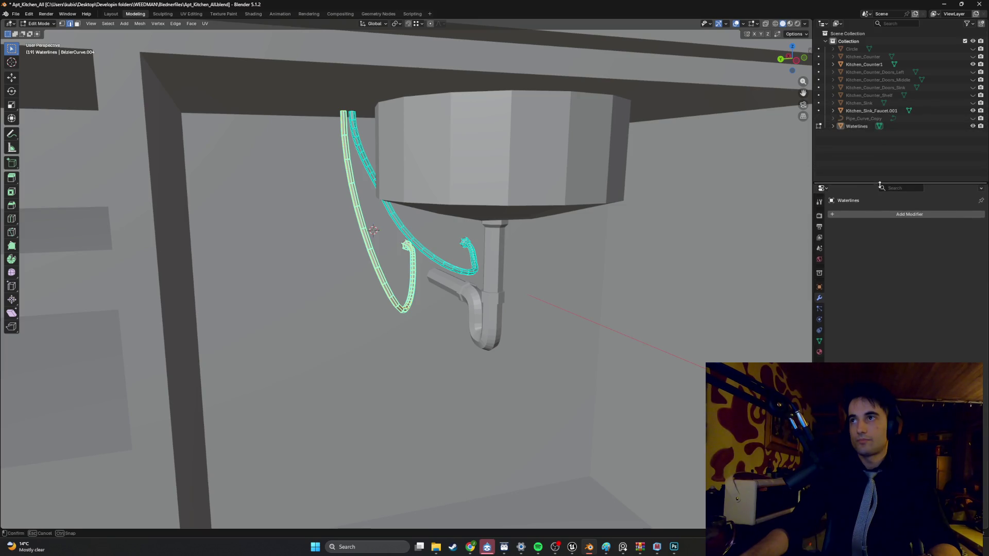
pyautogui.press('Tab')
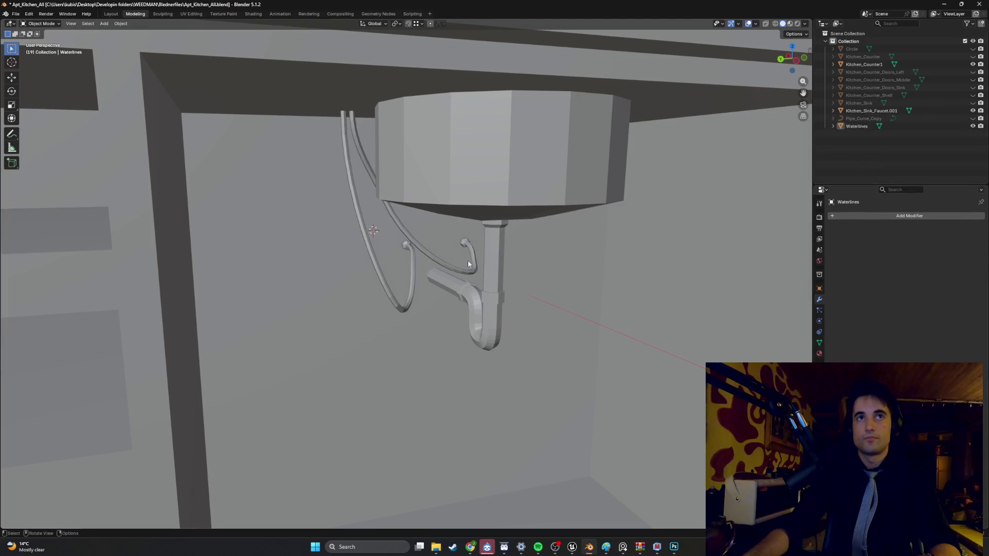
pyautogui.rightClick(363, 258)
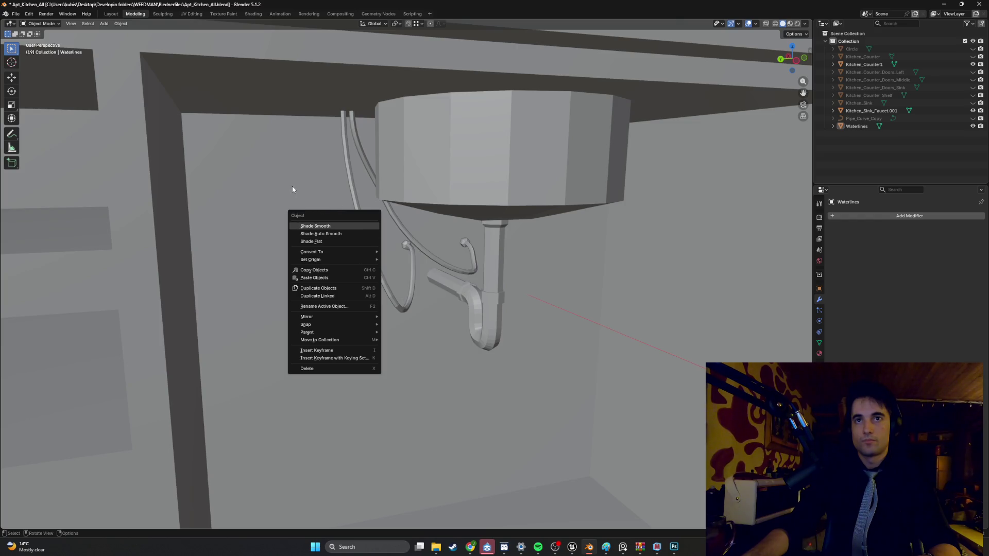
pyautogui.press('Escape')
pyautogui.moveTo(320, 196); pyautogui.dragTo(314, 225, button='middle')
pyautogui.hotkey('shift', 'a')
# Step: Add a plane, raise it along Z above the counter, and scale it down to 0.3604
pyautogui.moveTo(312, 230)
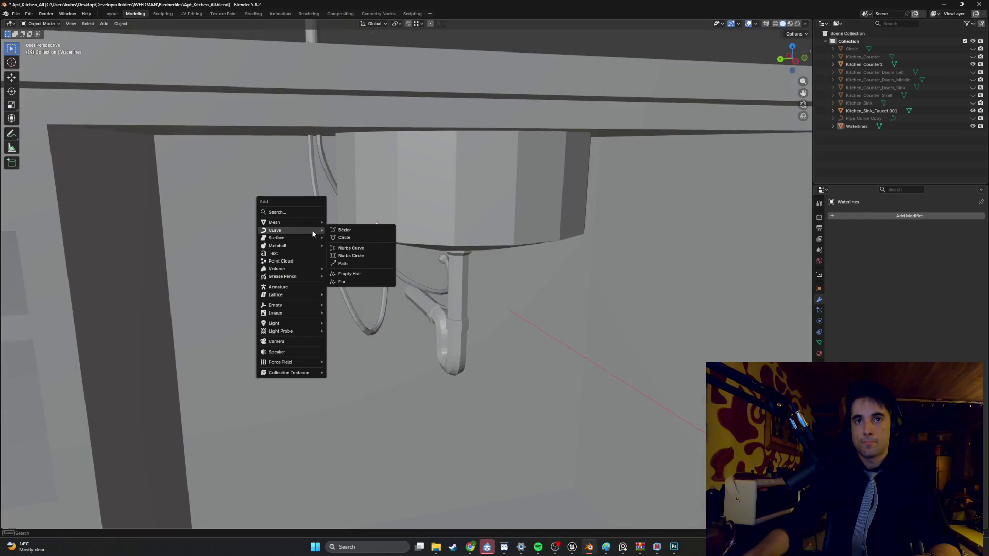
pyautogui.click(335, 223)
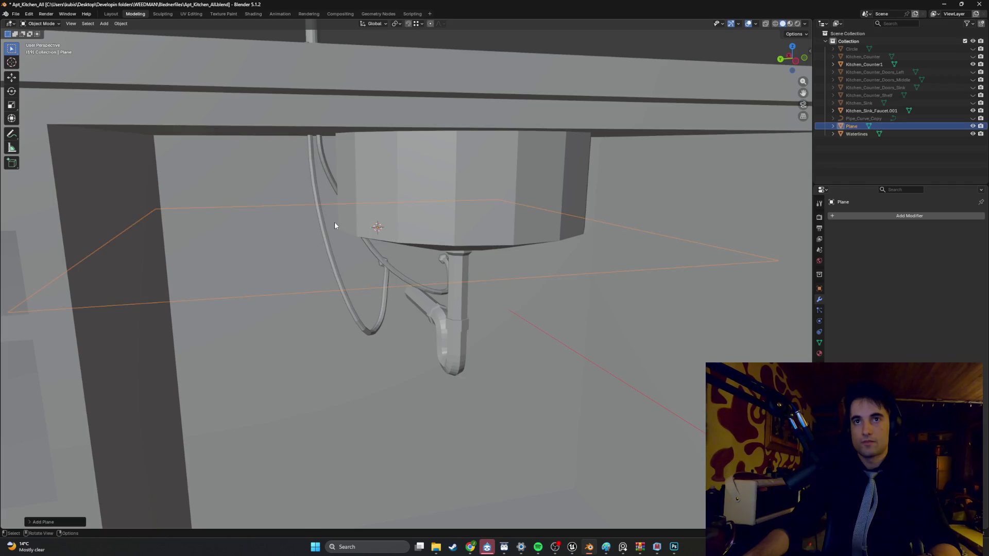
pyautogui.scroll(-5, 334, 226)
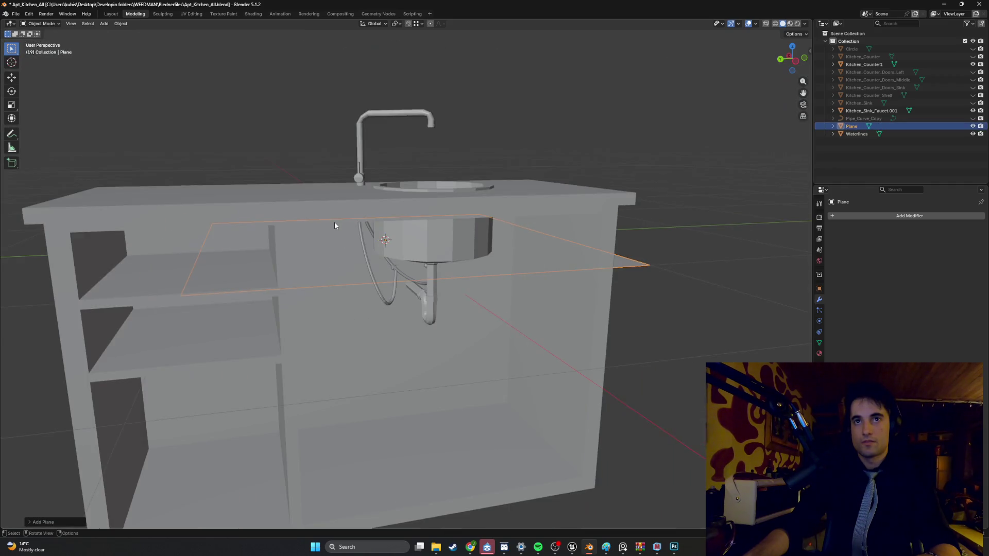
pyautogui.press('g')
pyautogui.press('z')
pyautogui.click(342, 126)
pyautogui.moveTo(342, 125); pyautogui.dragTo(355, 138, button='middle')
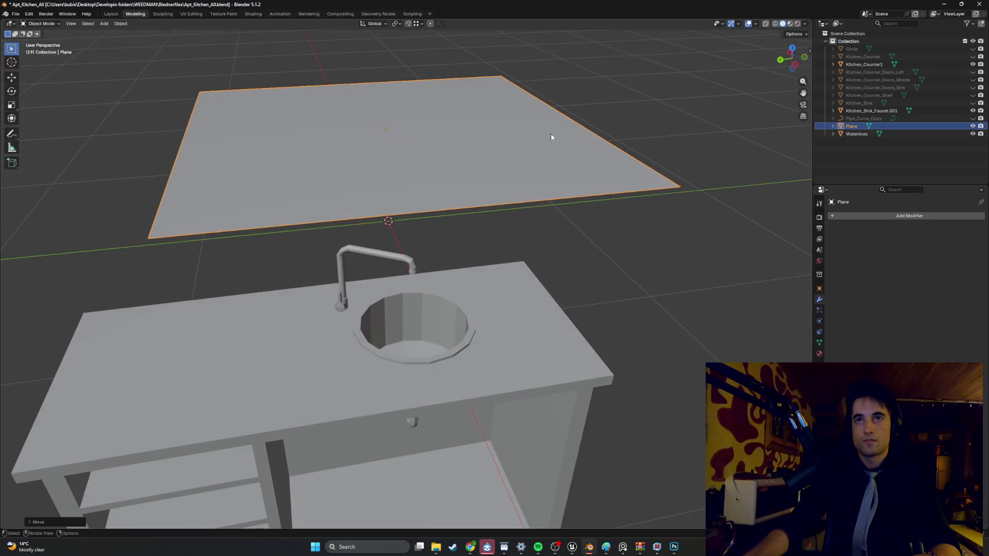
pyautogui.press('s')
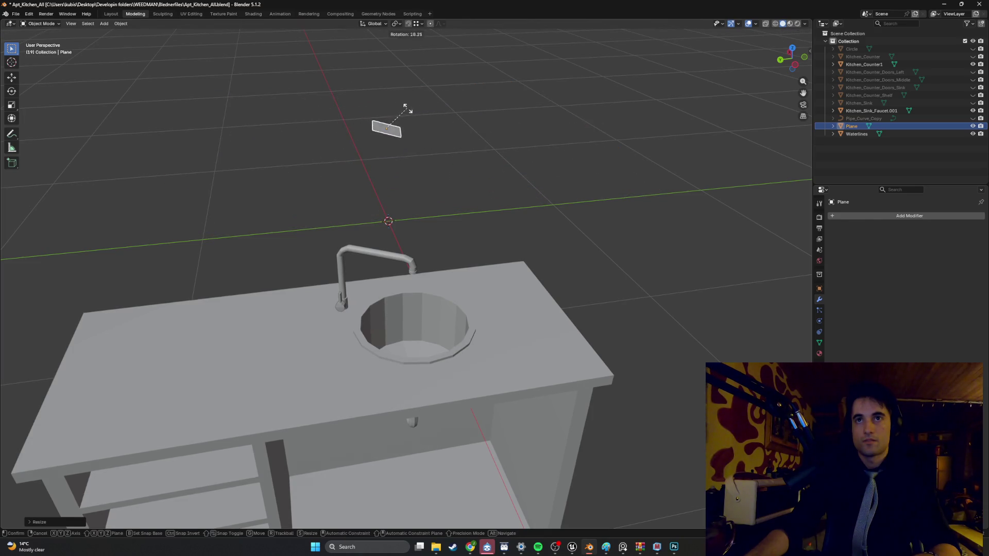
pyautogui.press('x')
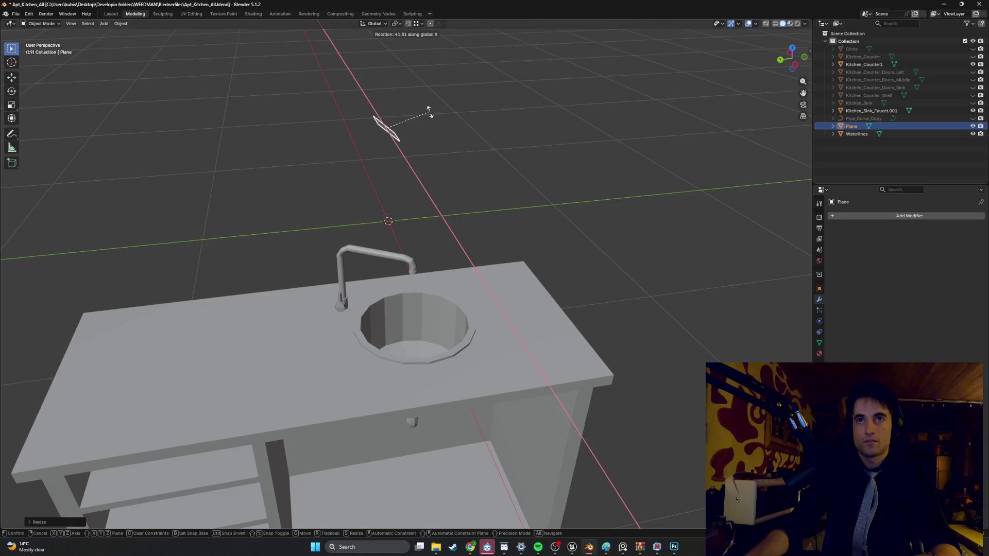
pyautogui.press('Escape')
# Step: Extrude the plane upward into a thin slab, then view it from the front in wireframe
pyautogui.press('Tab')
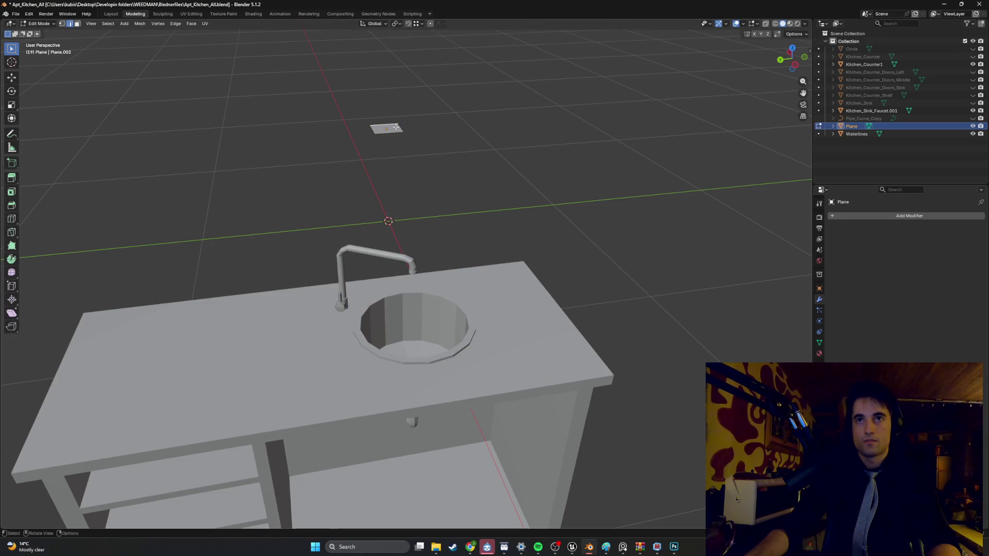
pyautogui.press('e')
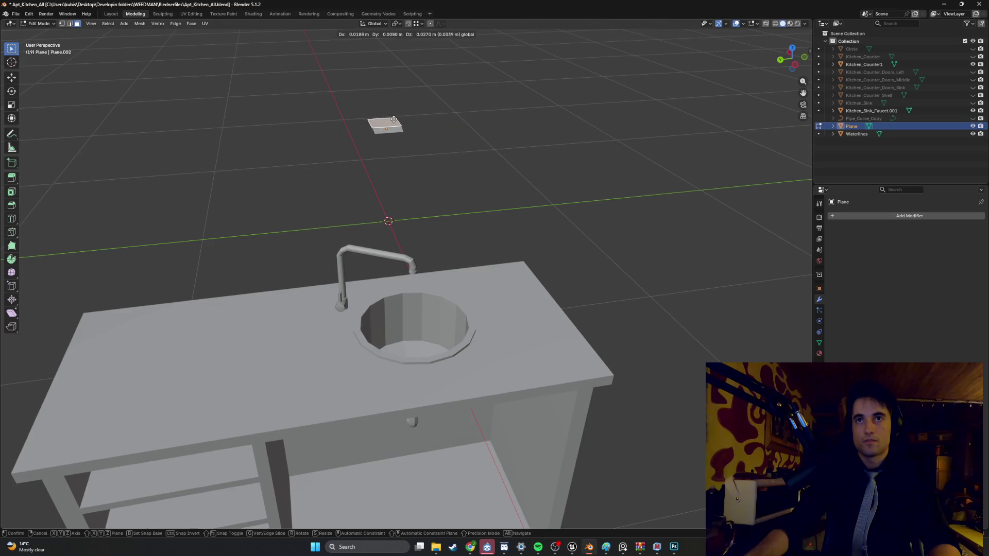
pyautogui.click(395, 117)
pyautogui.moveTo(395, 117)
pyautogui.mouseDown(button='middle')
pyautogui.moveTo(360, 154)
pyautogui.moveTo(391, 129)
pyautogui.moveTo(377, 116)
pyautogui.moveTo(400, 154)
pyautogui.mouseUp(button='middle')
pyautogui.press('Tab')
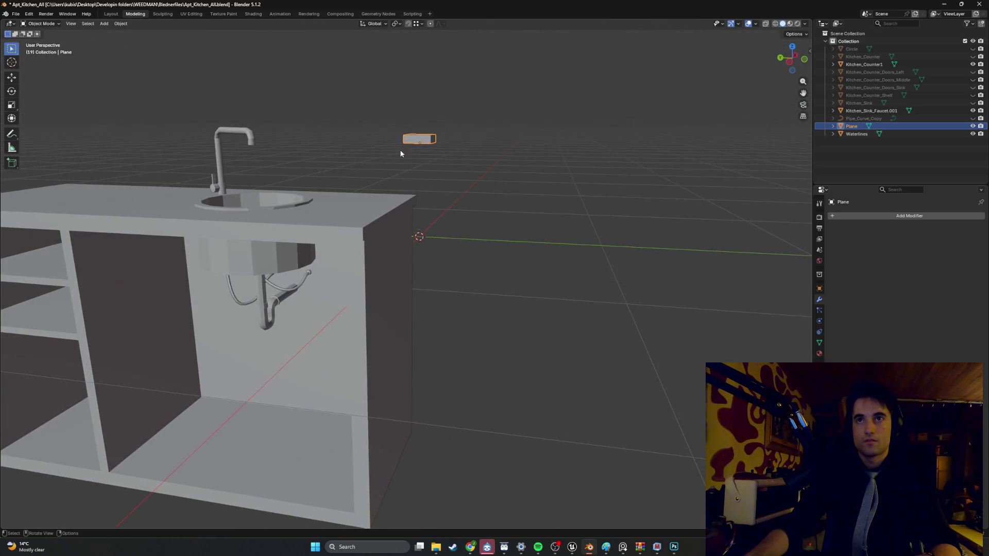
pyautogui.press('KP_1')
pyautogui.hotkey('shift', 'z')
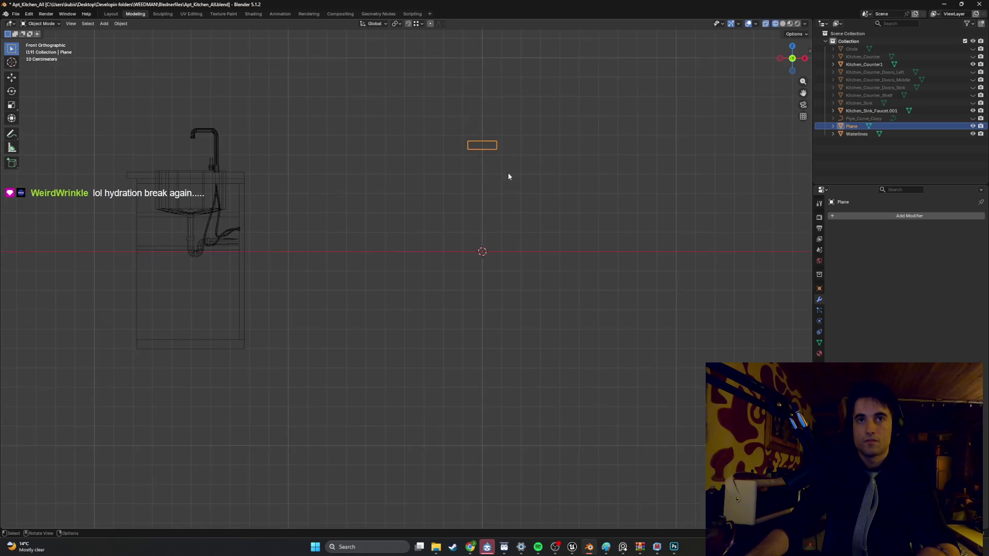
# Step: Move the box along X beside the sink and raise it along Z
pyautogui.press('g')
pyautogui.press('x')
pyautogui.click(237, 191)
pyautogui.press('g')
pyautogui.press('z')
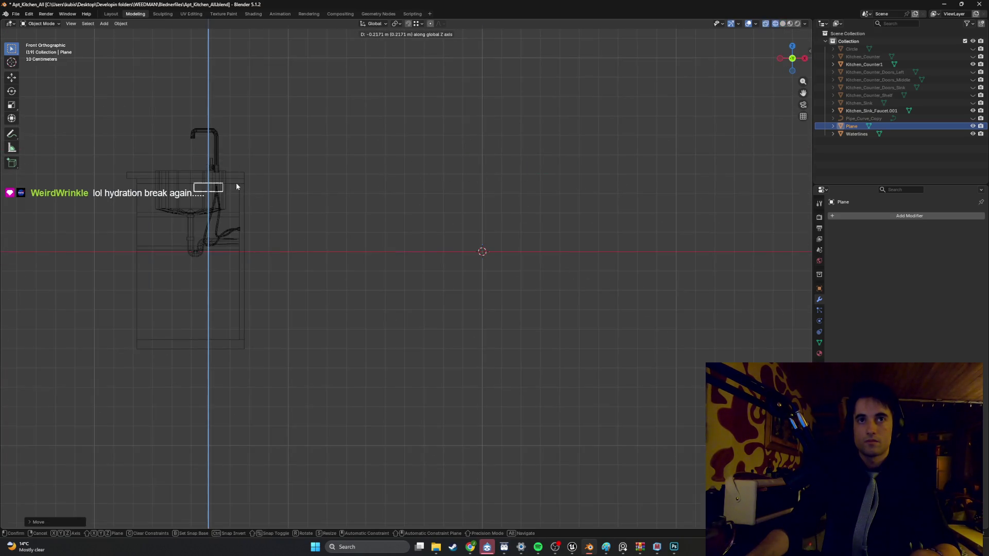
pyautogui.click(236, 187)
# Step: Slide the plane along Y toward the hoses under the sink
pyautogui.moveTo(237, 187)
pyautogui.mouseDown(button='middle')
pyautogui.moveTo(228, 195)
pyautogui.moveTo(283, 203)
pyautogui.moveTo(363, 193)
pyautogui.mouseUp(button='middle')
pyautogui.scroll(2, 362, 193)
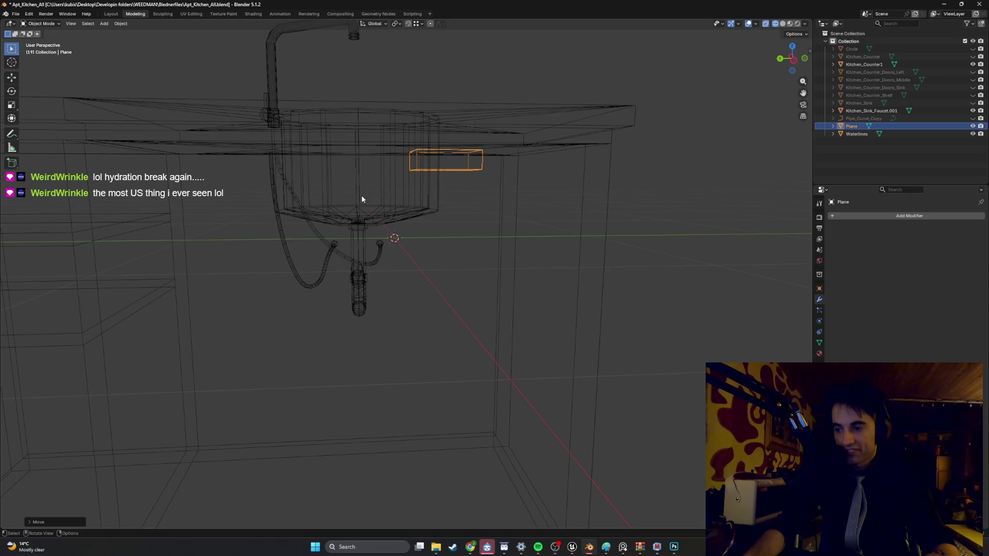
pyautogui.moveTo(360, 201)
pyautogui.keyDown('shift'); pyautogui.mouseDown(button='middle')
pyautogui.moveTo(351, 267)
pyautogui.moveTo(369, 275)
pyautogui.mouseUp(button='middle'); pyautogui.keyUp('shift')
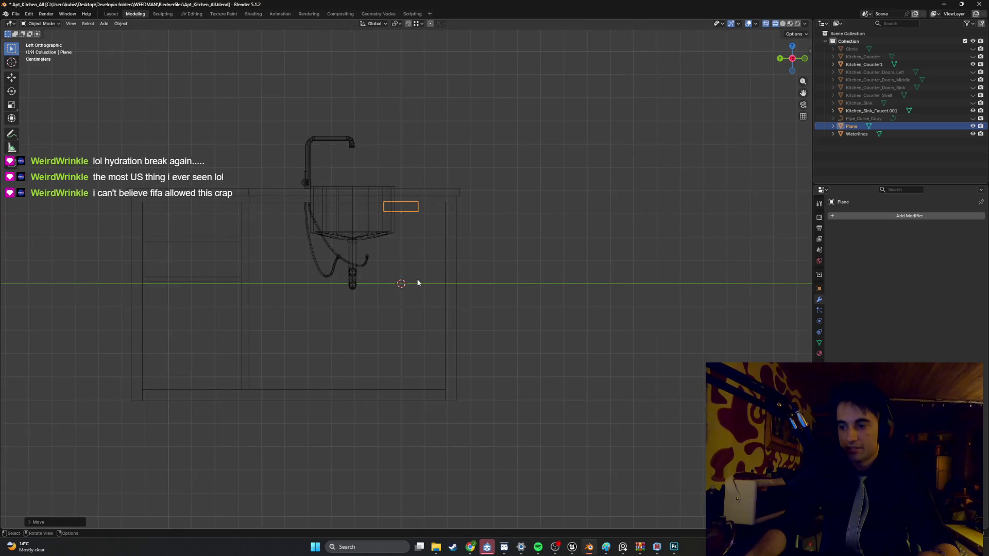
pyautogui.scroll(1, 415, 263)
pyautogui.scroll(2, 395, 223)
pyautogui.press('g')
pyautogui.press('y')
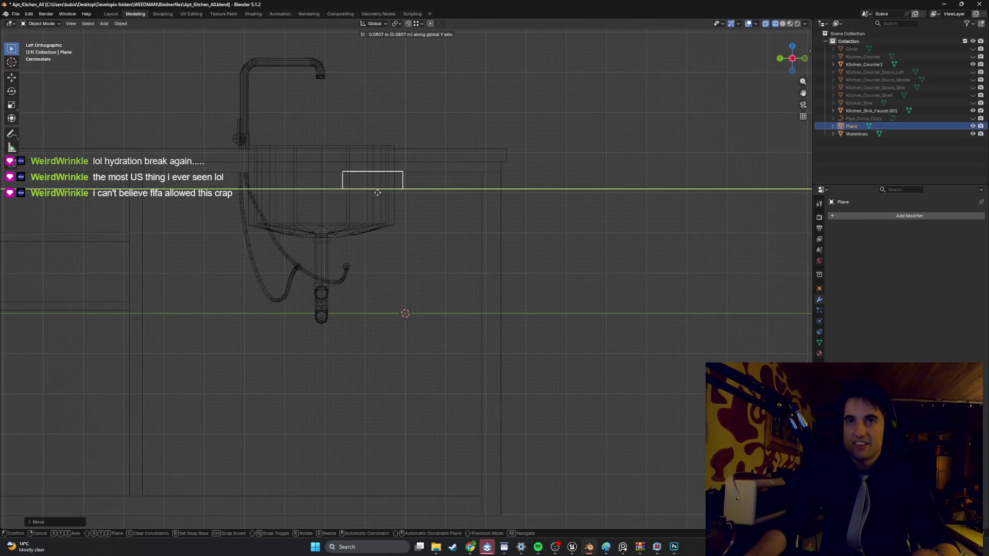
pyautogui.click(255, 199)
pyautogui.moveTo(258, 202); pyautogui.dragTo(351, 223, button='middle')
# Step: Rotate the plane's face 90 degrees about X to stand it upright, then slide it along X
pyautogui.press('Tab')
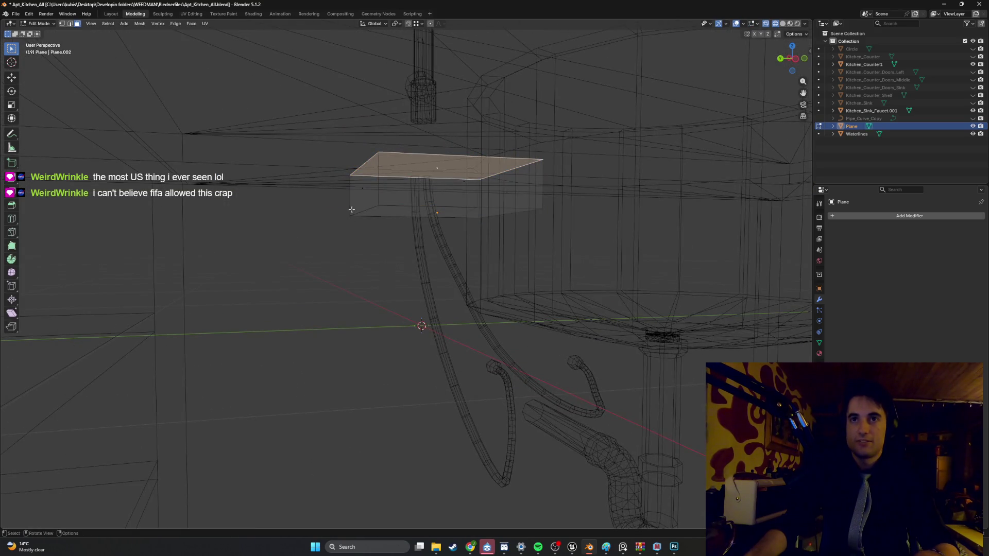
pyautogui.press('r')
pyautogui.press('x')
pyautogui.press('9')
pyautogui.press('0')
pyautogui.press('Return')
pyautogui.press('g')
pyautogui.press('y')
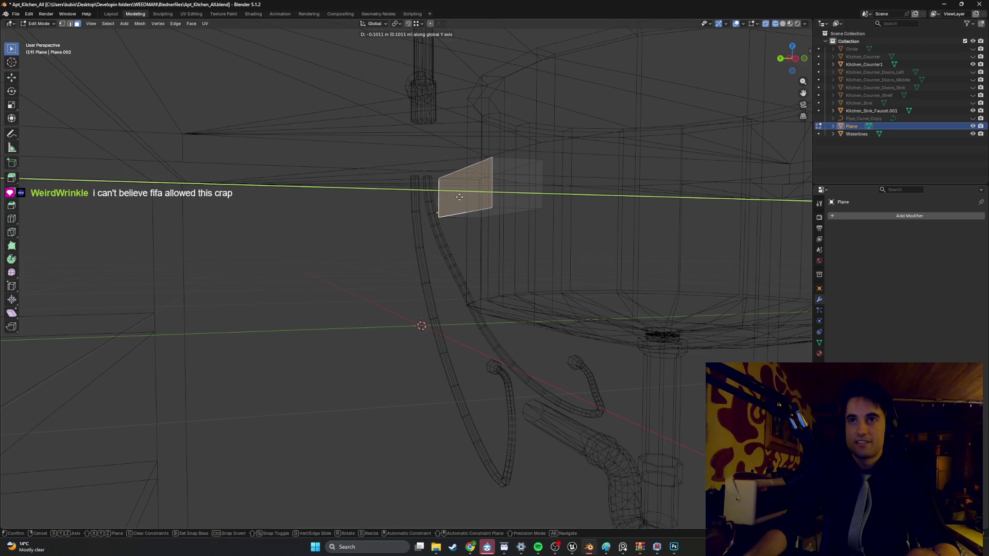
pyautogui.keyDown('alt'); pyautogui.moveTo(497, 199); pyautogui.dragTo(573, 203, button='middle'); pyautogui.keyUp('alt')
pyautogui.press('x')
pyautogui.click(597, 207)
# Step: Raise the face along Z toward the counter underside and scale it smaller near the hose tops
pyautogui.hotkey('ctrl', 'z')
pyautogui.hotkey('ctrl', 'z')
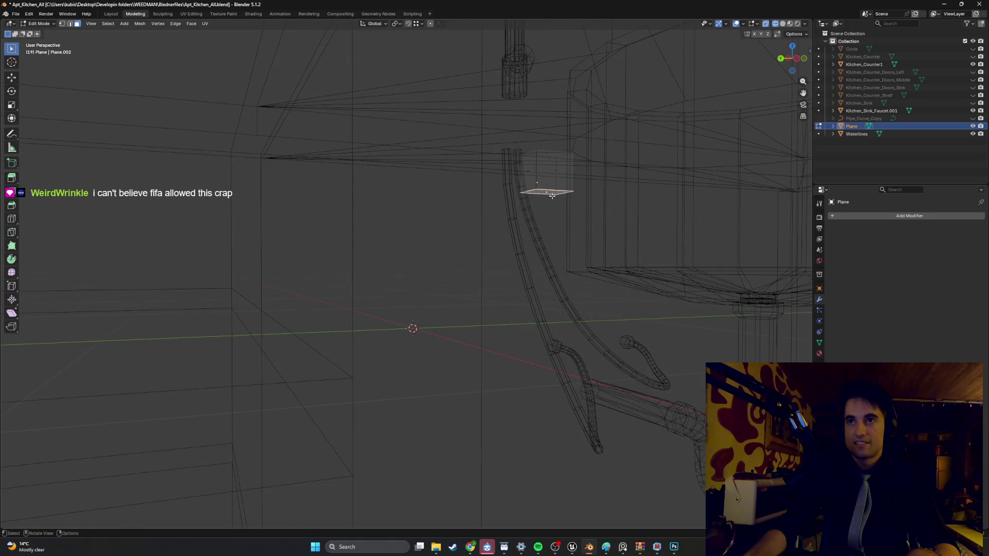
pyautogui.press('g')
pyautogui.press('z')
pyautogui.click(552, 170)
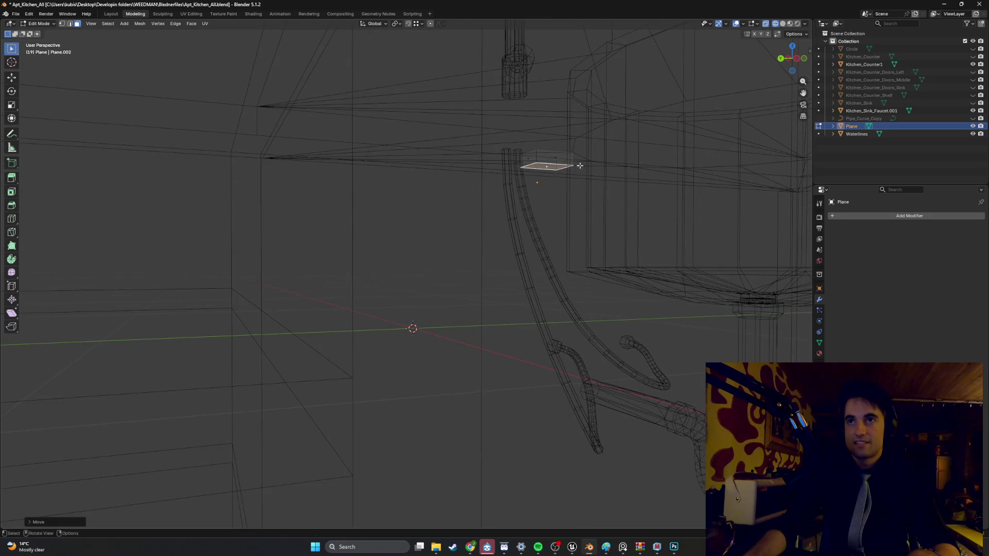
pyautogui.press('s')
pyautogui.click(570, 166)
pyautogui.moveTo(569, 165)
pyautogui.mouseDown(button='middle')
pyautogui.moveTo(551, 185)
pyautogui.moveTo(523, 73)
pyautogui.moveTo(500, 257)
pyautogui.mouseUp(button='middle')
pyautogui.scroll(-5, 499, 257)
pyautogui.moveTo(470, 221)
pyautogui.keyDown('shift'); pyautogui.mouseDown(button='middle')
pyautogui.moveTo(353, 208)
pyautogui.moveTo(424, 290)
pyautogui.mouseUp(button='middle'); pyautogui.keyUp('shift')
pyautogui.scroll(3, 402, 263)
pyautogui.scroll(1, 402, 263)
pyautogui.moveTo(352, 207)
pyautogui.keyDown('shift'); pyautogui.mouseDown(button='middle')
pyautogui.moveTo(369, 246)
pyautogui.moveTo(416, 282)
pyautogui.mouseUp(button='middle'); pyautogui.keyUp('shift')
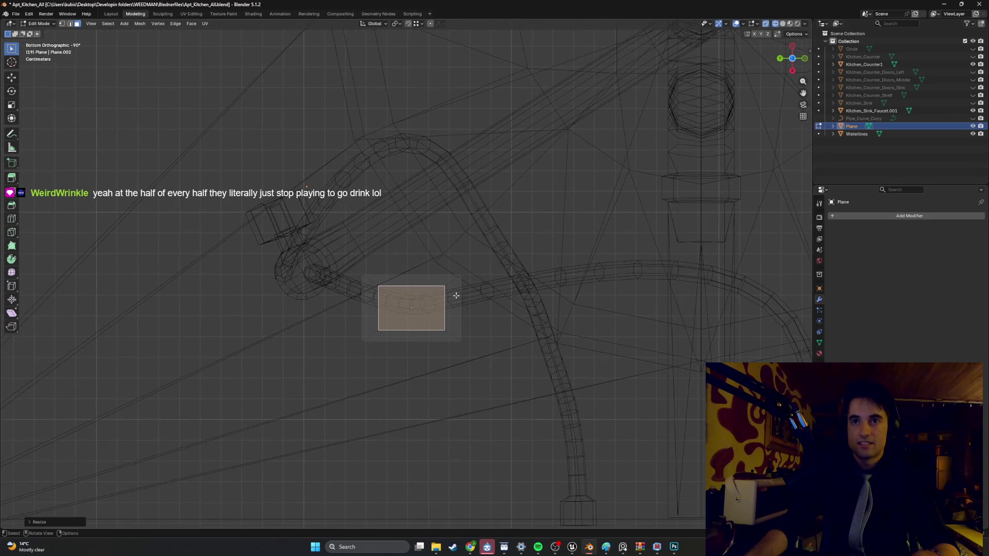
# Step: Narrow the face by moving its right edge inward along Y
pyautogui.hotkey('ctrl', 'z')
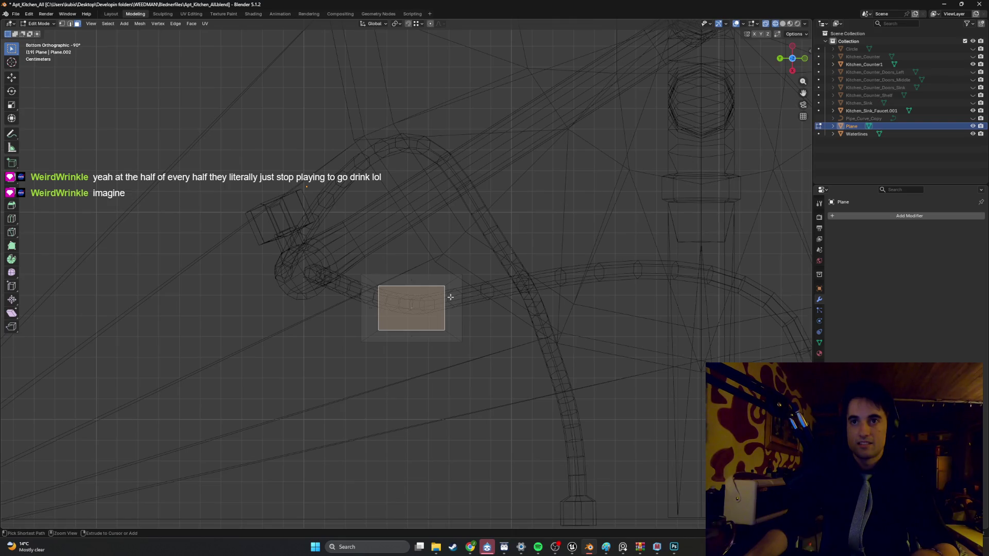
pyautogui.hotkey('ctrl', 'shift', 'z')
pyautogui.click(463, 323)
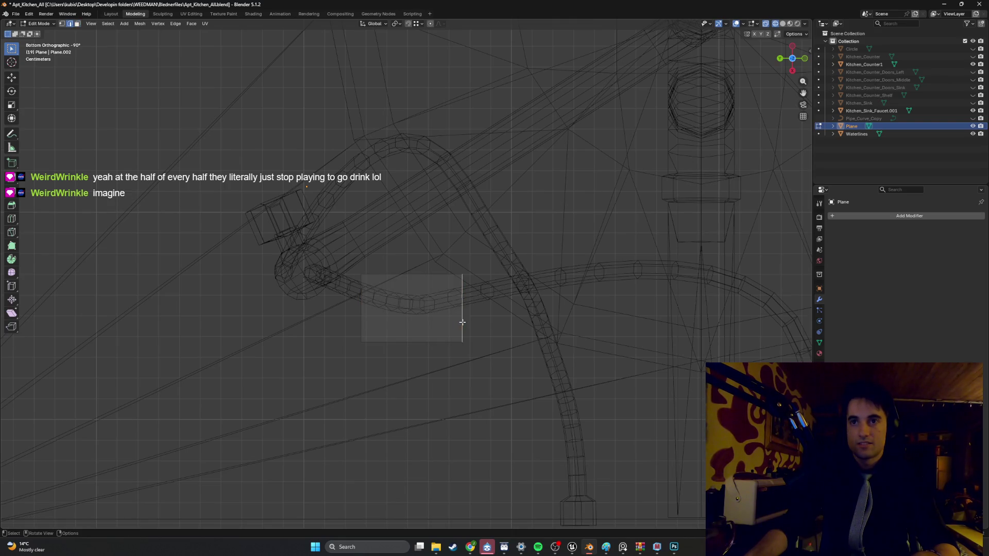
pyautogui.press('g')
pyautogui.press('y')
pyautogui.click(452, 320)
pyautogui.press('g')
pyautogui.press('y')
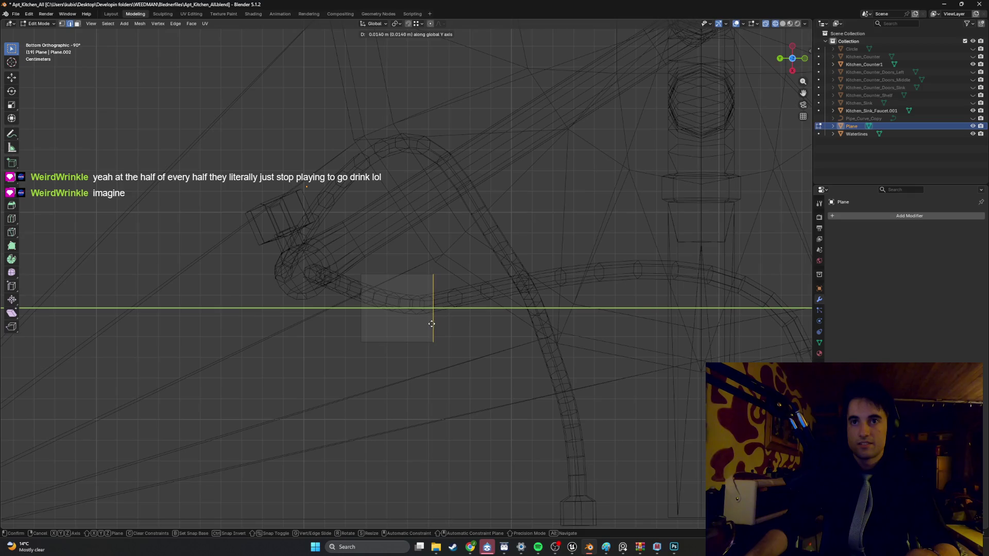
pyautogui.click(433, 324)
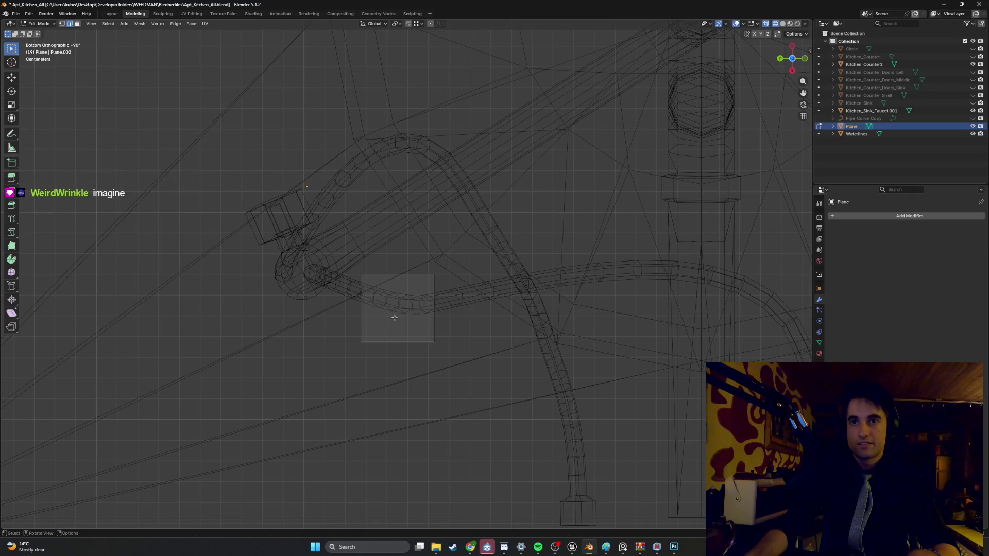
# Step: Select the Waterlines hoses and inspect their top ends in edit mode
pyautogui.press('Tab')
pyautogui.click(409, 309)
pyautogui.moveTo(410, 320); pyautogui.dragTo(399, 353, button='middle')
pyautogui.press('Tab')
pyautogui.moveTo(404, 225)
pyautogui.mouseDown(button='middle')
pyautogui.moveTo(439, 254)
pyautogui.moveTo(468, 254)
pyautogui.mouseUp(button='middle')
pyautogui.press('Tab')
# Step: Select the Plane box's top face and scale it down
pyautogui.click(396, 109)
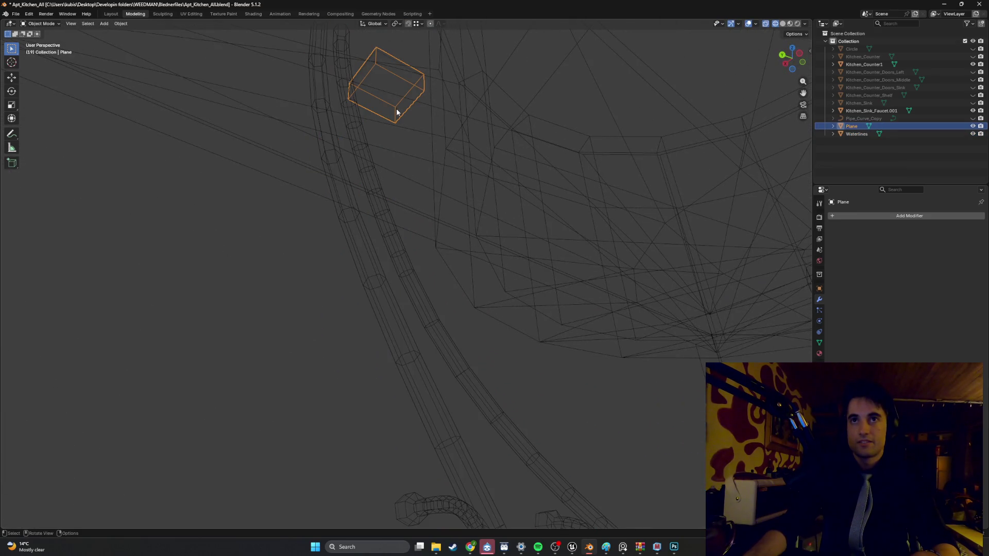
pyautogui.press('Tab')
pyautogui.press('3')
pyautogui.click(389, 98)
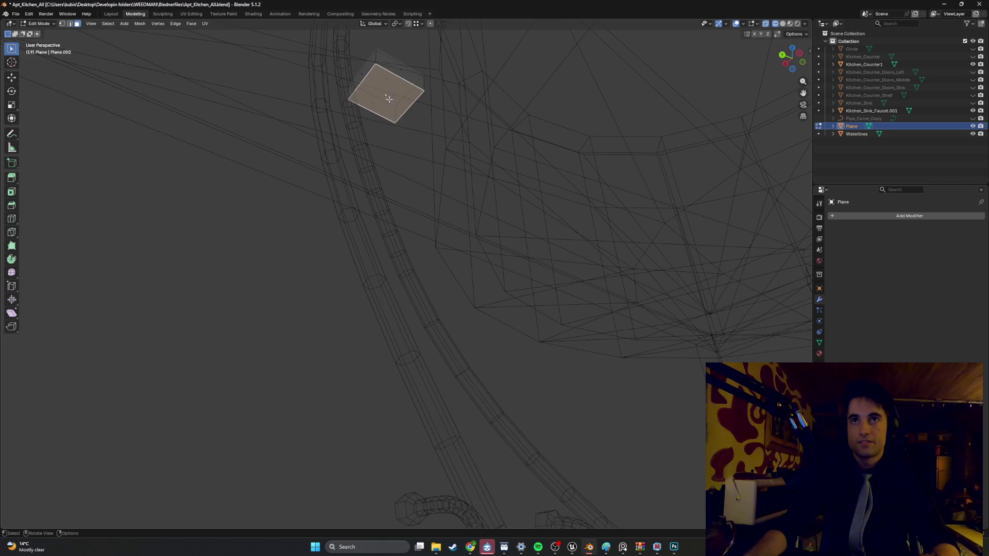
pyautogui.press('s')
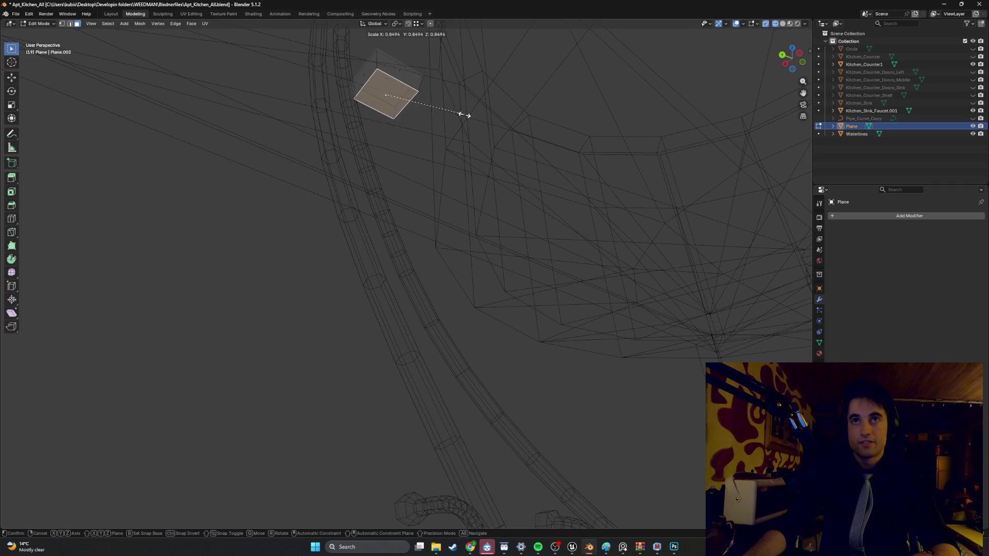
pyautogui.click(455, 116)
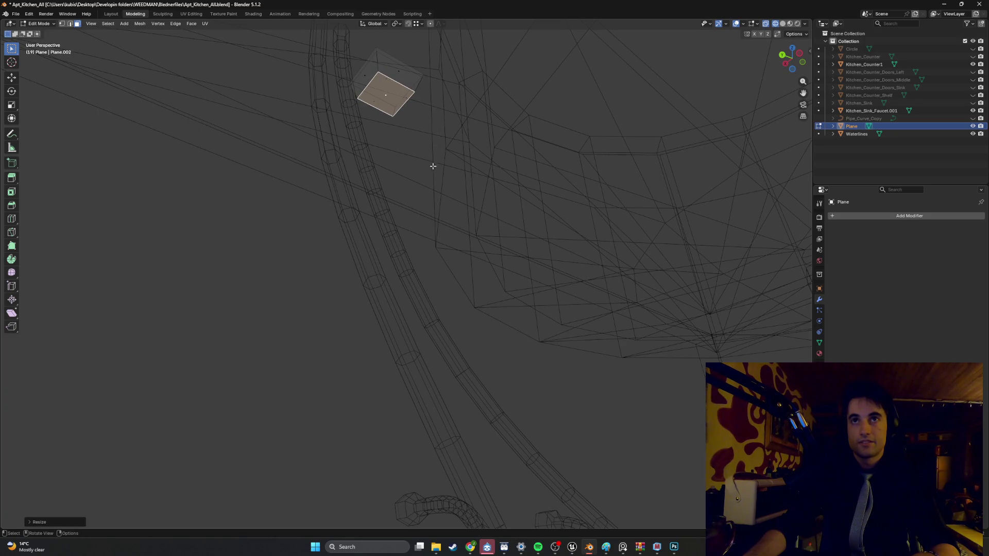
pyautogui.moveTo(433, 166)
pyautogui.keyDown('alt'); pyautogui.mouseDown(button='middle')
pyautogui.moveTo(338, 188)
pyautogui.moveTo(428, 143)
pyautogui.mouseUp(button='middle'); pyautogui.keyUp('alt')
pyautogui.press('KP_Decimal')
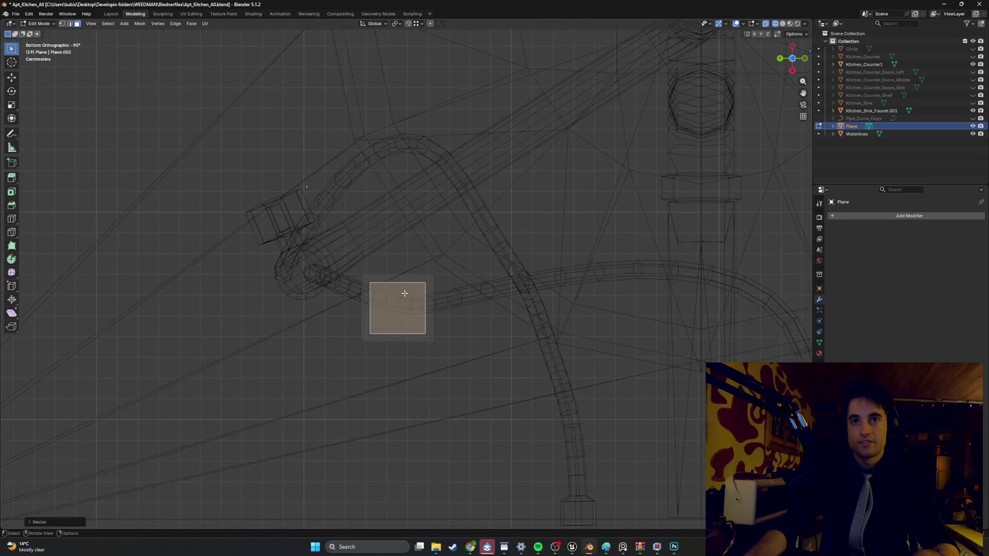
# Step: Move the whole box over the hose ends and check its placement in solid shading
pyautogui.press('a')
pyautogui.press('g')
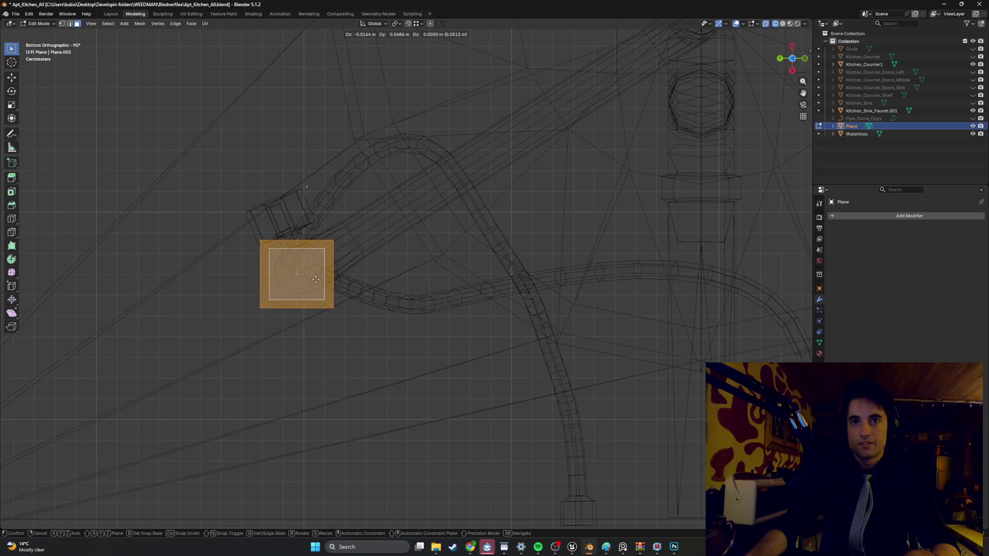
pyautogui.click(315, 279)
pyautogui.moveTo(316, 280)
pyautogui.mouseDown(button='middle')
pyautogui.moveTo(338, 326)
pyautogui.moveTo(334, 309)
pyautogui.mouseUp(button='middle')
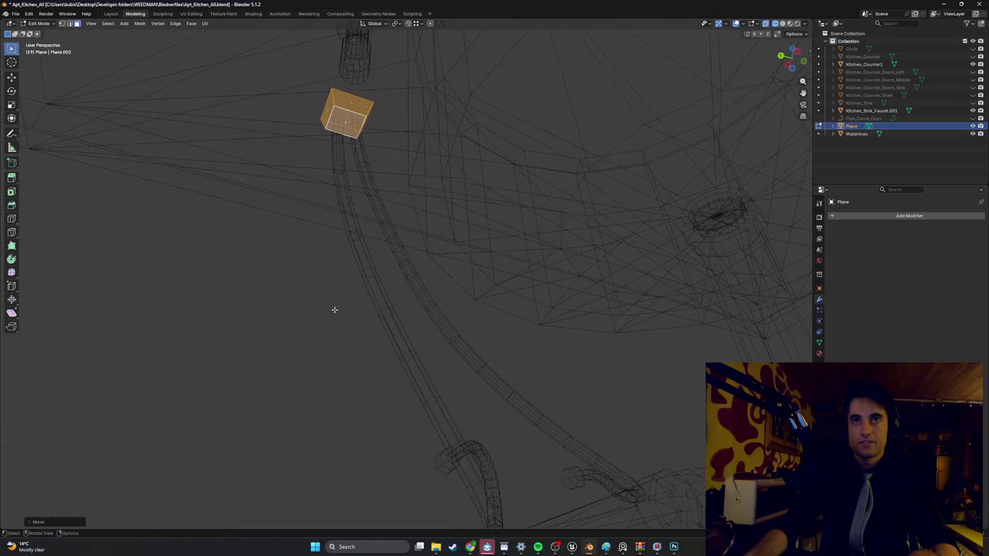
pyautogui.press('Tab')
pyautogui.press('z')
pyautogui.click(371, 252)
pyautogui.moveTo(384, 265)
pyautogui.mouseDown(button='middle')
pyautogui.moveTo(384, 287)
pyautogui.moveTo(373, 286)
pyautogui.moveTo(407, 278)
pyautogui.moveTo(376, 234)
pyautogui.moveTo(369, 347)
pyautogui.moveTo(374, 275)
pyautogui.moveTo(380, 280)
pyautogui.moveTo(314, 276)
pyautogui.moveTo(354, 210)
pyautogui.mouseUp(button='middle')
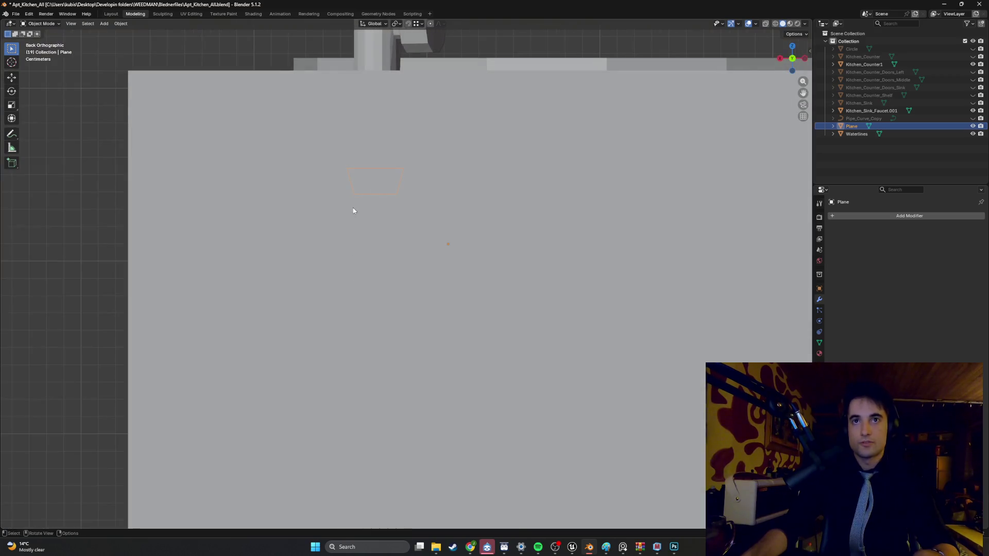
pyautogui.hotkey('shift', 'z')
pyautogui.keyDown('shift'); pyautogui.moveTo(312, 170); pyautogui.dragTo(403, 201, button='middle'); pyautogui.keyUp('shift')
# Step: Lower the box along Z and delete a face to open it
pyautogui.press('g')
pyautogui.press('z')
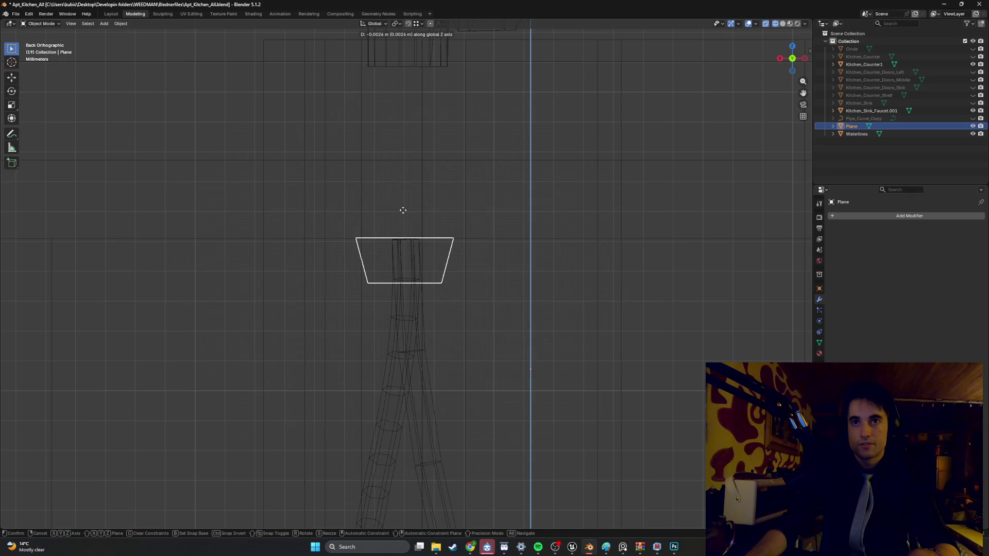
pyautogui.click(404, 209)
pyautogui.moveTo(455, 240)
pyautogui.mouseDown(button='middle')
pyautogui.moveTo(448, 275)
pyautogui.moveTo(418, 277)
pyautogui.mouseUp(button='middle')
pyautogui.press('Tab')
pyautogui.hotkey('ctrl', 'z')
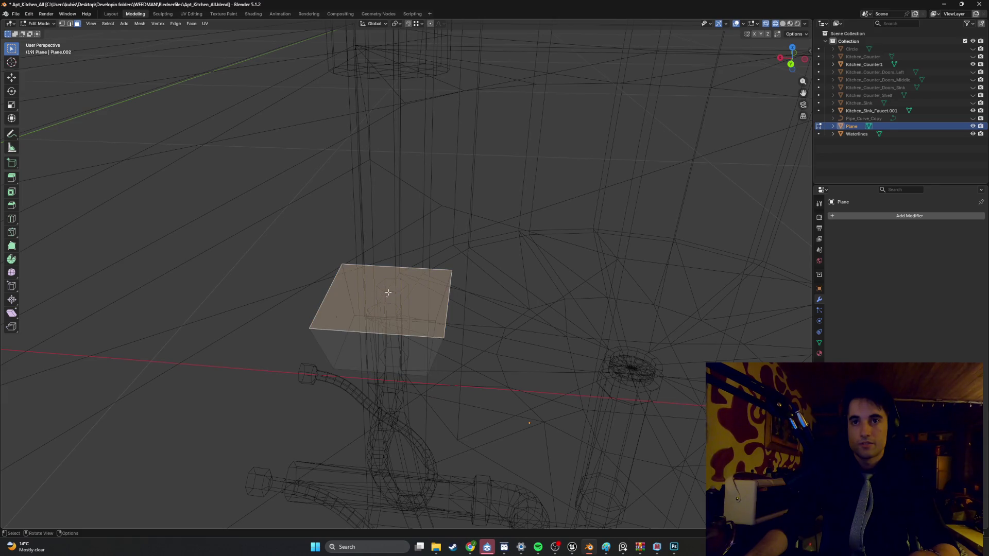
pyautogui.press('x')
pyautogui.click(388, 292)
pyautogui.moveTo(388, 291)
pyautogui.mouseDown(button='middle')
pyautogui.moveTo(392, 269)
pyautogui.moveTo(364, 241)
pyautogui.moveTo(369, 276)
pyautogui.moveTo(356, 254)
pyautogui.mouseUp(button='middle')
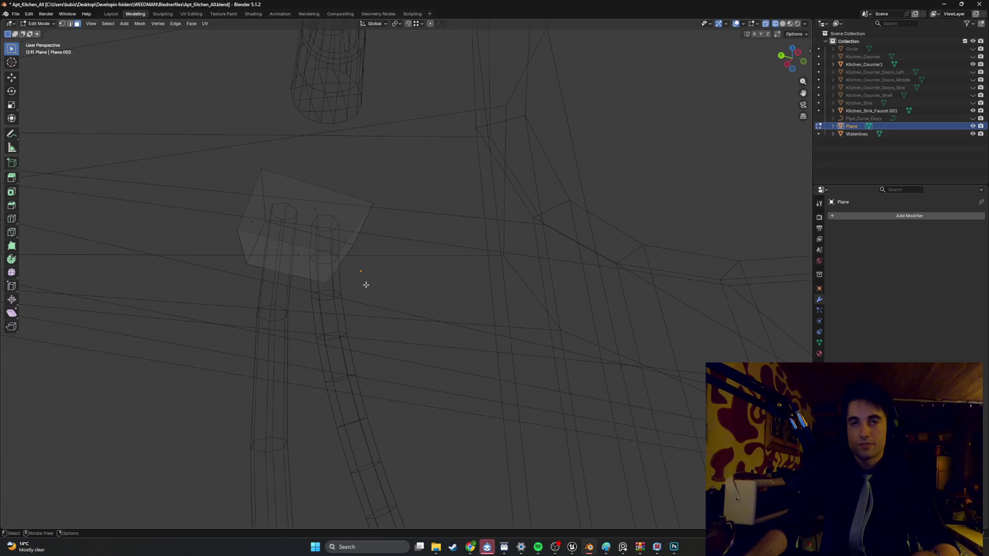
# Step: Shift the box mount along Y over the hoses
pyautogui.hotkey('shift', 'z')
pyautogui.moveTo(404, 292)
pyautogui.mouseDown(button='middle')
pyautogui.moveTo(384, 265)
pyautogui.moveTo(351, 260)
pyautogui.moveTo(322, 240)
pyautogui.mouseUp(button='middle')
pyautogui.press('a')
pyautogui.press('Tab')
pyautogui.press('g')
pyautogui.press('y')
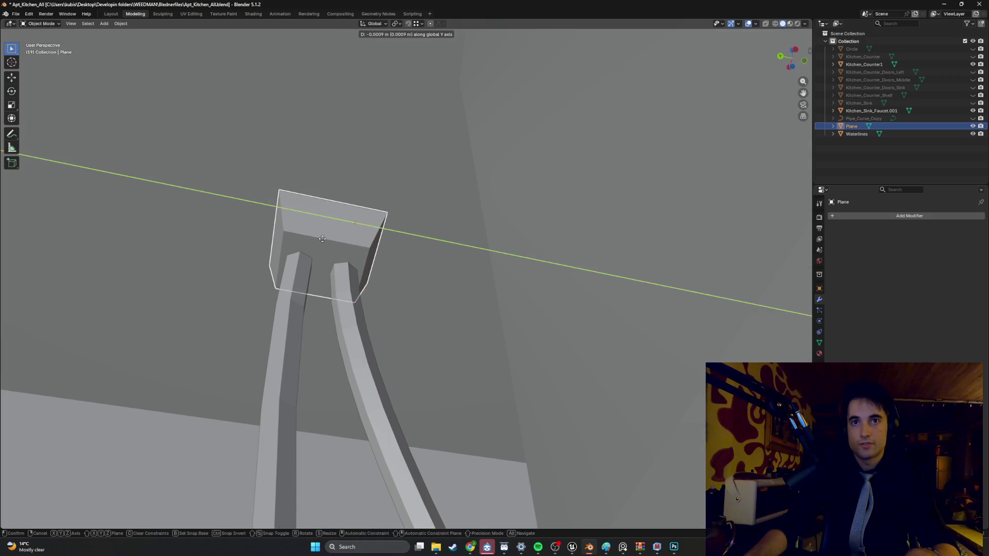
pyautogui.click(323, 239)
pyautogui.moveTo(322, 238)
pyautogui.mouseDown(button='middle')
pyautogui.moveTo(364, 253)
pyautogui.moveTo(361, 265)
pyautogui.mouseUp(button='middle')
pyautogui.scroll(3, 361, 265)
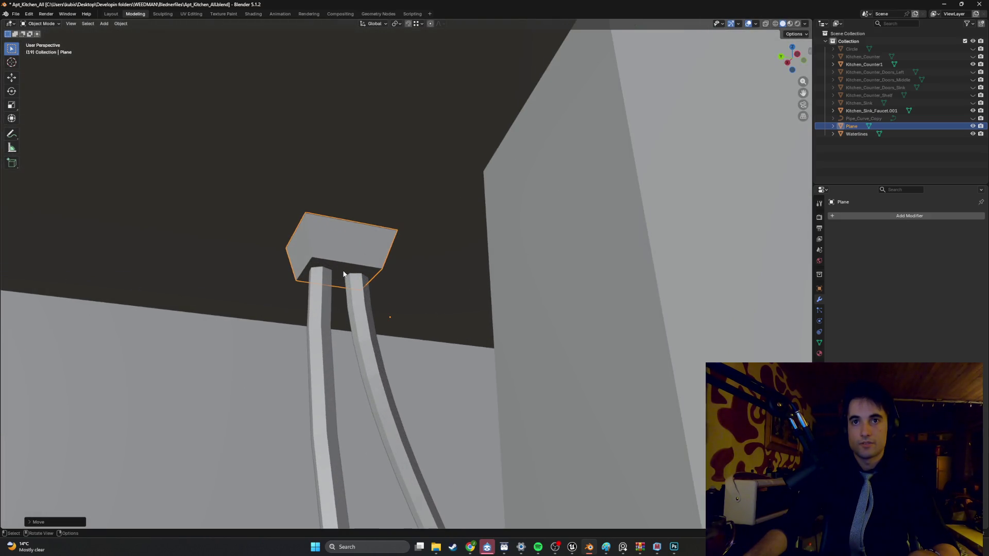
# Step: Lower the box's bottom face along Z to reach the hose tops
pyautogui.press('Tab')
pyautogui.press('g')
pyautogui.press('z')
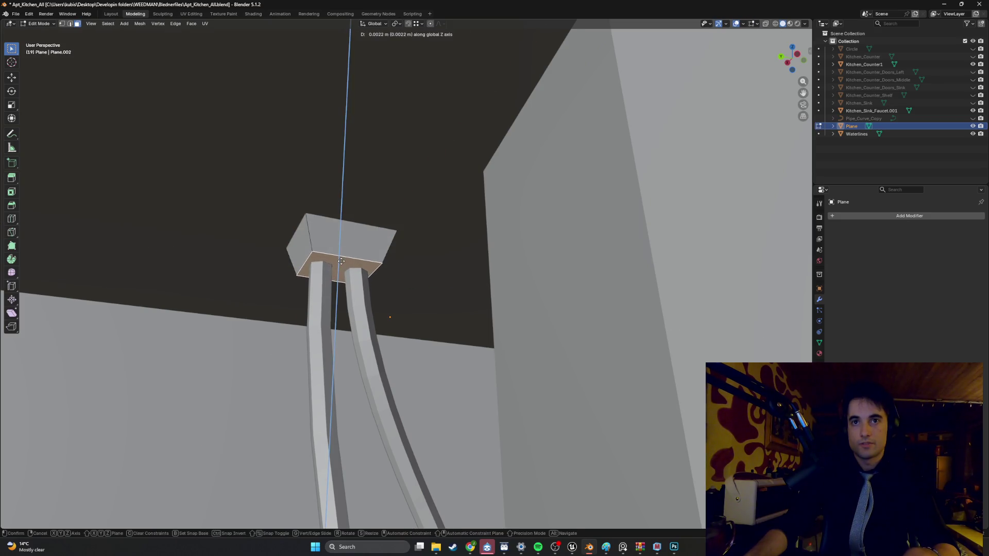
pyautogui.click(341, 255)
pyautogui.scroll(-4, 340, 255)
pyautogui.press('Tab')
pyautogui.moveTo(340, 258)
pyautogui.mouseDown(button='middle')
pyautogui.moveTo(358, 295)
pyautogui.moveTo(330, 293)
pyautogui.moveTo(342, 283)
pyautogui.moveTo(399, 307)
pyautogui.moveTo(316, 259)
pyautogui.moveTo(311, 273)
pyautogui.moveTo(287, 278)
pyautogui.moveTo(321, 277)
pyautogui.moveTo(292, 288)
pyautogui.moveTo(342, 282)
pyautogui.moveTo(331, 230)
pyautogui.moveTo(368, 261)
pyautogui.moveTo(335, 306)
pyautogui.moveTo(361, 325)
pyautogui.moveTo(314, 321)
pyautogui.mouseUp(button='middle')
pyautogui.press('Tab')
pyautogui.press('Tab')
pyautogui.scroll(-3, 295, 287)
pyautogui.scroll(3, 336, 306)
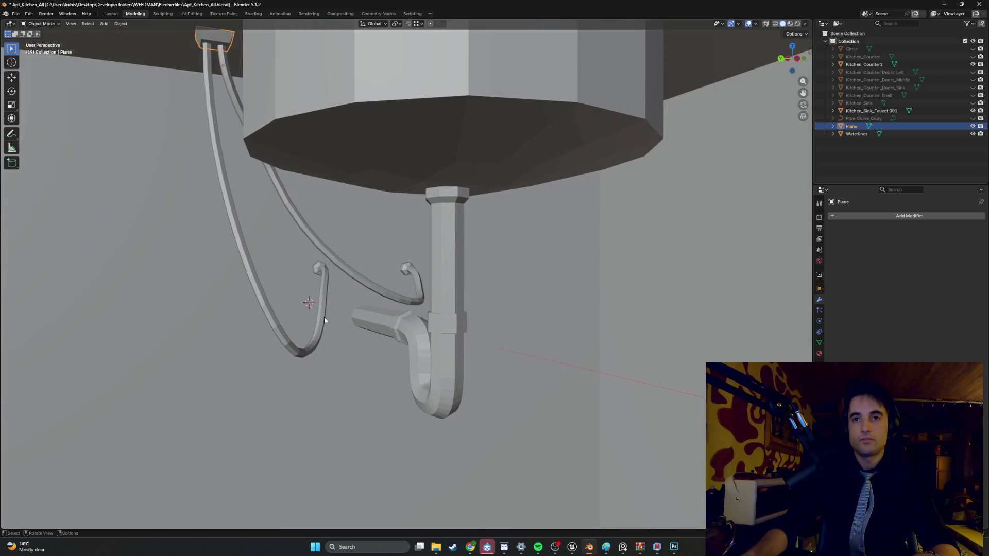
pyautogui.press('Tab')
pyautogui.scroll(-8, 368, 319)
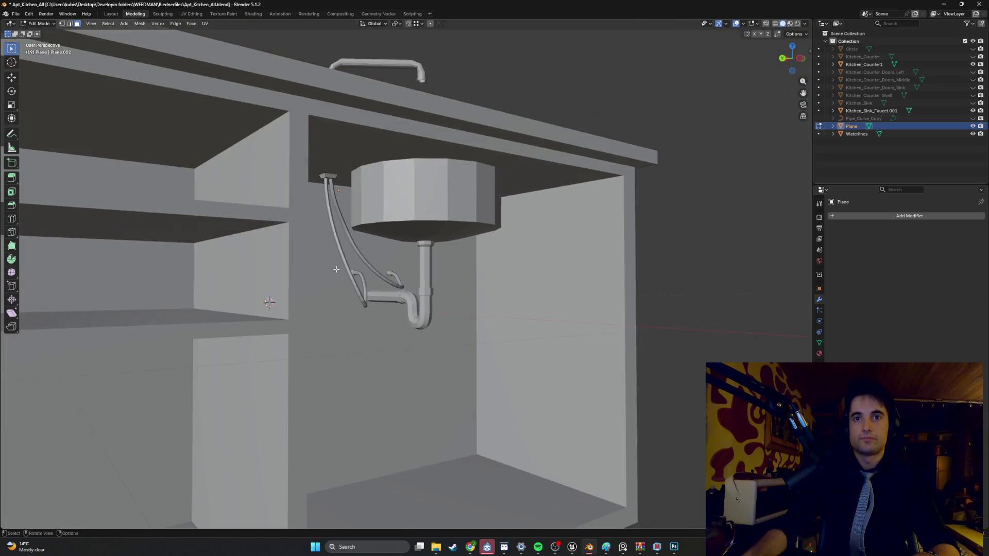
pyautogui.moveTo(335, 272)
pyautogui.mouseDown(button='middle')
pyautogui.moveTo(304, 229)
pyautogui.moveTo(263, 276)
pyautogui.moveTo(331, 283)
pyautogui.moveTo(318, 275)
pyautogui.moveTo(335, 260)
pyautogui.moveTo(328, 246)
pyautogui.moveTo(323, 255)
pyautogui.mouseUp(button='middle')
pyautogui.scroll(-6, 338, 259)
pyautogui.scroll(5, 319, 263)
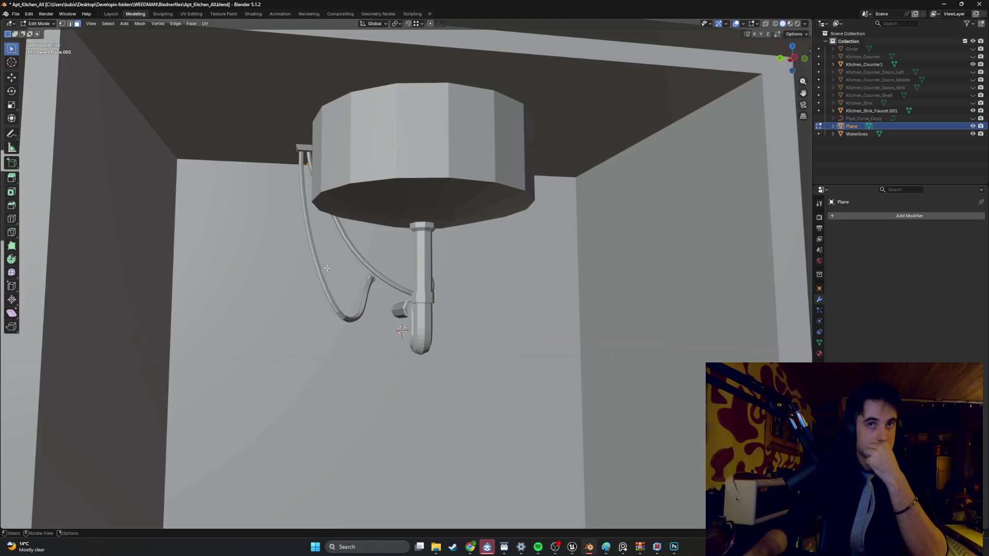
pyautogui.moveTo(320, 266); pyautogui.dragTo(337, 274, button='middle')
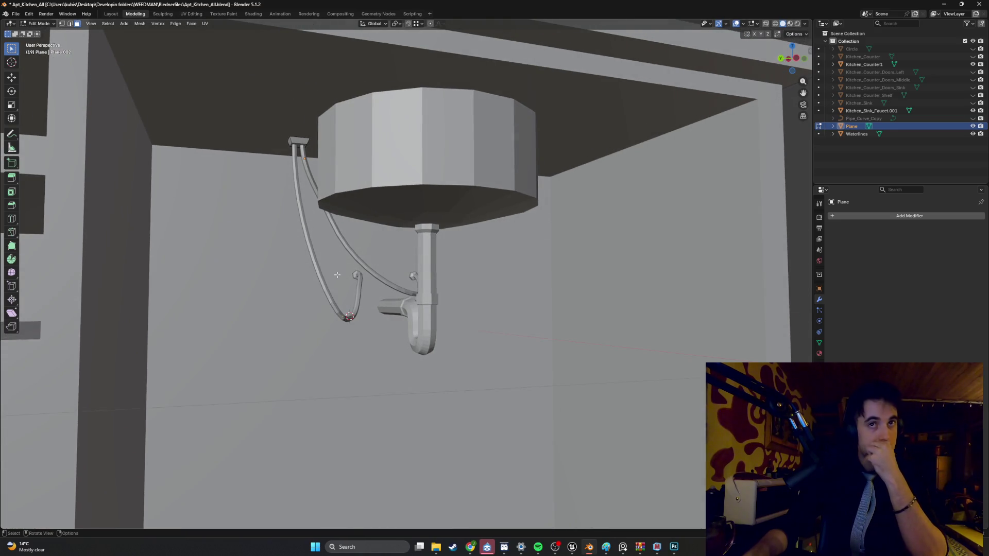
pyautogui.scroll(1, 336, 266)
pyautogui.scroll(5, 335, 265)
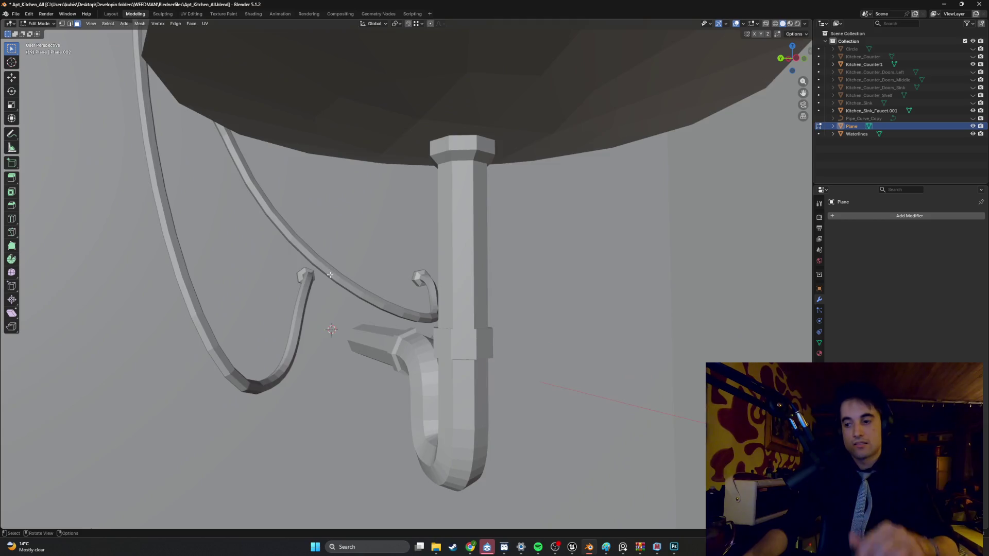
pyautogui.press('Tab')
pyautogui.click(281, 294)
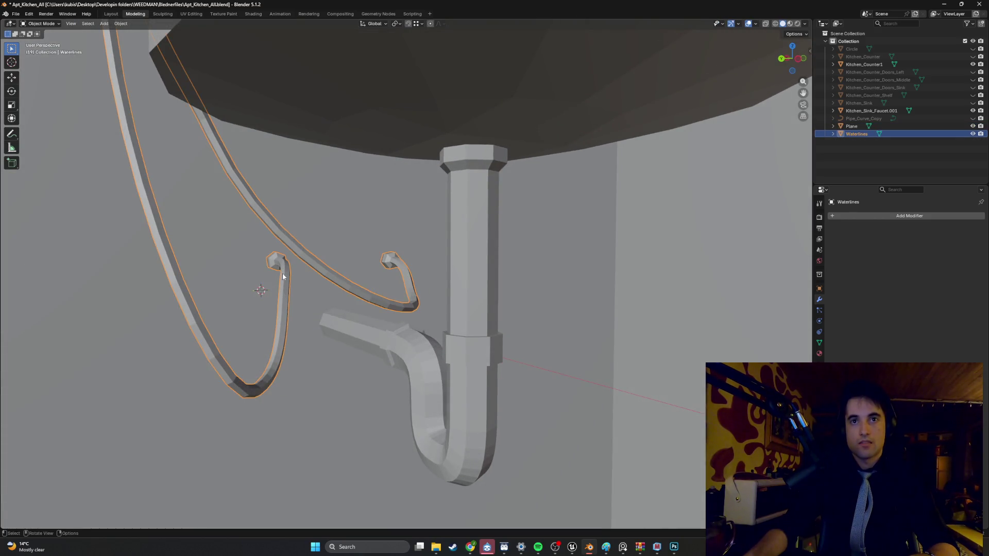
# Step: Select the Waterlines hoses and enter face edit mode with all faces selected
pyautogui.moveTo(283, 277)
pyautogui.mouseDown(button='middle')
pyautogui.moveTo(359, 266)
pyautogui.moveTo(388, 281)
pyautogui.moveTo(316, 280)
pyautogui.mouseUp(button='middle')
pyautogui.press('a')
pyautogui.press('Tab')
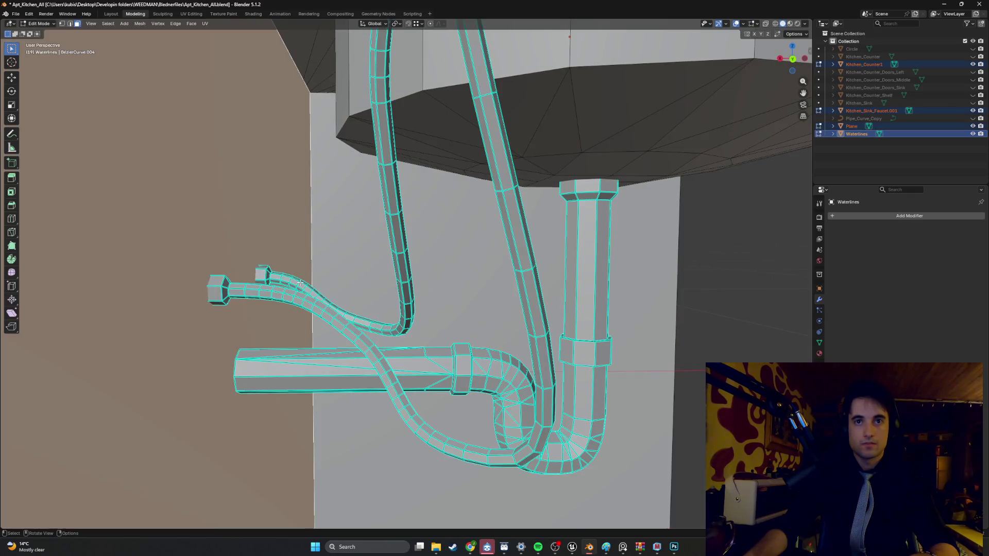
pyautogui.press('Tab')
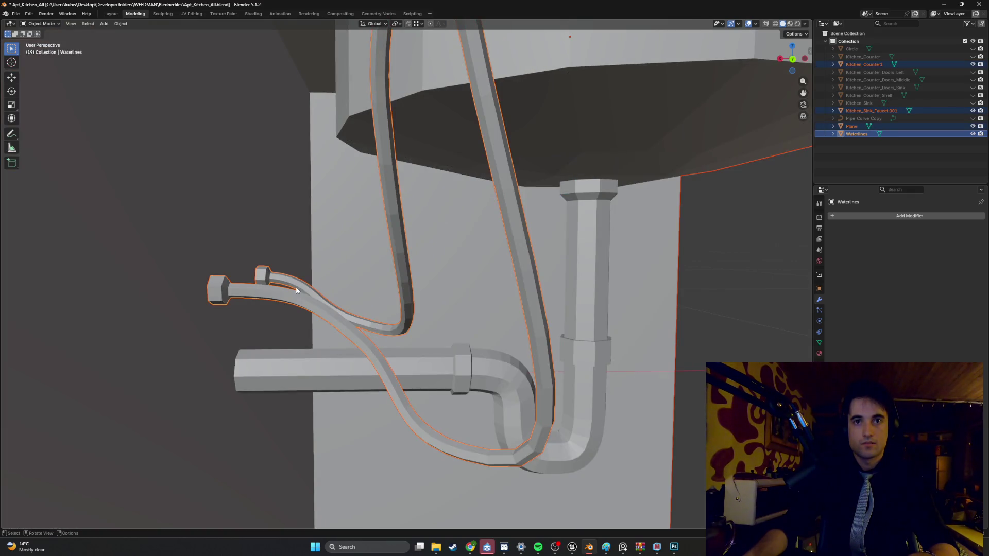
pyautogui.click(292, 296)
pyautogui.press('Tab')
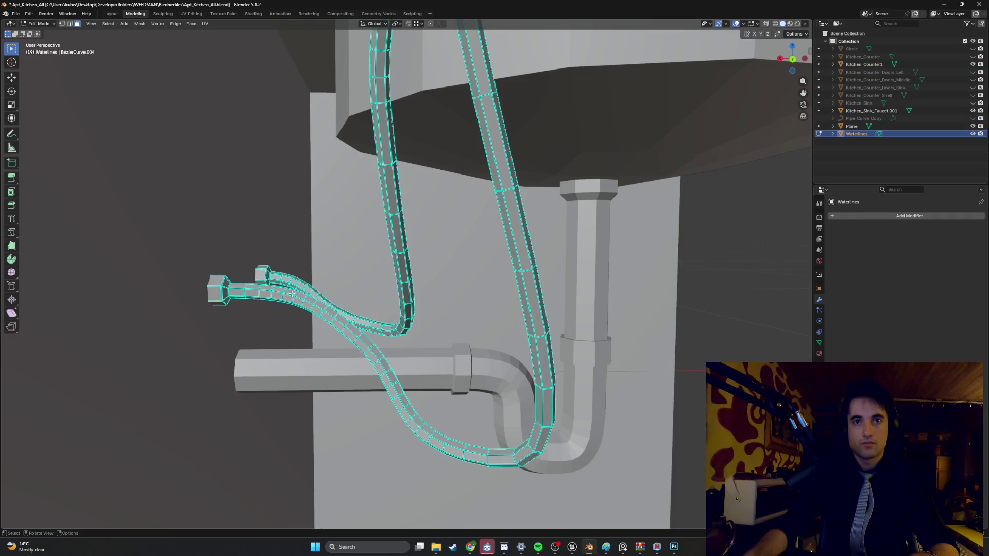
pyautogui.press('3')
pyautogui.press('a')
# Step: With X-ray on, box-select both hexagonal end caps and show the hoses' Material Properties
pyautogui.moveTo(270, 288)
pyautogui.mouseDown(button='middle')
pyautogui.moveTo(263, 302)
pyautogui.moveTo(249, 269)
pyautogui.moveTo(281, 288)
pyautogui.moveTo(302, 323)
pyautogui.moveTo(323, 326)
pyautogui.mouseUp(button='middle')
pyautogui.scroll(6, 268, 291)
pyautogui.hotkey('alt', 'z')
pyautogui.moveTo(320, 354); pyautogui.dragTo(242, 254)
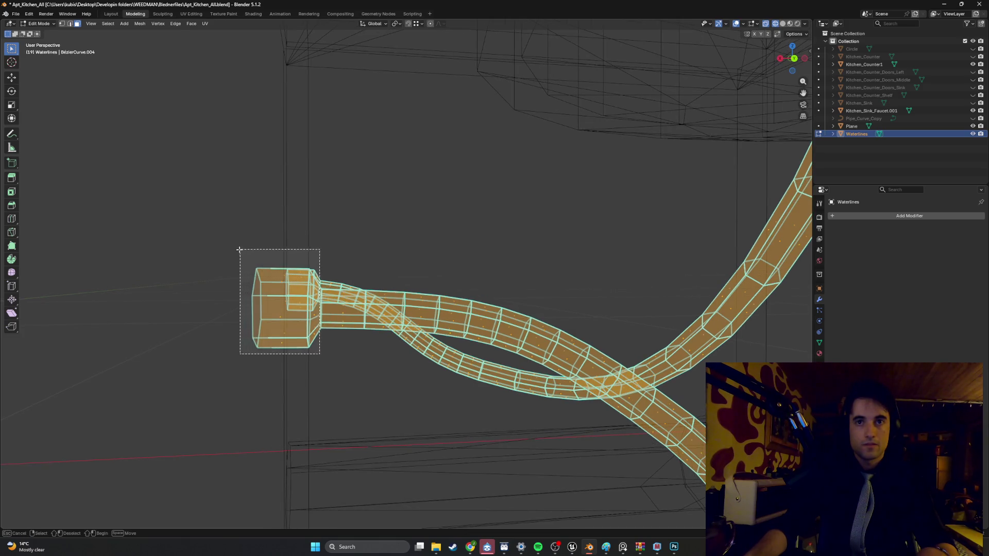
pyautogui.moveTo(243, 254)
pyautogui.mouseDown(button='middle')
pyautogui.moveTo(287, 272)
pyautogui.moveTo(251, 274)
pyautogui.mouseUp(button='middle')
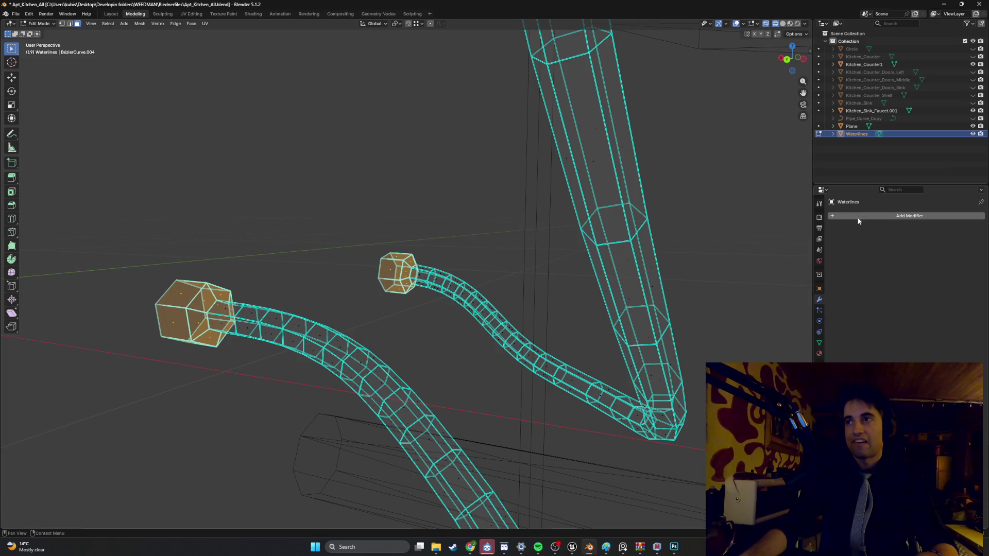
pyautogui.click(819, 354)
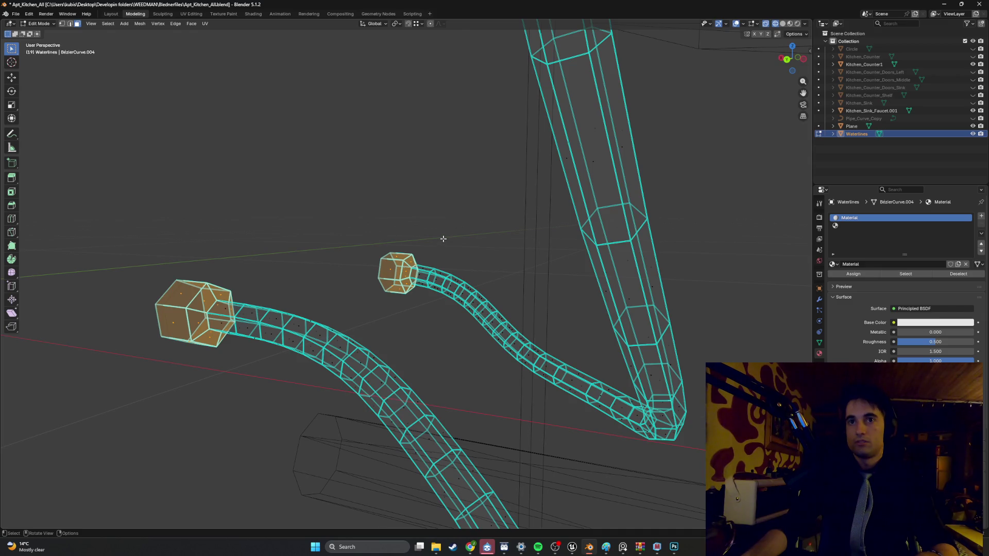
pyautogui.press('Tab')
pyautogui.scroll(-10, 442, 239)
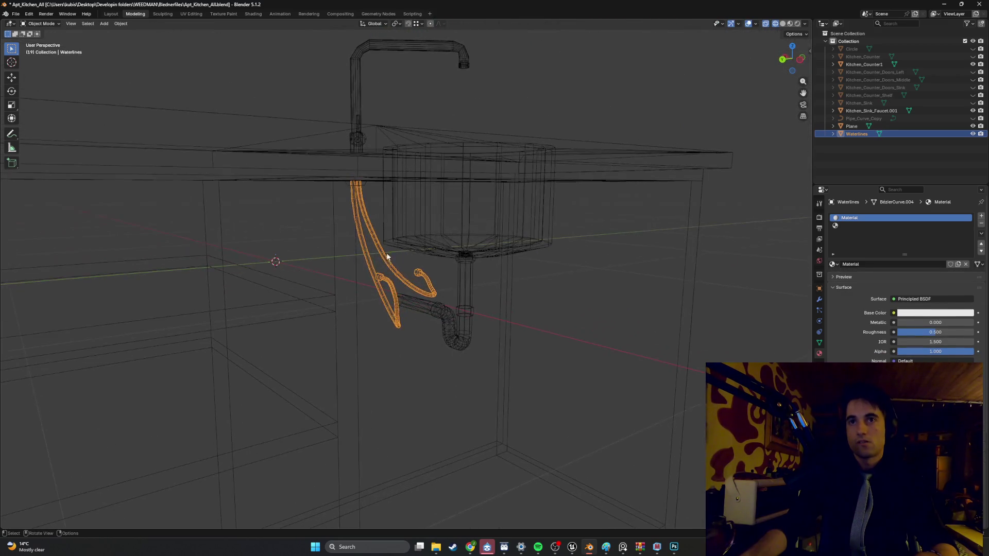
# Step: Select Kitchen_Counter1, the Waterlines hoses and the box mount Plane around the sink
pyautogui.moveTo(351, 243); pyautogui.dragTo(342, 240, button='middle')
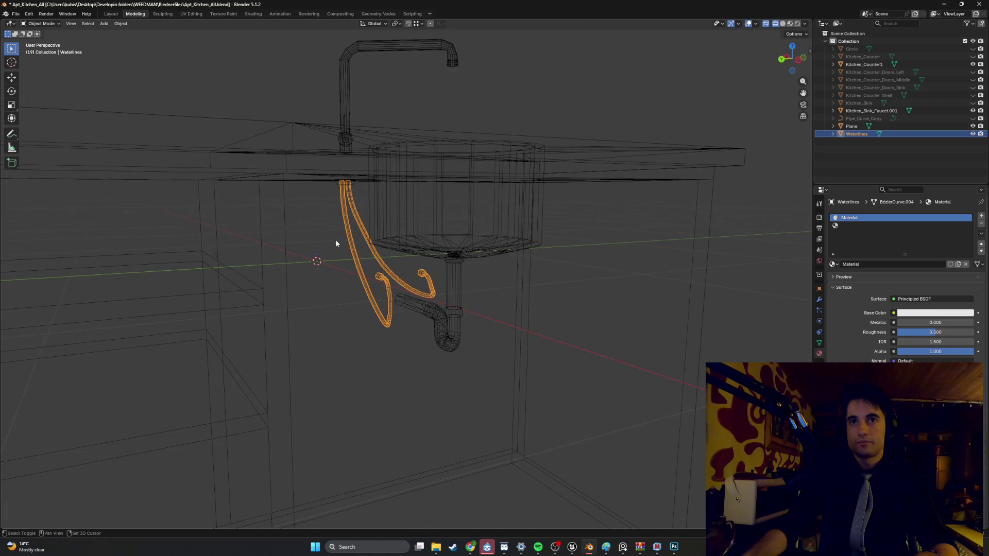
pyautogui.press('Tab')
pyautogui.press('Tab')
pyautogui.click(326, 245)
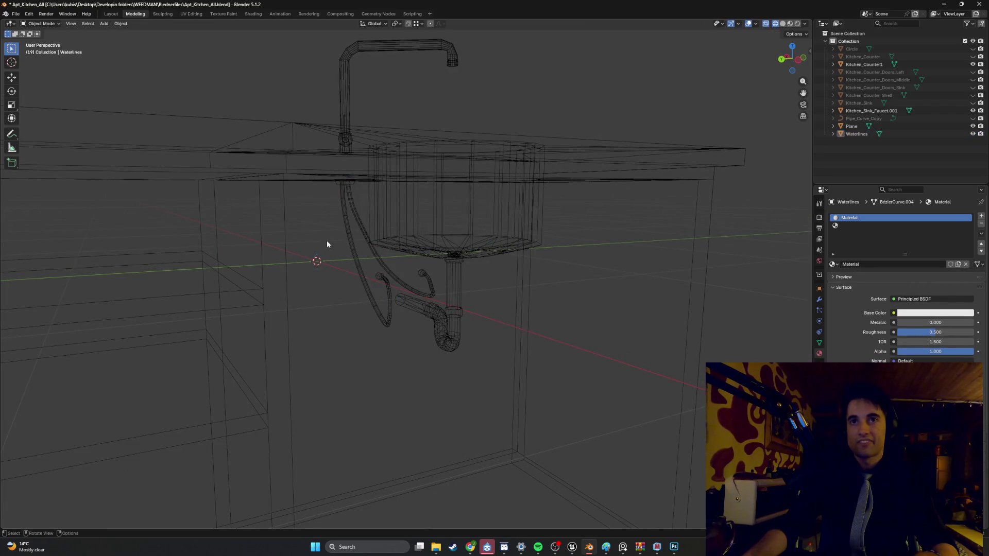
pyautogui.click(292, 172)
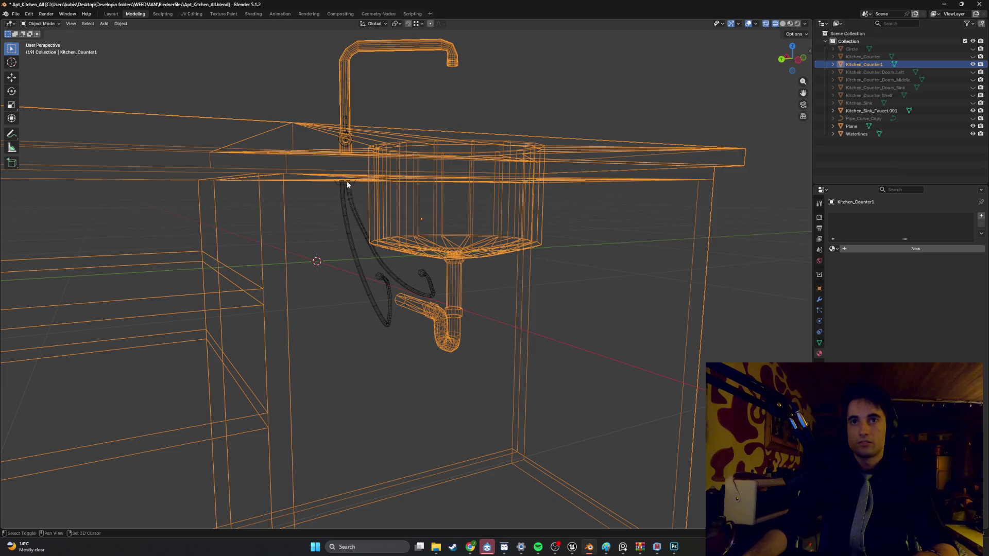
pyautogui.keyDown('shift'); pyautogui.click(347, 181); pyautogui.keyUp('shift')
pyautogui.keyDown('shift'); pyautogui.click(344, 187); pyautogui.keyUp('shift')
pyautogui.scroll(-3, 348, 204)
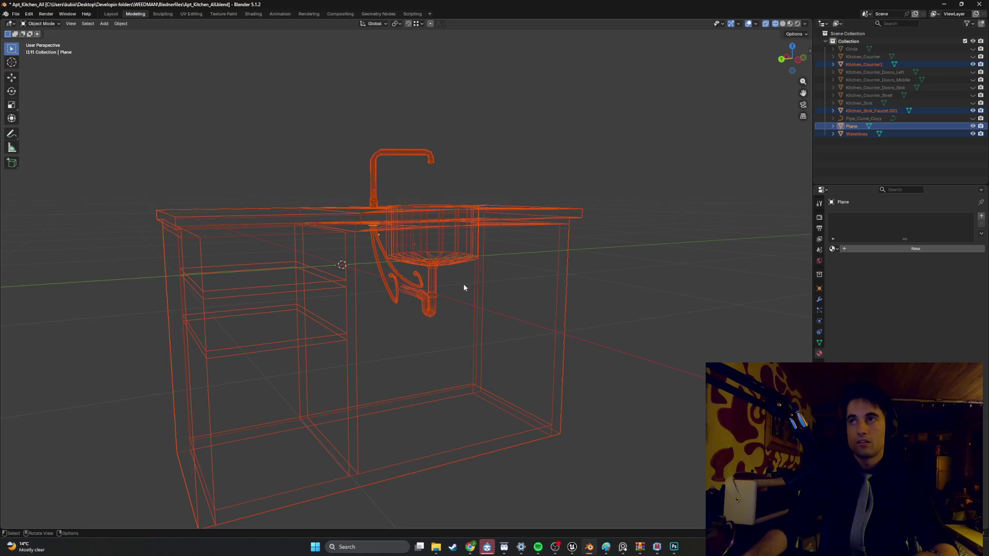
pyautogui.moveTo(481, 262)
pyautogui.mouseDown(button='middle')
pyautogui.moveTo(400, 262)
pyautogui.moveTo(413, 264)
pyautogui.mouseUp(button='middle')
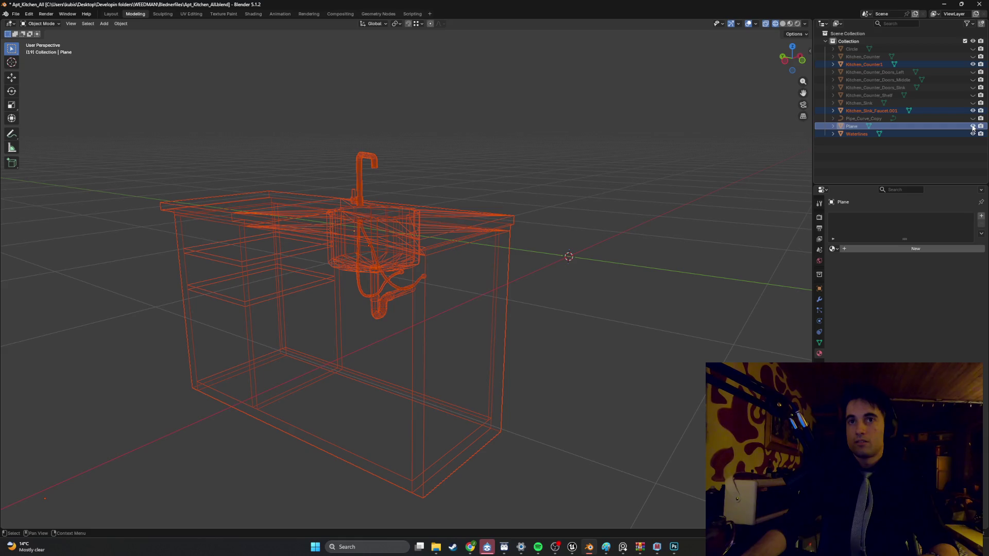
# Step: Unhide the Plane mount and bring the view down close to the sink cabinet
pyautogui.click(973, 127)
pyautogui.moveTo(460, 221); pyautogui.dragTo(471, 242, button='middle')
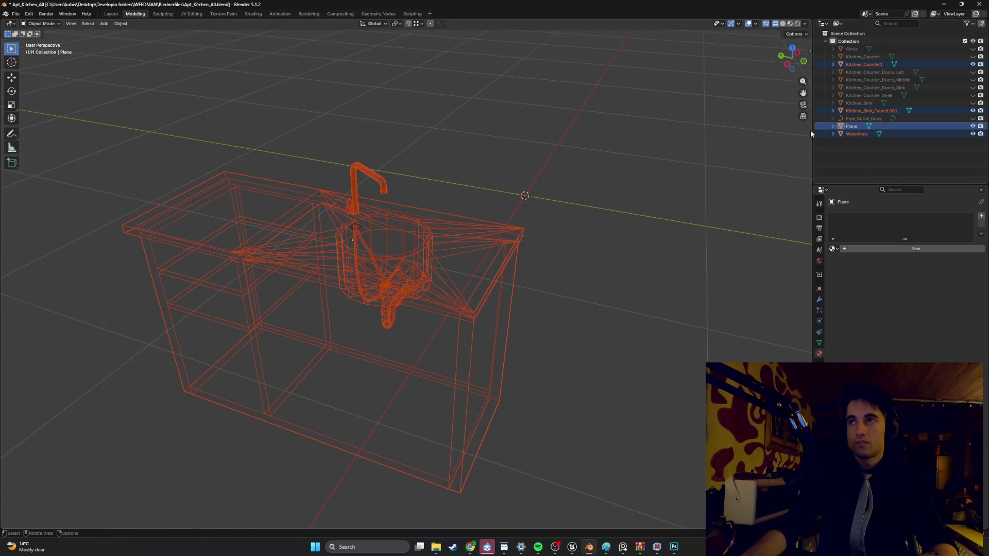
pyautogui.moveTo(645, 177)
pyautogui.mouseDown(button='middle')
pyautogui.moveTo(571, 187)
pyautogui.moveTo(600, 173)
pyautogui.moveTo(559, 161)
pyautogui.moveTo(582, 147)
pyautogui.moveTo(512, 170)
pyautogui.moveTo(384, 180)
pyautogui.moveTo(510, 203)
pyautogui.moveTo(468, 199)
pyautogui.mouseUp(button='middle')
pyautogui.scroll(4, 390, 207)
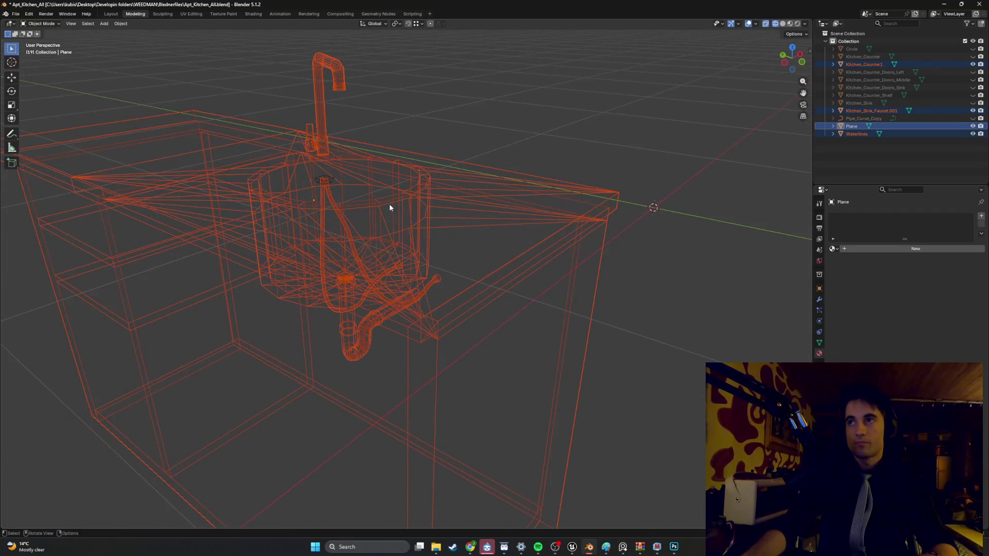
pyautogui.scroll(2, 413, 209)
pyautogui.moveTo(409, 209)
pyautogui.mouseDown(button='middle')
pyautogui.moveTo(446, 282)
pyautogui.moveTo(372, 264)
pyautogui.mouseUp(button='middle')
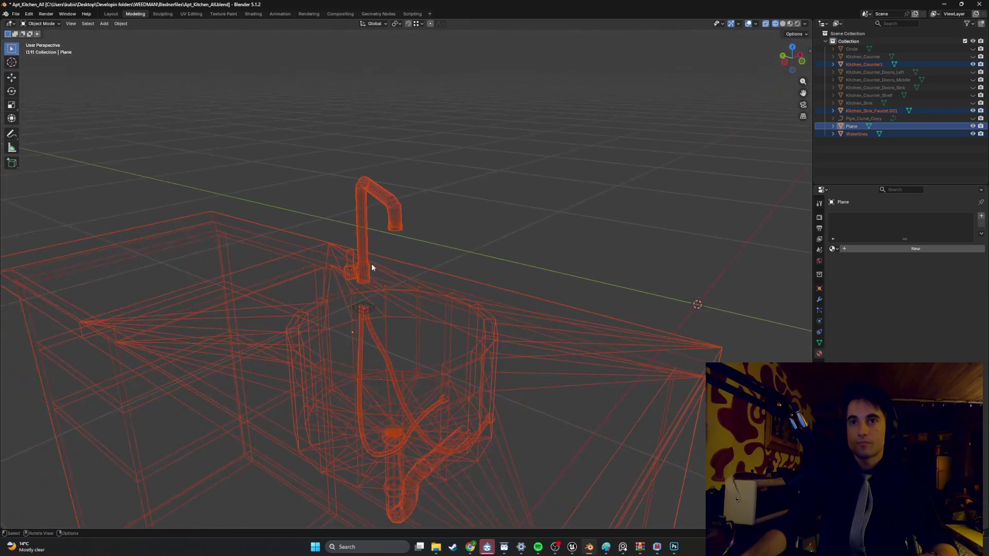
pyautogui.scroll(5, 372, 264)
# Step: Leave the faucet out of the selection and attempt the join with Ctrl+J
pyautogui.keyDown('shift'); pyautogui.click(399, 258); pyautogui.keyUp('shift')
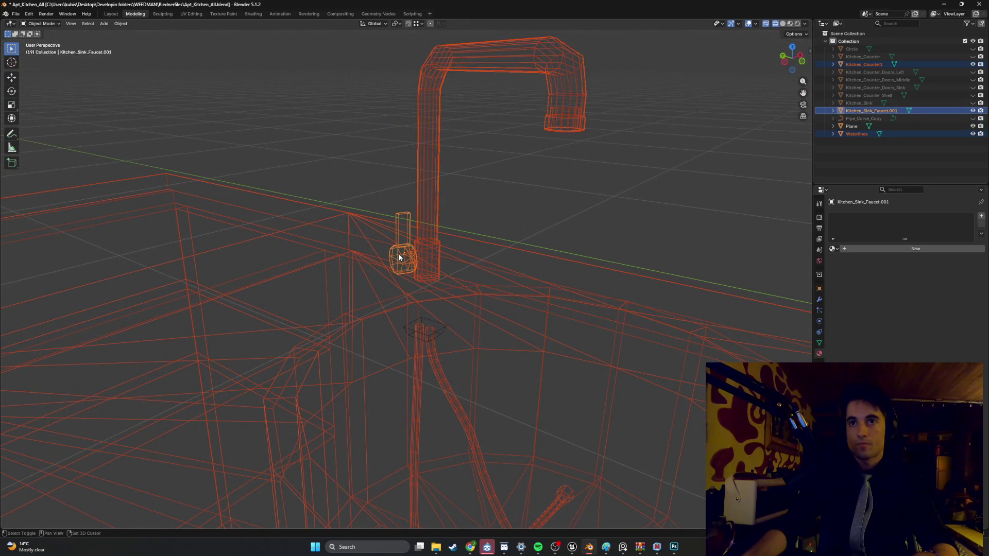
pyautogui.keyDown('shift'); pyautogui.click(399, 257); pyautogui.keyUp('shift')
pyautogui.scroll(-4, 398, 255)
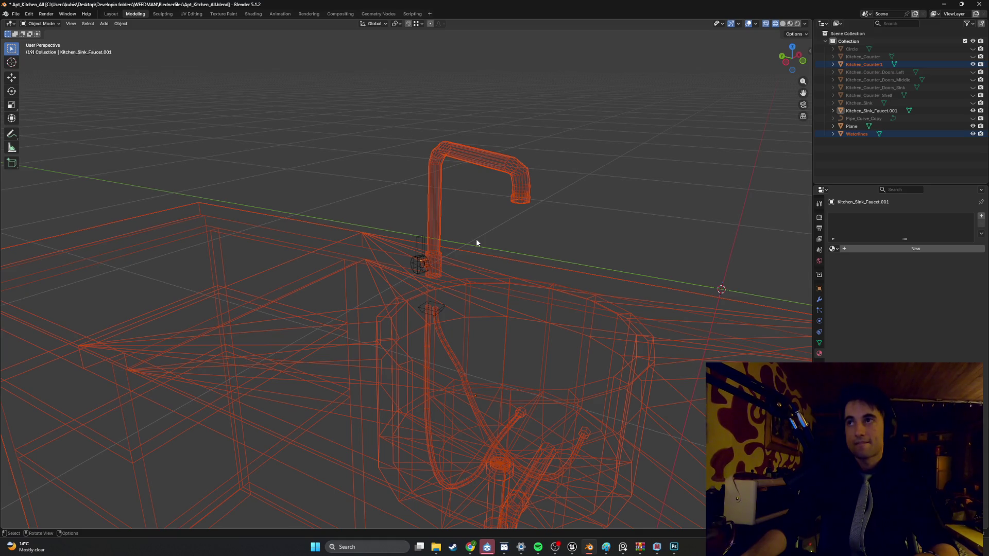
pyautogui.scroll(-2, 476, 239)
pyautogui.hotkey('ctrl', 'j')
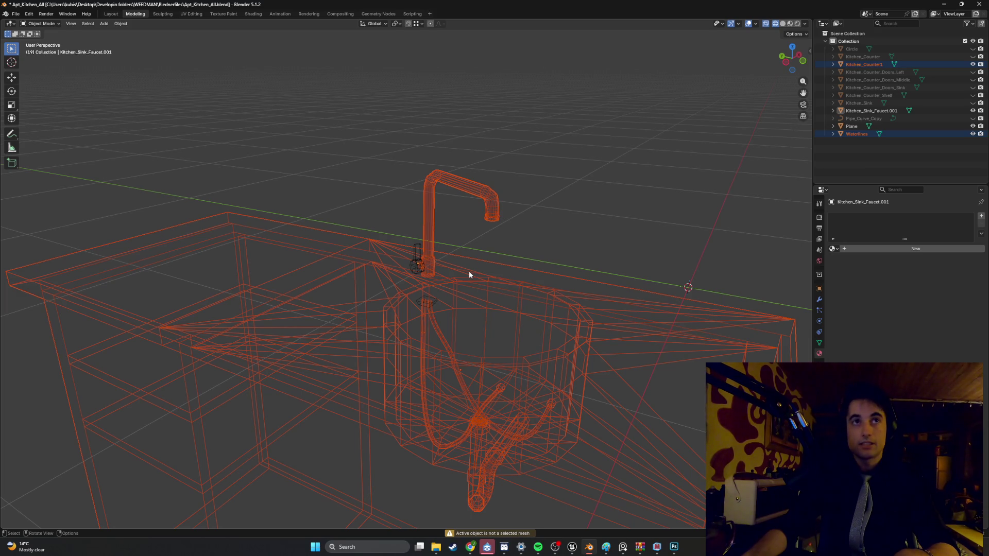
# Step: Switch the viewport to solid shading and look under the countertop
pyautogui.press('z')
pyautogui.click(494, 270)
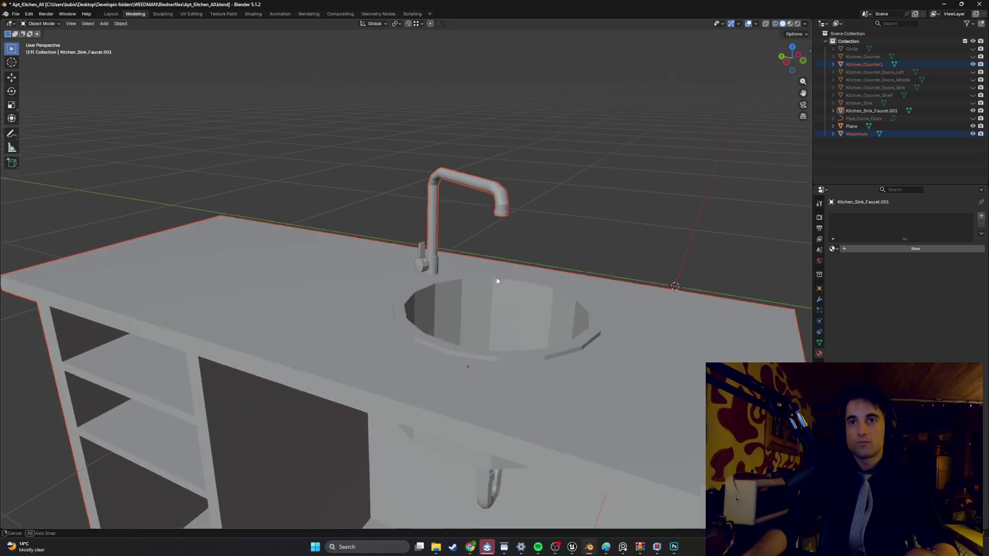
pyautogui.keyDown('shift'); pyautogui.click(391, 310); pyautogui.keyUp('shift')
pyautogui.moveTo(392, 309)
pyautogui.mouseDown(button='middle')
pyautogui.moveTo(367, 310)
pyautogui.moveTo(405, 298)
pyautogui.moveTo(417, 276)
pyautogui.mouseUp(button='middle')
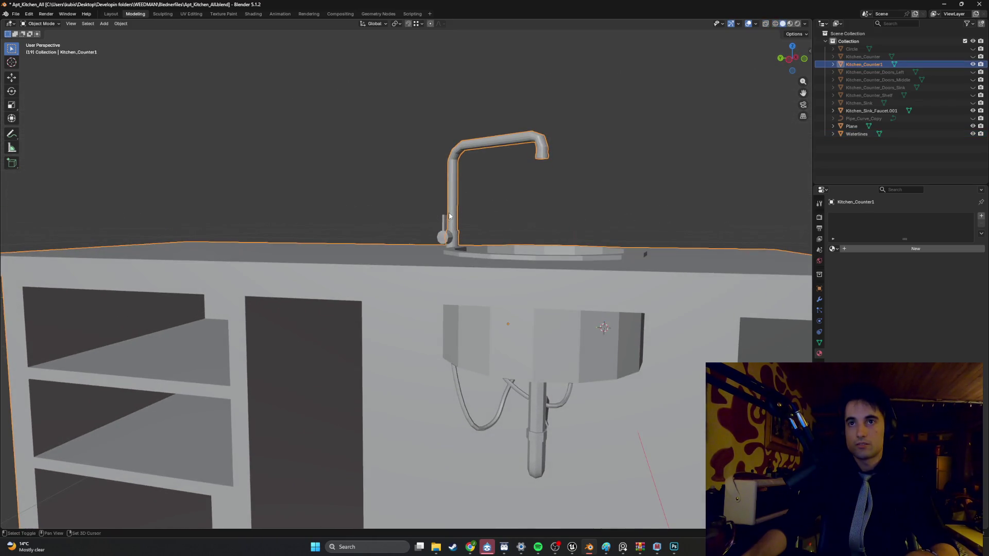
pyautogui.keyDown('shift'); pyautogui.moveTo(449, 216); pyautogui.dragTo(466, 199, button='middle'); pyautogui.keyUp('shift')
# Step: Join the Waterlines hoses and Plane mount into the active Kitchen_Counter1
pyautogui.hotkey('alt', 'a')
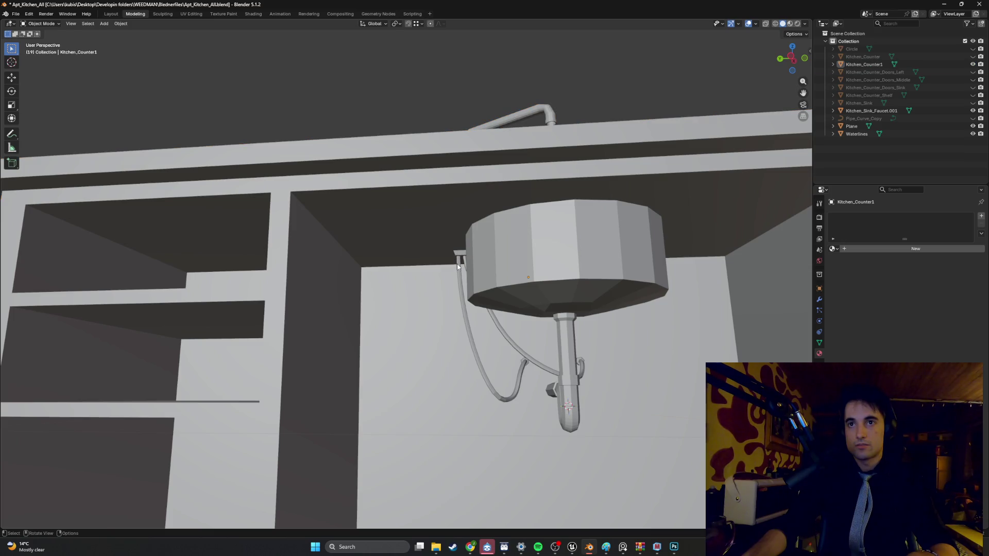
pyautogui.click(458, 267)
pyautogui.keyDown('shift'); pyautogui.click(458, 256); pyautogui.keyUp('shift')
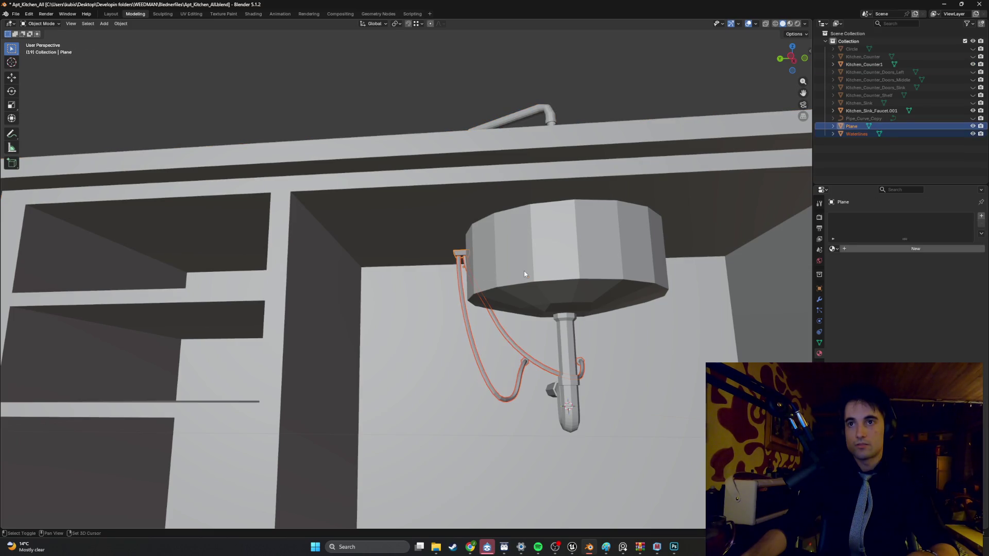
pyautogui.keyDown('shift'); pyautogui.click(524, 271); pyautogui.keyUp('shift')
pyautogui.moveTo(524, 271)
pyautogui.mouseDown(button='middle')
pyautogui.moveTo(511, 291)
pyautogui.moveTo(499, 284)
pyautogui.moveTo(497, 297)
pyautogui.mouseUp(button='middle')
pyautogui.hotkey('ctrl', 'j')
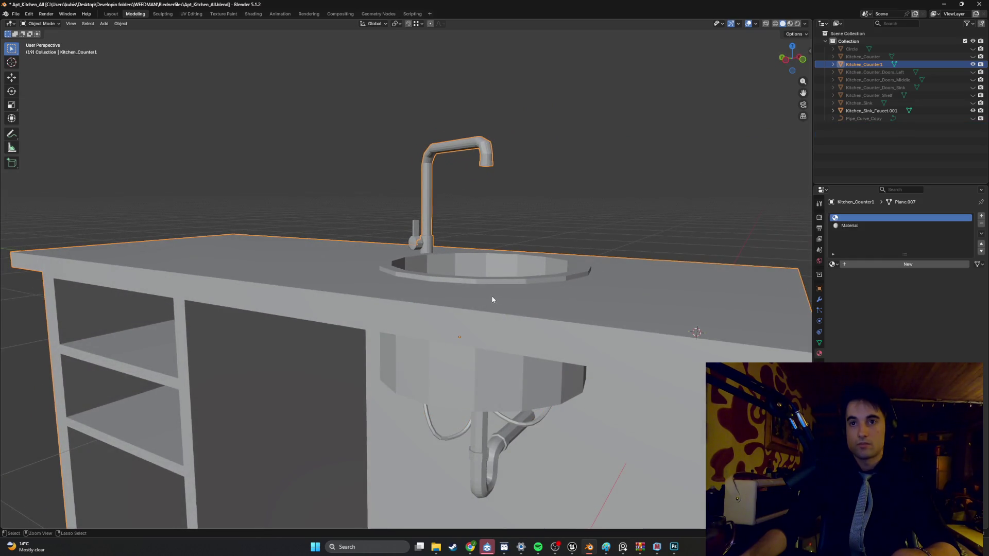
# Step: Verify the join by hiding and reshowing Kitchen_Counter1, then zoom to the pipes
pyautogui.click(552, 228)
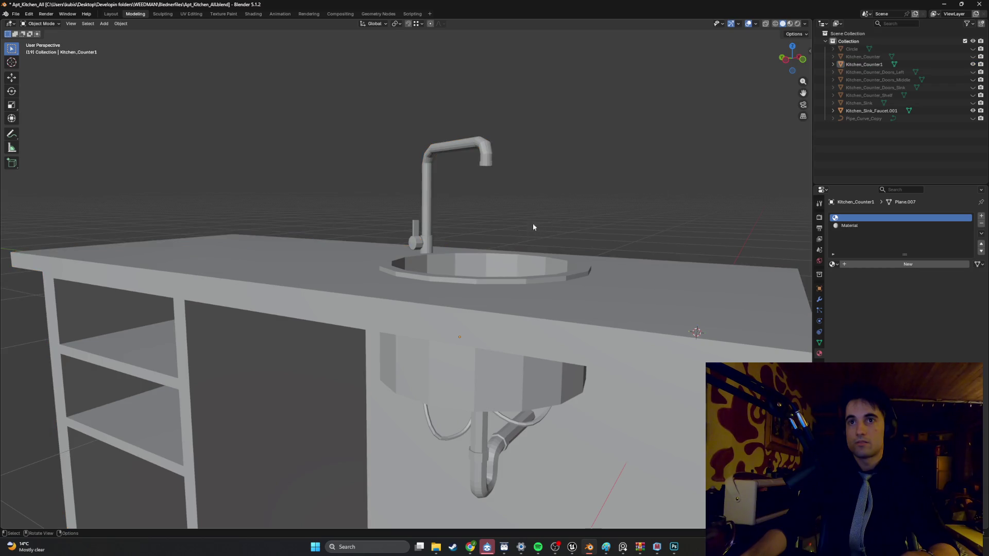
pyautogui.click(972, 64)
pyautogui.click(972, 64)
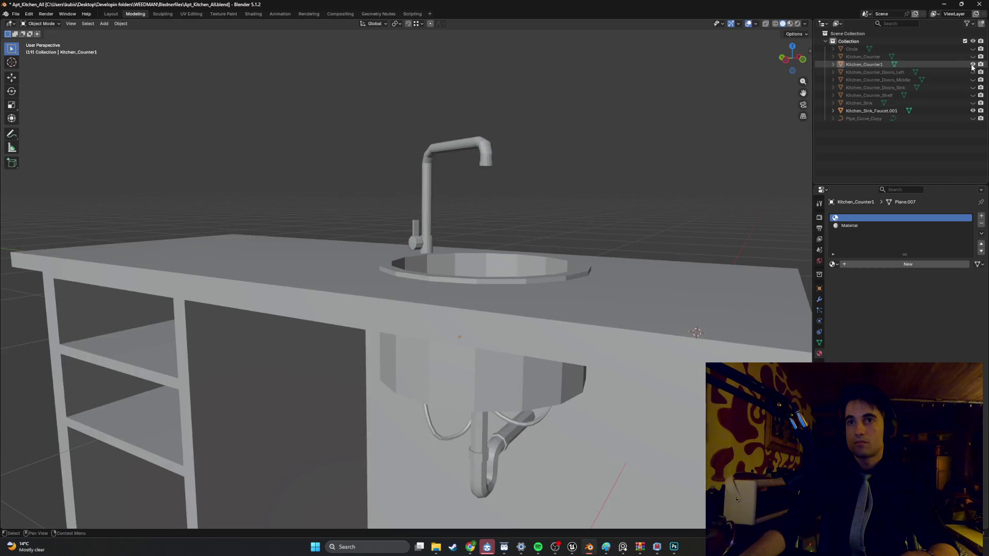
pyautogui.scroll(5, 553, 276)
pyautogui.moveTo(553, 276)
pyautogui.mouseDown(button='middle')
pyautogui.moveTo(553, 248)
pyautogui.moveTo(553, 277)
pyautogui.moveTo(413, 246)
pyautogui.moveTo(425, 258)
pyautogui.moveTo(406, 282)
pyautogui.moveTo(372, 280)
pyautogui.moveTo(382, 305)
pyautogui.moveTo(361, 256)
pyautogui.moveTo(366, 287)
pyautogui.moveTo(339, 273)
pyautogui.moveTo(360, 291)
pyautogui.moveTo(367, 250)
pyautogui.moveTo(396, 265)
pyautogui.moveTo(400, 283)
pyautogui.moveTo(431, 241)
pyautogui.moveTo(389, 263)
pyautogui.moveTo(481, 283)
pyautogui.moveTo(419, 284)
pyautogui.moveTo(471, 283)
pyautogui.moveTo(449, 295)
pyautogui.moveTo(376, 276)
pyautogui.moveTo(376, 297)
pyautogui.moveTo(368, 280)
pyautogui.moveTo(339, 439)
pyautogui.moveTo(311, 359)
pyautogui.moveTo(377, 358)
pyautogui.mouseUp(button='middle')
# Step: Edit the counter mesh in wireframe with the Material slot chosen, viewed from behind
pyautogui.scroll(-8, 367, 246)
pyautogui.hotkey('shift', 'z')
pyautogui.hotkey('shift', 'z')
pyautogui.press('Tab')
pyautogui.click(377, 355)
pyautogui.press('z')
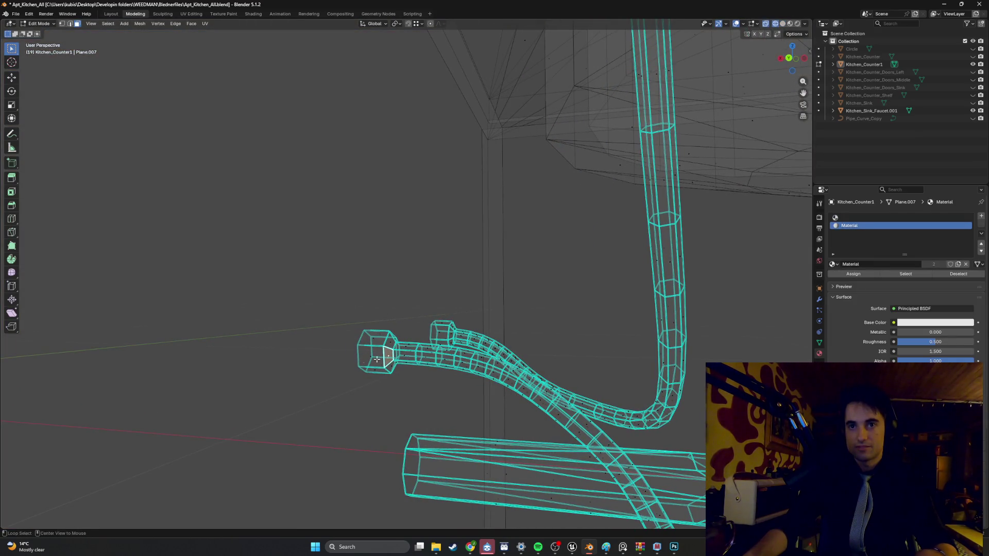
pyautogui.press('ctrl+KP_1')
# Step: Assign the Material to both box-selected hose connector ends and start renaming it
pyautogui.moveTo(431, 369)
pyautogui.mouseDown()
pyautogui.moveTo(372, 313)
pyautogui.moveTo(374, 326)
pyautogui.mouseUp()
pyautogui.moveTo(375, 326); pyautogui.dragTo(386, 364, button='middle')
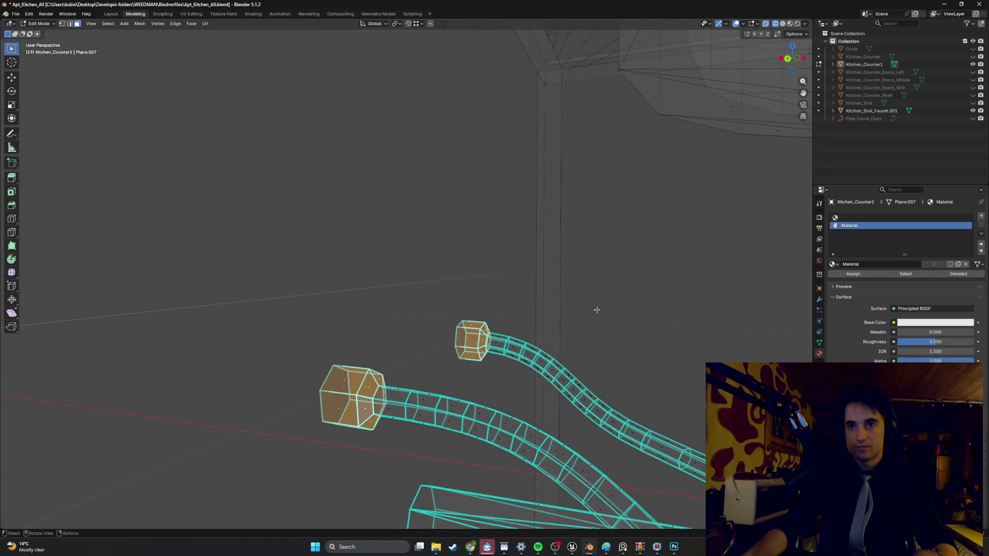
pyautogui.click(846, 274)
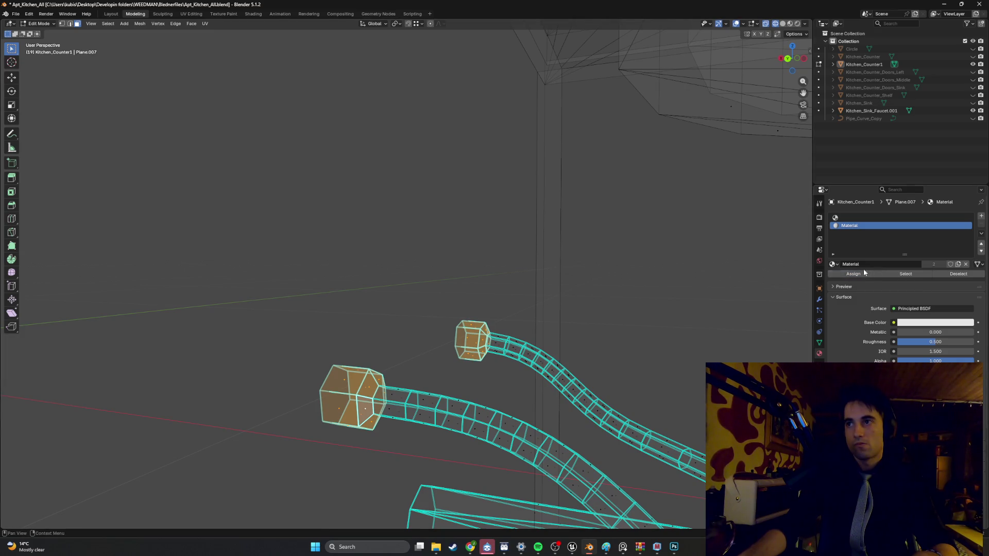
pyautogui.click(875, 264)
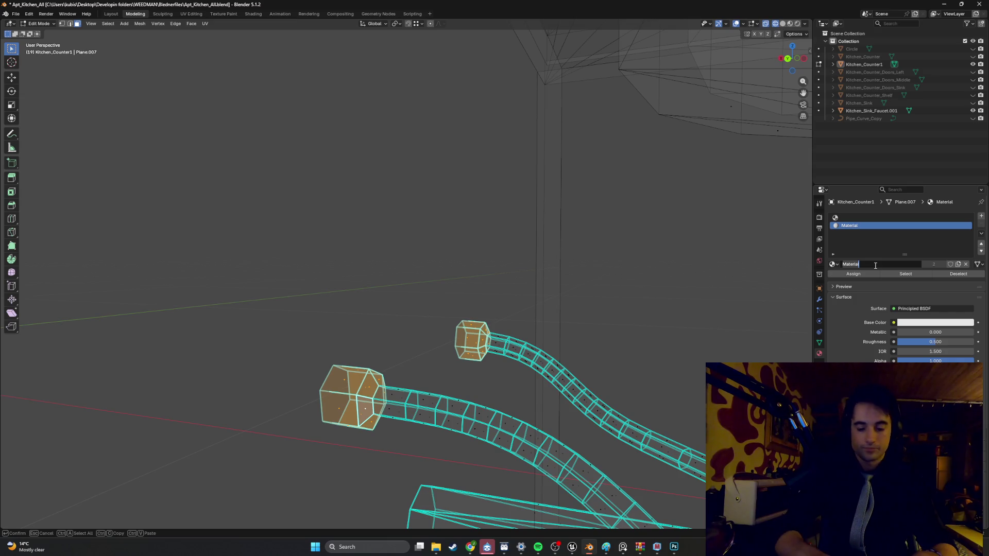
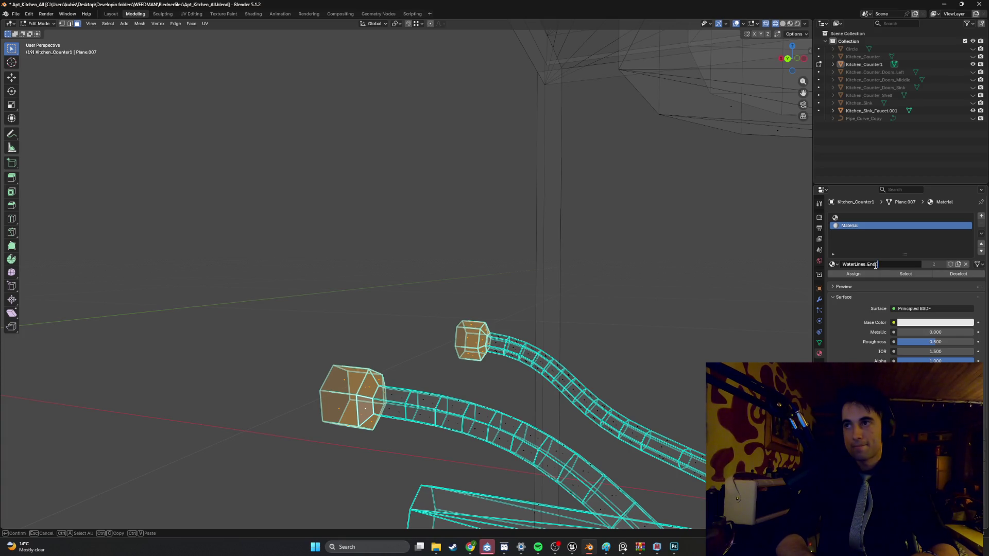
# Step: Confirm the WaterLines_End_mat material name and reframe the view on the faucet pipe
pyautogui.press('Return')
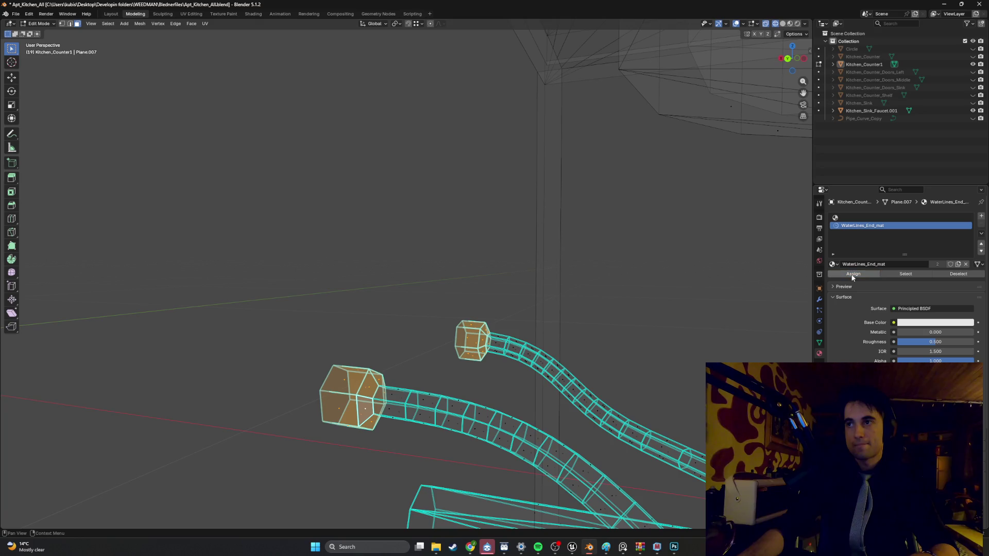
pyautogui.scroll(-5, 517, 325)
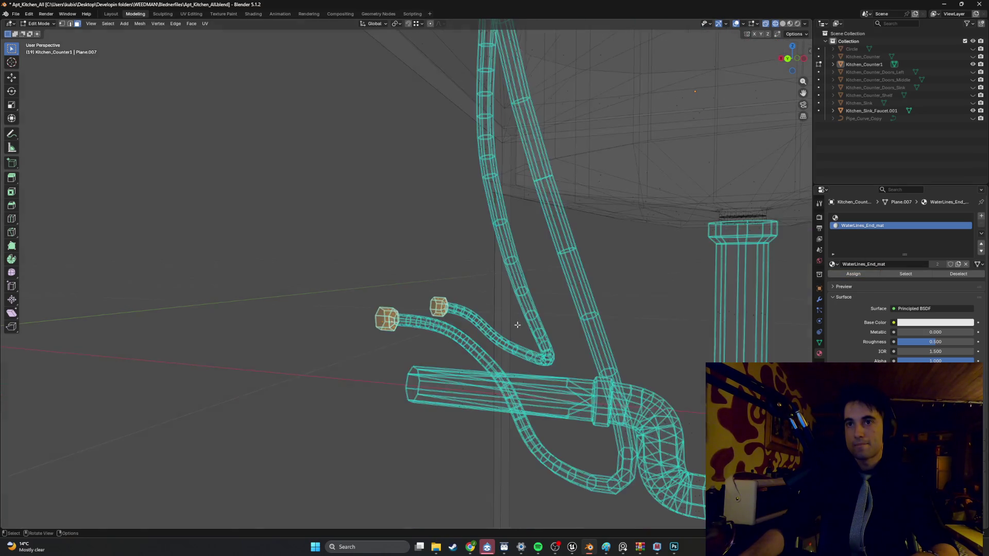
pyautogui.click(506, 321)
pyautogui.moveTo(502, 320)
pyautogui.mouseDown(button='middle')
pyautogui.moveTo(401, 325)
pyautogui.moveTo(422, 308)
pyautogui.moveTo(419, 321)
pyautogui.moveTo(436, 307)
pyautogui.moveTo(385, 353)
pyautogui.mouseUp(button='middle')
pyautogui.scroll(-5, 452, 324)
pyautogui.scroll(2, 401, 323)
# Step: Deselect all, then box-select the looping lower supply hose and up the left pipe
pyautogui.hotkey('alt', 'a')
pyautogui.moveTo(394, 365)
pyautogui.mouseDown()
pyautogui.moveTo(384, 329)
pyautogui.moveTo(310, 270)
pyautogui.moveTo(289, 221)
pyautogui.mouseUp()
pyautogui.moveTo(288, 222); pyautogui.dragTo(309, 242, button='middle')
pyautogui.moveTo(309, 243)
pyautogui.mouseDown()
pyautogui.moveTo(286, 186)
pyautogui.moveTo(314, 175)
pyautogui.mouseUp()
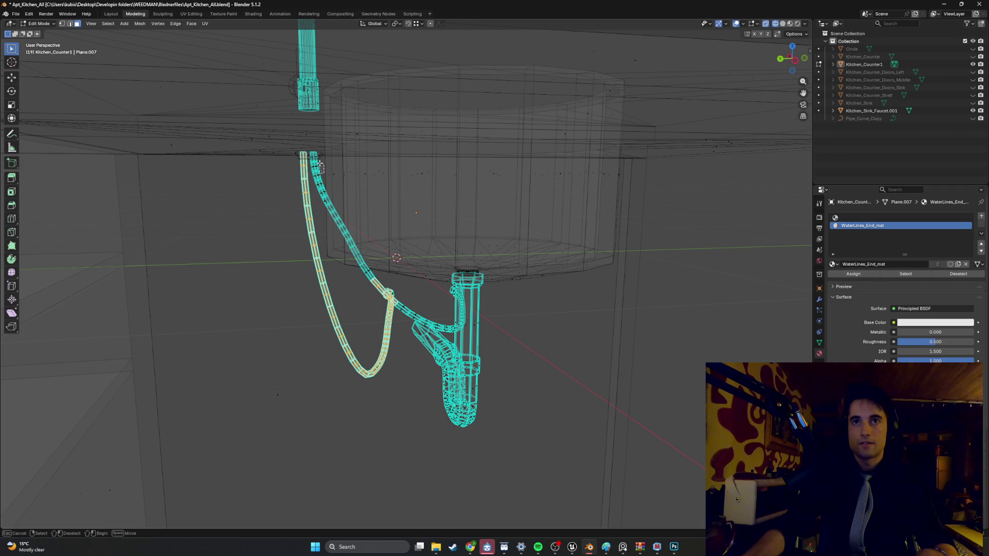
# Step: Select the top of the right supply pipe and orbit around the pipes in wireframe
pyautogui.scroll(5, 312, 156)
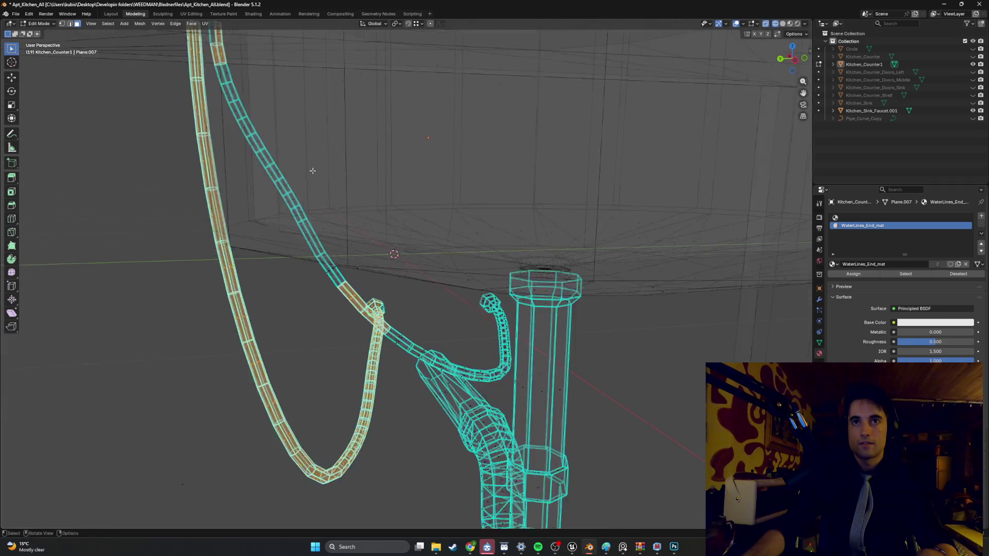
pyautogui.moveTo(452, 153)
pyautogui.mouseDown()
pyautogui.moveTo(423, 136)
pyautogui.moveTo(437, 153)
pyautogui.mouseUp()
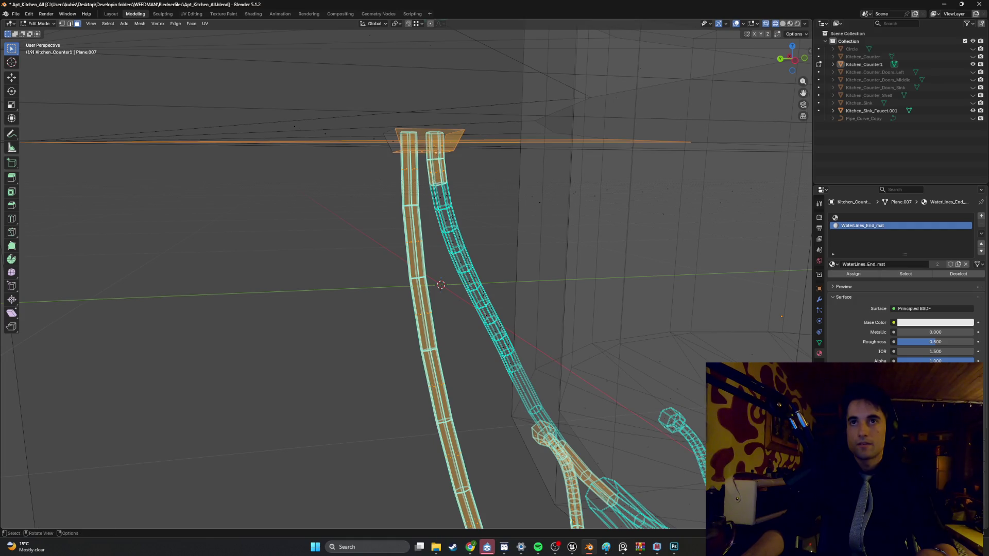
pyautogui.keyDown('ctrl'); pyautogui.click(377, 145); pyautogui.keyUp('ctrl')
pyautogui.moveTo(378, 145); pyautogui.dragTo(366, 110, button='middle')
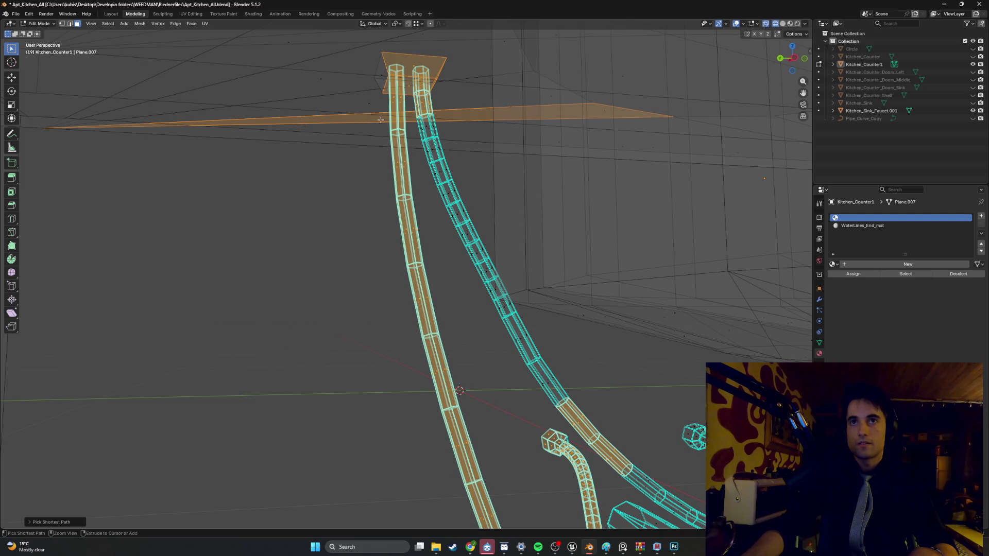
pyautogui.press('z')
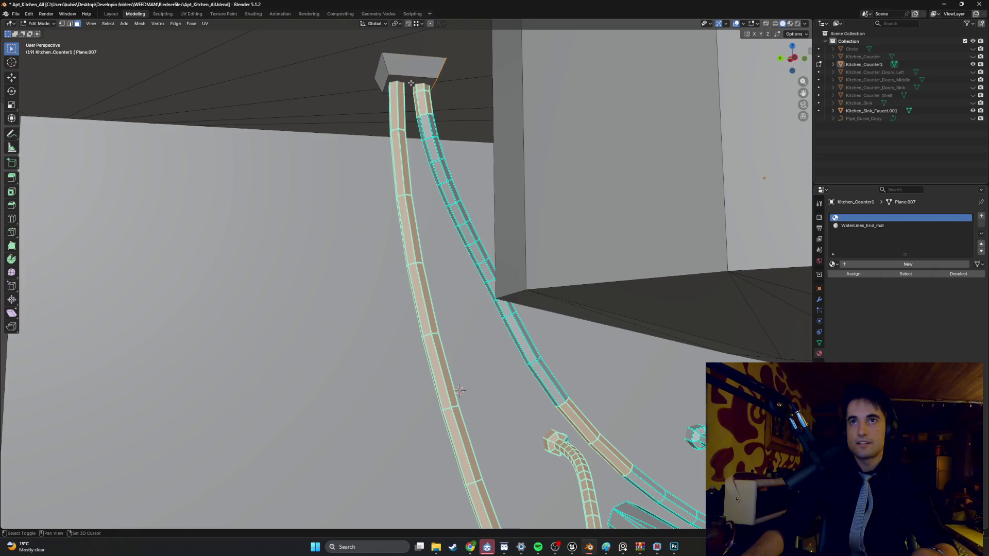
pyautogui.moveTo(413, 72); pyautogui.dragTo(329, 87, button='middle')
pyautogui.moveTo(262, 130)
pyautogui.mouseDown(button='middle')
pyautogui.moveTo(267, 116)
pyautogui.moveTo(264, 143)
pyautogui.moveTo(397, 153)
pyautogui.mouseUp(button='middle')
pyautogui.moveTo(382, 120)
pyautogui.mouseDown(button='middle')
pyautogui.moveTo(380, 102)
pyautogui.moveTo(371, 132)
pyautogui.moveTo(416, 157)
pyautogui.moveTo(464, 224)
pyautogui.moveTo(445, 201)
pyautogui.moveTo(428, 201)
pyautogui.mouseUp(button='middle')
pyautogui.hotkey('alt', 'z')
pyautogui.moveTo(392, 154); pyautogui.dragTo(416, 185, button='middle')
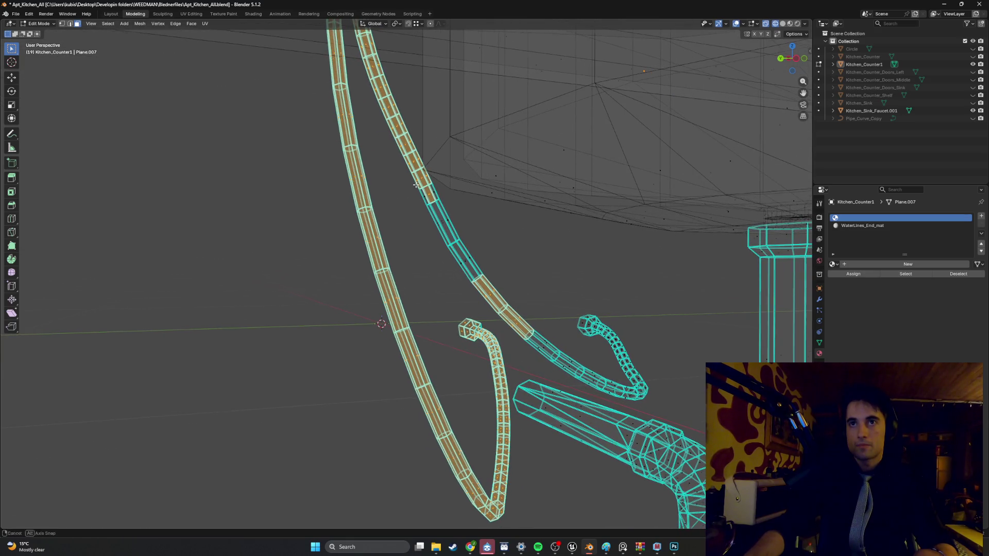
# Step: Select the right supply pipe's sections down to its bend and the upper section
pyautogui.keyDown('shift'); pyautogui.click(446, 219); pyautogui.keyUp('shift')
pyautogui.keyDown('shift'); pyautogui.click(415, 203); pyautogui.keyUp('shift')
pyautogui.keyDown('shift'); pyautogui.click(474, 265); pyautogui.keyUp('shift')
pyautogui.keyDown('shift'); pyautogui.click(528, 334); pyautogui.keyUp('shift')
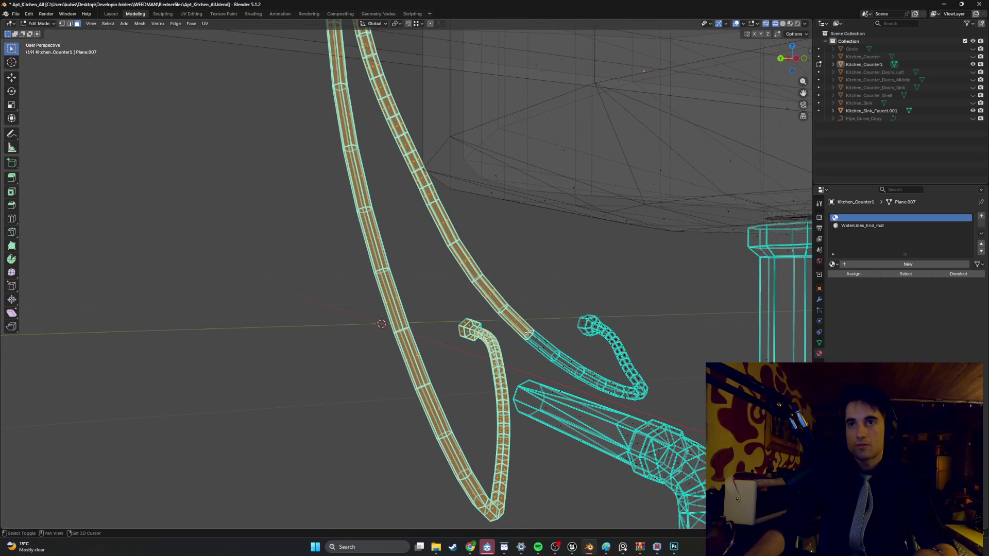
pyautogui.keyDown('shift'); pyautogui.click(586, 383); pyautogui.keyUp('shift')
pyautogui.keyDown('shift'); pyautogui.click(608, 380); pyautogui.keyUp('shift')
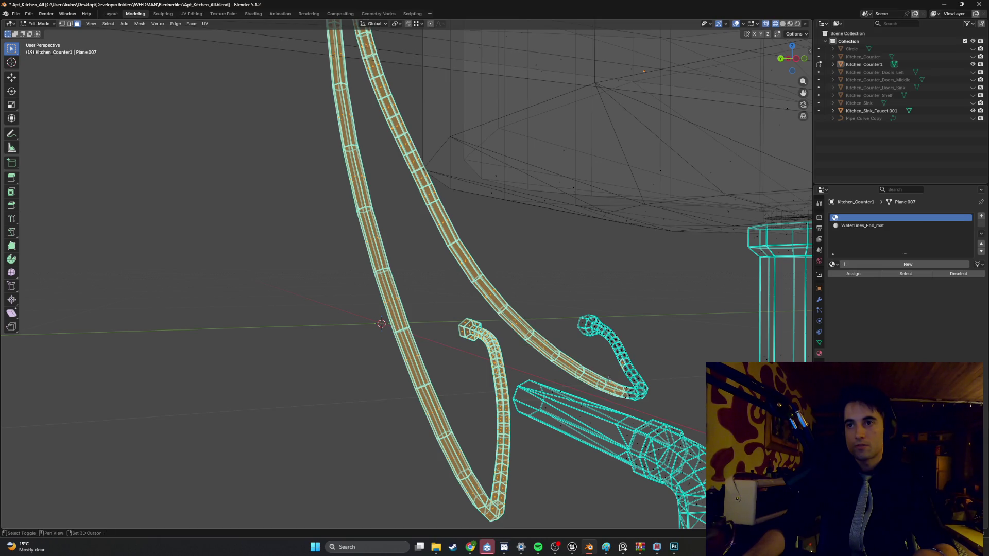
pyautogui.moveTo(622, 369); pyautogui.dragTo(623, 369)
pyautogui.keyDown('shift'); pyautogui.click(602, 337); pyautogui.keyUp('shift')
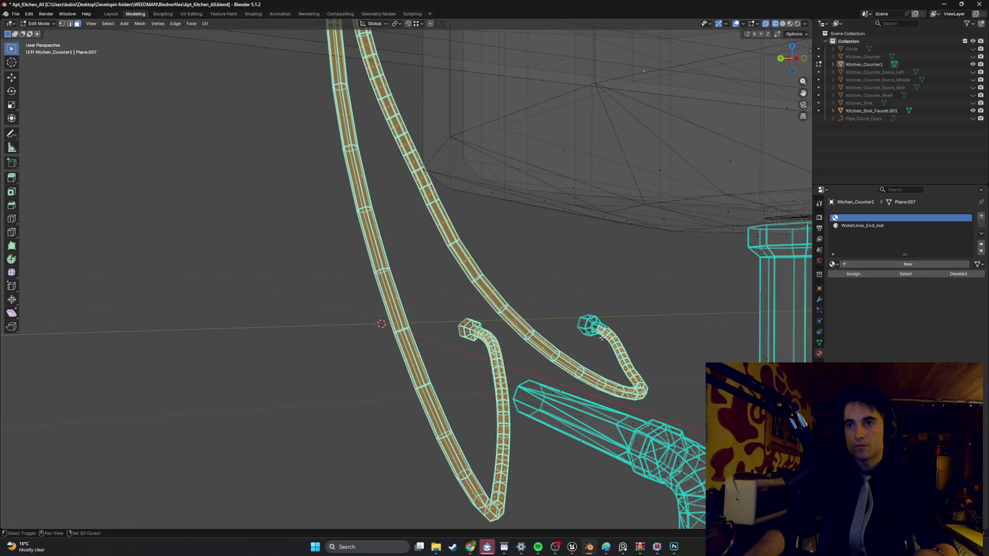
# Step: Box-select faces at the supply pipe end and grow to all linked pipe faces with Ctrl+L
pyautogui.moveTo(512, 297)
pyautogui.mouseDown(button='middle')
pyautogui.moveTo(531, 309)
pyautogui.moveTo(452, 268)
pyautogui.mouseUp(button='middle')
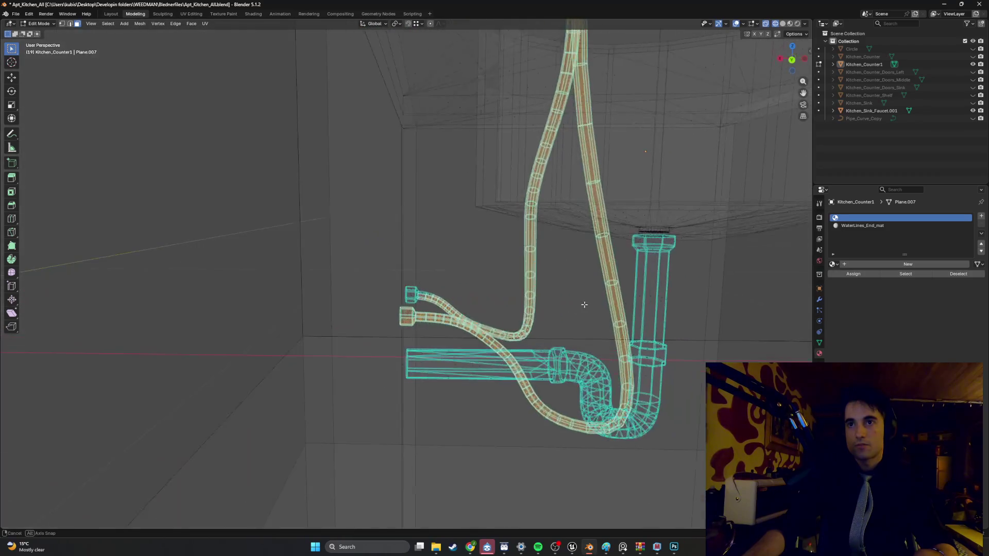
pyautogui.scroll(1, 452, 268)
pyautogui.moveTo(431, 308); pyautogui.dragTo(451, 316, button='middle')
pyautogui.press('b')
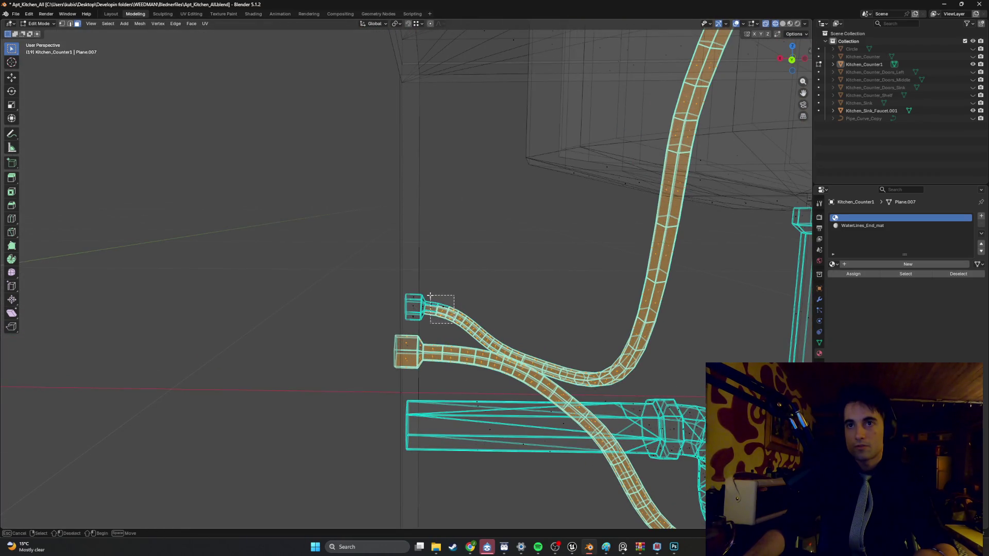
pyautogui.moveTo(430, 296); pyautogui.dragTo(427, 294)
pyautogui.hotkey('ctrl', 'l')
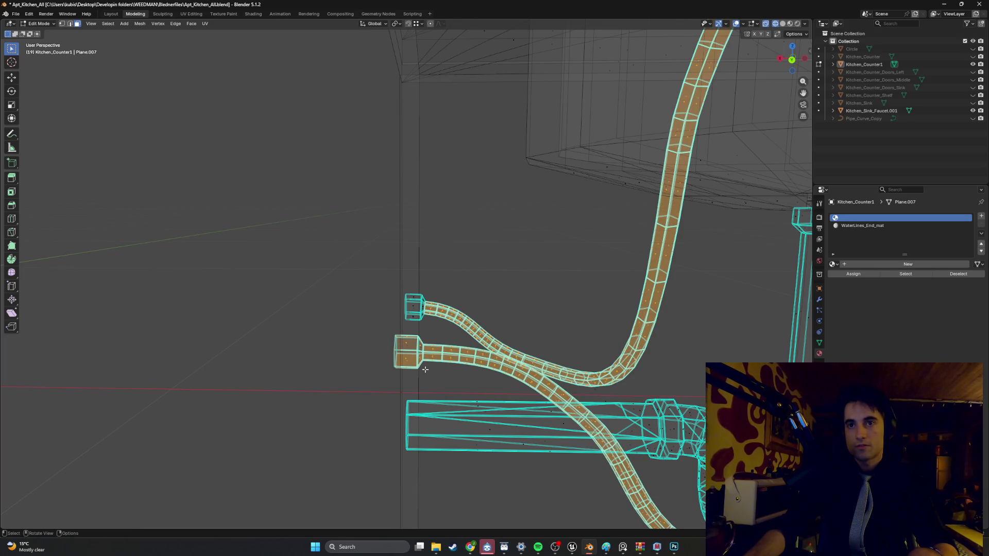
pyautogui.moveTo(425, 369)
pyautogui.mouseDown(button='middle')
pyautogui.moveTo(403, 291)
pyautogui.moveTo(341, 287)
pyautogui.moveTo(296, 261)
pyautogui.moveTo(272, 214)
pyautogui.moveTo(301, 198)
pyautogui.moveTo(359, 244)
pyautogui.moveTo(381, 247)
pyautogui.mouseUp(button='middle')
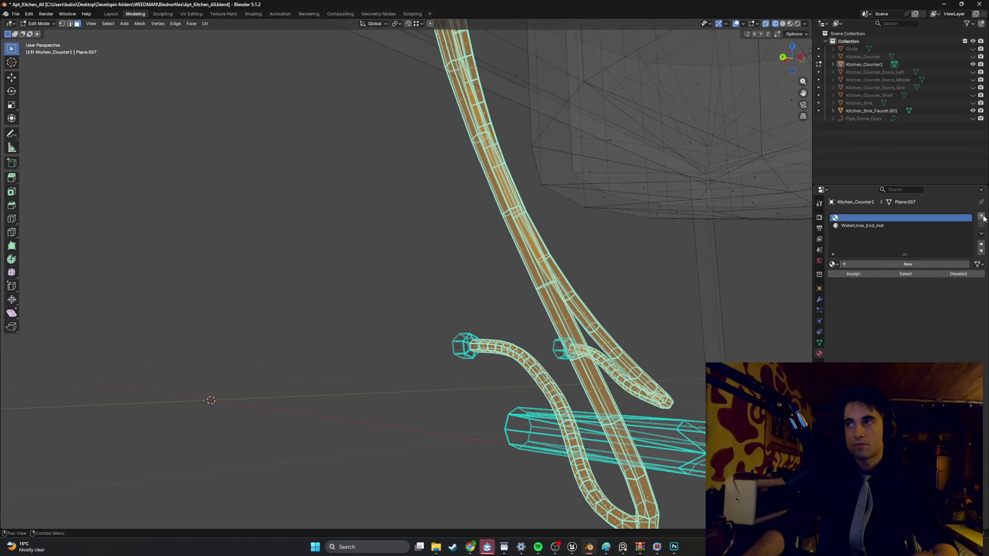
# Step: Create a new material in the empty slot named WaterLines_mat
pyautogui.click(917, 265)
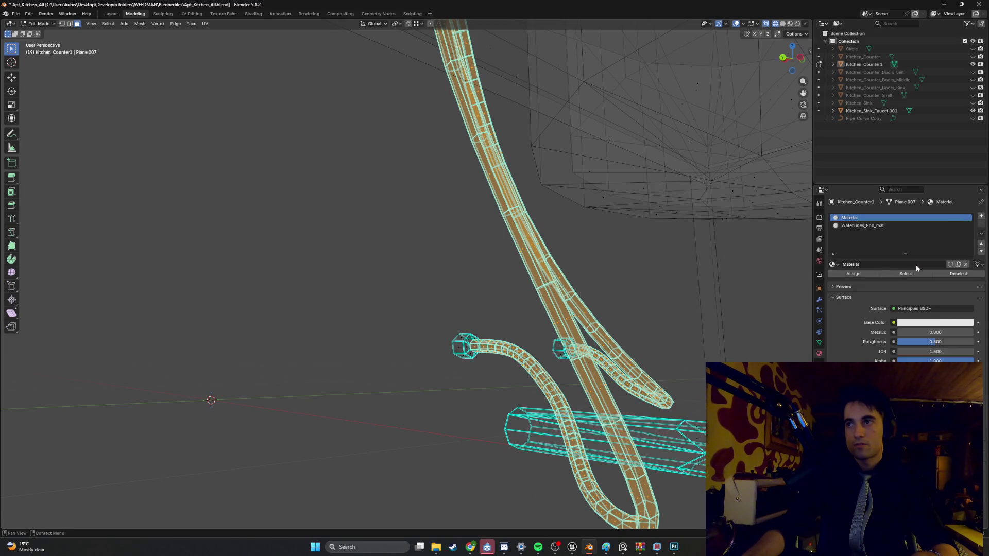
pyautogui.click(881, 266)
pyautogui.write('Wate')
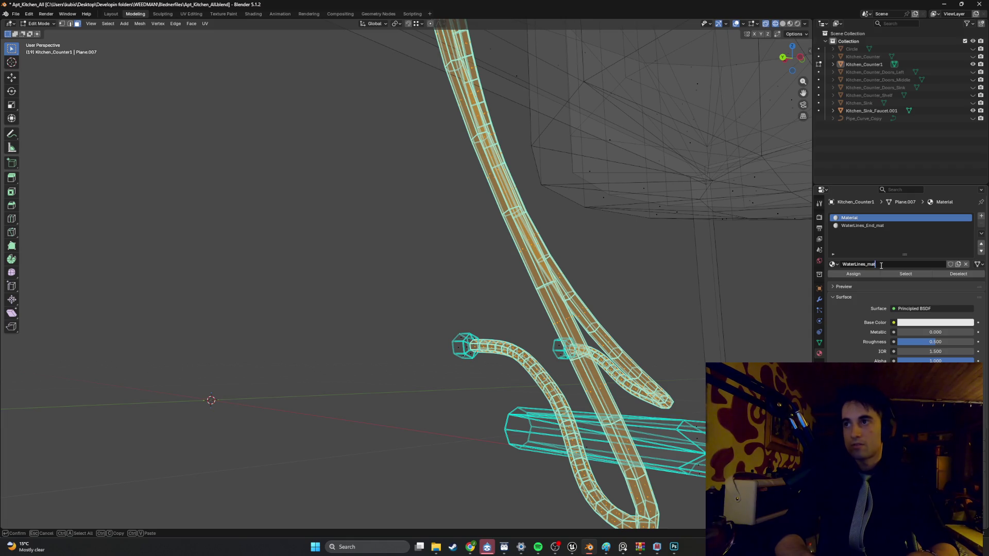
pyautogui.click(866, 278)
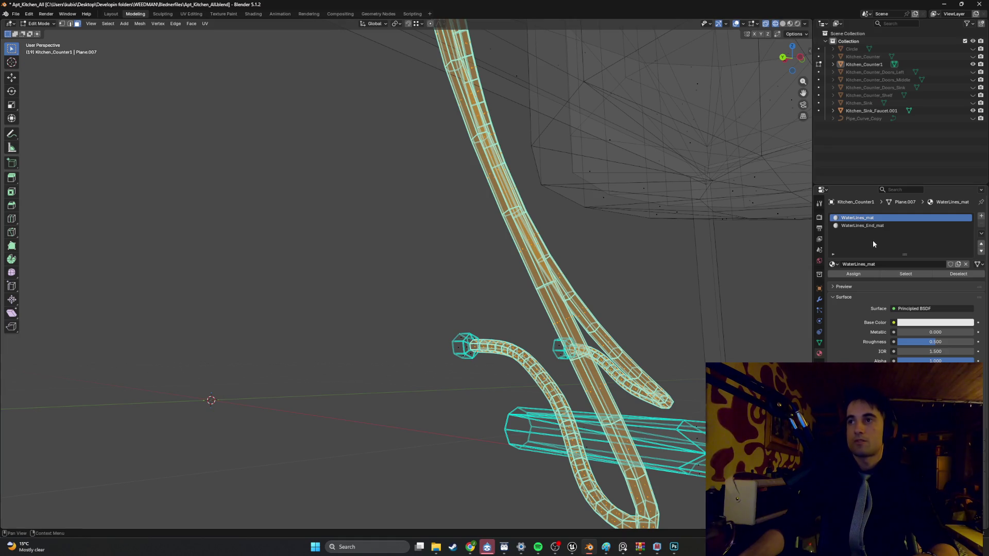
# Step: Feed Metal_Mesh_128_texture.png from the Textures folder into its Base Color as an image texture
pyautogui.click(894, 323)
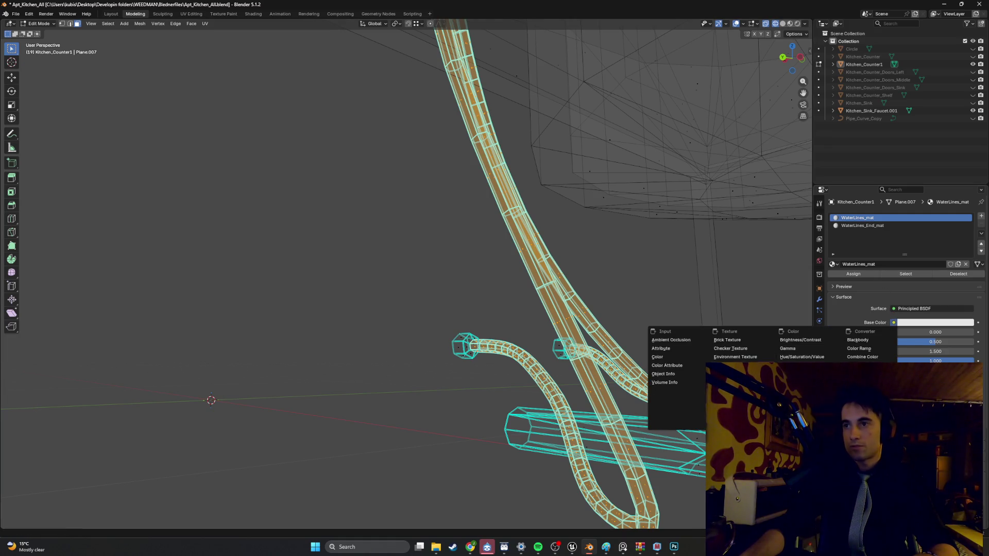
pyautogui.click(734, 365)
pyautogui.click(968, 336)
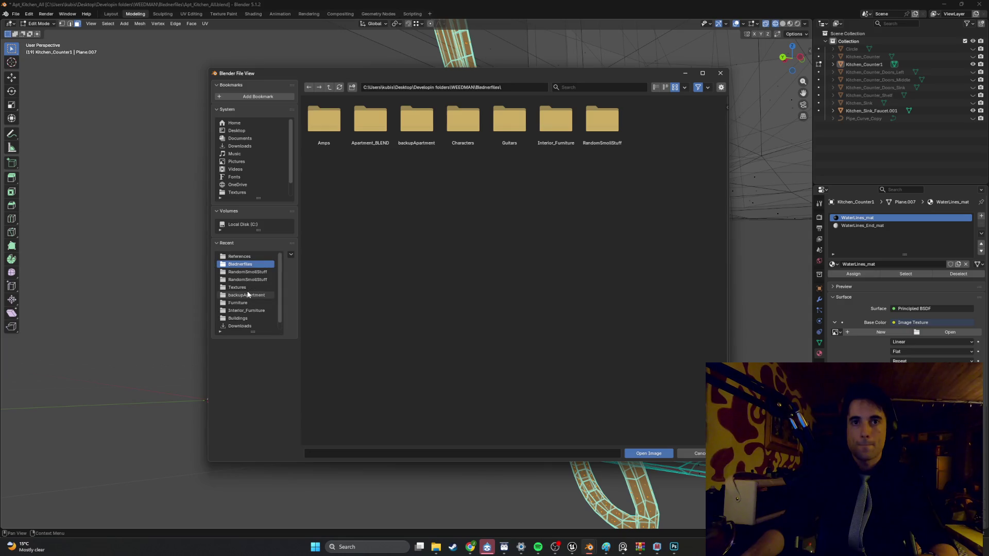
pyautogui.click(250, 177)
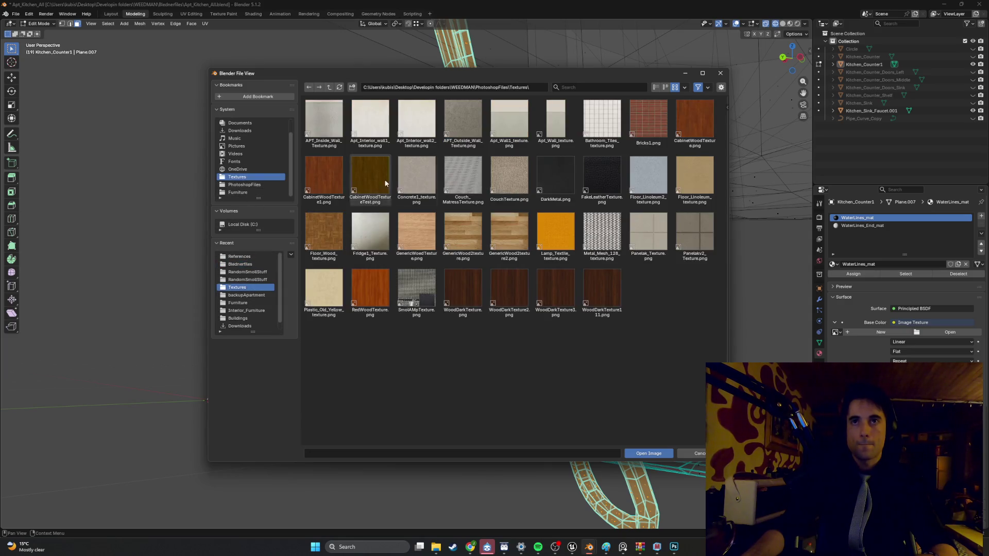
pyautogui.doubleClick(596, 228)
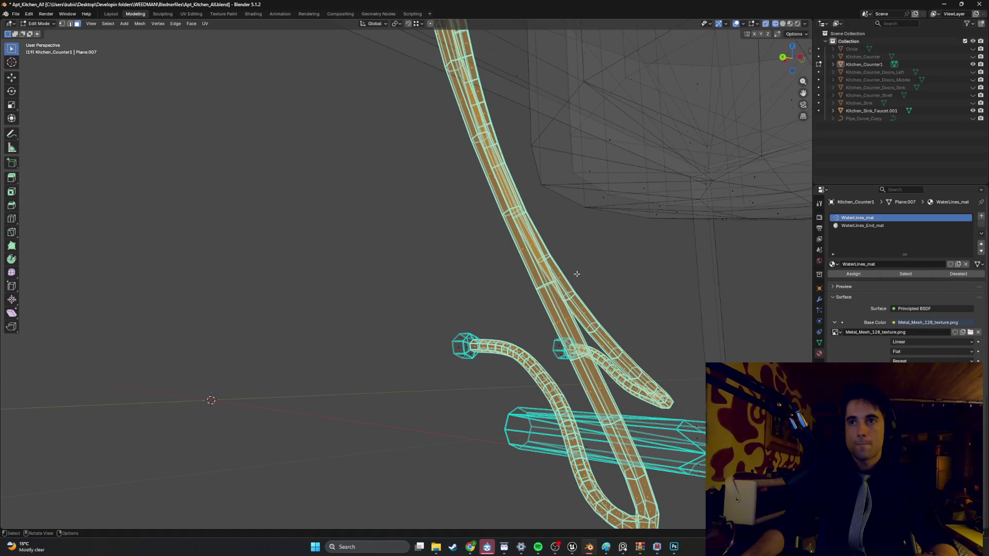
# Step: Switch the viewport to Material Preview and frame the selected pipes
pyautogui.press('z')
pyautogui.click(607, 312)
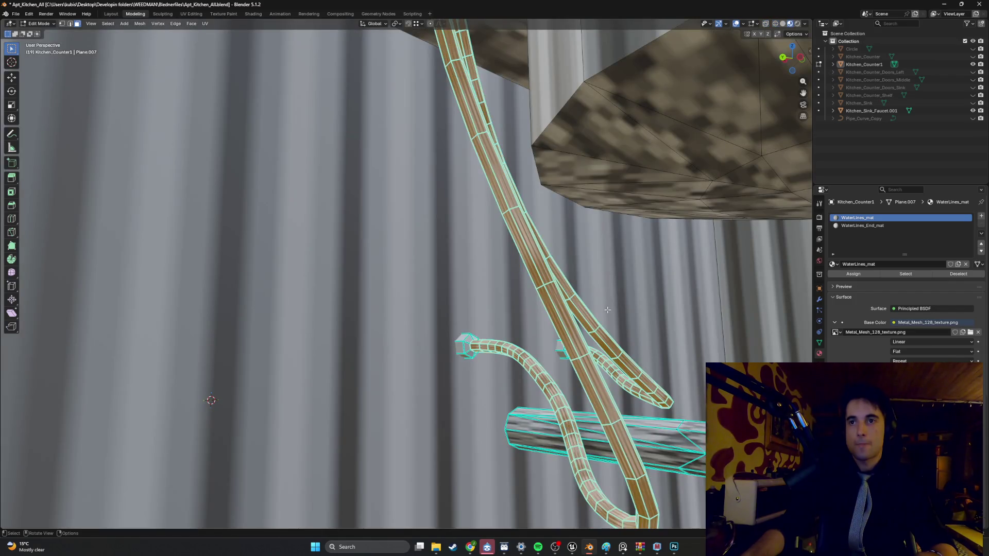
pyautogui.scroll(5, 579, 300)
pyautogui.scroll(-5, 567, 299)
pyautogui.scroll(4, 529, 304)
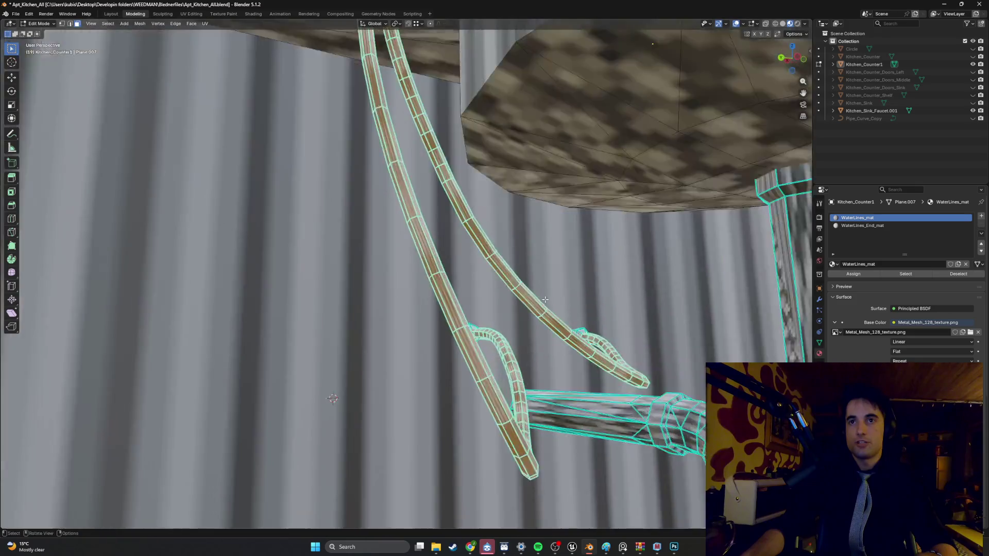
pyautogui.moveTo(530, 304); pyautogui.dragTo(521, 304, button='middle')
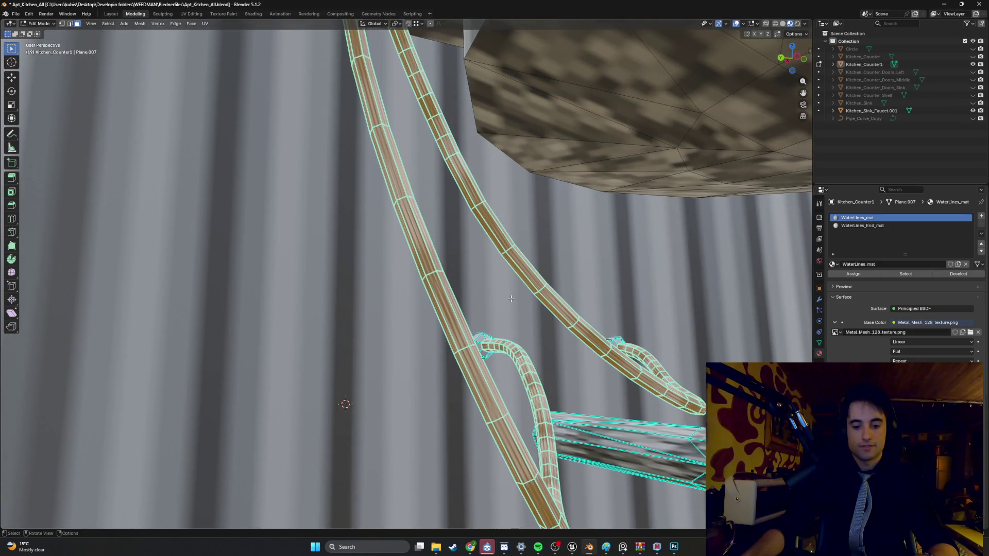
# Step: Unwrap the pipes with Smart UV Project and move to the UV Editing workspace
pyautogui.press('u')
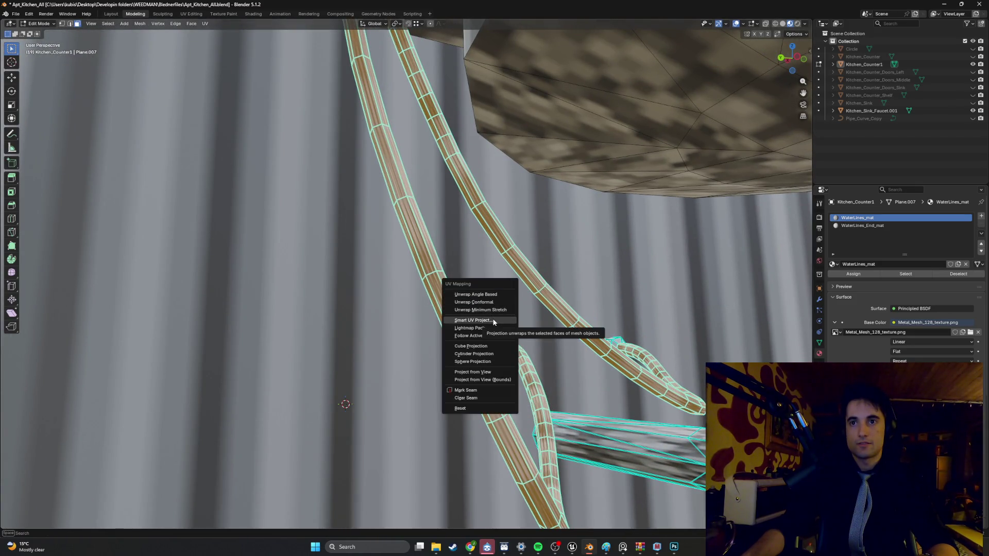
pyautogui.click(494, 322)
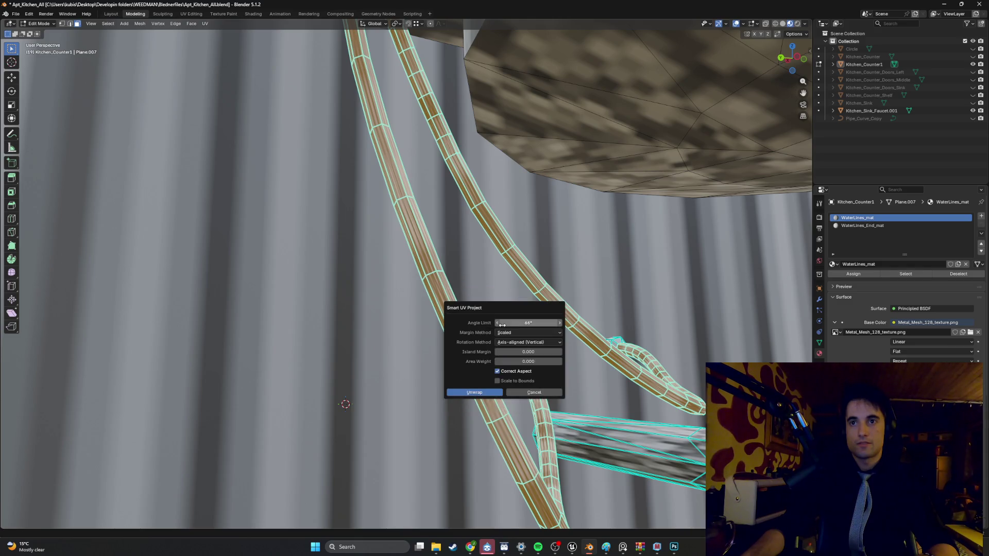
pyautogui.click(479, 393)
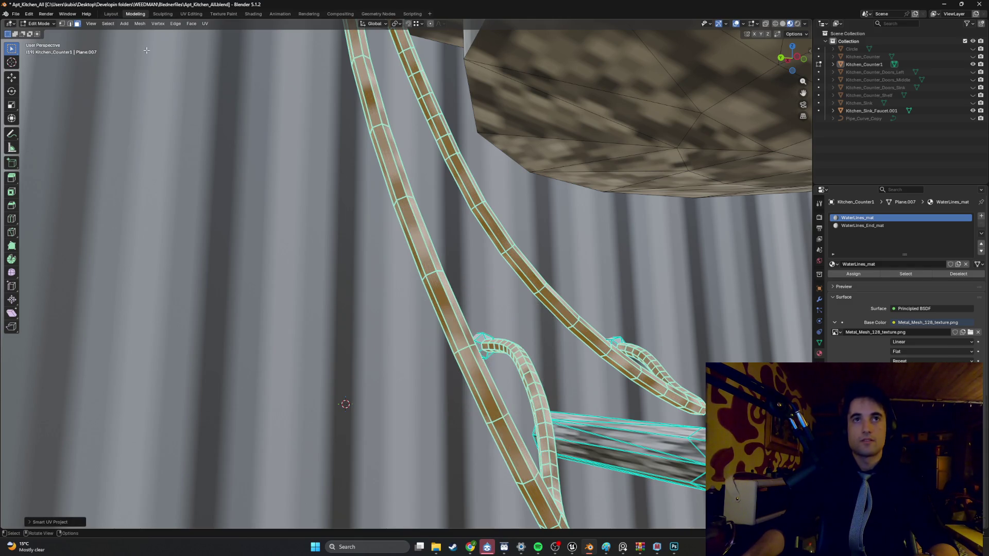
pyautogui.click(189, 14)
# Step: Scale the pipe UV islands up about 10.7 times, then return to Object Mode
pyautogui.scroll(2, 221, 270)
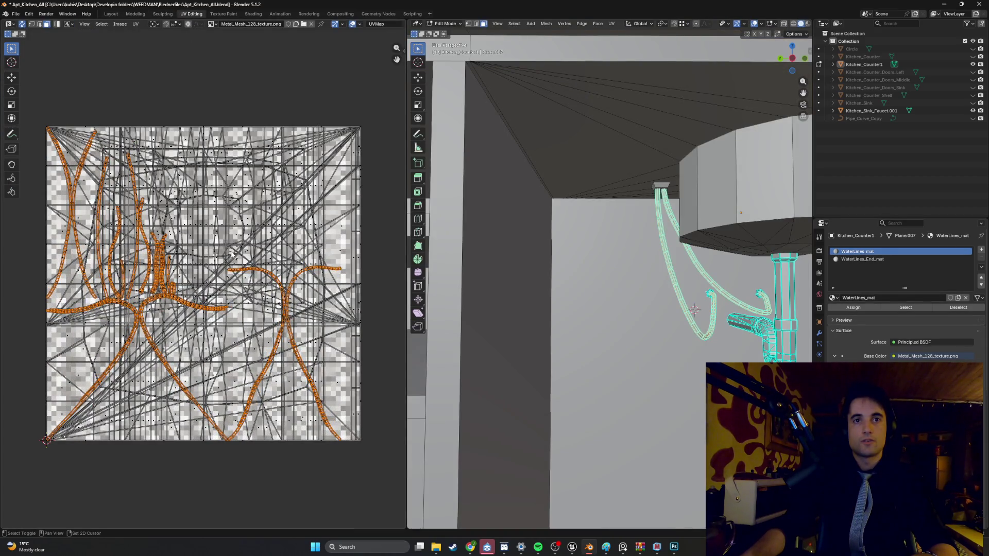
pyautogui.scroll(-2, 214, 244)
pyautogui.press('s')
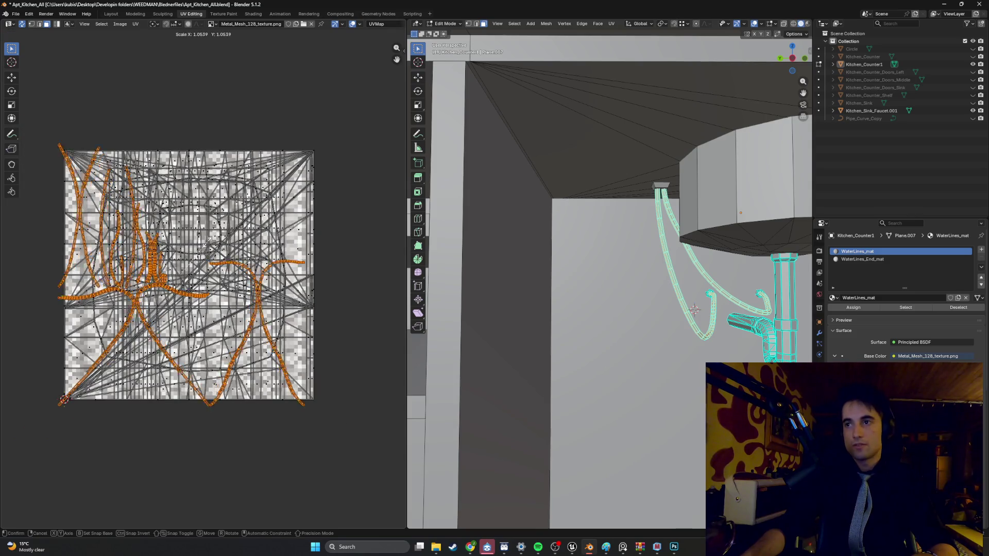
pyautogui.click(496, 215)
pyautogui.moveTo(568, 273)
pyautogui.mouseDown(button='middle')
pyautogui.moveTo(514, 227)
pyautogui.moveTo(547, 217)
pyautogui.mouseUp(button='middle')
pyautogui.scroll(5, 547, 217)
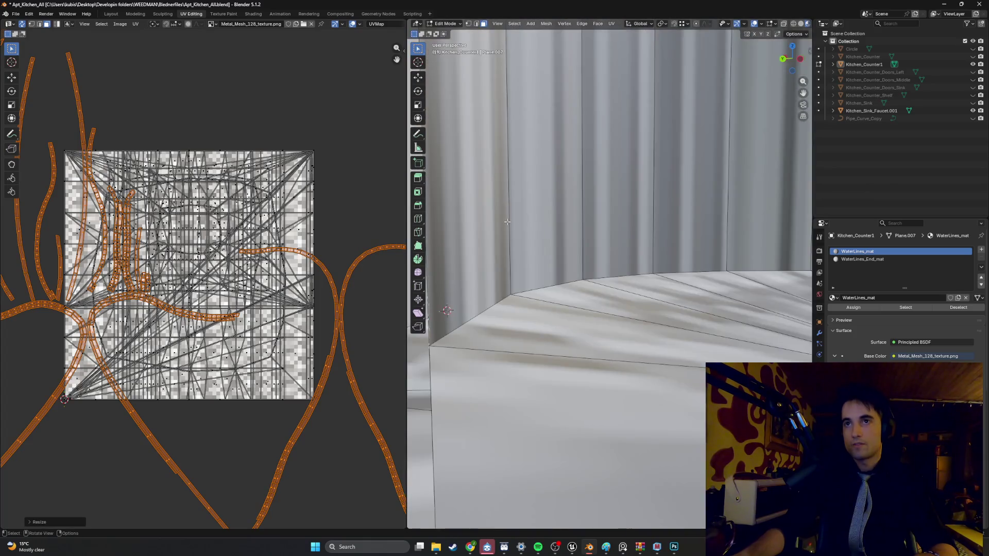
pyautogui.scroll(-2, 291, 232)
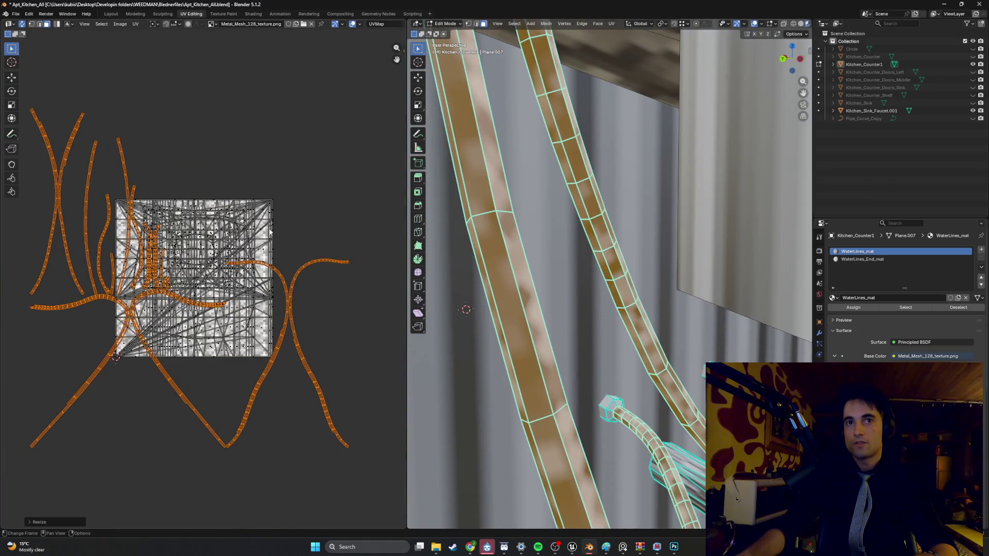
pyautogui.scroll(-1, 213, 254)
pyautogui.press('s')
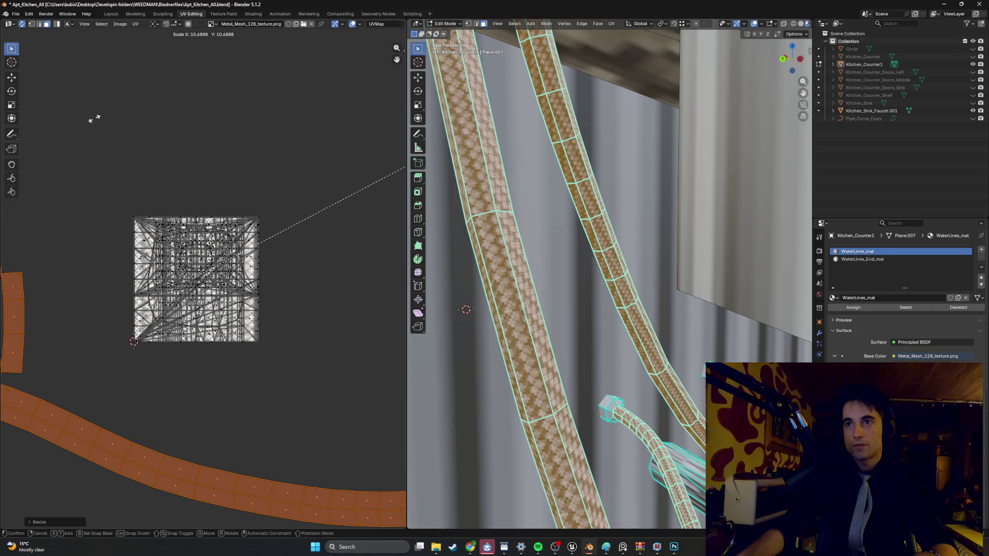
pyautogui.click(93, 122)
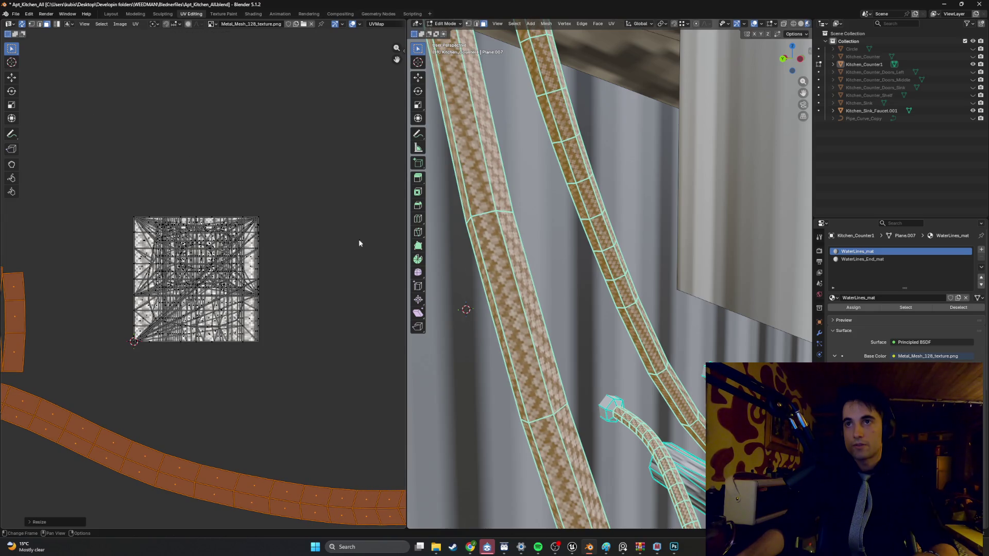
pyautogui.press('Tab')
pyautogui.scroll(-5, 526, 286)
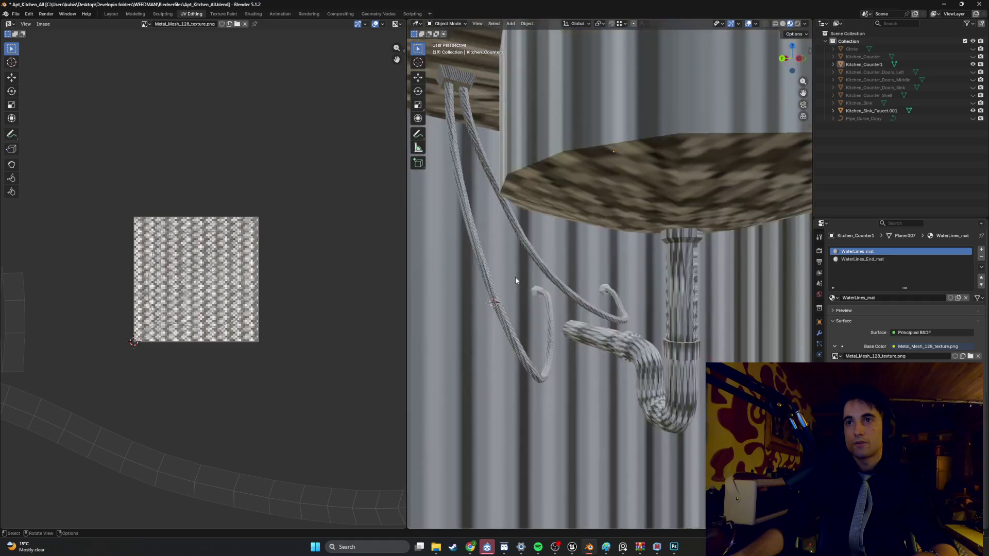
# Step: Look over the textured pipes under the counter and select the WaterLines_End_mat slot
pyautogui.scroll(-2, 515, 280)
pyautogui.scroll(8, 511, 280)
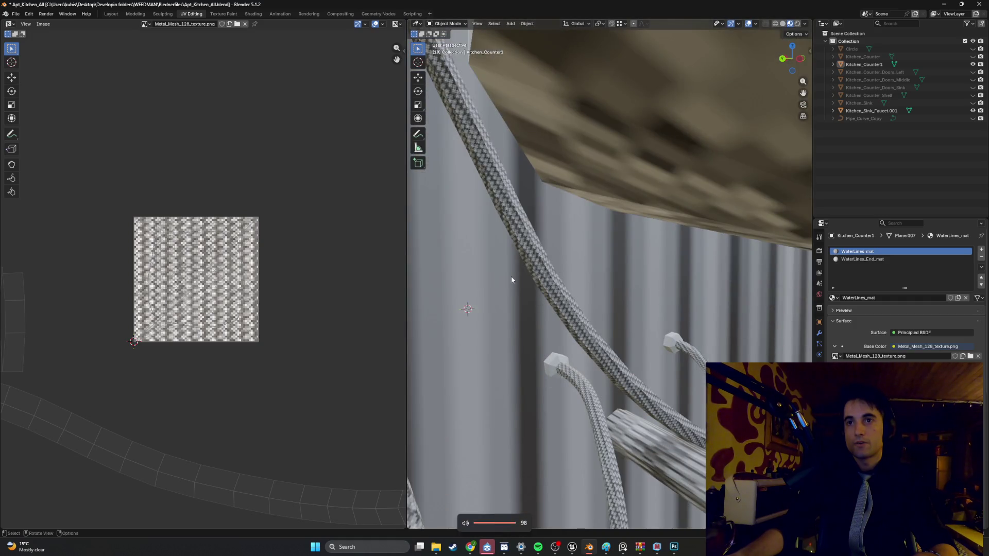
pyautogui.scroll(-4, 512, 280)
pyautogui.scroll(4, 508, 280)
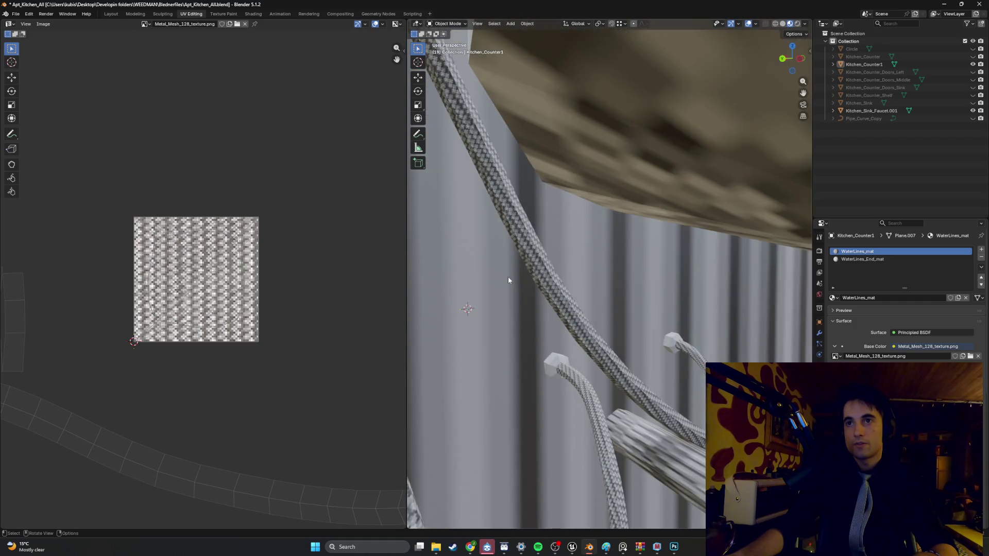
pyautogui.moveTo(508, 280); pyautogui.dragTo(510, 280, button='middle')
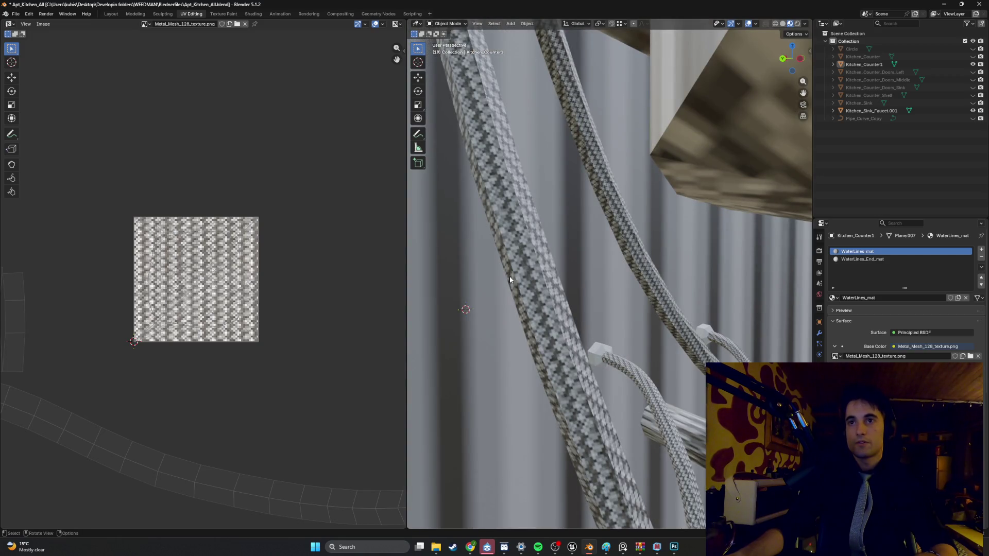
pyautogui.scroll(-4, 510, 280)
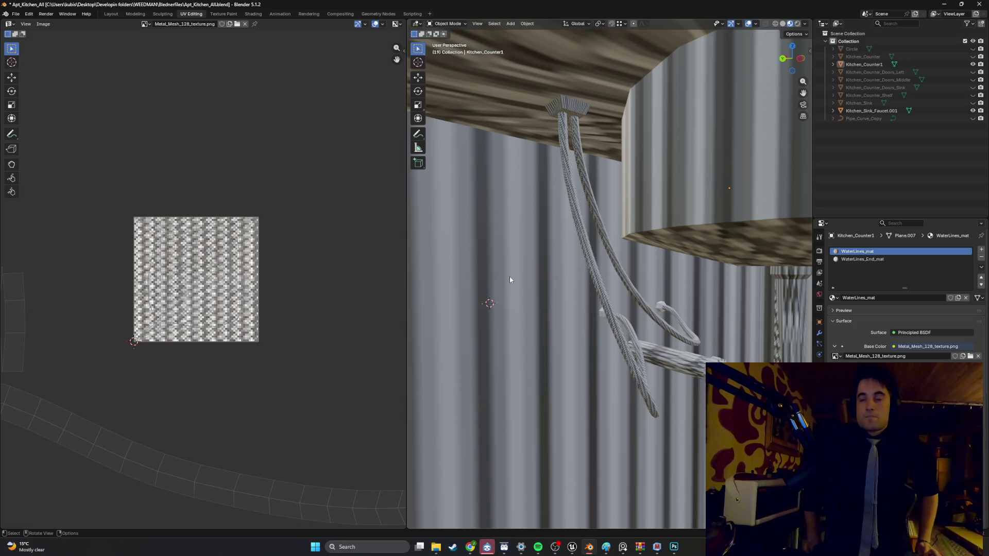
pyautogui.scroll(5, 504, 312)
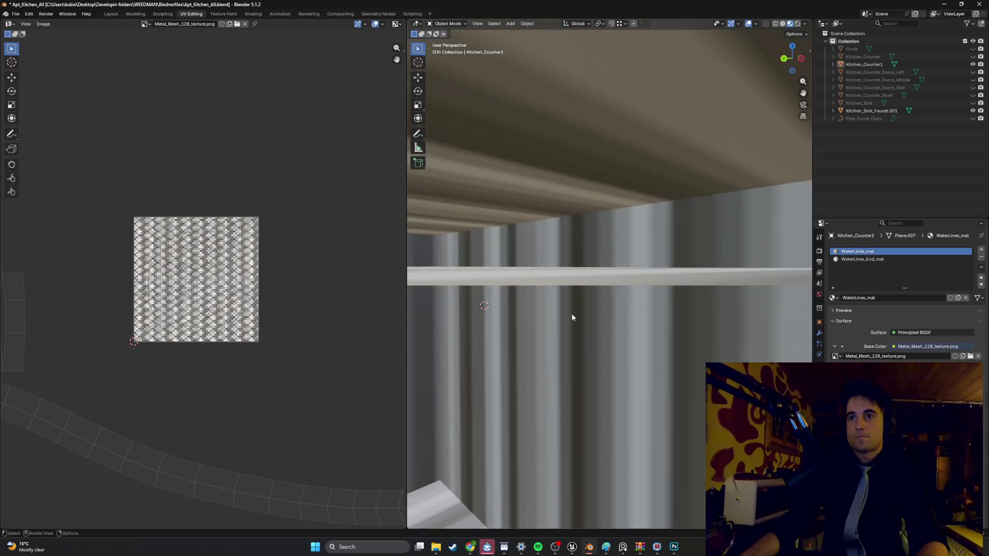
pyautogui.click(857, 259)
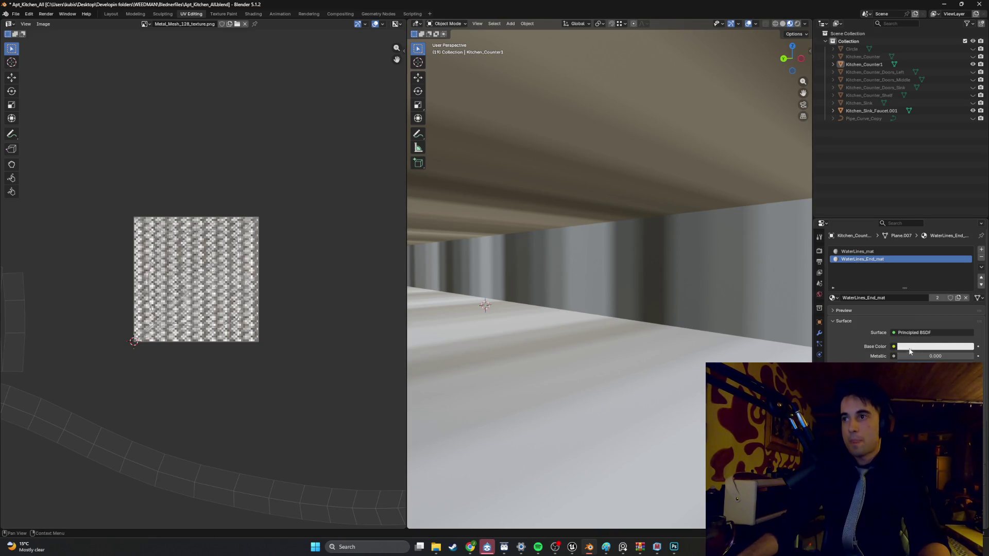
# Step: Set WaterLines_End_mat's Base Color to the DarkMetal.png image texture
pyautogui.click(893, 347)
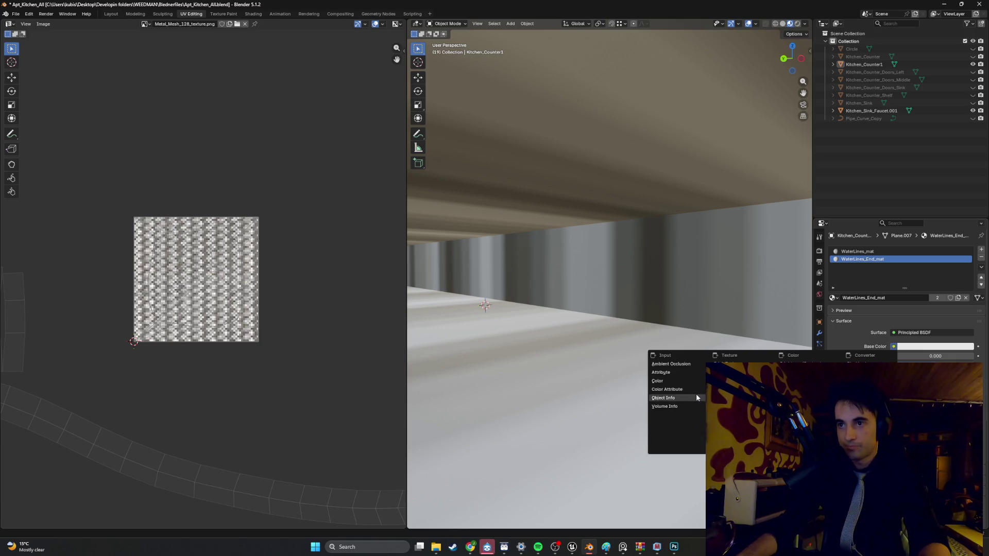
pyautogui.click(731, 415)
pyautogui.click(950, 356)
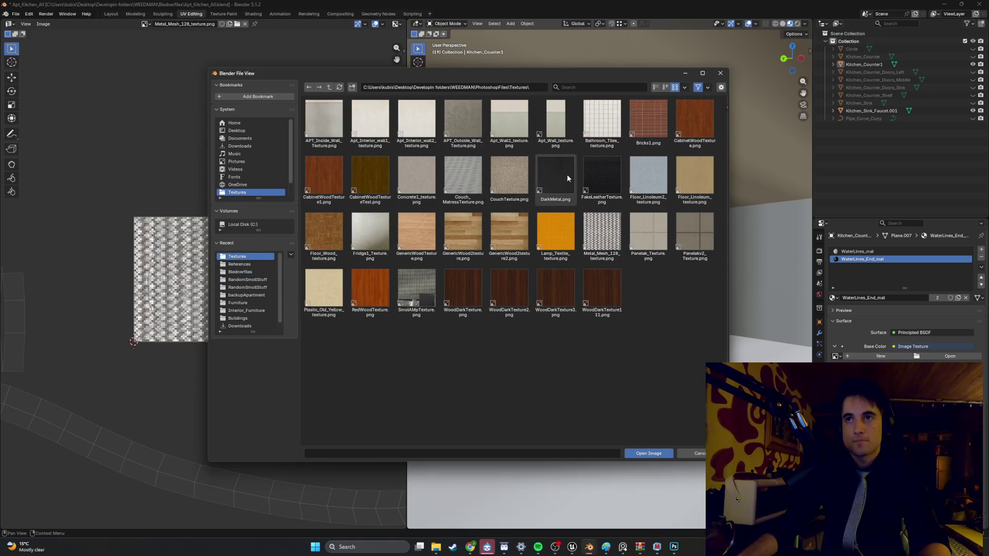
pyautogui.doubleClick(567, 177)
# Step: Select the pipe's top mounting plate faces in Edit Mode with X-ray enabled
pyautogui.scroll(3, 530, 235)
pyautogui.moveTo(530, 235)
pyautogui.mouseDown(button='middle')
pyautogui.moveTo(521, 236)
pyautogui.moveTo(550, 309)
pyautogui.moveTo(541, 280)
pyautogui.moveTo(559, 289)
pyautogui.mouseUp(button='middle')
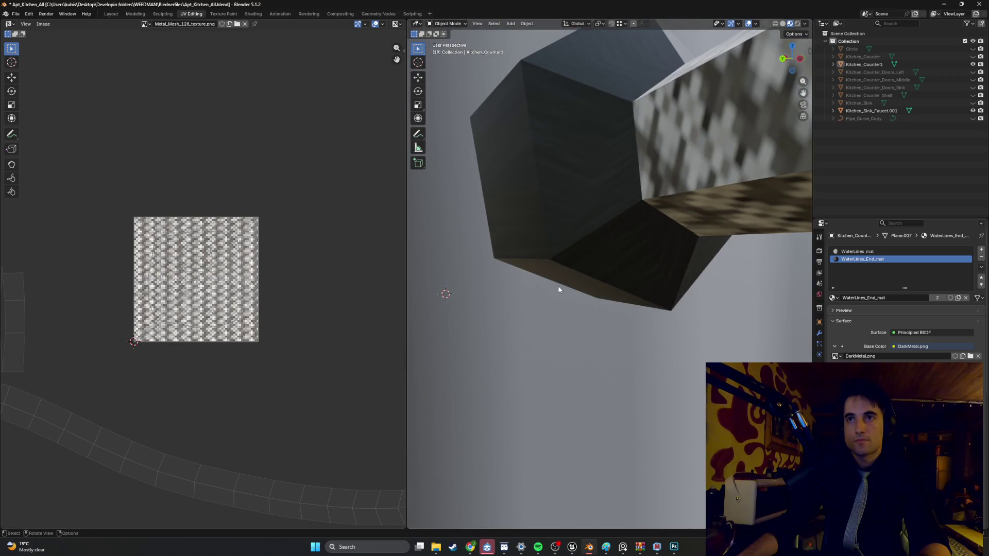
pyautogui.scroll(-8, 559, 287)
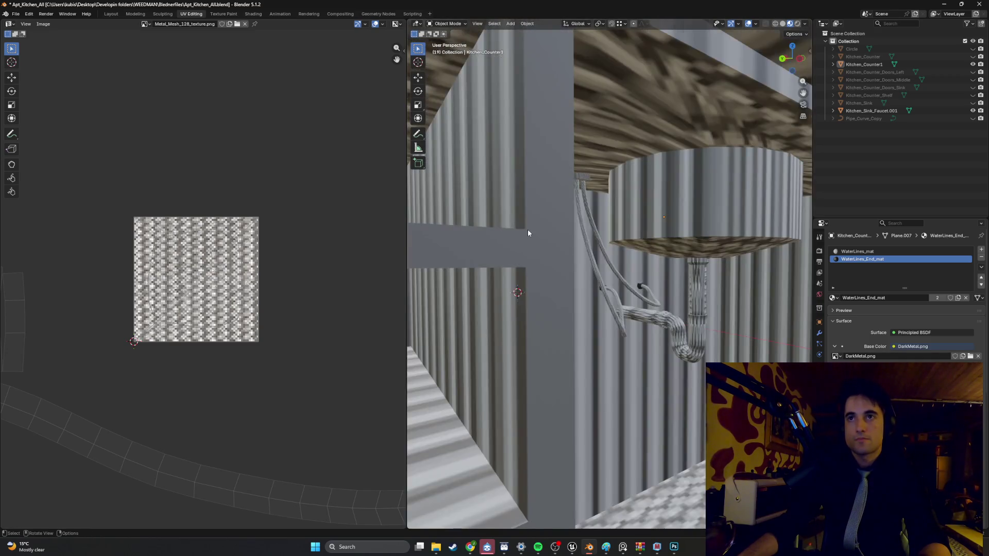
pyautogui.keyDown('ctrl'); pyautogui.moveTo(528, 233); pyautogui.dragTo(529, 126, button='middle'); pyautogui.keyUp('ctrl')
pyautogui.click(548, 83)
pyautogui.press('Tab')
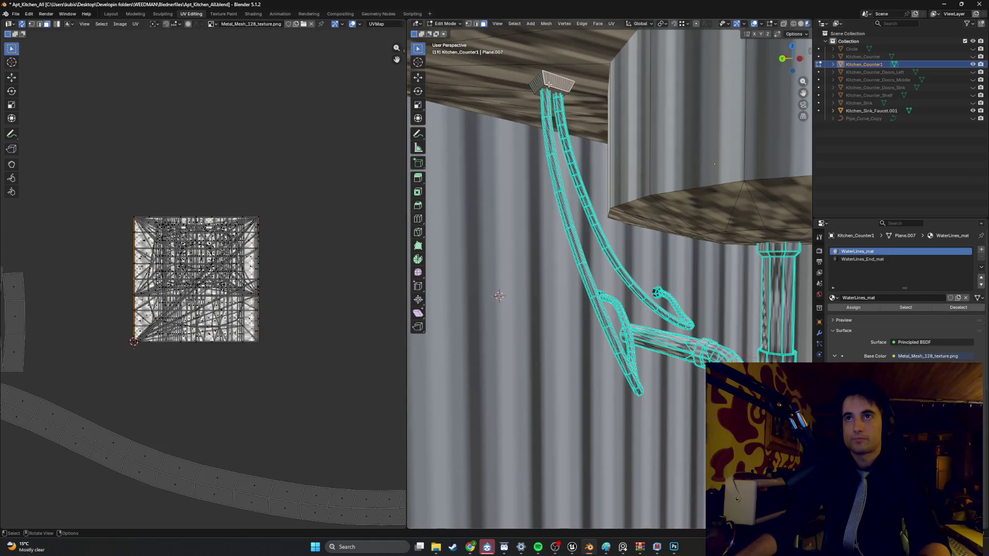
pyautogui.click(547, 88)
pyautogui.moveTo(499, 295)
pyautogui.mouseDown(button='middle')
pyautogui.moveTo(526, 241)
pyautogui.moveTo(578, 266)
pyautogui.mouseUp(button='middle')
pyautogui.hotkey('alt', 'z')
pyautogui.moveTo(536, 229); pyautogui.dragTo(558, 229, button='middle')
# Step: Assign WaterLines_End_mat to the mounting plate faces and preview it in Material Preview
pyautogui.keyDown('shift'); pyautogui.click(539, 219); pyautogui.keyUp('shift')
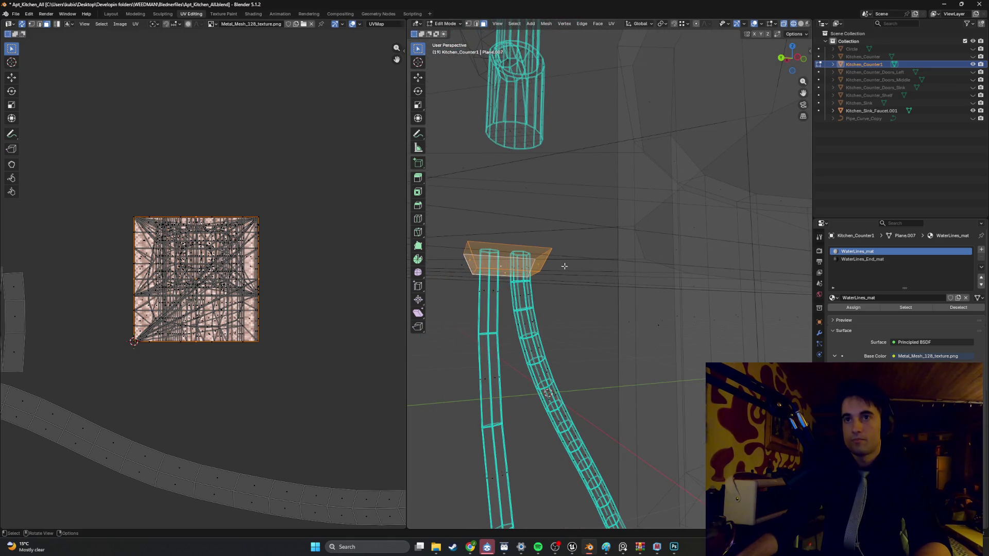
pyautogui.click(861, 259)
pyautogui.click(854, 307)
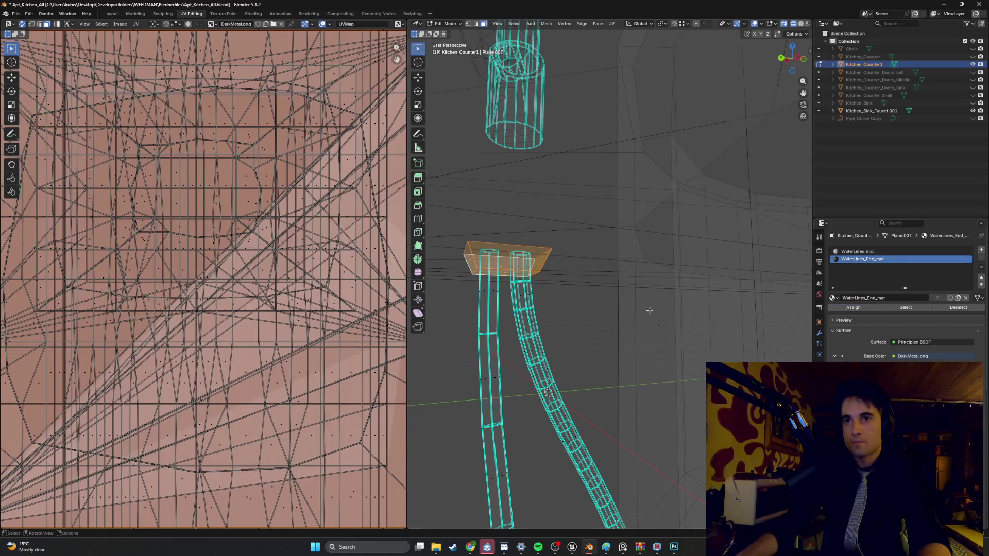
pyautogui.press('z')
pyautogui.moveTo(593, 299); pyautogui.dragTo(590, 313, button='middle')
pyautogui.scroll(-5, 293, 233)
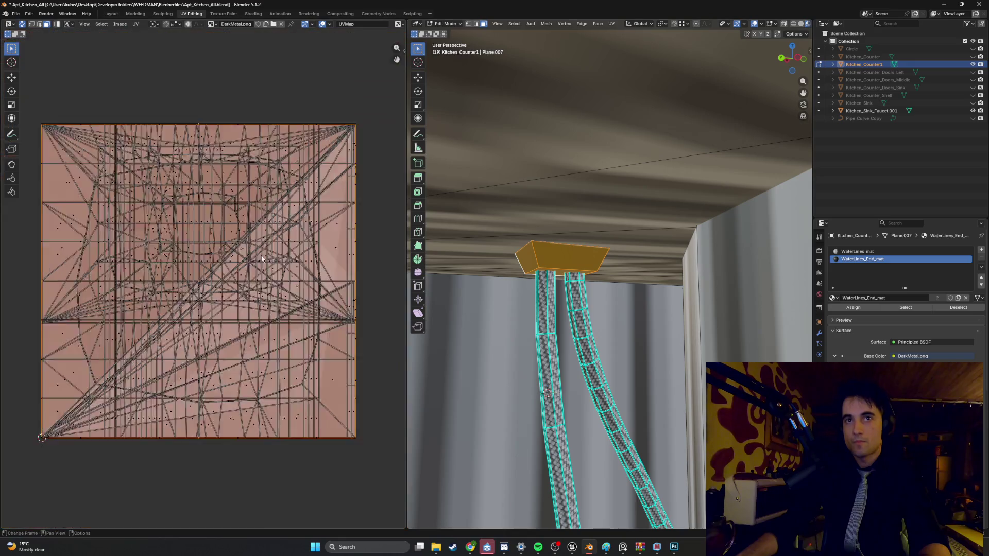
pyautogui.scroll(4, 294, 232)
# Step: Scale the plate's UVs down and check the result in Object Mode
pyautogui.press('s')
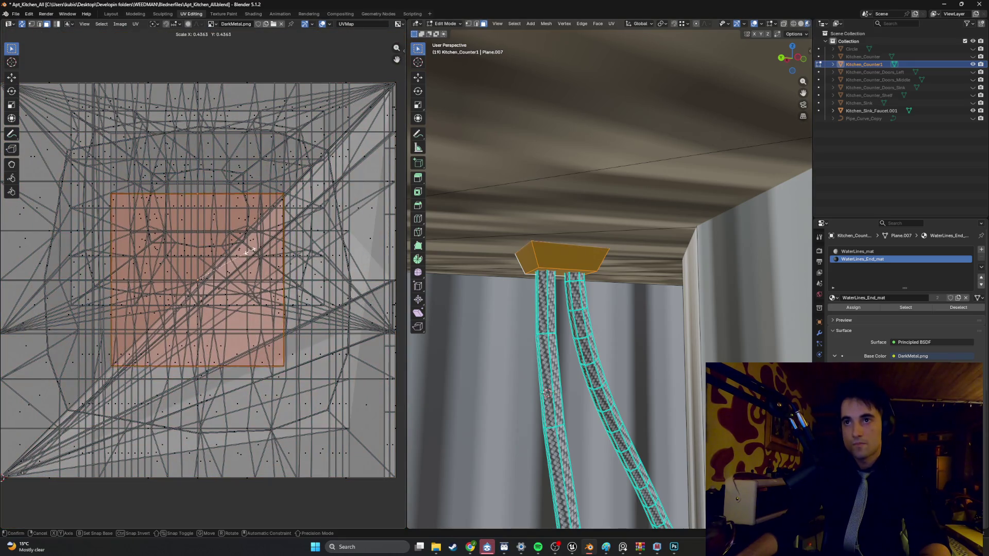
pyautogui.click(208, 280)
pyautogui.press('Tab')
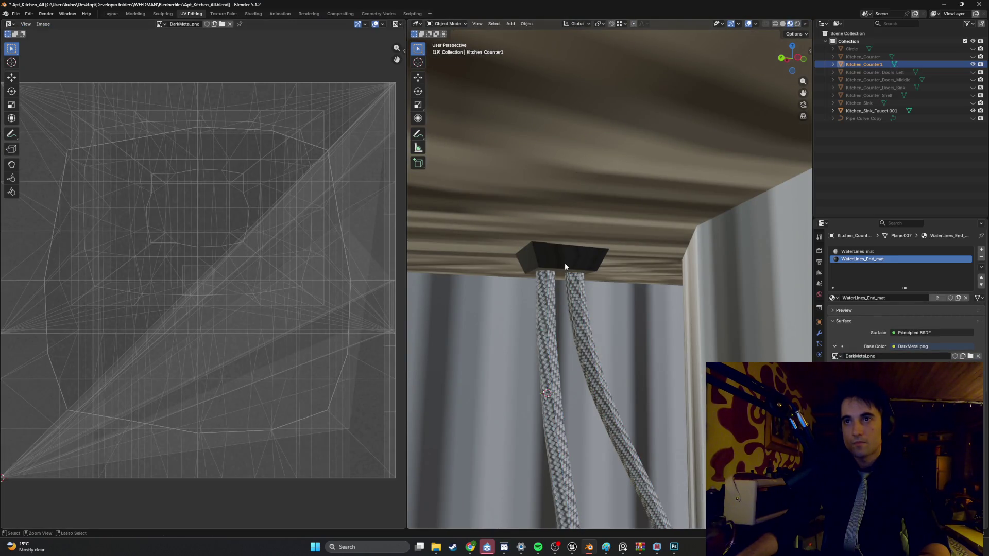
pyautogui.press('Tab')
# Step: Smart-UV-project the plate, shrink its UV islands, and reselect WaterLines_mat
pyautogui.press('u')
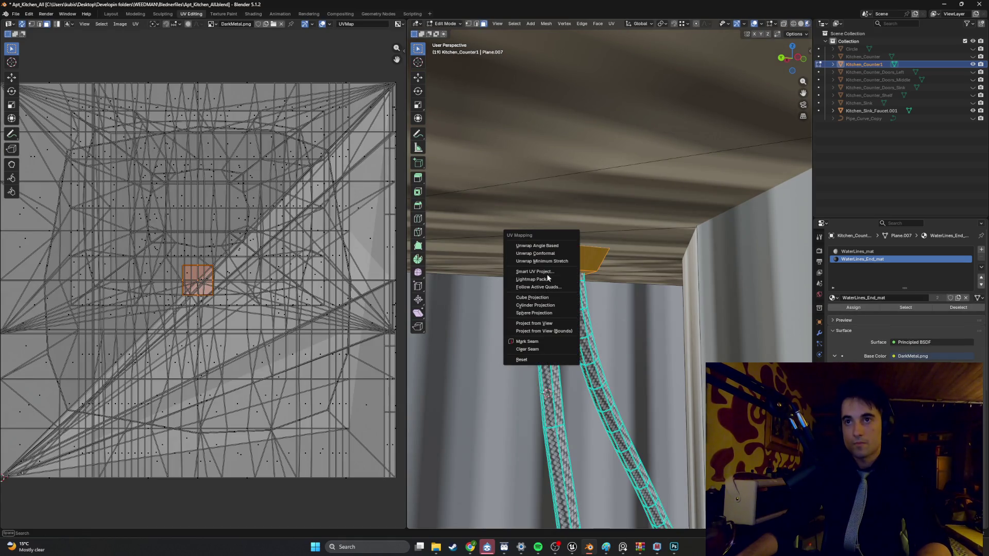
pyautogui.click(533, 276)
pyautogui.click(522, 347)
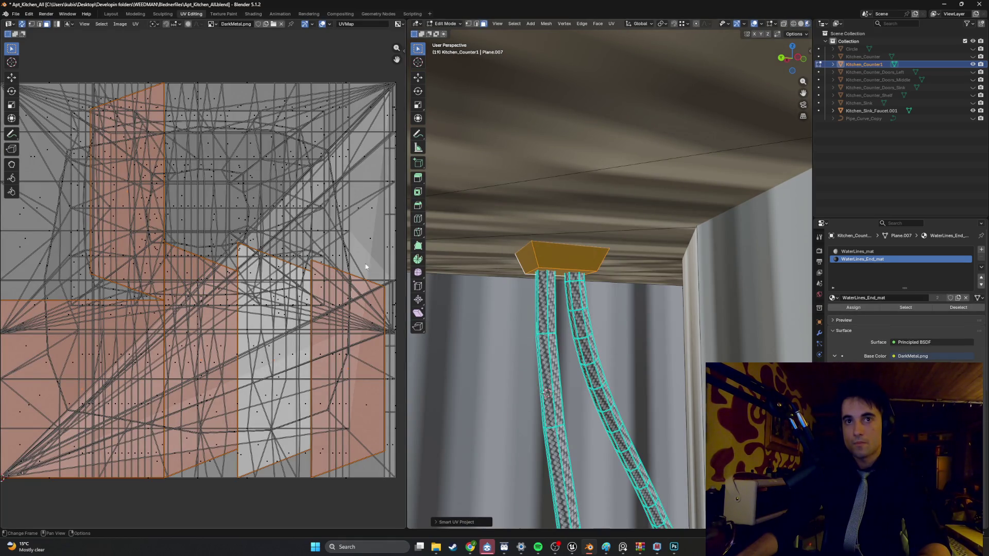
pyautogui.press('s')
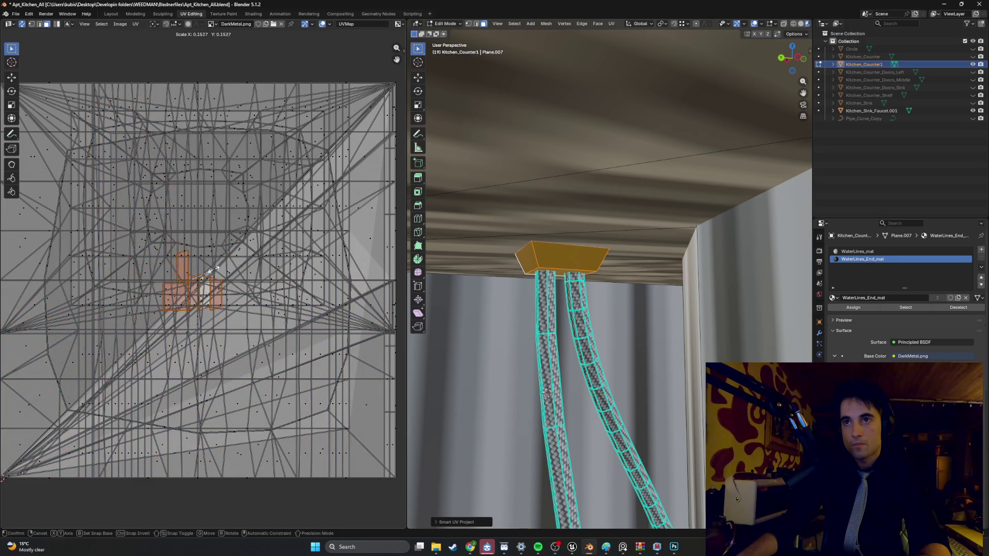
pyautogui.click(211, 270)
pyautogui.click(466, 296)
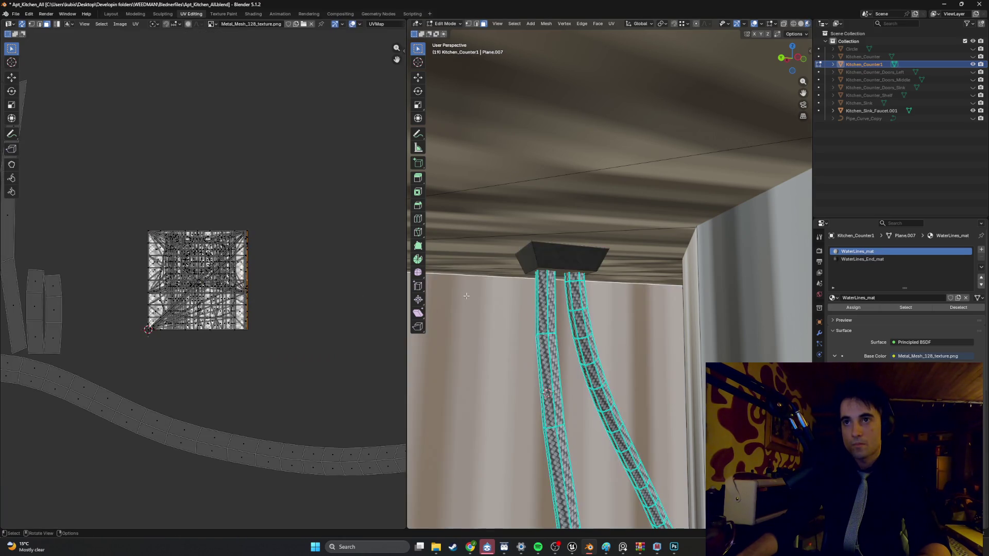
pyautogui.moveTo(467, 296)
pyautogui.mouseDown(button='middle')
pyautogui.moveTo(539, 306)
pyautogui.moveTo(549, 318)
pyautogui.moveTo(526, 321)
pyautogui.moveTo(551, 317)
pyautogui.moveTo(545, 328)
pyautogui.moveTo(620, 347)
pyautogui.moveTo(573, 334)
pyautogui.moveTo(570, 317)
pyautogui.moveTo(542, 302)
pyautogui.moveTo(626, 354)
pyautogui.moveTo(595, 308)
pyautogui.mouseUp(button='middle')
pyautogui.press('Tab')
# Step: Select the drain's U-bend, horizontal pipe, joint and collar as linked pieces in X-ray
pyautogui.scroll(5, 620, 348)
pyautogui.scroll(-5, 570, 317)
pyautogui.press('Tab')
pyautogui.hotkey('alt', 'z')
pyautogui.press('l')
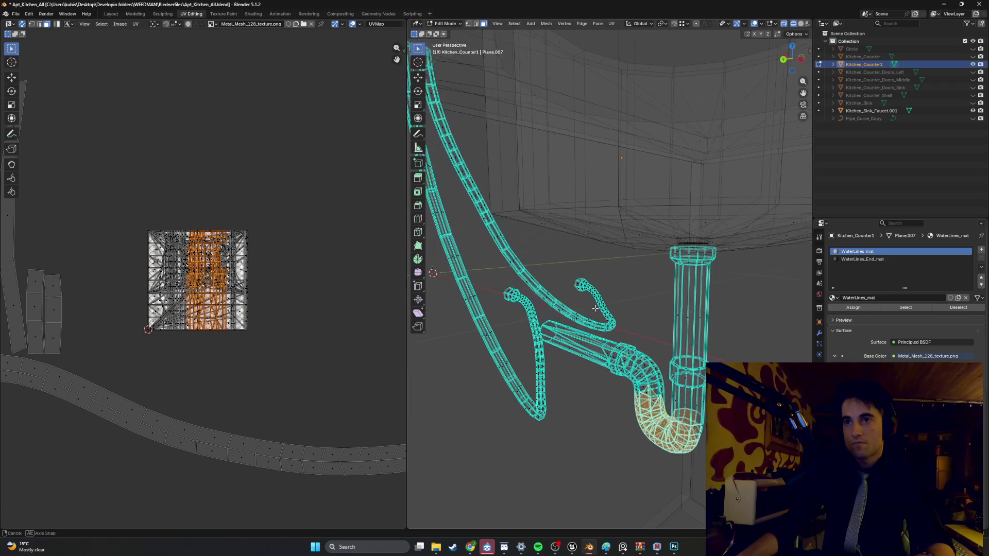
pyautogui.press('l')
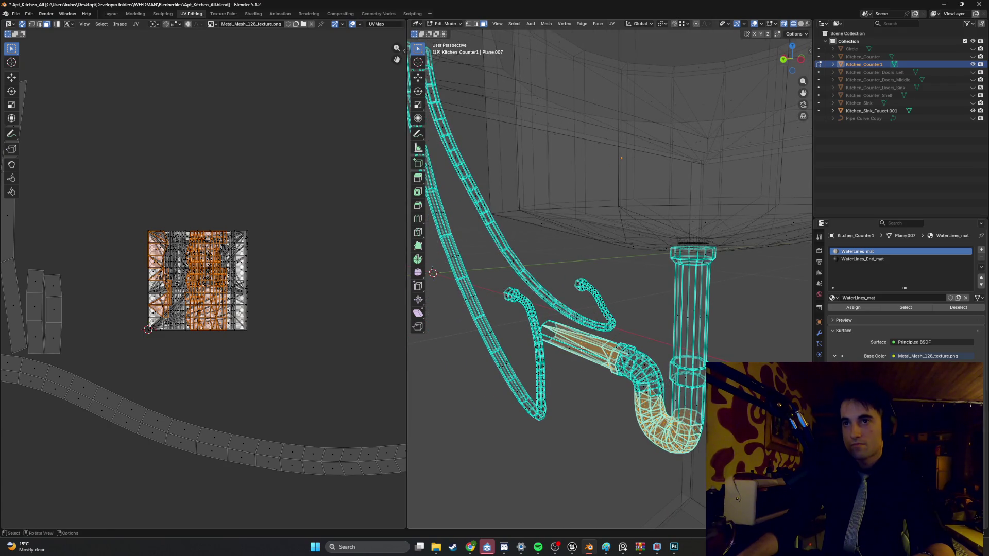
pyautogui.moveTo(558, 326); pyautogui.dragTo(557, 328)
pyautogui.press('l')
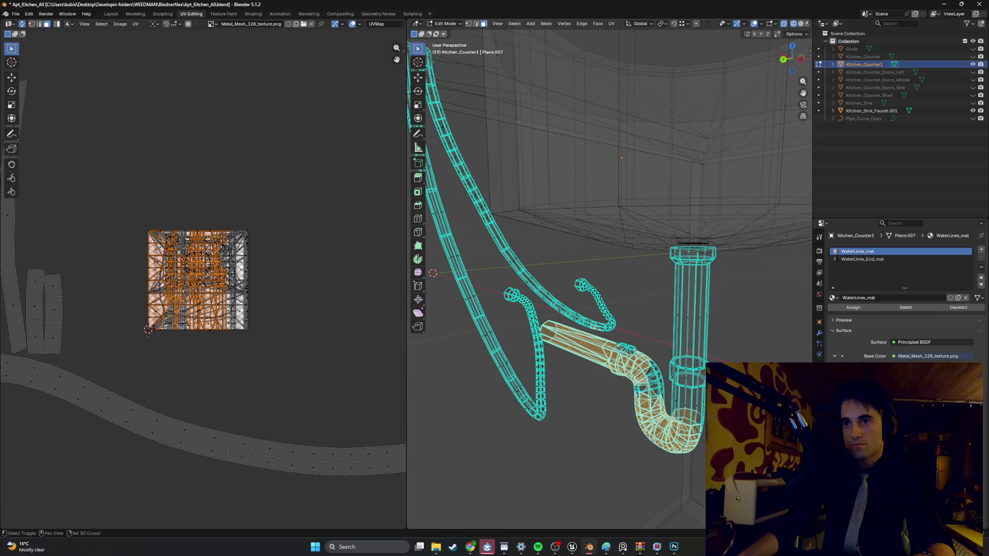
pyautogui.press('l')
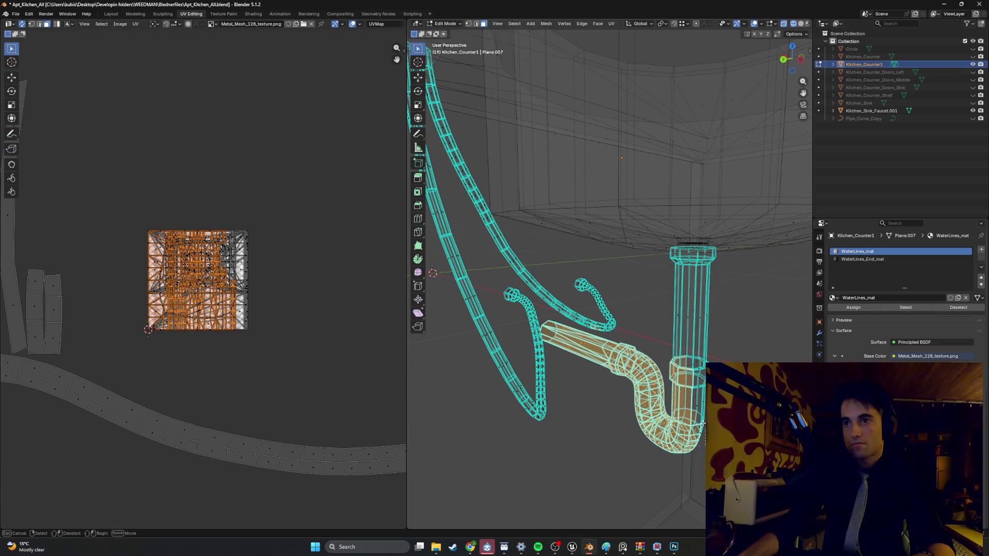
pyautogui.press('l')
# Step: Add the vertical drain pipe, drop the plank faces, and view the trap from below
pyautogui.keyDown('shift'); pyautogui.moveTo(675, 252); pyautogui.dragTo(626, 224, button='middle'); pyautogui.keyUp('shift')
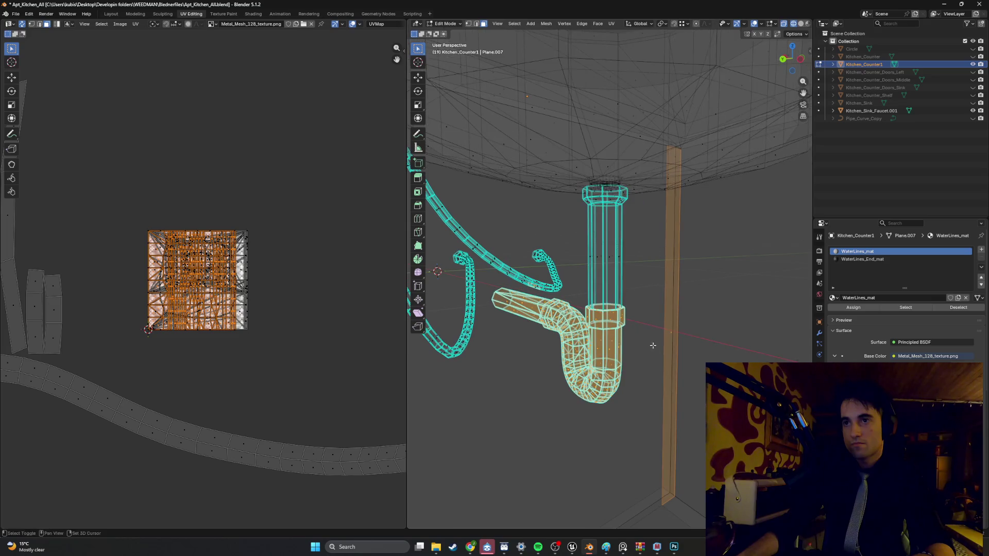
pyautogui.moveTo(579, 201); pyautogui.dragTo(651, 273)
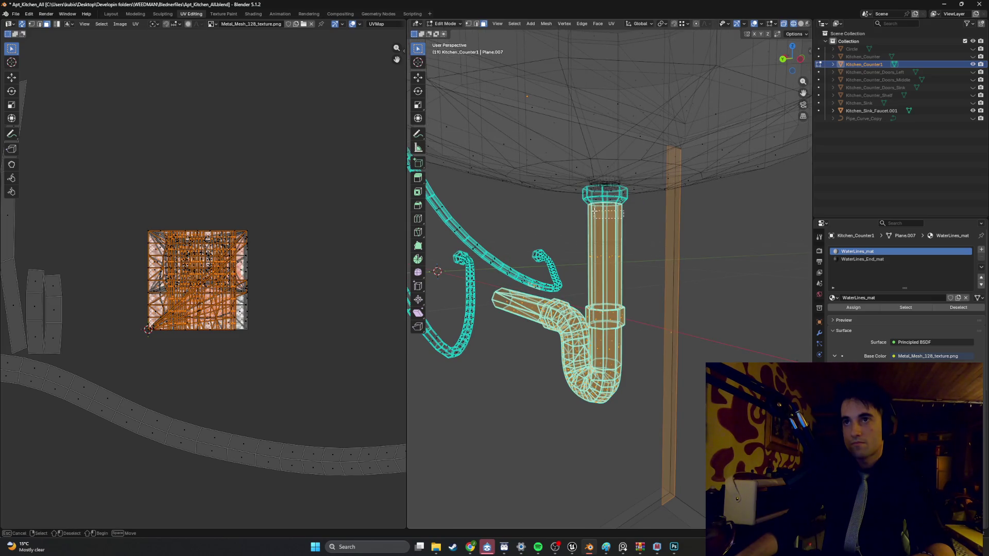
pyautogui.keyDown('ctrl'); pyautogui.moveTo(693, 340); pyautogui.dragTo(659, 316); pyautogui.keyUp('ctrl')
pyautogui.moveTo(615, 295)
pyautogui.mouseDown(button='middle')
pyautogui.moveTo(574, 257)
pyautogui.moveTo(567, 294)
pyautogui.moveTo(582, 304)
pyautogui.moveTo(618, 280)
pyautogui.moveTo(610, 236)
pyautogui.moveTo(556, 287)
pyautogui.moveTo(514, 285)
pyautogui.moveTo(578, 368)
pyautogui.mouseUp(button='middle')
pyautogui.hotkey('shift', 'z')
pyautogui.hotkey('shift', 'z')
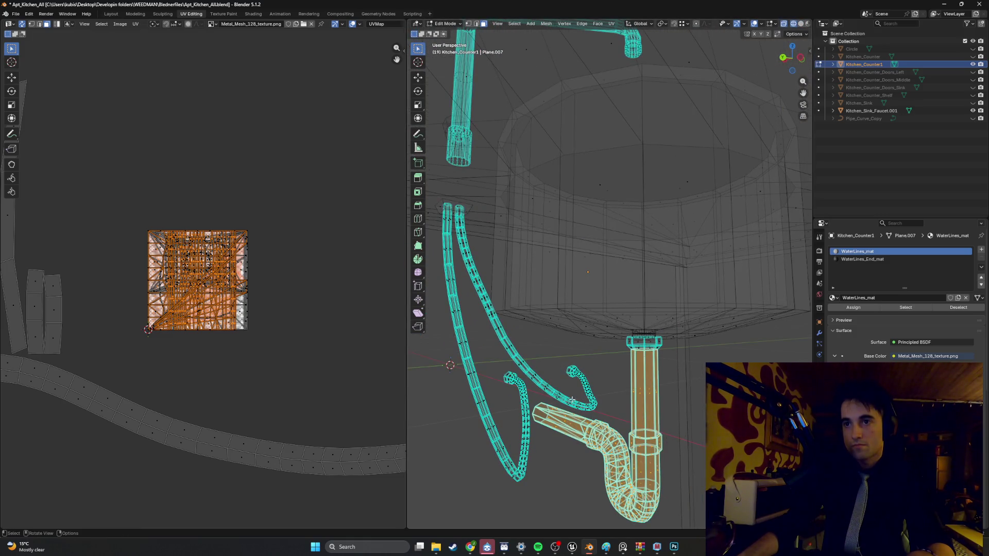
pyautogui.moveTo(576, 403)
pyautogui.mouseDown(button='middle')
pyautogui.moveTo(582, 388)
pyautogui.moveTo(566, 376)
pyautogui.moveTo(556, 391)
pyautogui.moveTo(674, 268)
pyautogui.moveTo(591, 283)
pyautogui.moveTo(664, 276)
pyautogui.moveTo(674, 327)
pyautogui.moveTo(577, 296)
pyautogui.moveTo(580, 320)
pyautogui.moveTo(610, 323)
pyautogui.moveTo(488, 305)
pyautogui.moveTo(572, 311)
pyautogui.moveTo(652, 283)
pyautogui.moveTo(546, 303)
pyautogui.moveTo(588, 299)
pyautogui.mouseUp(button='middle')
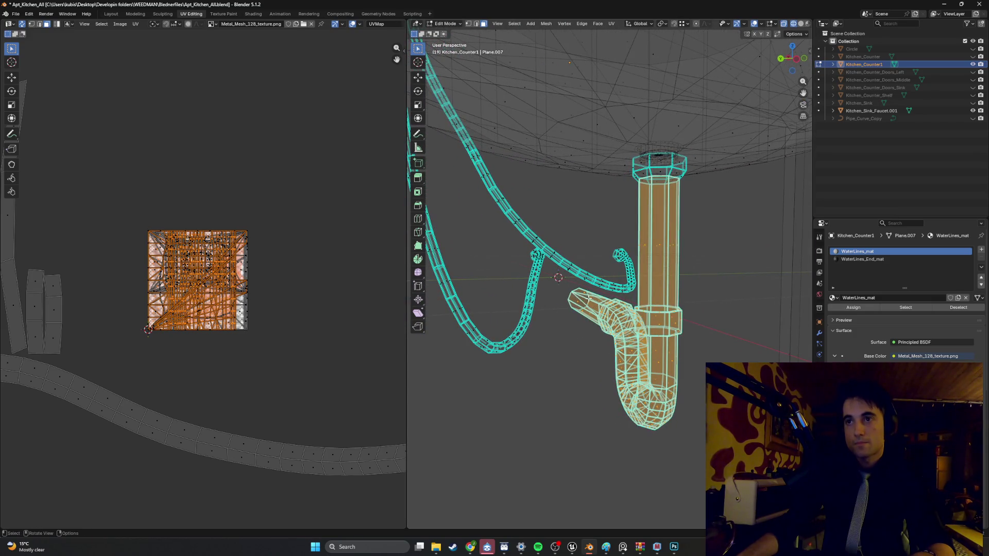
pyautogui.scroll(-4, 589, 298)
pyautogui.scroll(5, 590, 292)
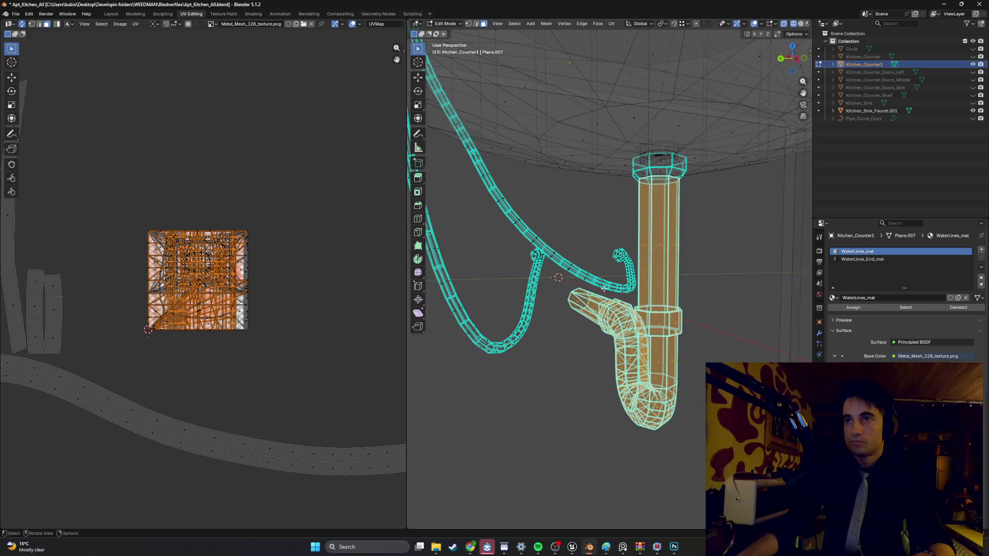
# Step: Add a material slot with a new material named Sink_Pipe_mat
pyautogui.click(982, 250)
pyautogui.click(872, 298)
pyautogui.click(869, 299)
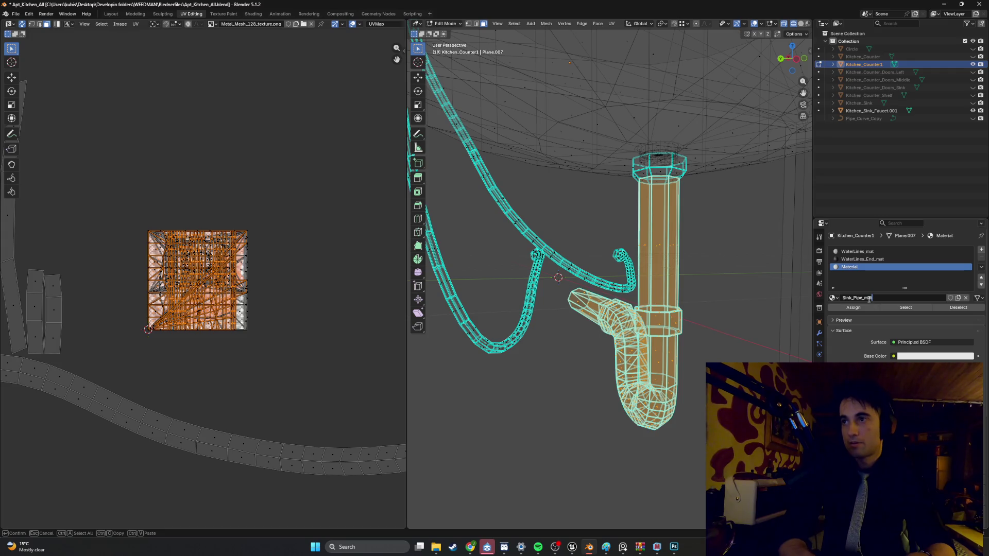
pyautogui.press('Return')
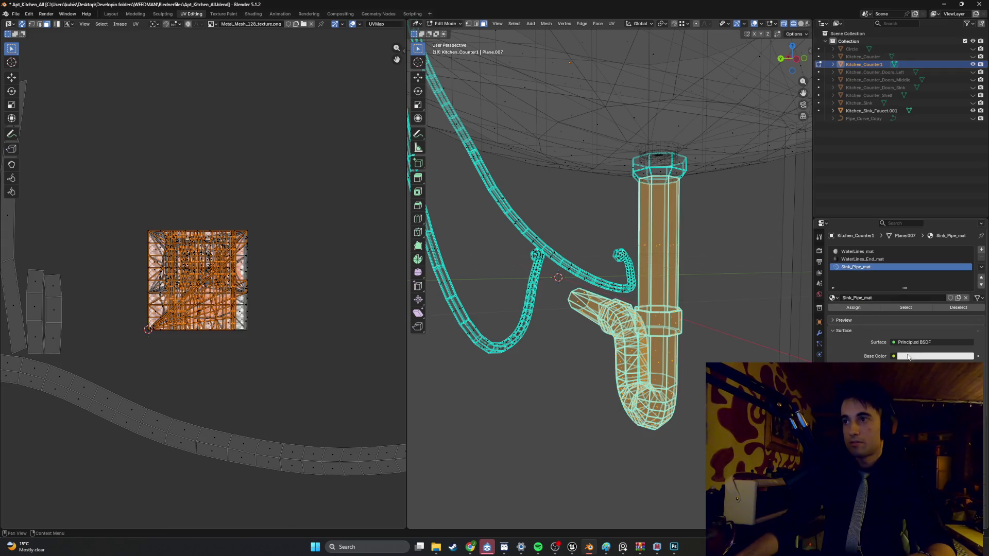
# Step: Set its Base Color to the Plastic_Old_Yellow_texture.png image from the Textures folder
pyautogui.click(894, 356)
pyautogui.click(762, 425)
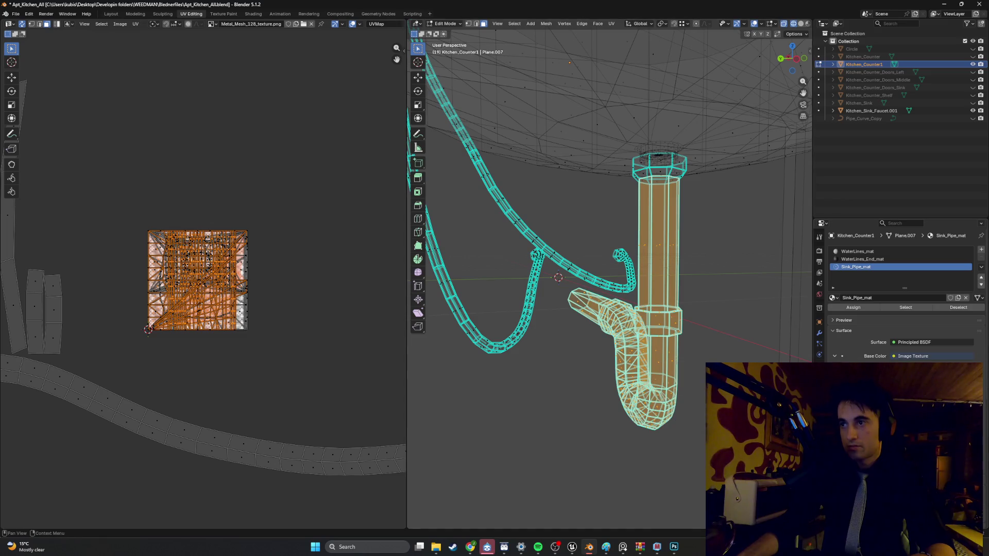
pyautogui.click(943, 367)
pyautogui.click(238, 256)
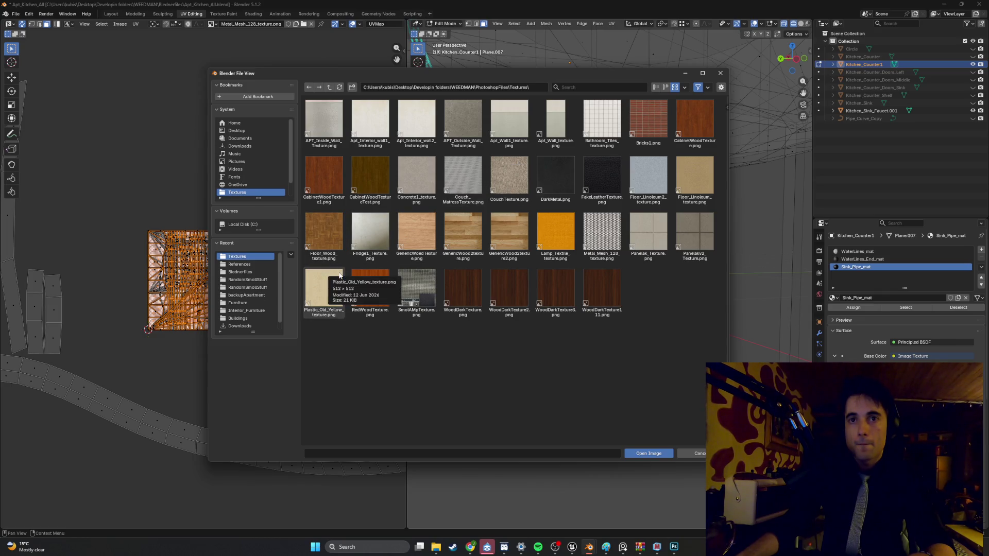
pyautogui.doubleClick(323, 289)
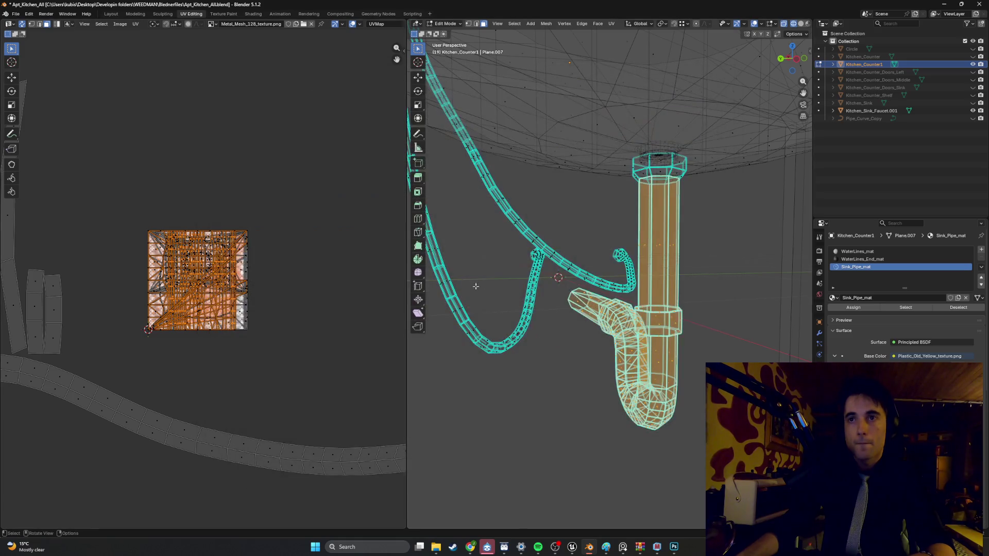
# Step: In material preview, assign Sink_Pipe_mat to the selected drain trap faces
pyautogui.press('z')
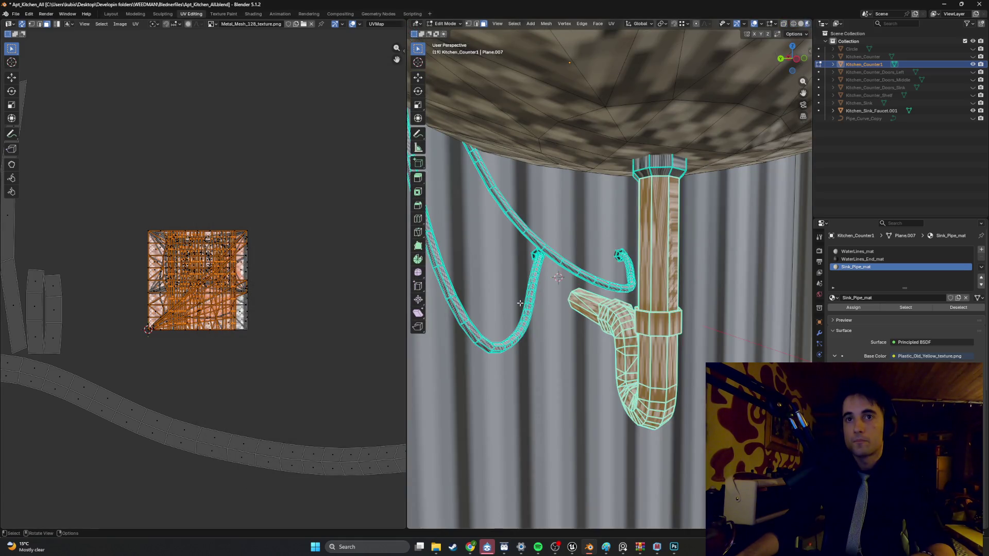
pyautogui.click(858, 309)
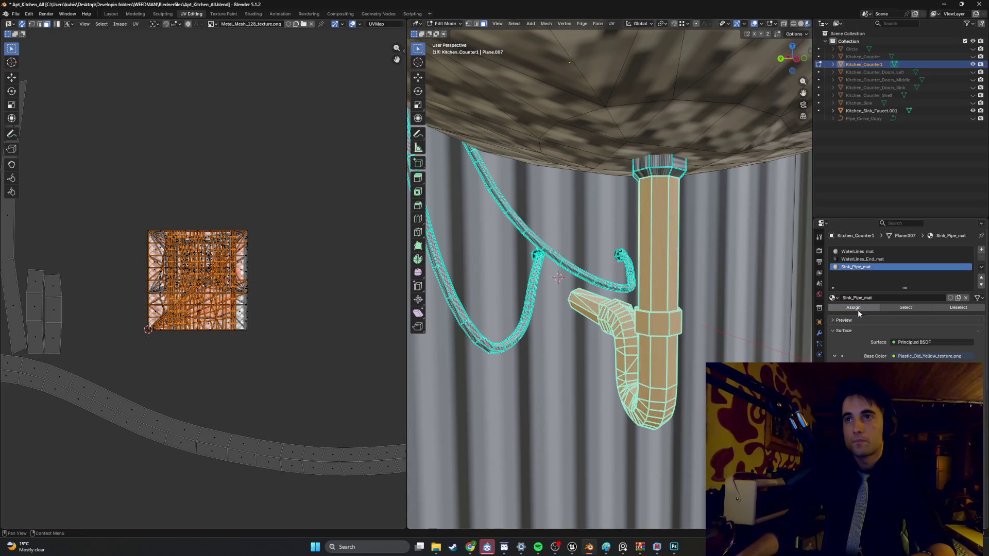
pyautogui.hotkey('ctrl', 'z')
pyautogui.scroll(-5, 703, 299)
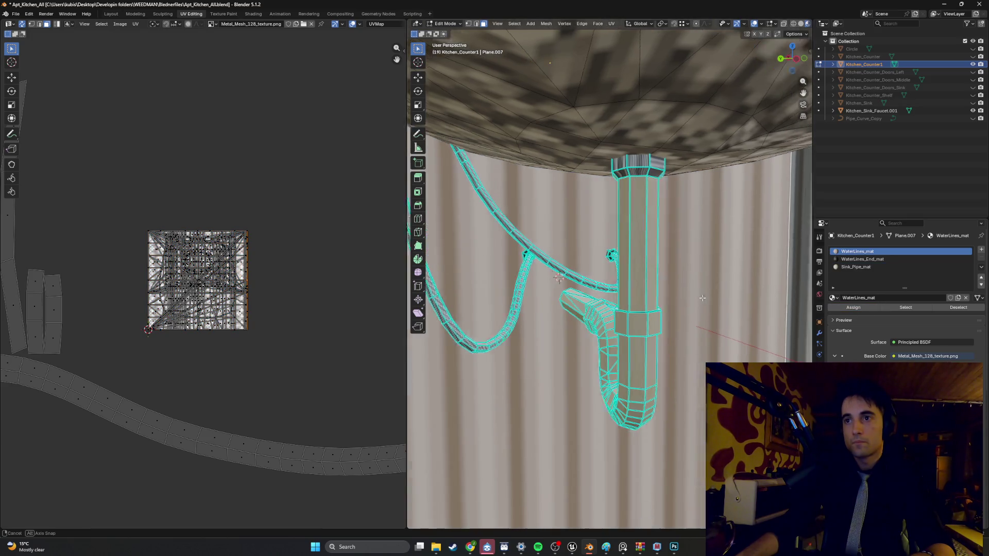
# Step: Return to Object Mode and open the image browser for WaterLines_mat's Base Color
pyautogui.press('Tab')
pyautogui.scroll(-4, 693, 296)
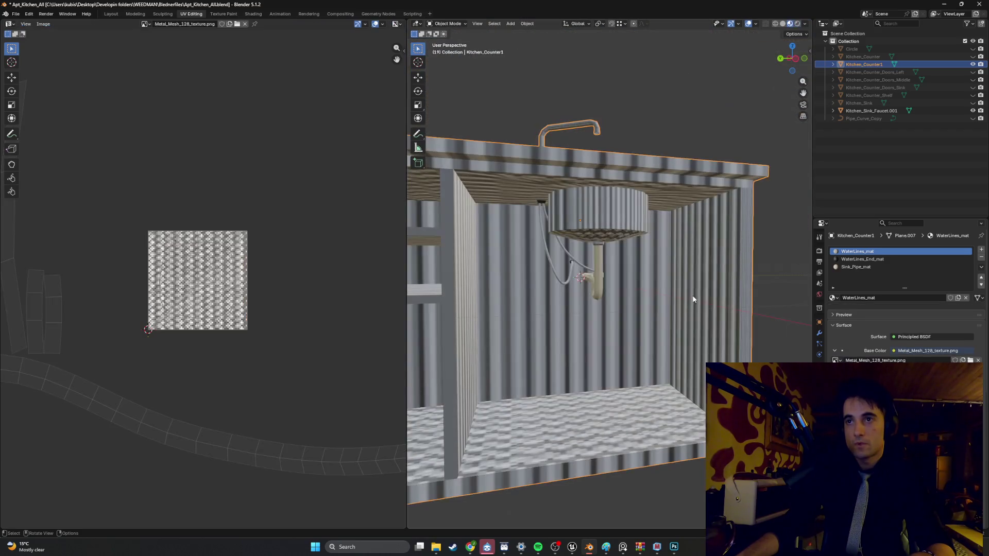
pyautogui.moveTo(691, 298)
pyautogui.mouseDown(button='middle')
pyautogui.moveTo(704, 258)
pyautogui.moveTo(656, 276)
pyautogui.mouseUp(button='middle')
pyautogui.scroll(5, 693, 263)
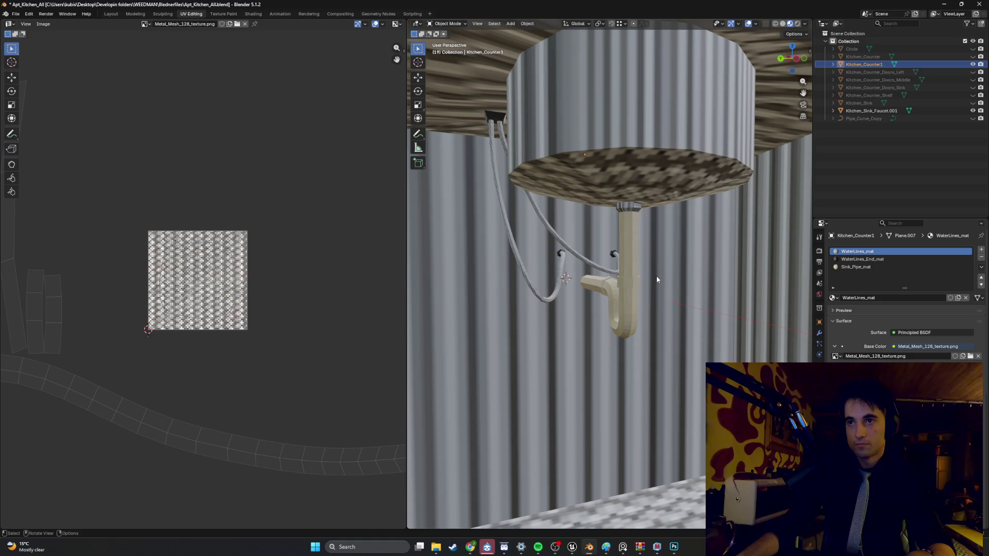
pyautogui.click(970, 357)
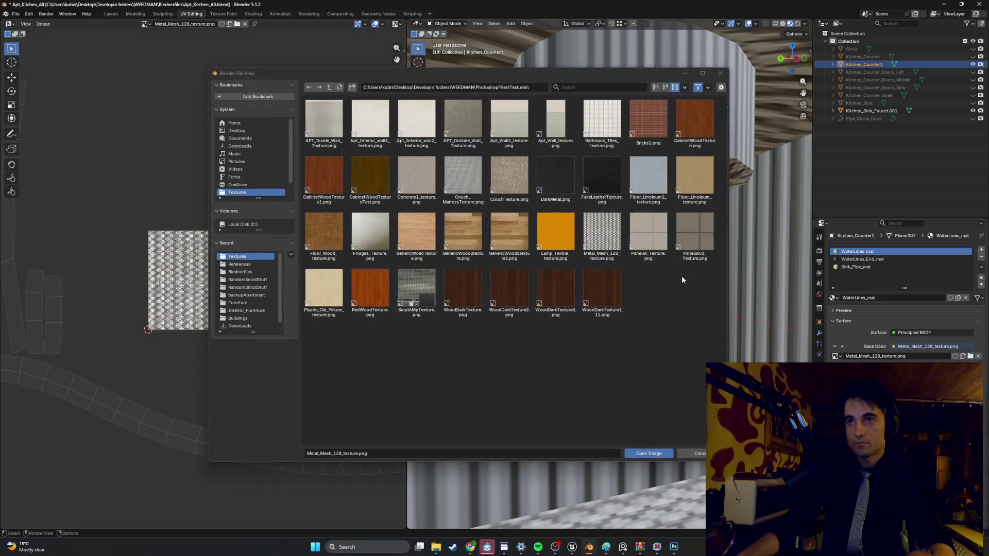
# Step: Load Apt_Interior_wall1_texture.png as WaterLines_mat's base colour and inspect the drain
pyautogui.doubleClick(375, 126)
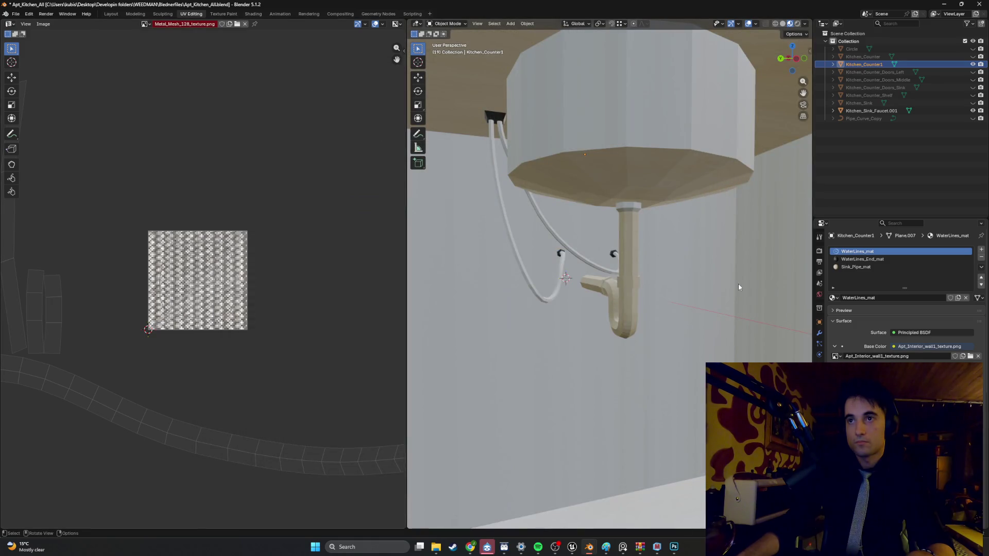
pyautogui.scroll(5, 687, 272)
pyautogui.scroll(-3, 687, 272)
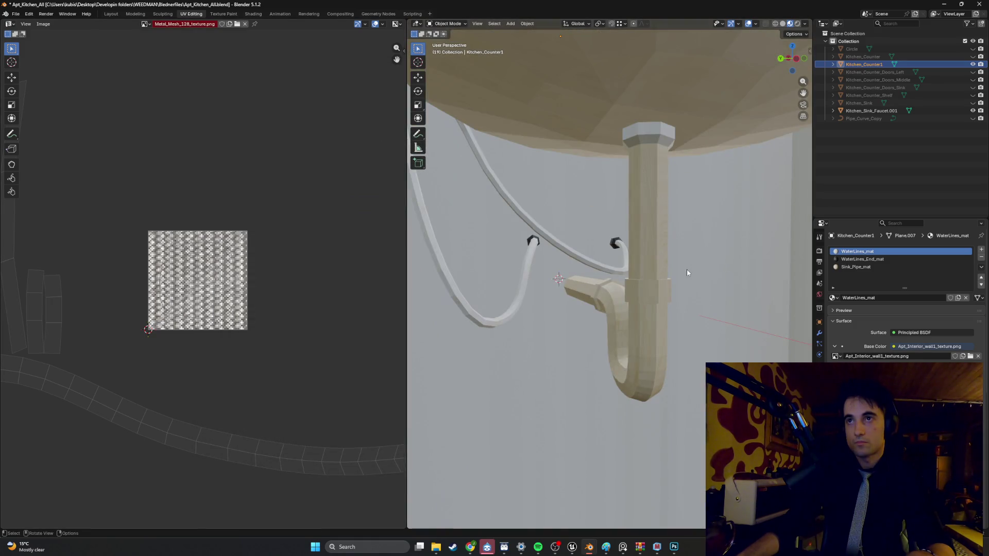
pyautogui.keyDown('ctrl'); pyautogui.scroll(-2, 687, 270); pyautogui.keyUp('ctrl')
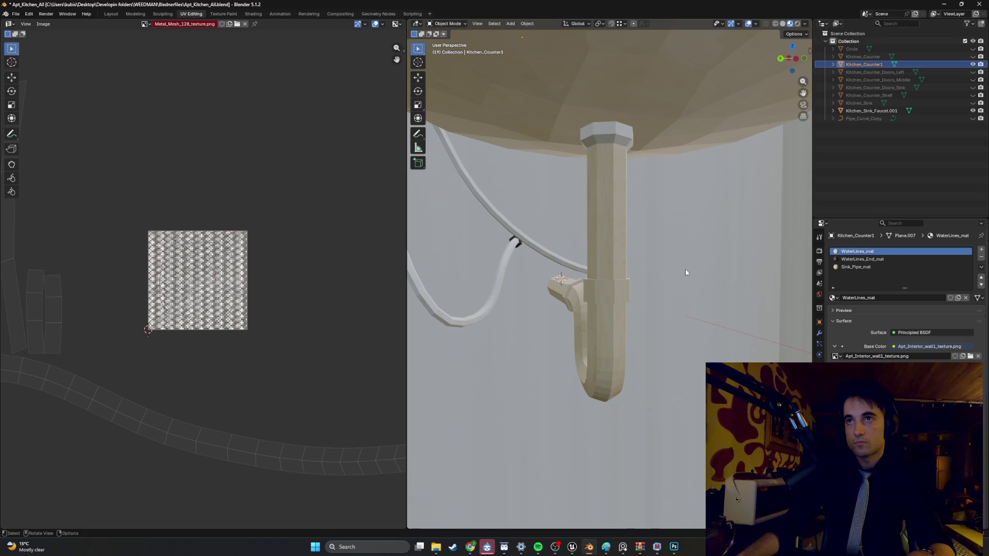
pyautogui.scroll(-8, 685, 269)
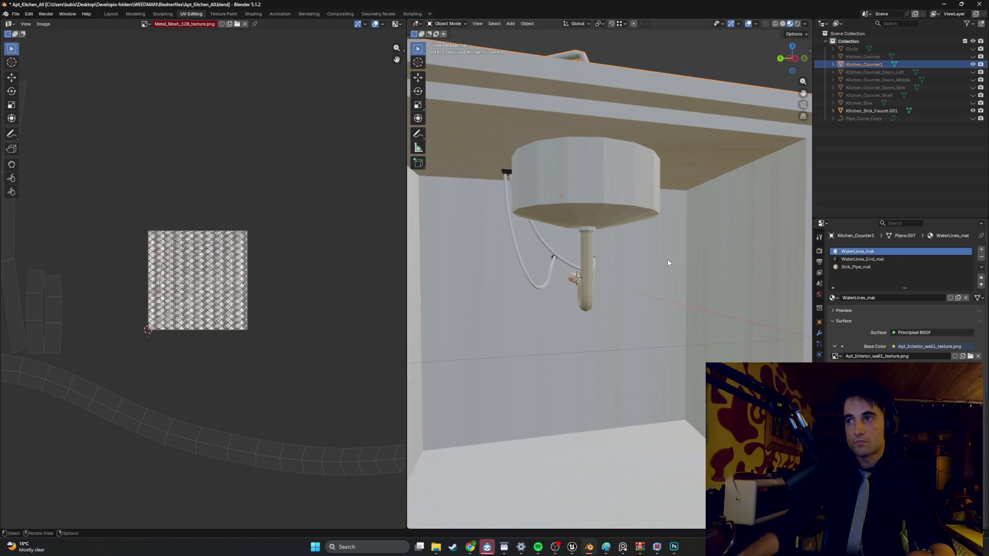
pyautogui.scroll(4, 669, 259)
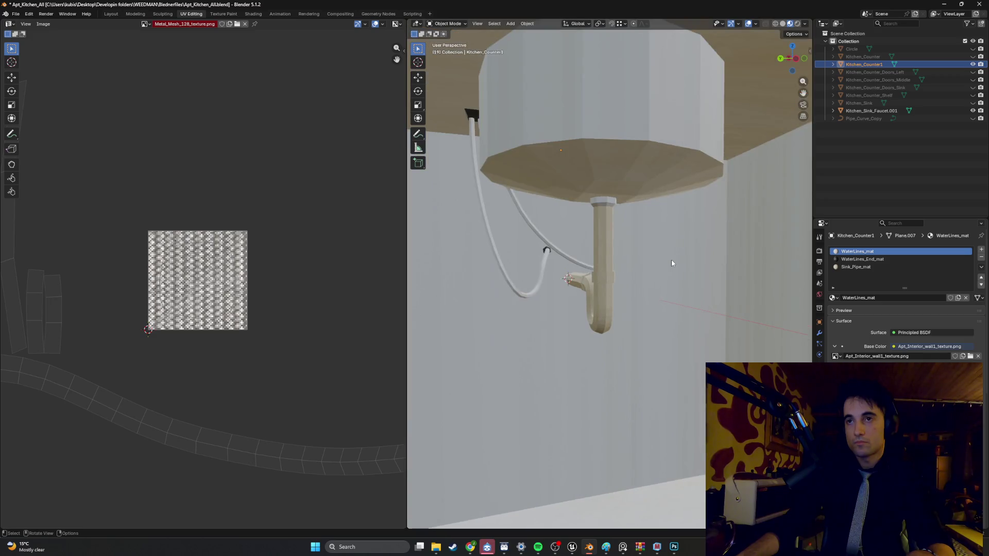
pyautogui.scroll(3, 672, 258)
pyautogui.moveTo(673, 261)
pyautogui.mouseDown(button='middle')
pyautogui.moveTo(637, 287)
pyautogui.moveTo(656, 265)
pyautogui.mouseUp(button='middle')
pyautogui.scroll(6, 658, 262)
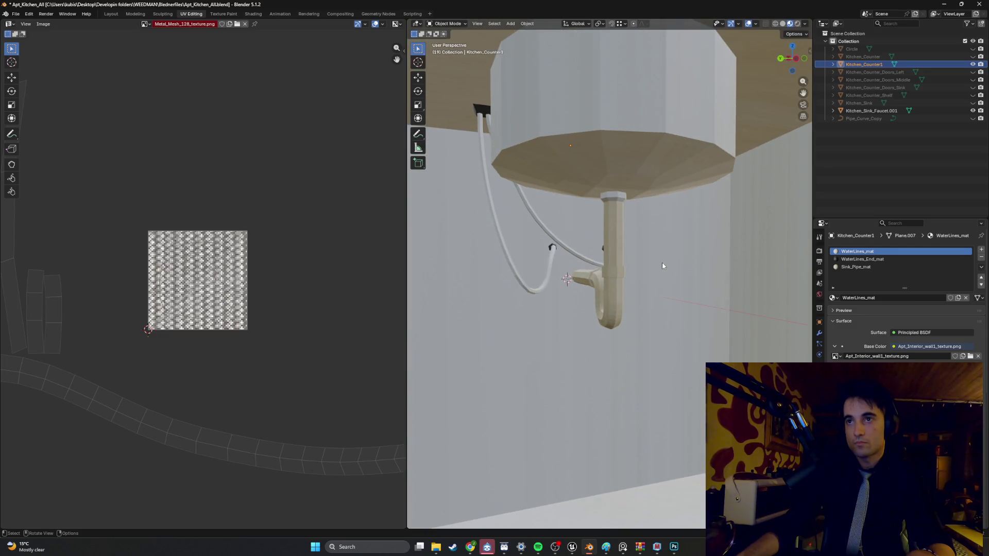
# Step: Compare WaterLines_End_mat and WaterLines_mat, then undo back to Metal_Mesh_128_texture.png
pyautogui.click(857, 259)
pyautogui.click(858, 251)
pyautogui.moveTo(685, 256); pyautogui.dragTo(685, 258, button='middle')
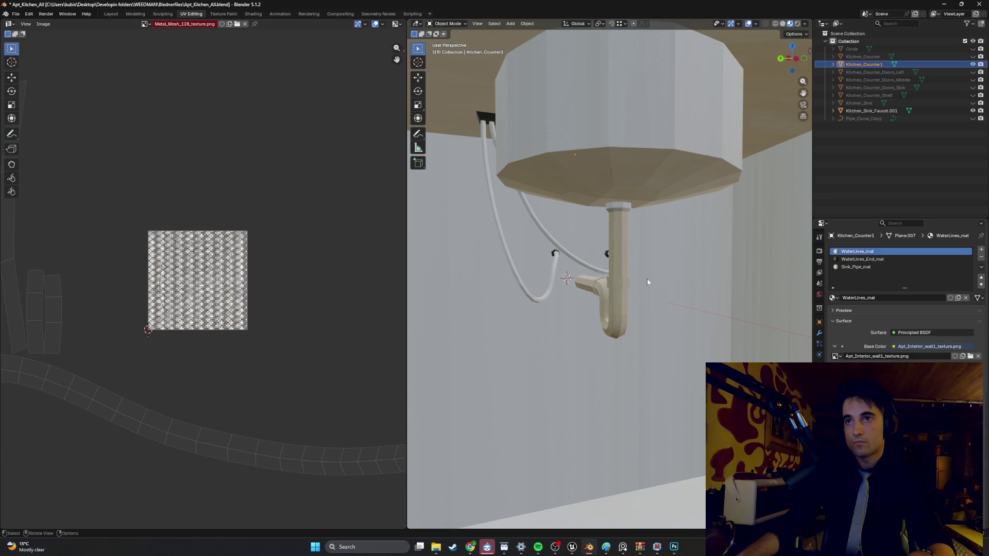
pyautogui.hotkey('ctrl', 'z')
pyautogui.hotkey('ctrl', 'z')
pyautogui.hotkey('ctrl', 'z')
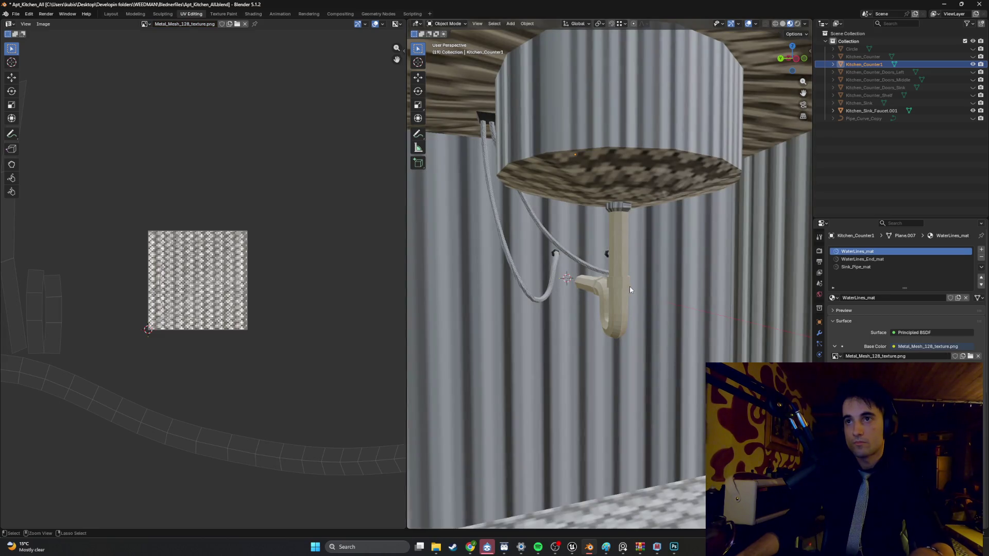
# Step: In Edit Mode, select the drain pipe and trap faces and Smart UV Project them
pyautogui.press('Tab')
pyautogui.press('l')
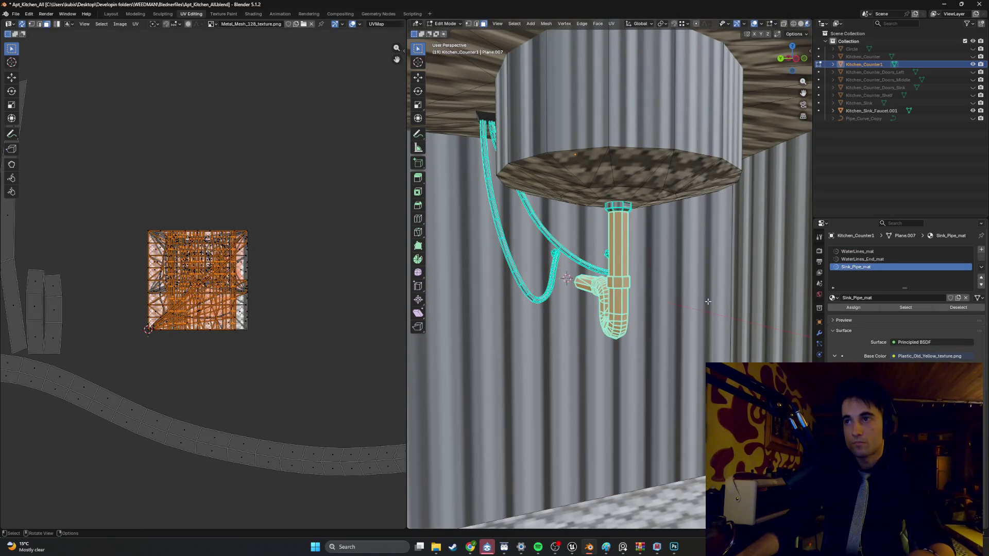
pyautogui.press('u')
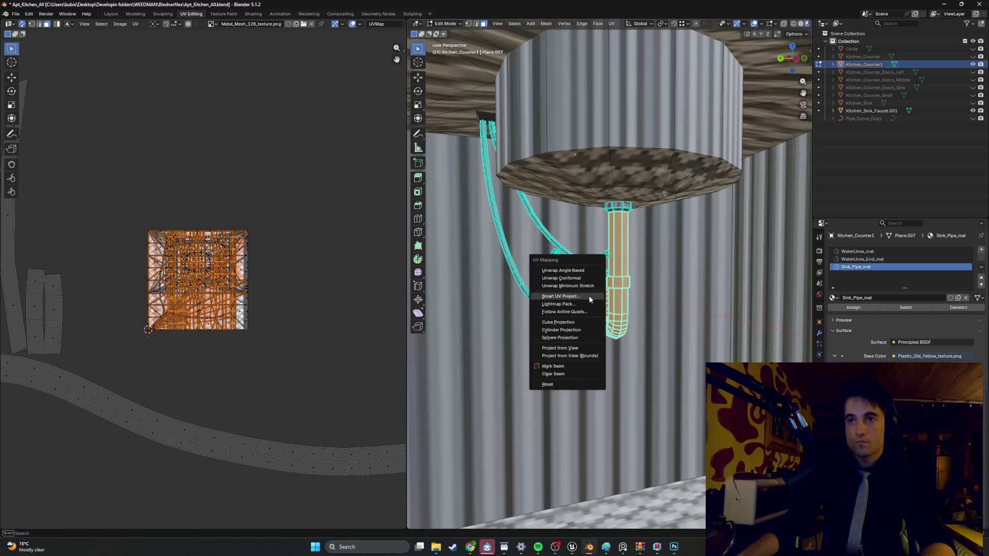
pyautogui.click(583, 297)
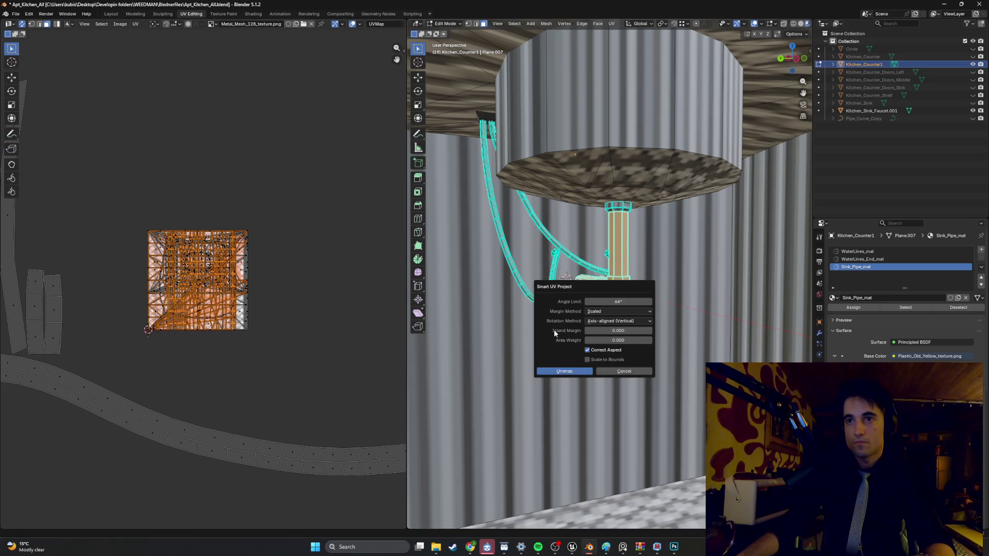
pyautogui.click(564, 371)
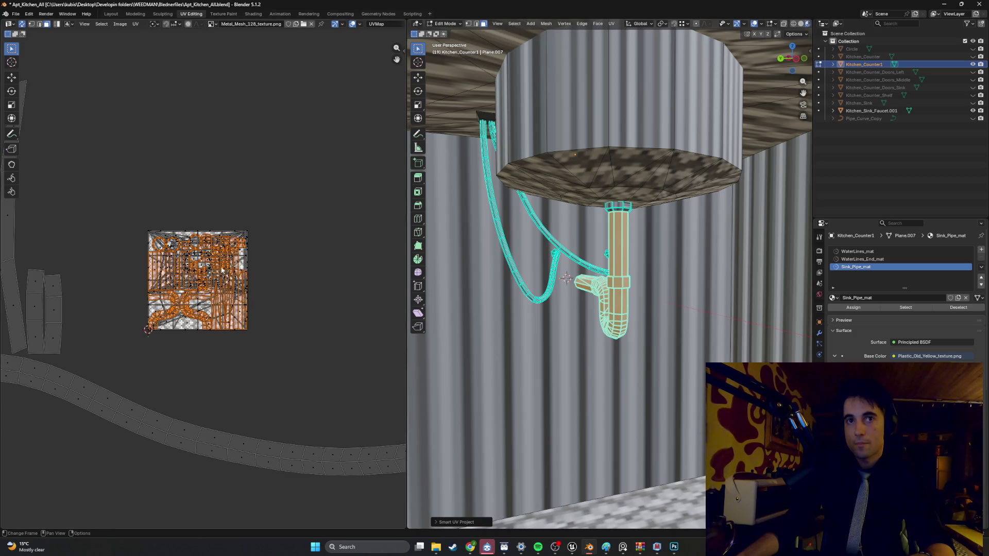
# Step: Try rescaling the pipe's UV islands, then restore the pipe face selection
pyautogui.press('s')
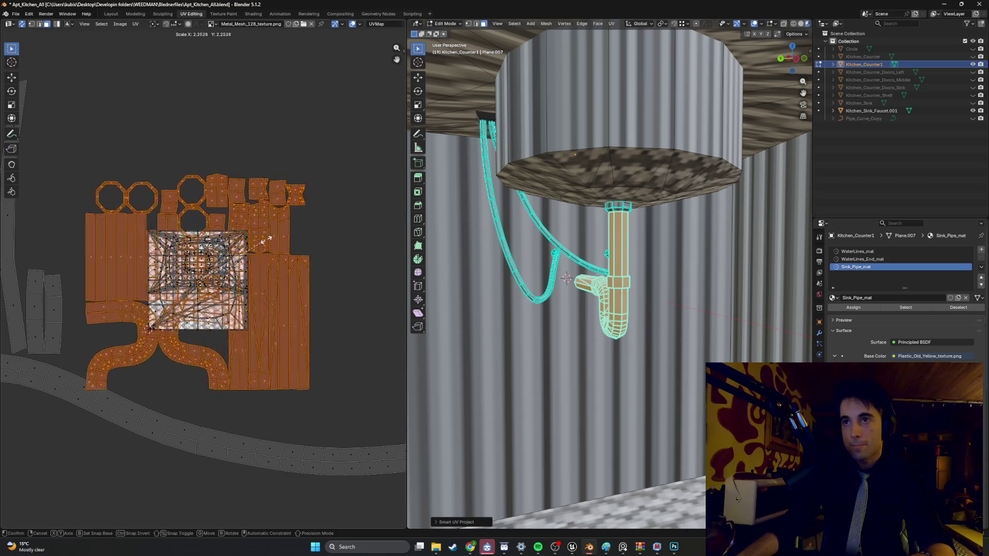
pyautogui.click(421, 233)
pyautogui.scroll(6, 515, 257)
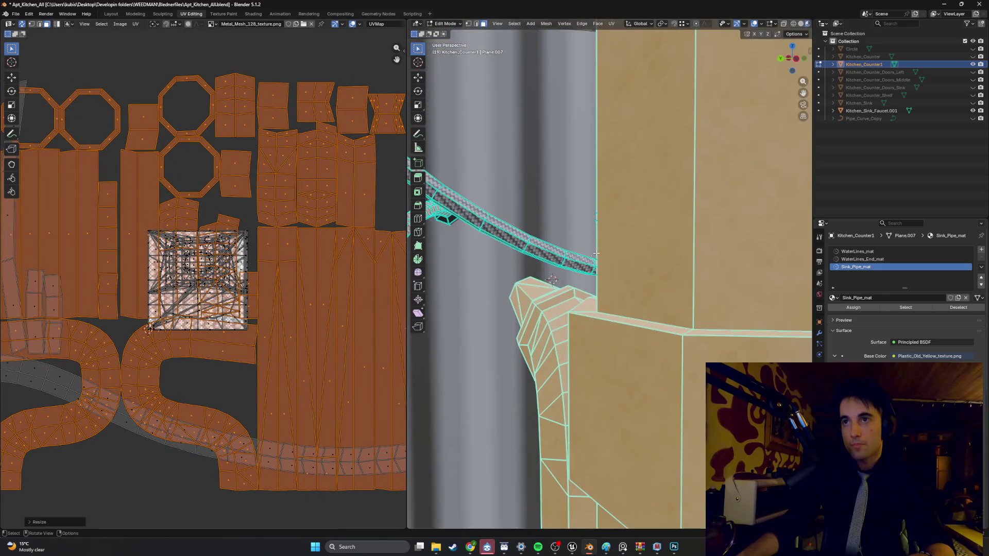
pyautogui.press('s')
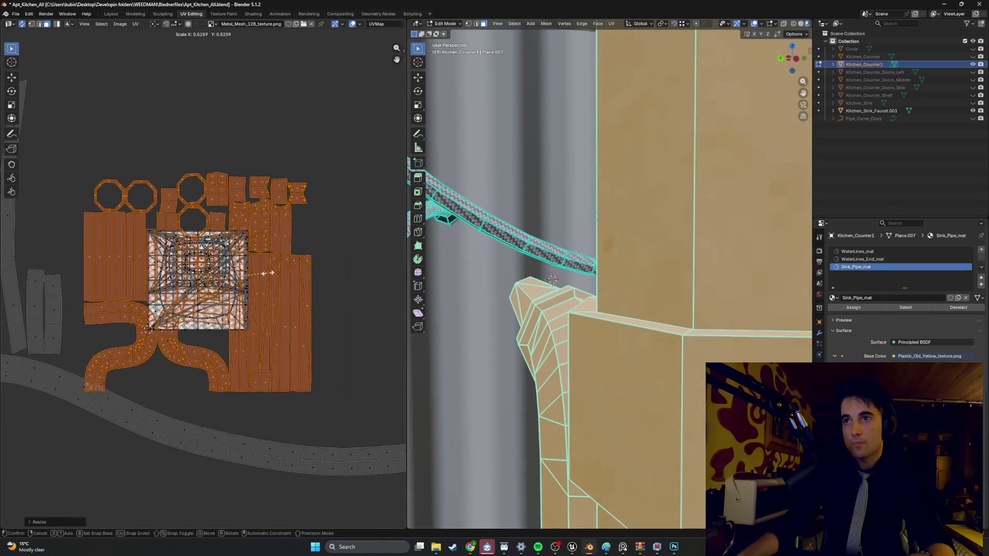
pyautogui.click(247, 278)
pyautogui.scroll(-5, 484, 269)
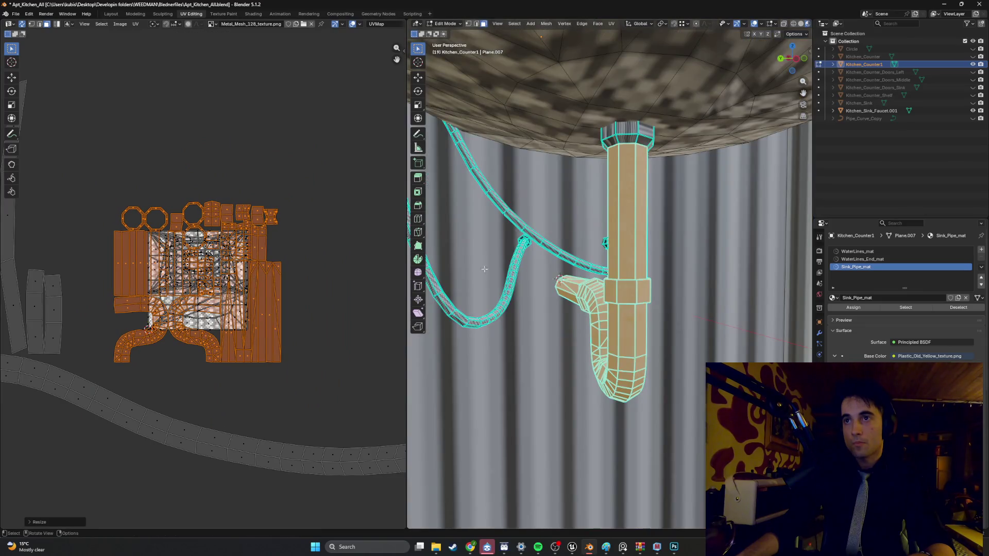
pyautogui.click(560, 202)
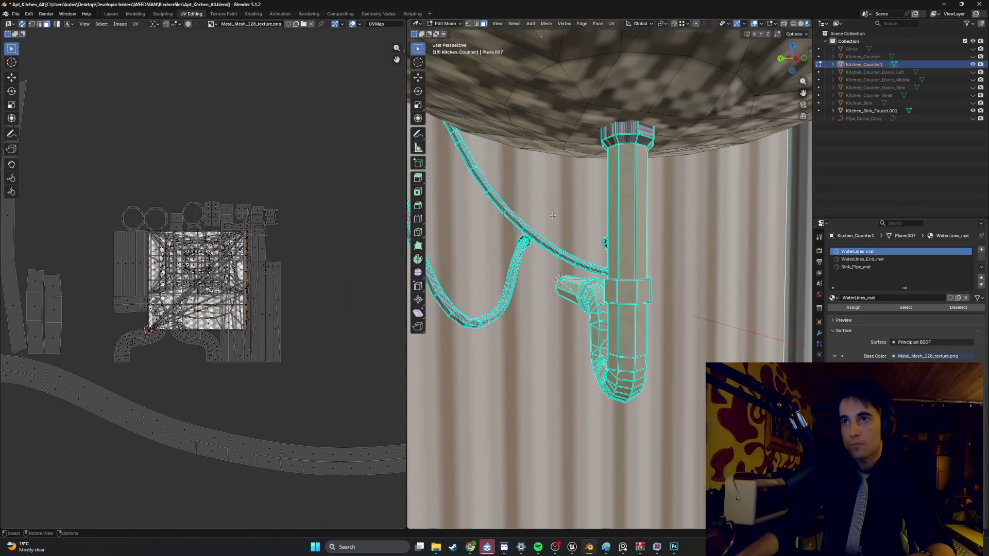
pyautogui.hotkey('ctrl', 'z')
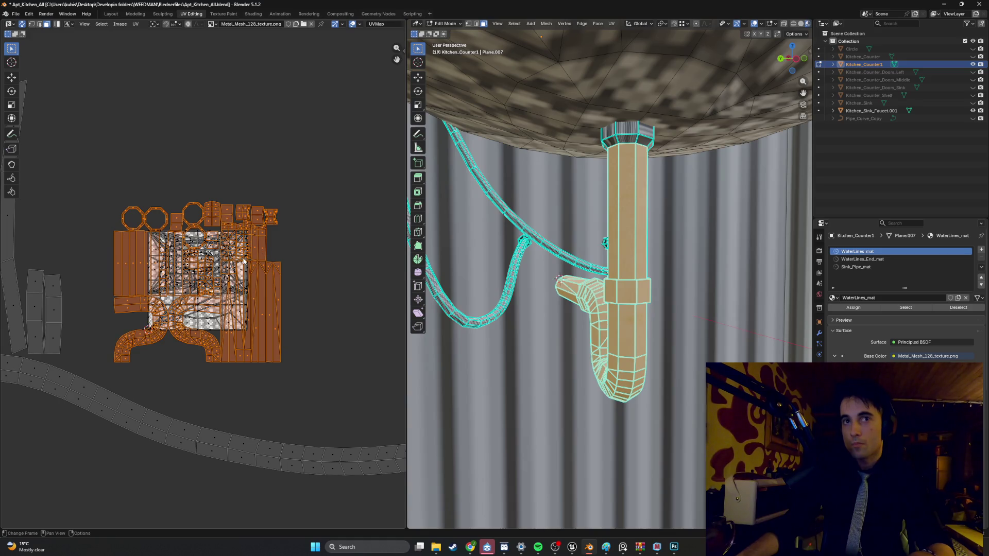
# Step: Scale the pipe's UV islands down to about 0.32 and return to Object Mode
pyautogui.press('s')
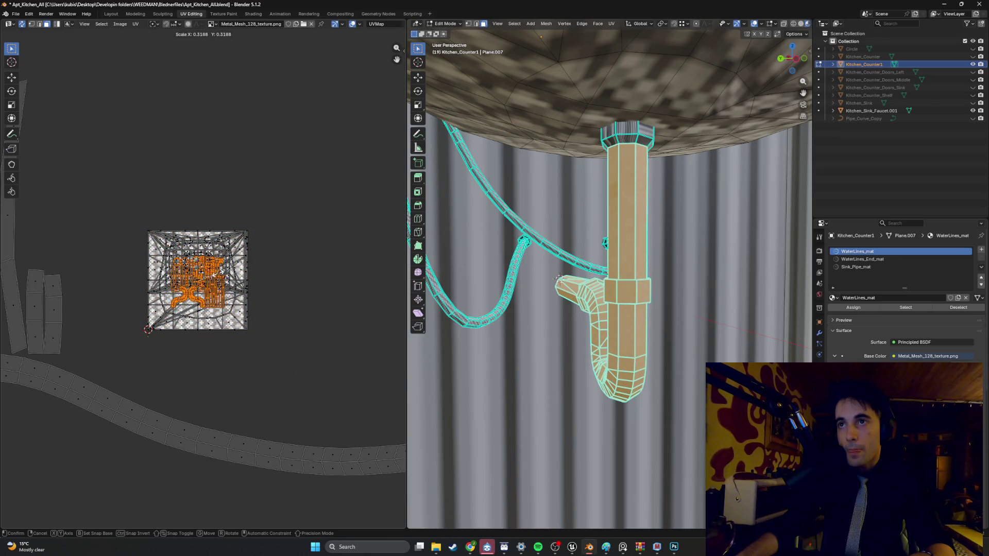
pyautogui.press('Return')
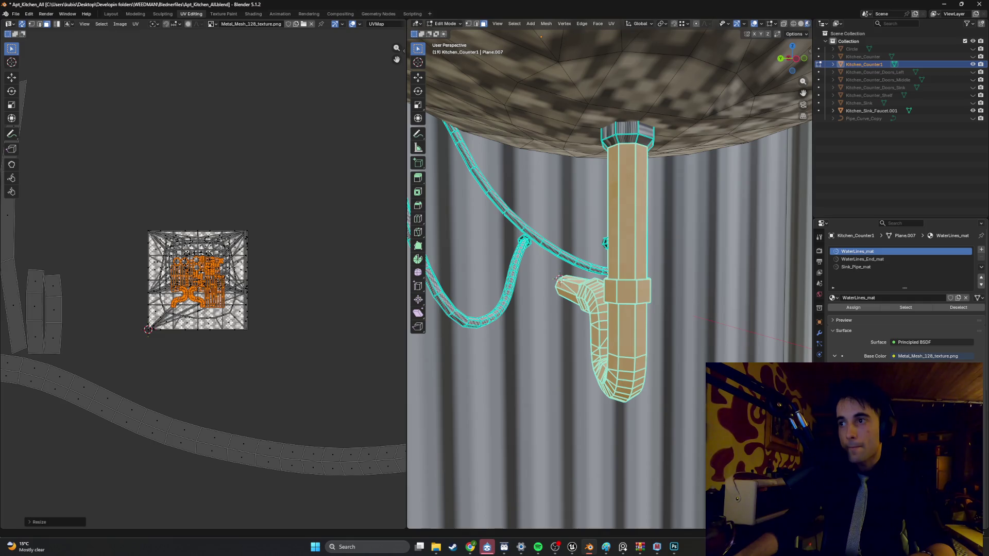
pyautogui.scroll(4, 657, 304)
pyautogui.scroll(-4, 657, 305)
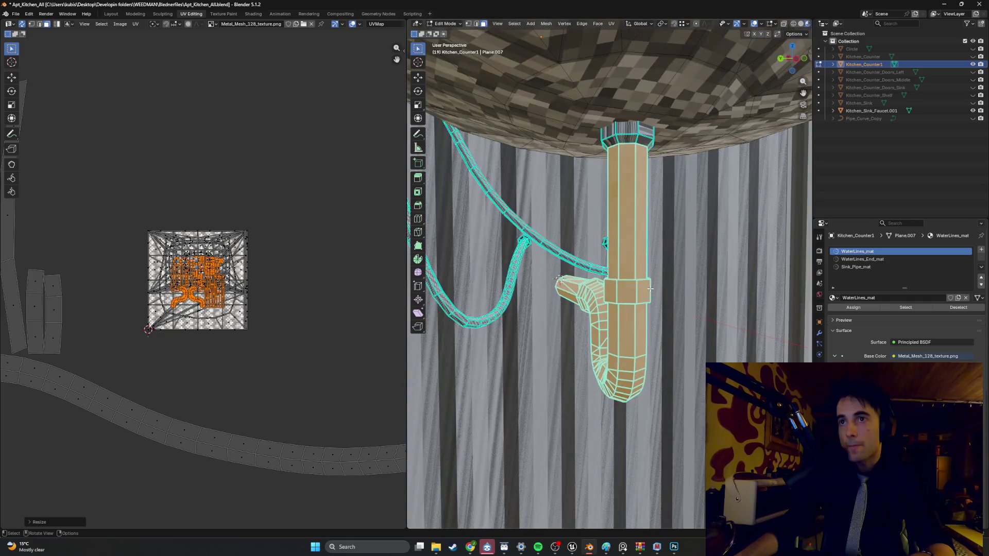
pyautogui.scroll(4, 650, 289)
pyautogui.scroll(-4, 639, 290)
pyautogui.press('Tab')
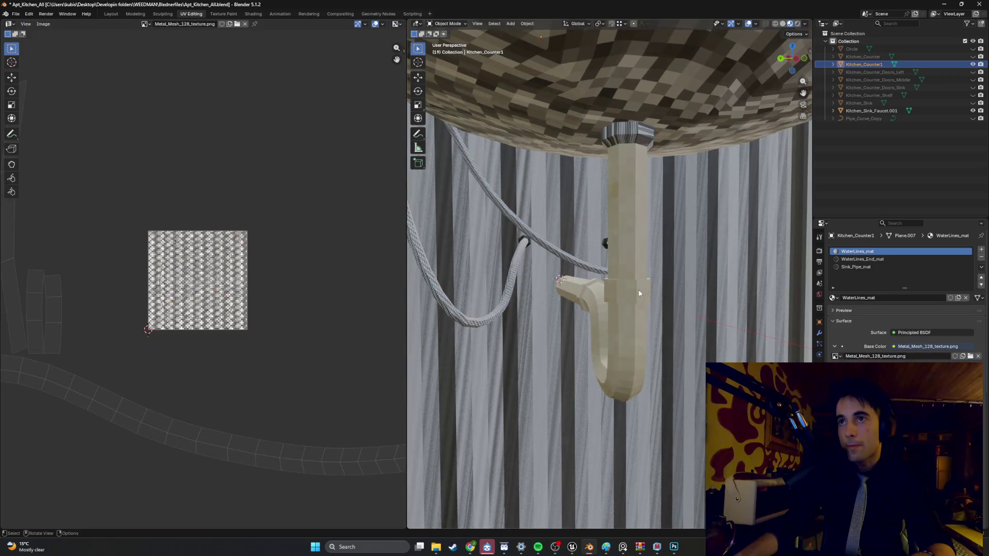
# Step: Select Sink_Pipe_mat and browse to replace its Plastic_Old_Yellow_texture.png base-colour image
pyautogui.moveTo(638, 294); pyautogui.dragTo(643, 294, button='middle')
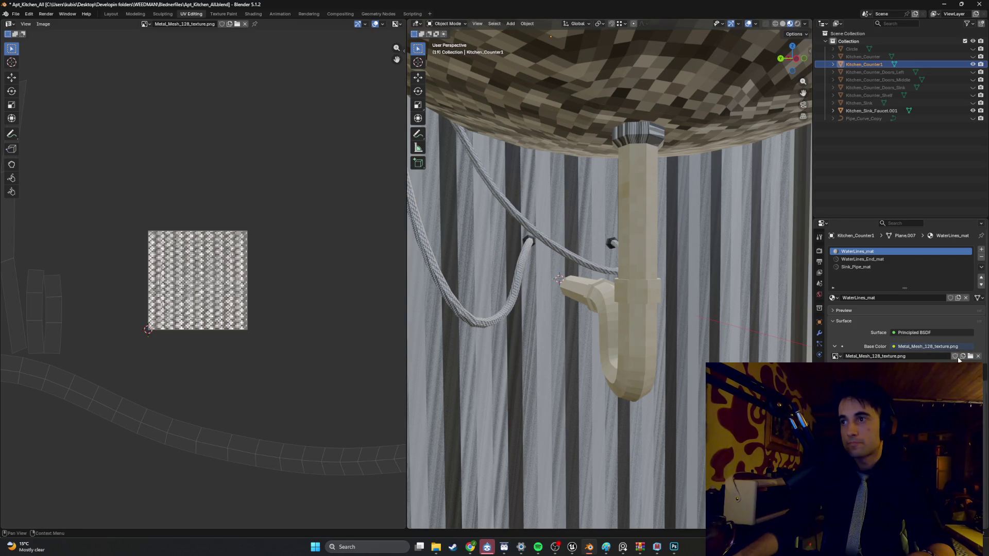
pyautogui.click(870, 267)
pyautogui.click(871, 252)
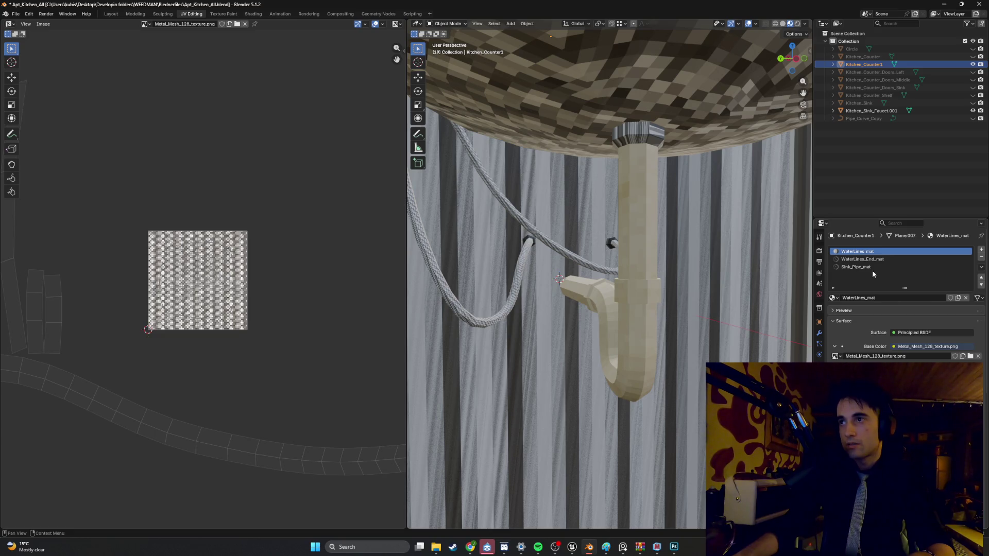
pyautogui.click(873, 268)
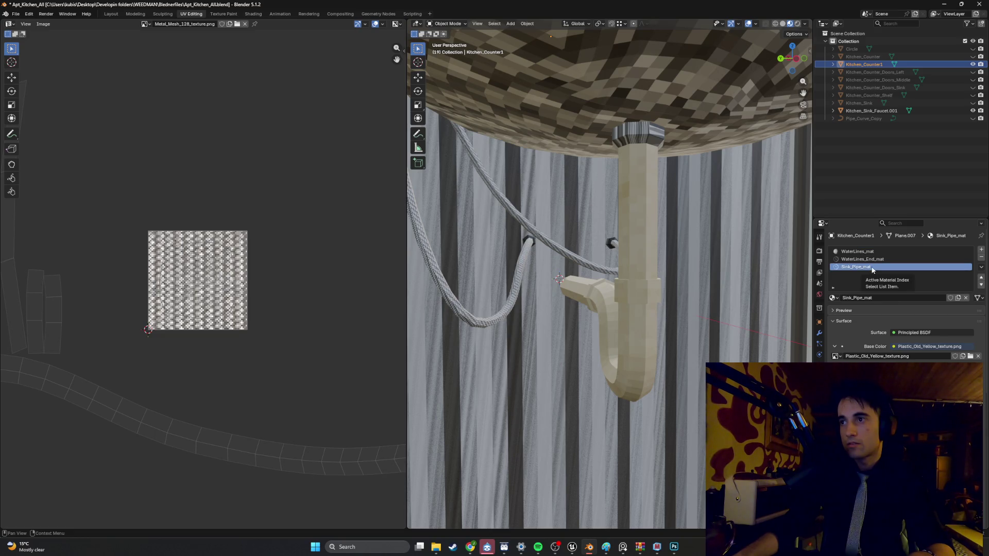
pyautogui.moveTo(692, 261); pyautogui.dragTo(694, 264, button='middle')
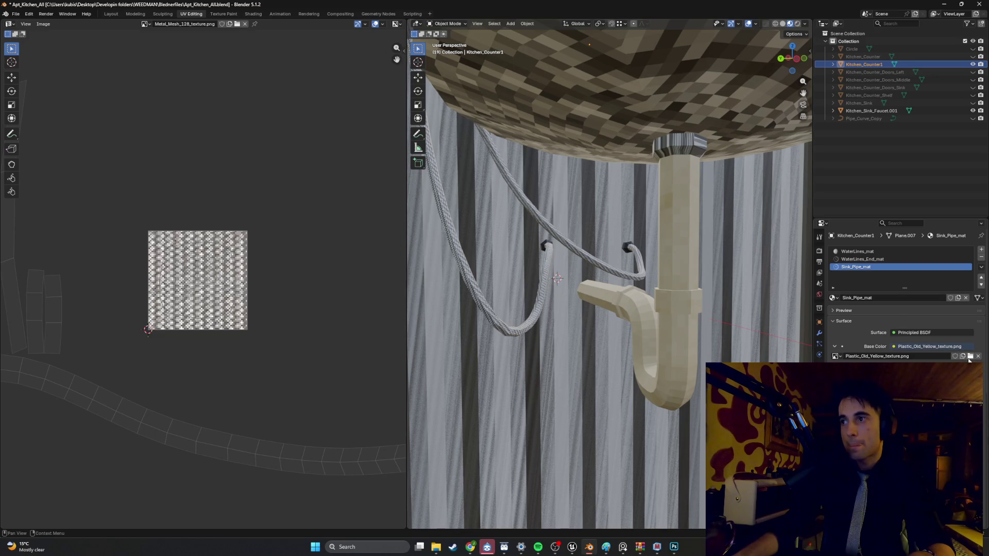
pyautogui.click(970, 357)
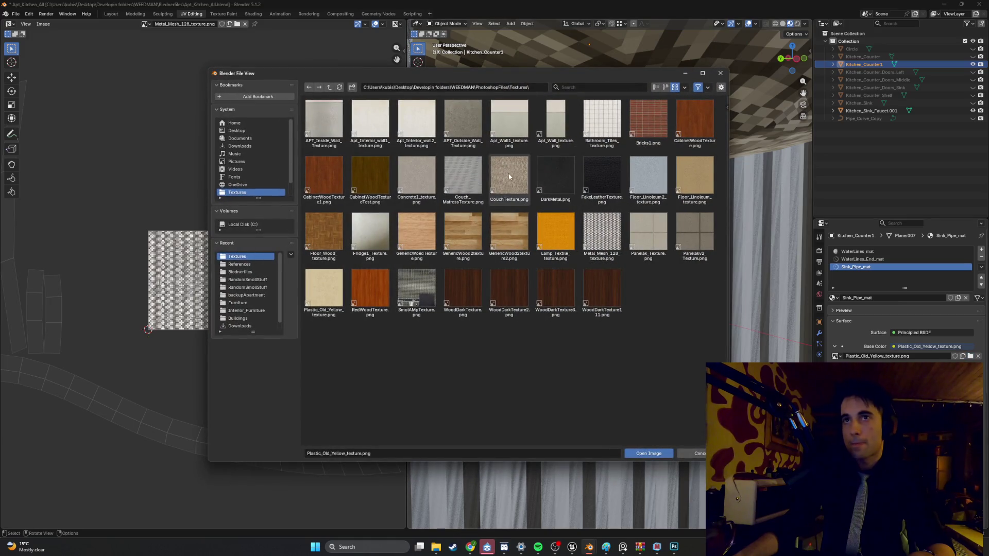
# Step: Load Apt_Interior_wall2_texture.png on Sink_Pipe_mat, inspect it, then undo to Plastic_Old_Yellow
pyautogui.doubleClick(421, 143)
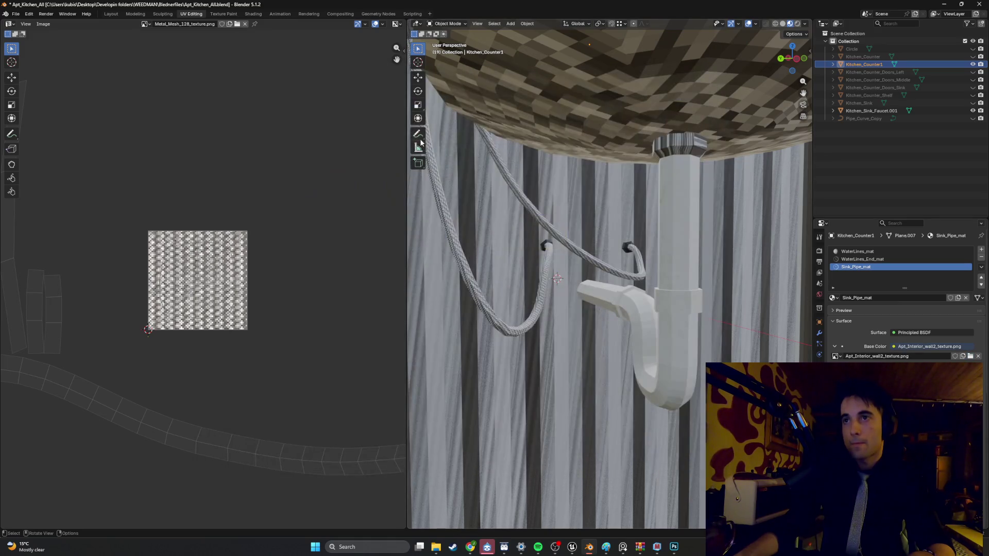
pyautogui.moveTo(668, 243)
pyautogui.mouseDown(button='middle')
pyautogui.moveTo(644, 247)
pyautogui.moveTo(667, 244)
pyautogui.mouseUp(button='middle')
pyautogui.scroll(3, 667, 244)
pyautogui.scroll(-3, 668, 244)
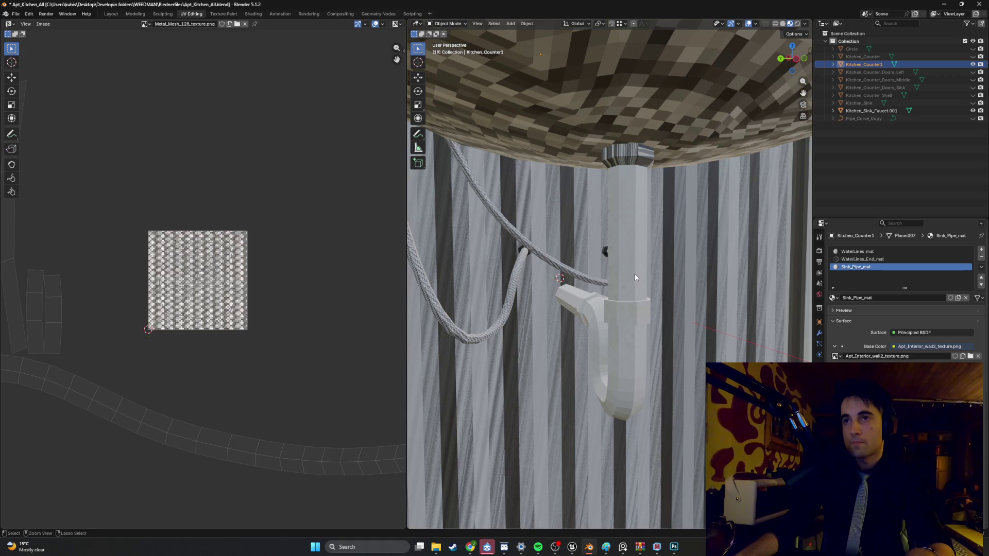
pyautogui.hotkey('ctrl', 'z')
pyautogui.hotkey('ctrl', 'z')
pyautogui.hotkey('ctrl', 'z')
pyautogui.hotkey('ctrl', 'z')
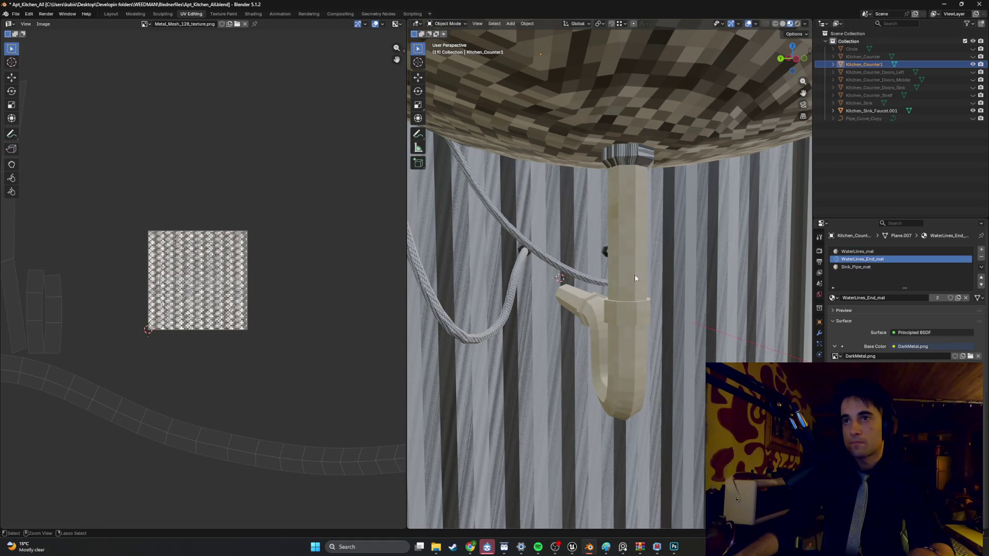
pyautogui.hotkey('ctrl', 'z')
pyautogui.hotkey('ctrl', 'z')
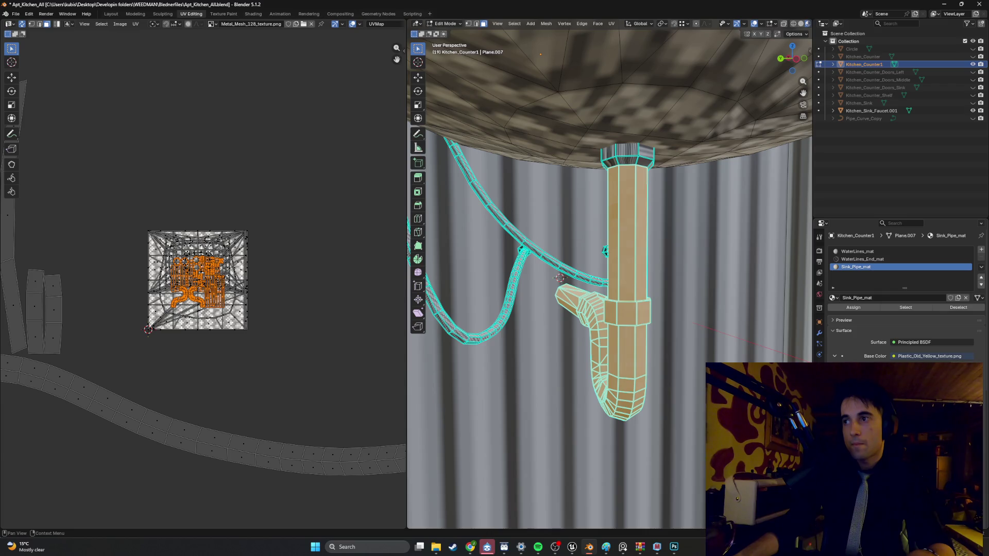
# Step: Set Sink_Pipe_mat's Base Color to Apt_Interior_wall2_texture.png and shrink the pipe's UV islands
pyautogui.click(922, 356)
pyautogui.doubleClick(419, 127)
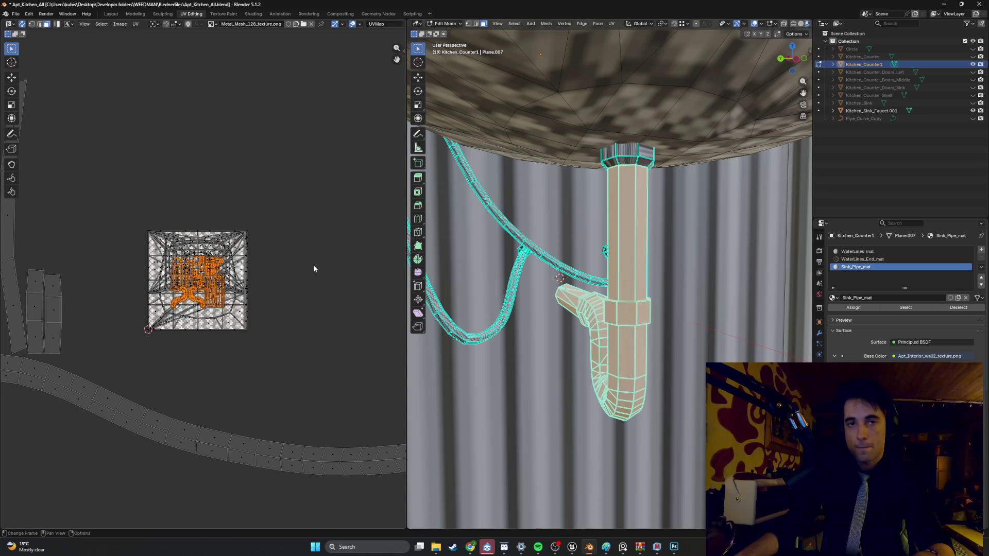
pyautogui.press('s')
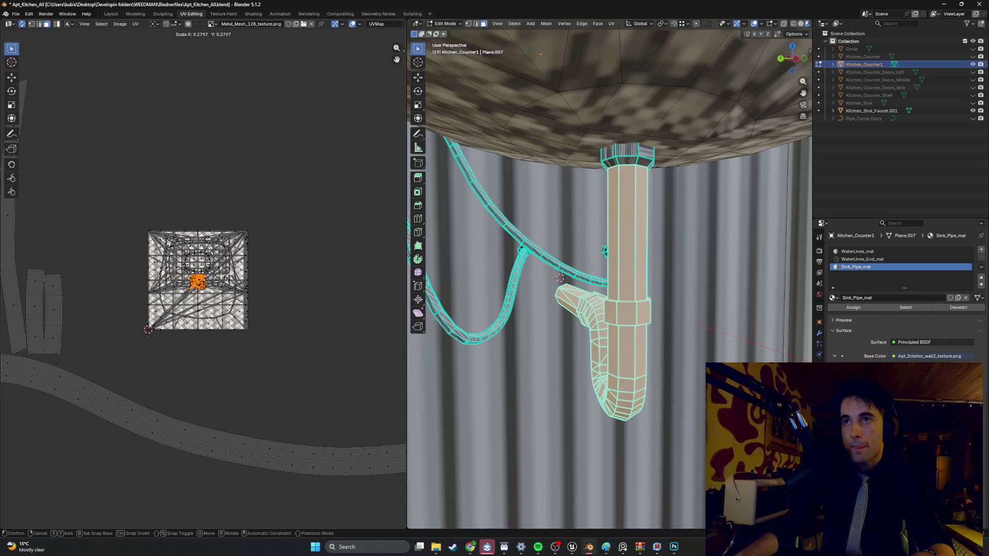
pyautogui.click(242, 281)
pyautogui.scroll(4, 565, 235)
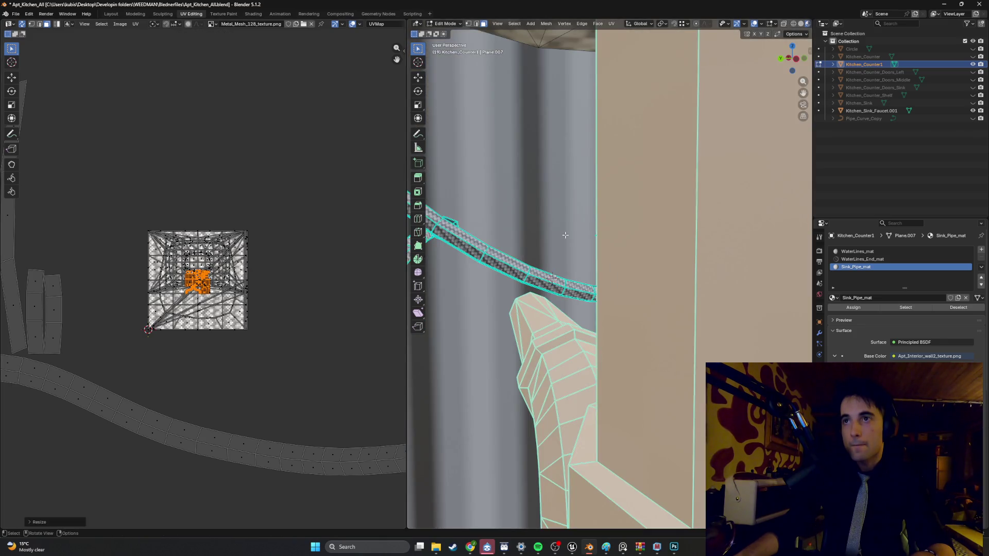
pyautogui.scroll(-5, 565, 234)
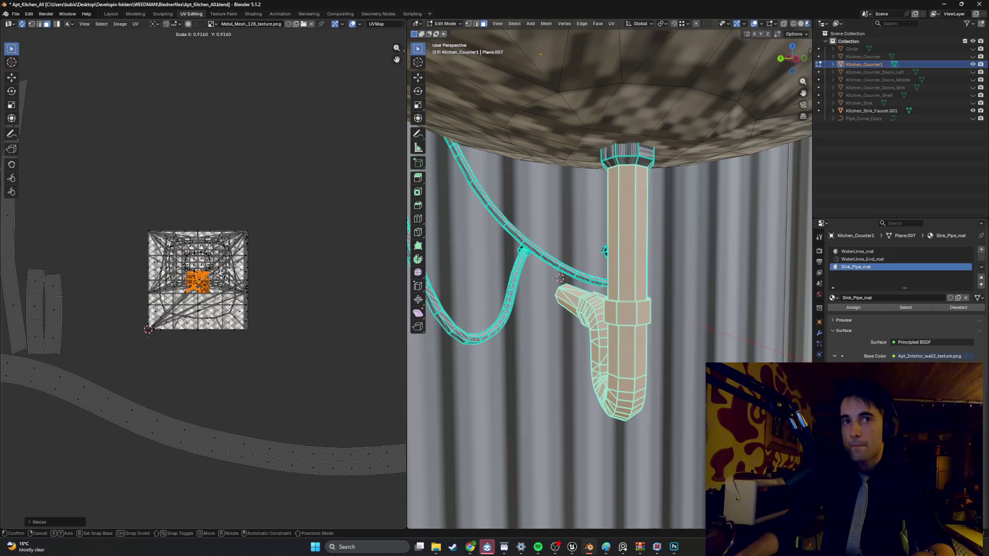
pyautogui.hotkey('ctrl', 'z')
# Step: Return to Object Mode and view the P-trap from below, then level with the basin
pyautogui.moveTo(719, 268)
pyautogui.mouseDown(button='middle')
pyautogui.moveTo(665, 264)
pyautogui.moveTo(698, 273)
pyautogui.moveTo(658, 281)
pyautogui.moveTo(670, 276)
pyautogui.mouseUp(button='middle')
pyautogui.press('Tab')
pyautogui.scroll(2, 617, 251)
pyautogui.scroll(-3, 617, 260)
pyautogui.scroll(5, 615, 268)
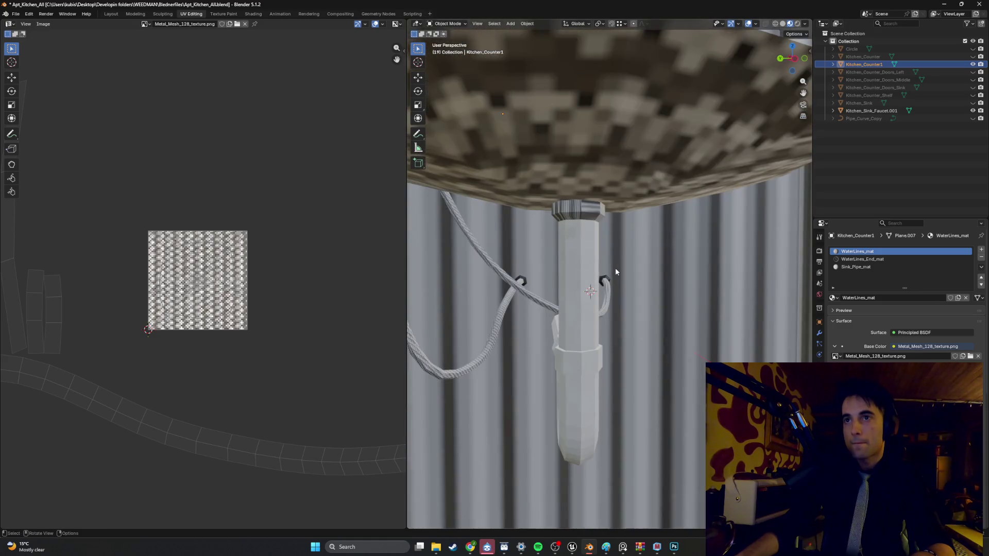
pyautogui.press('KP_4')
pyautogui.press('KP_4')
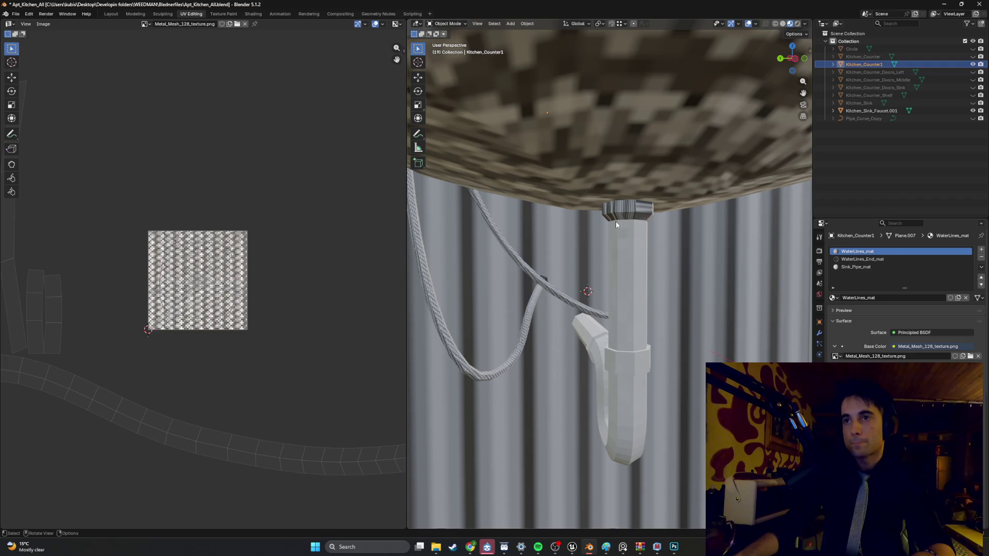
pyautogui.scroll(-3, 618, 221)
pyautogui.press('KP_8')
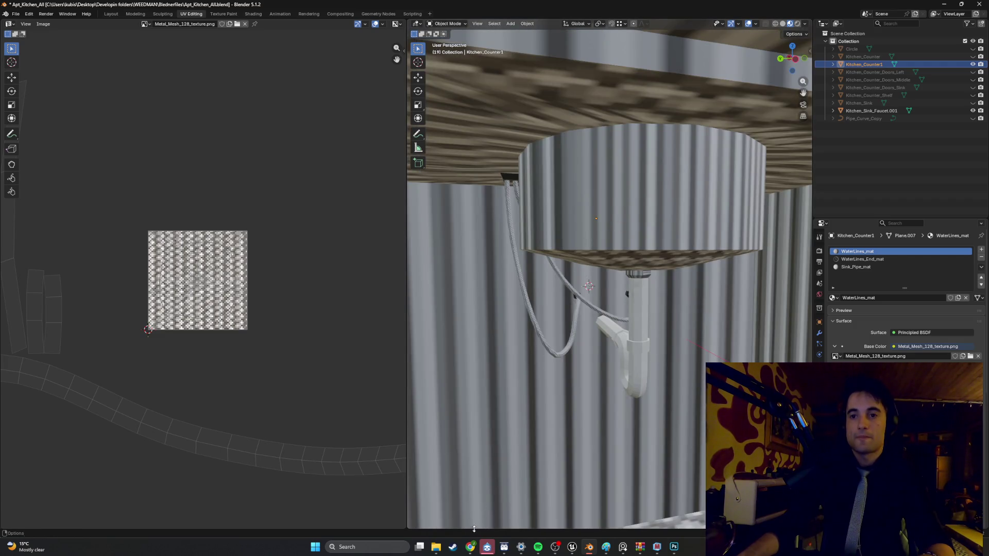
# Step: In ChatGPT's Textures chat, send the prompt 'now make metal sink texture'
pyautogui.moveTo(471, 547)
pyautogui.click(503, 507)
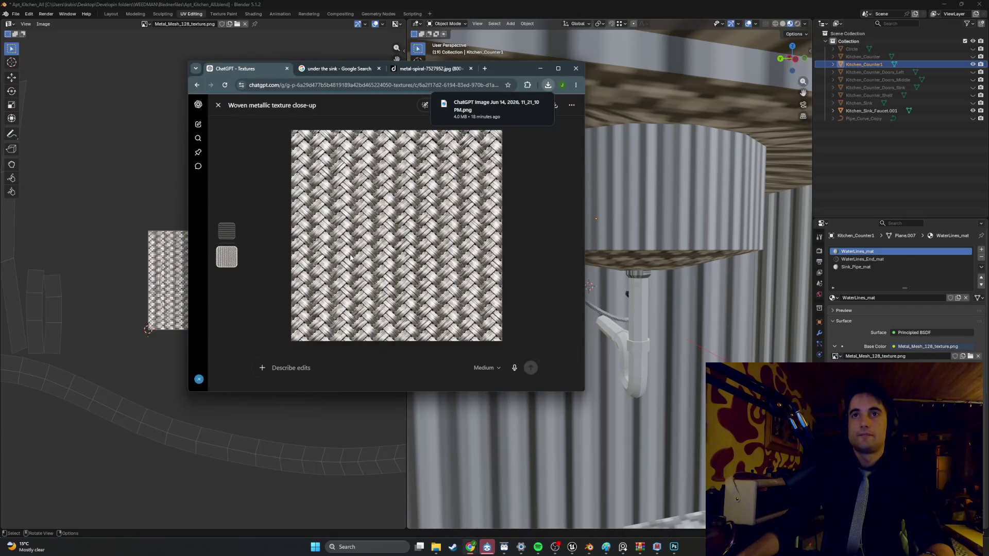
pyautogui.click(218, 106)
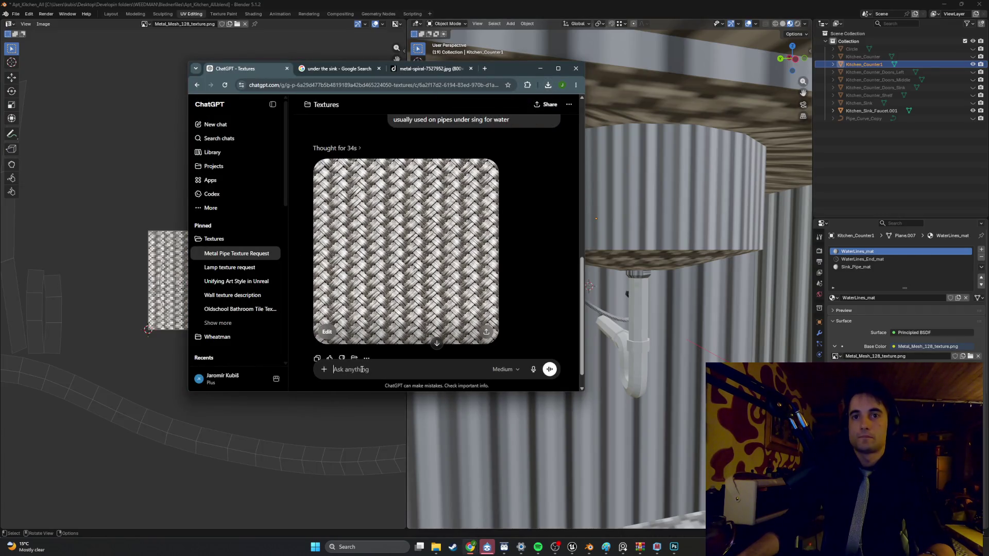
pyautogui.write('now make')
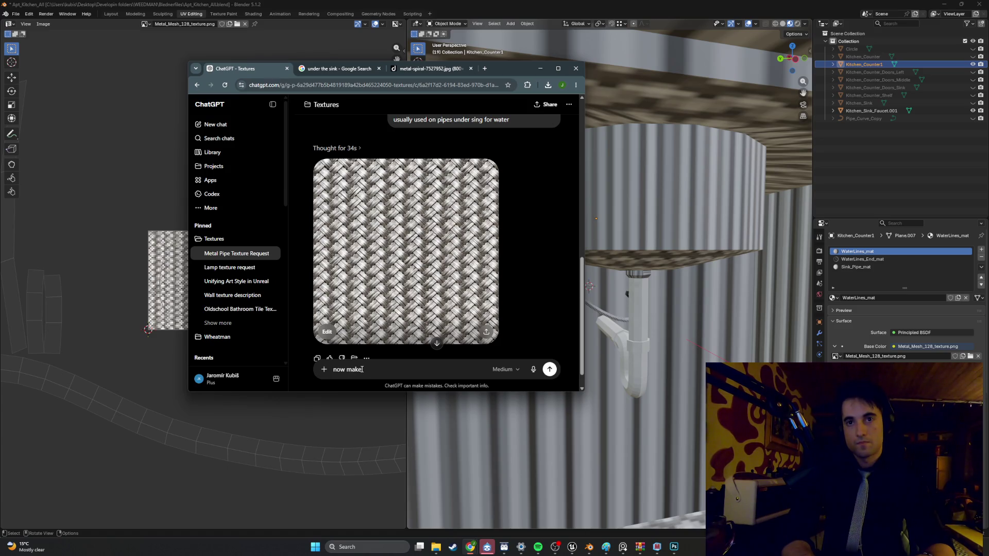
pyautogui.write(' metal sink tex')
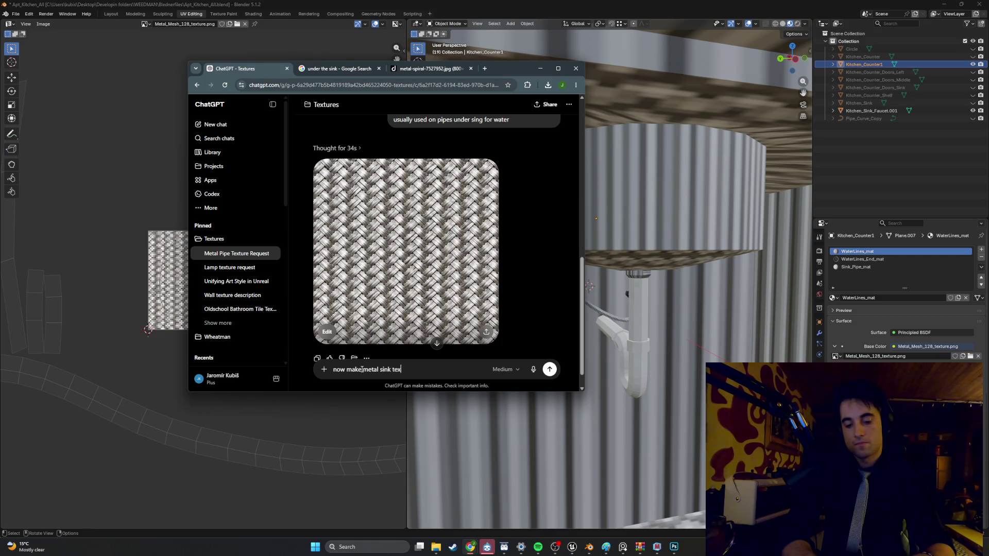
pyautogui.write('ture')
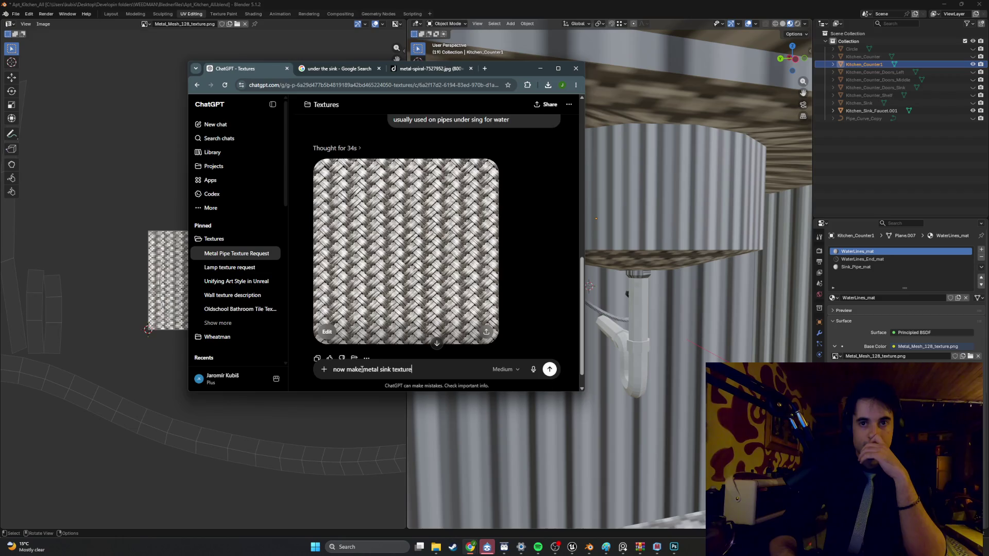
pyautogui.press('Return')
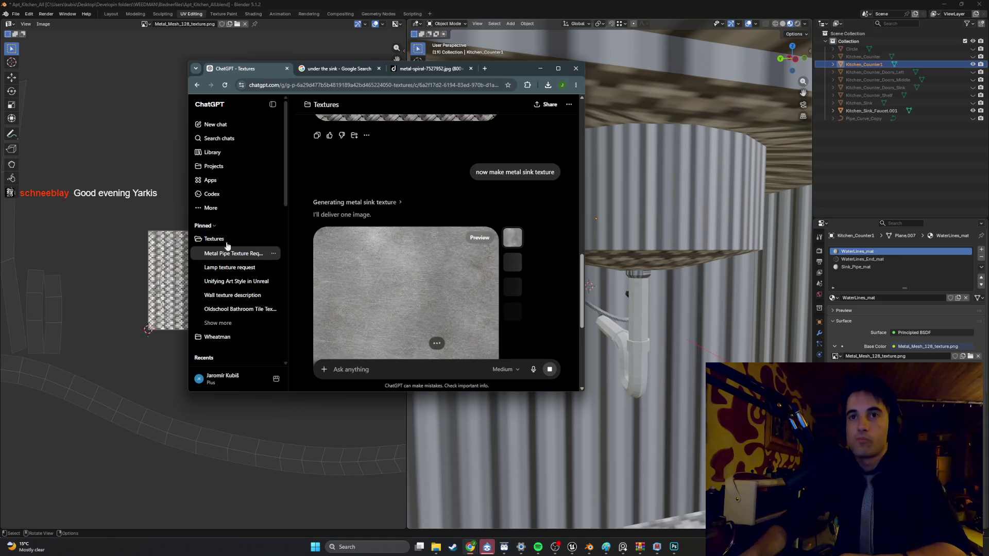
# Step: Open the generated worn metal texture full size and download it as a PNG
pyautogui.scroll(-2, 391, 268)
pyautogui.click(393, 258)
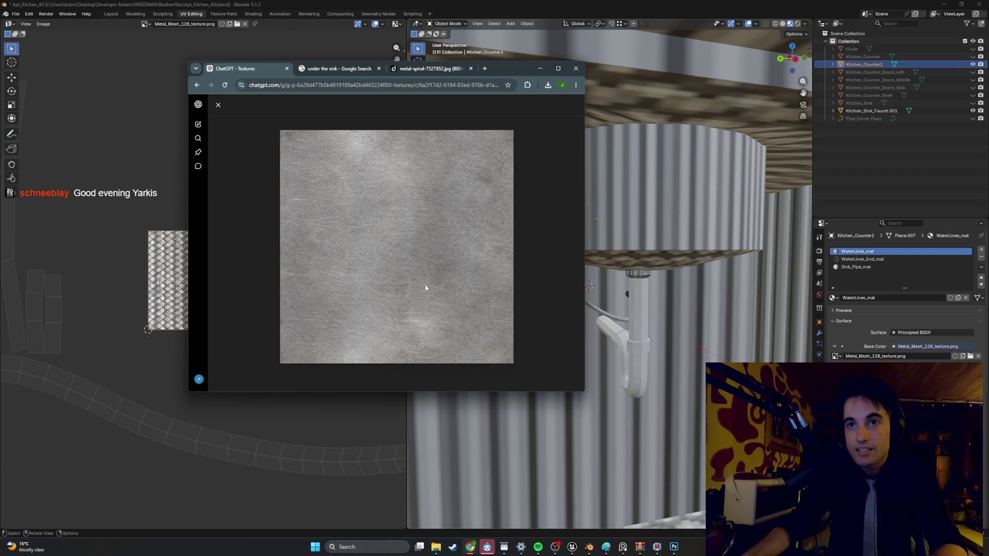
pyautogui.click(217, 105)
pyautogui.click(459, 228)
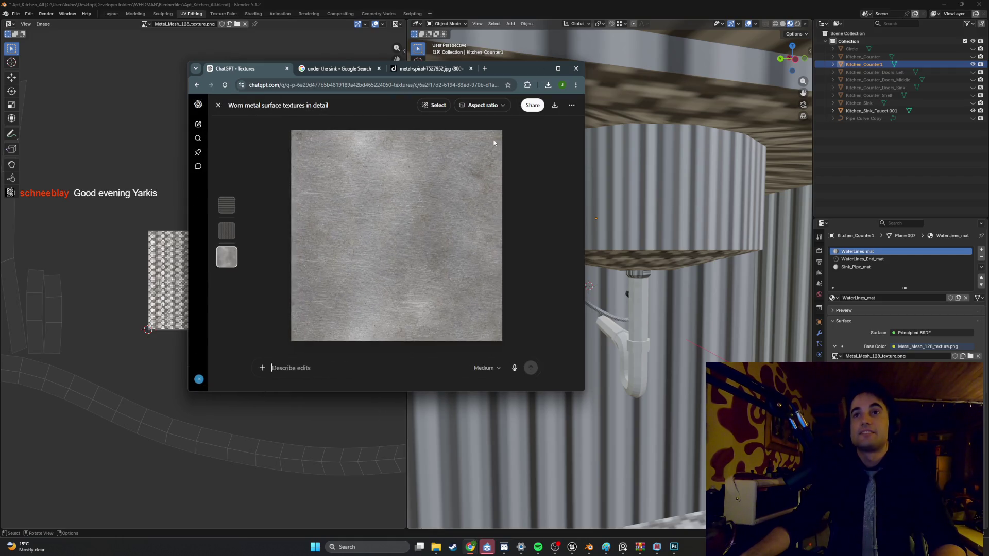
pyautogui.click(555, 105)
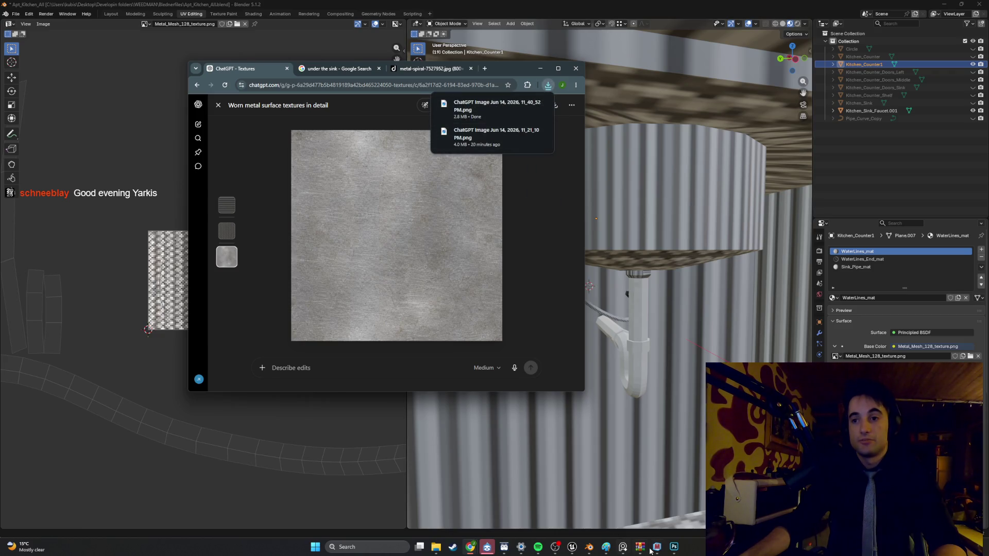
pyautogui.click(674, 548)
pyautogui.click(17, 4)
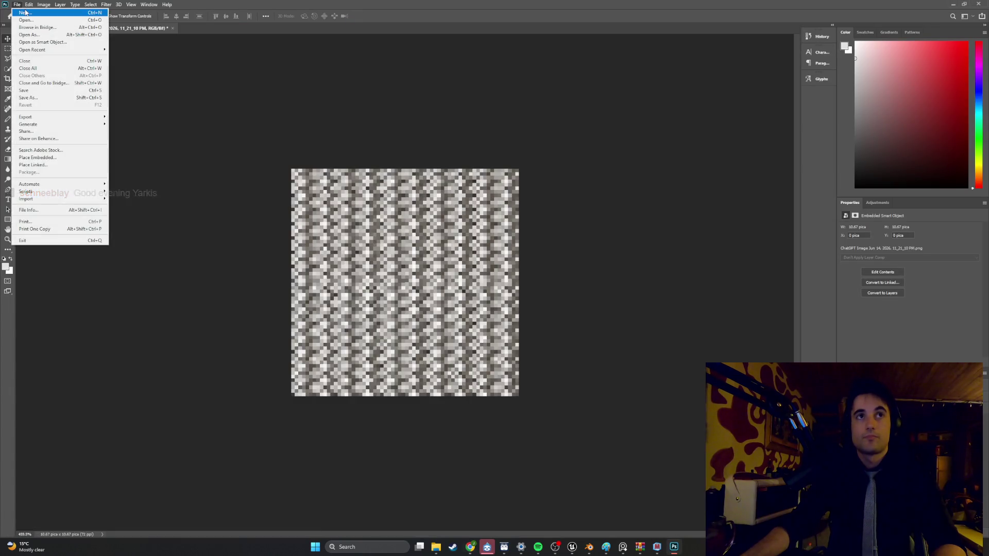
# Step: Create a new 512×512 px Photoshop document
pyautogui.click(73, 25)
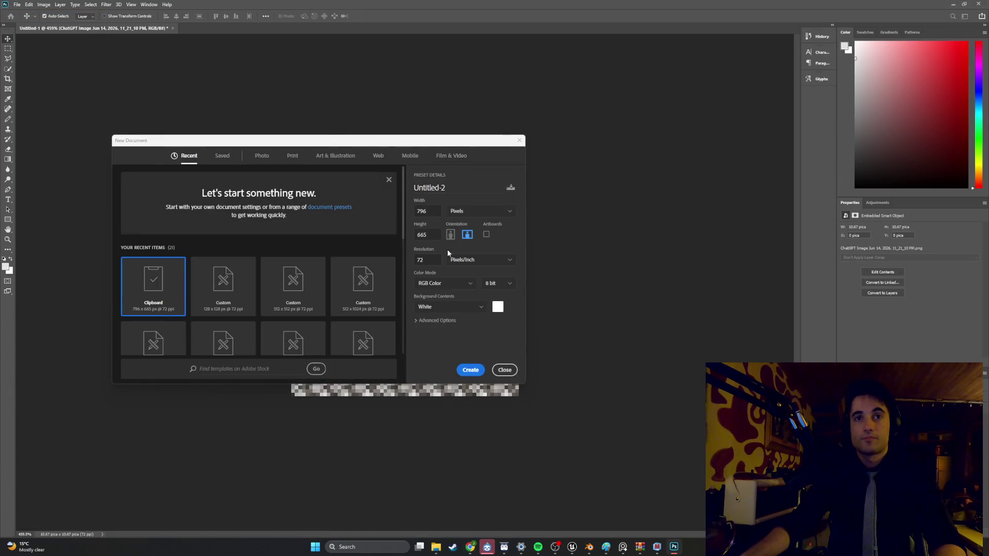
pyautogui.click(224, 275)
pyautogui.click(433, 212)
pyautogui.write('512')
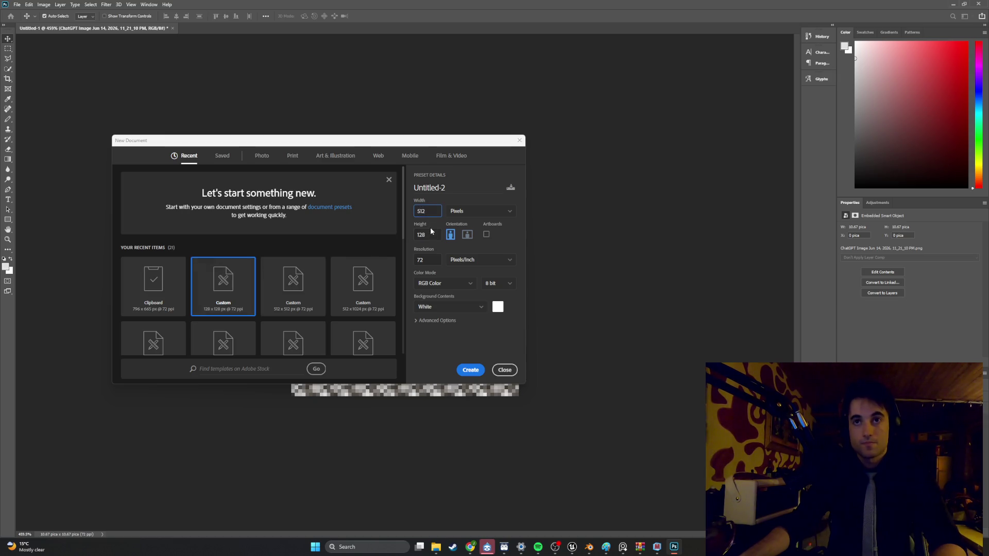
pyautogui.click(432, 234)
pyautogui.write('512')
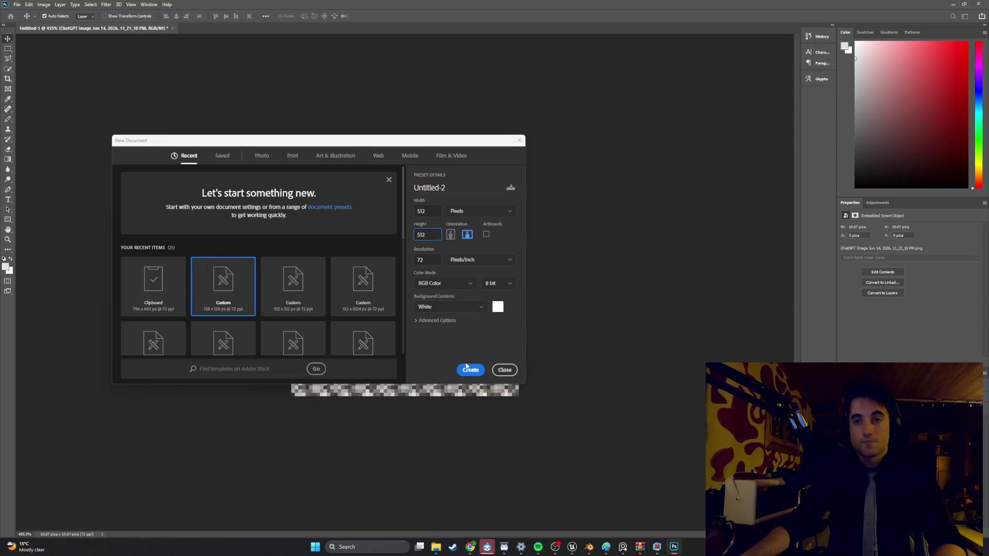
pyautogui.click(467, 367)
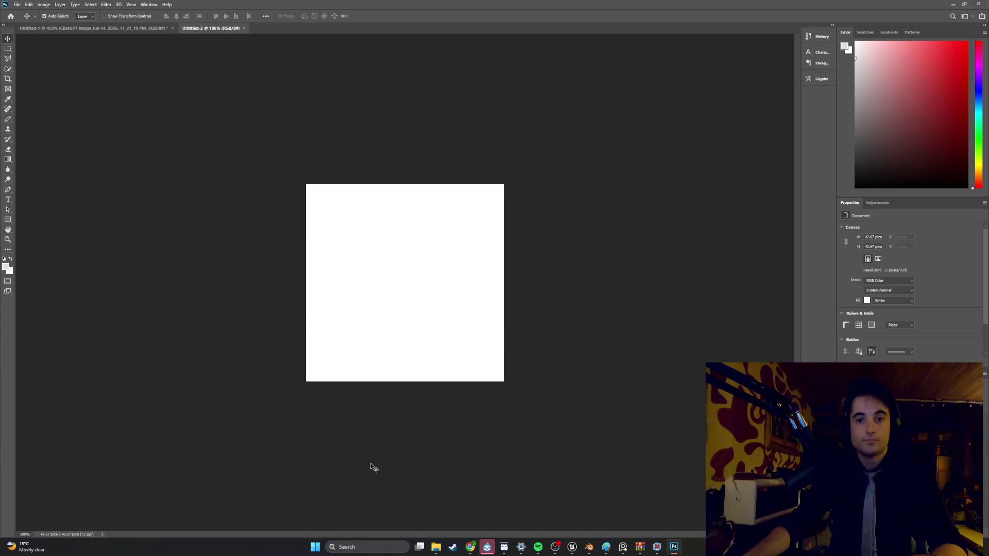
# Step: Drag the downloaded 11_40_52 metal image from File Explorer onto the new canvas
pyautogui.click(436, 547)
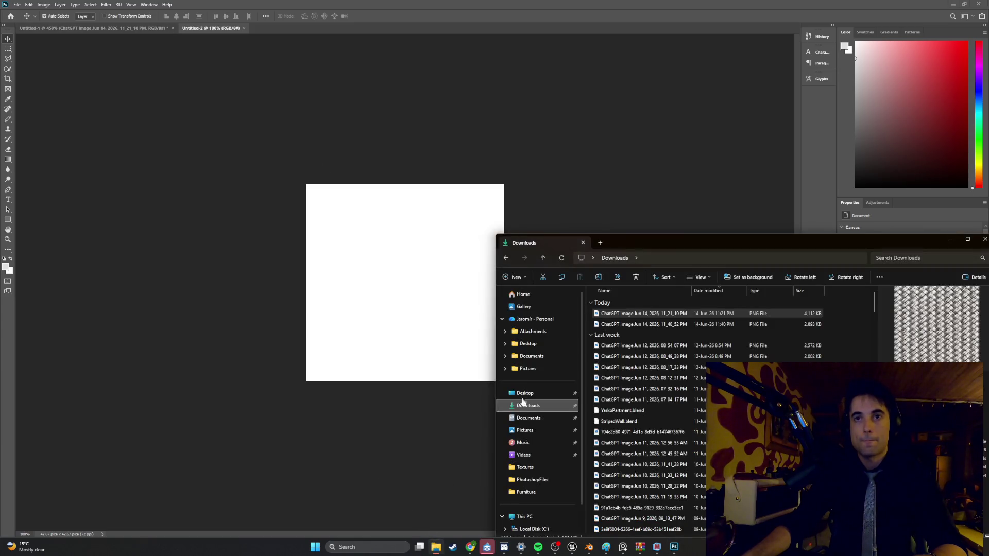
pyautogui.click(561, 258)
pyautogui.moveTo(621, 315); pyautogui.dragTo(409, 286)
pyautogui.keyDown('alt'); pyautogui.scroll(3, 405, 276); pyautogui.keyUp('alt')
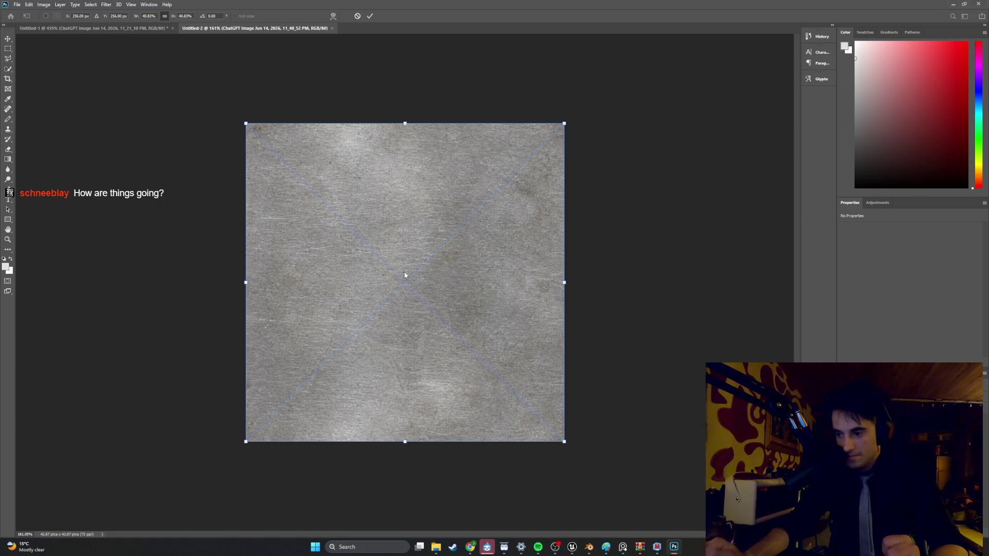
# Step: Commit the placed metal texture and apply a Pixelate > Mosaic filter with cell size 7
pyautogui.click(106, 4)
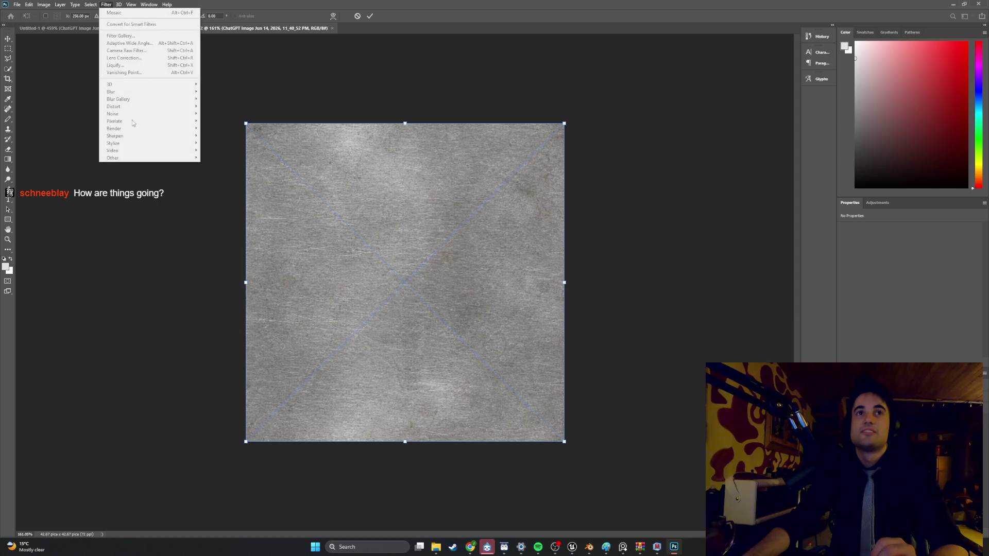
pyautogui.click(6, 43)
pyautogui.click(105, 4)
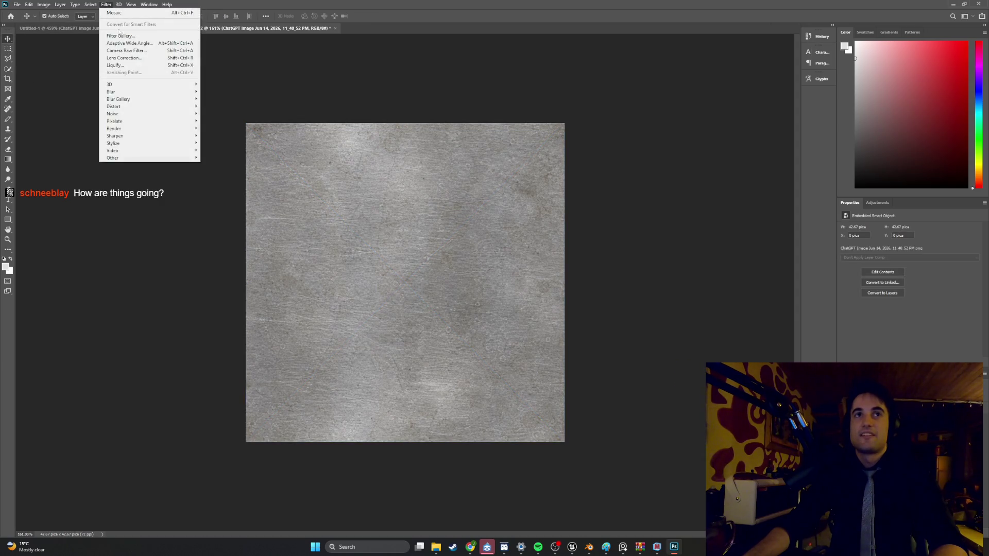
pyautogui.moveTo(140, 150)
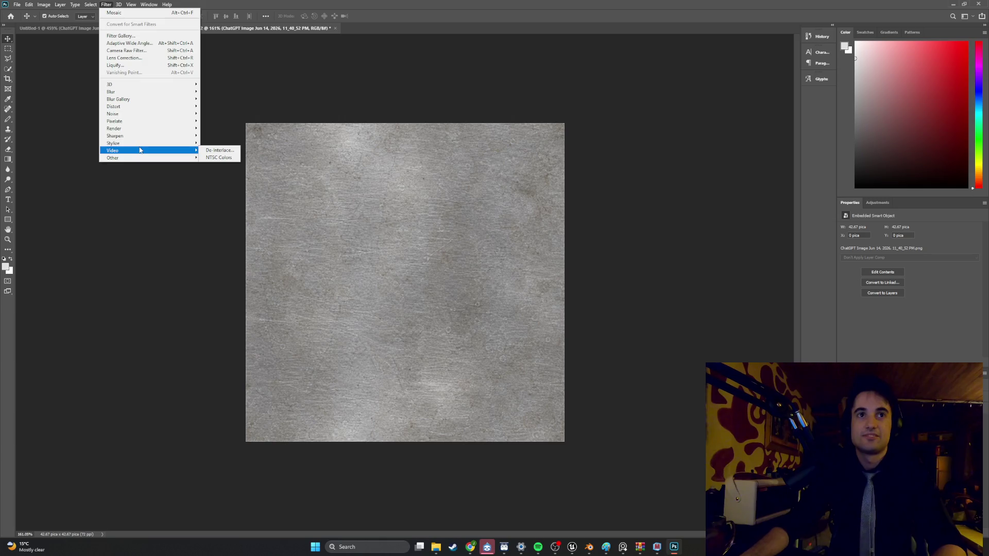
pyautogui.moveTo(156, 125)
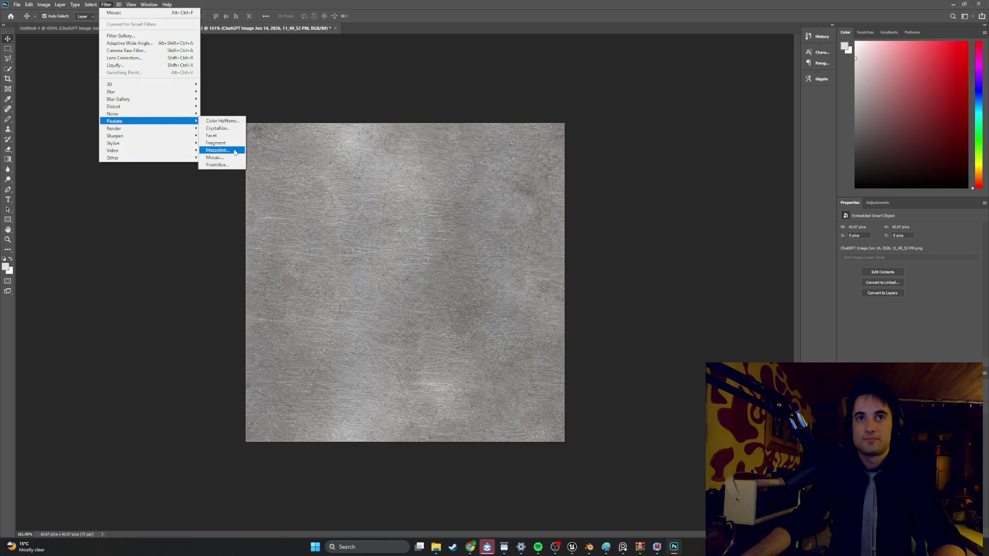
pyautogui.click(216, 157)
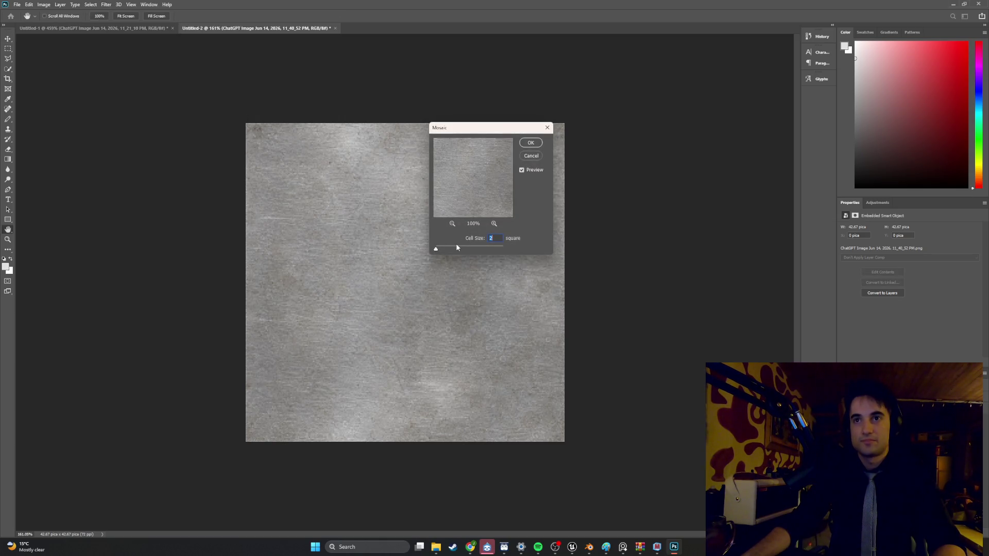
pyautogui.write('3')
pyautogui.write('4')
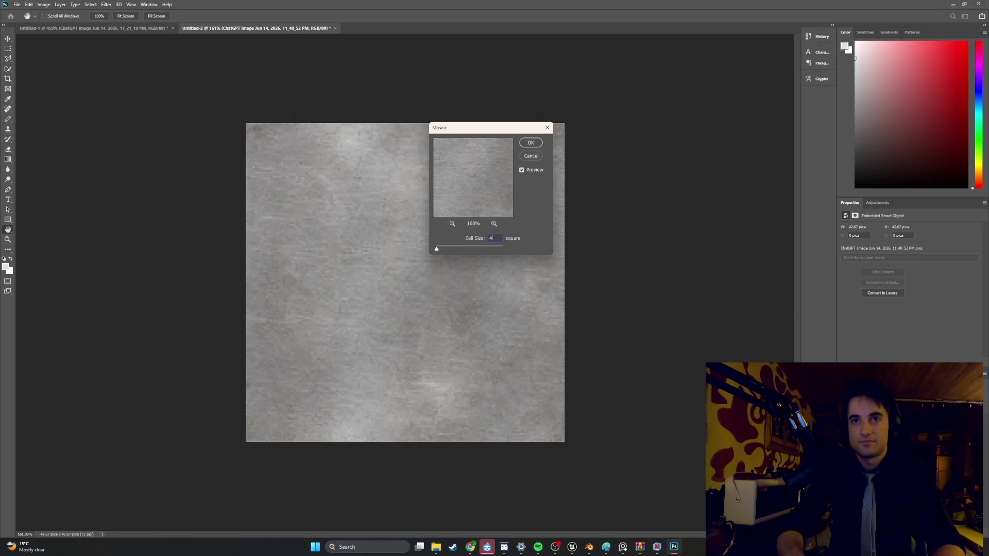
pyautogui.press('Up')
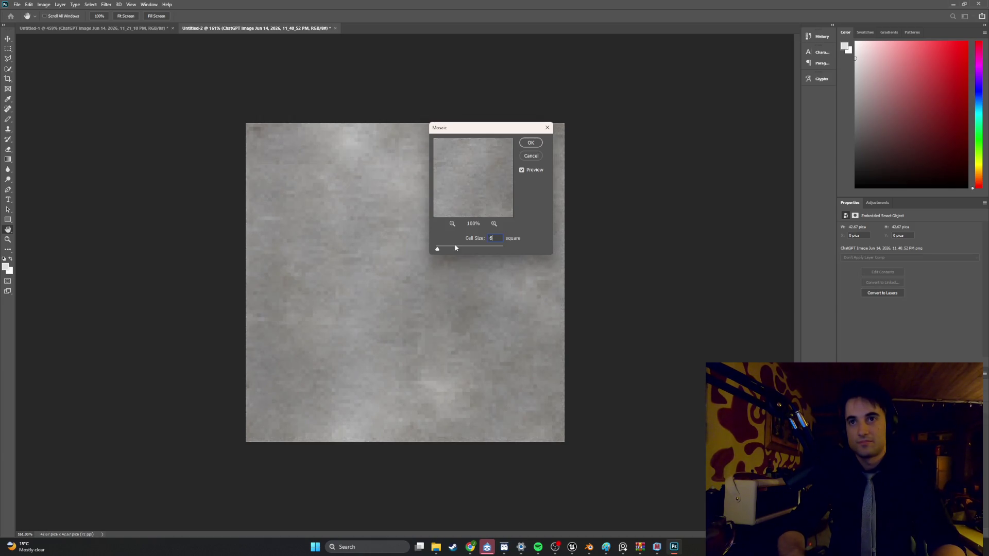
pyautogui.write('7')
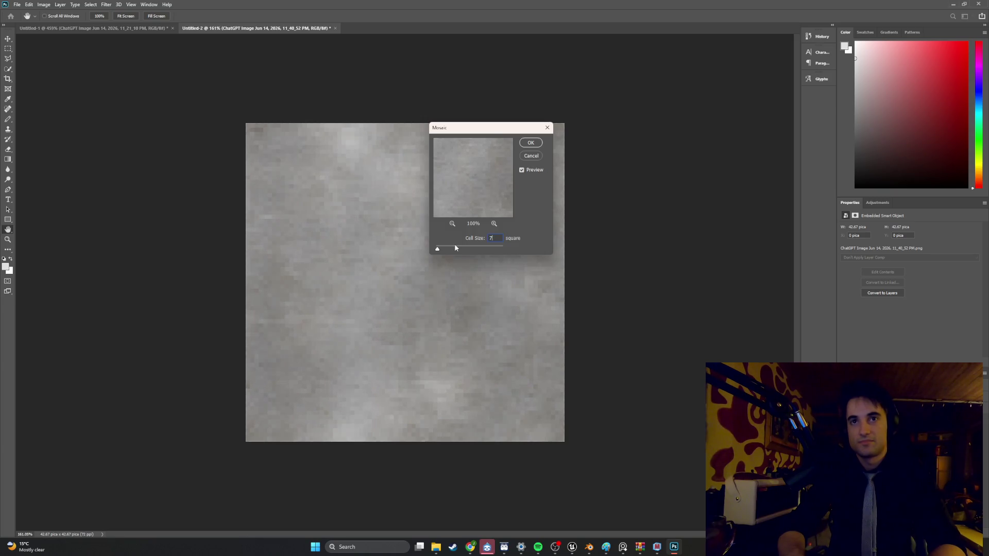
pyautogui.write('8')
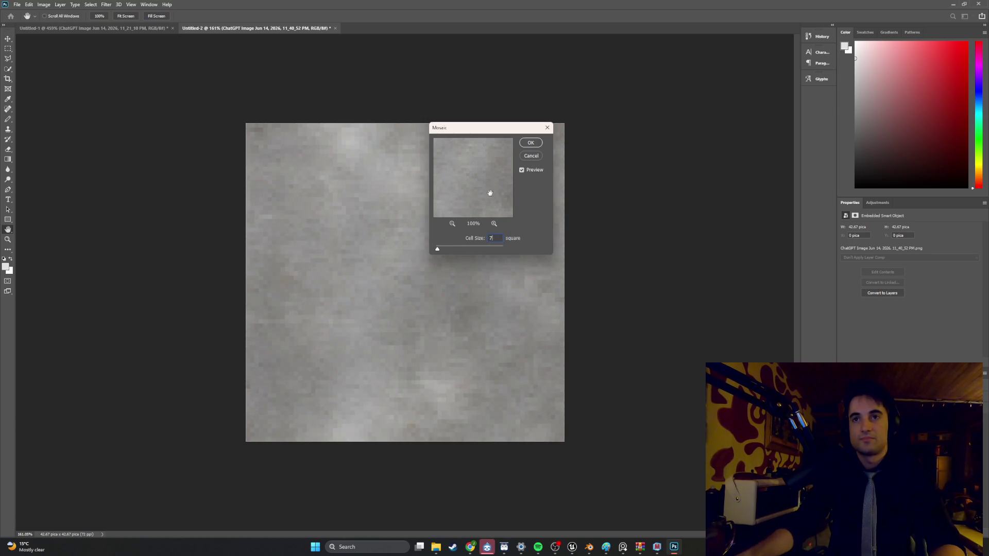
pyautogui.click(528, 144)
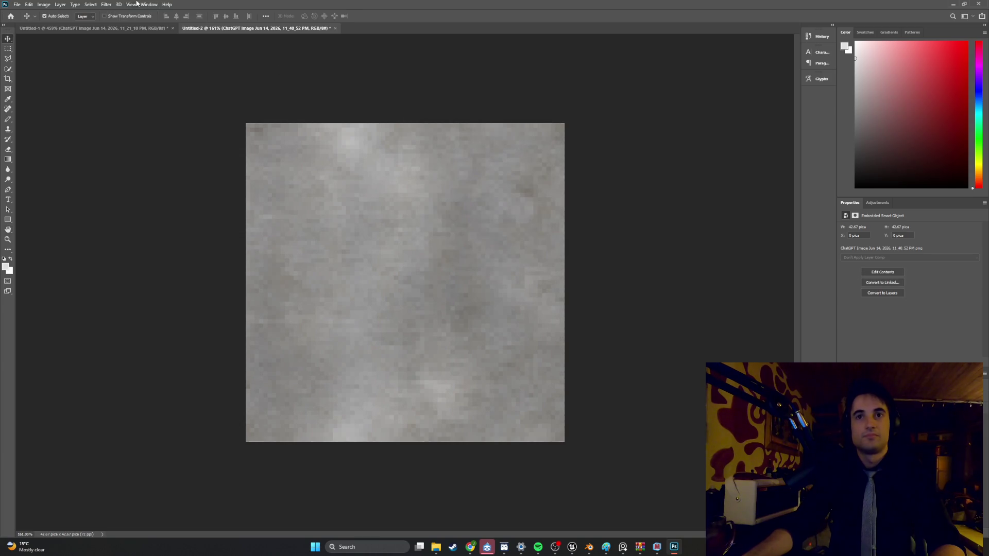
pyautogui.click(106, 4)
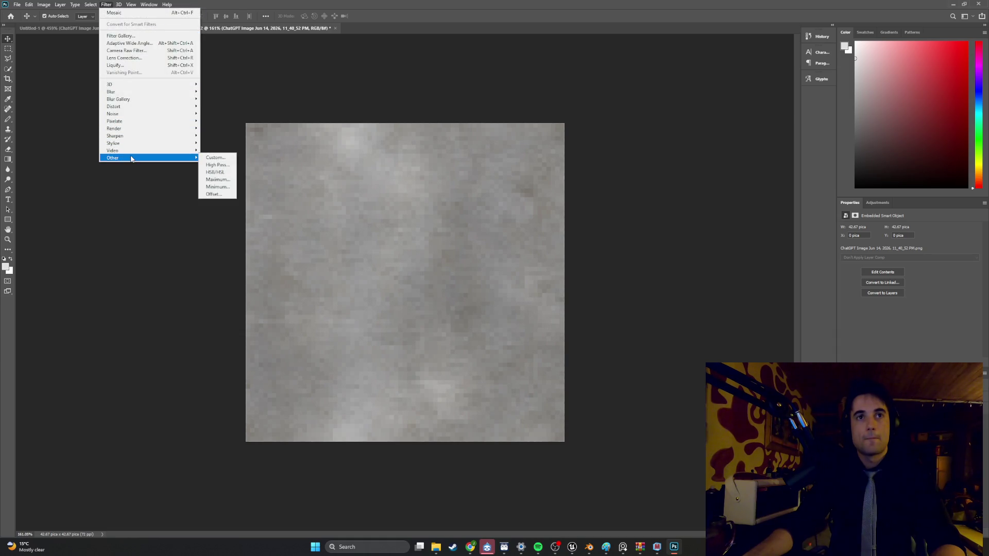
# Step: Offset the pixelated metal texture with Wrap Around, rasterize it, and clone-stamp over the exposed seam
pyautogui.click(215, 194)
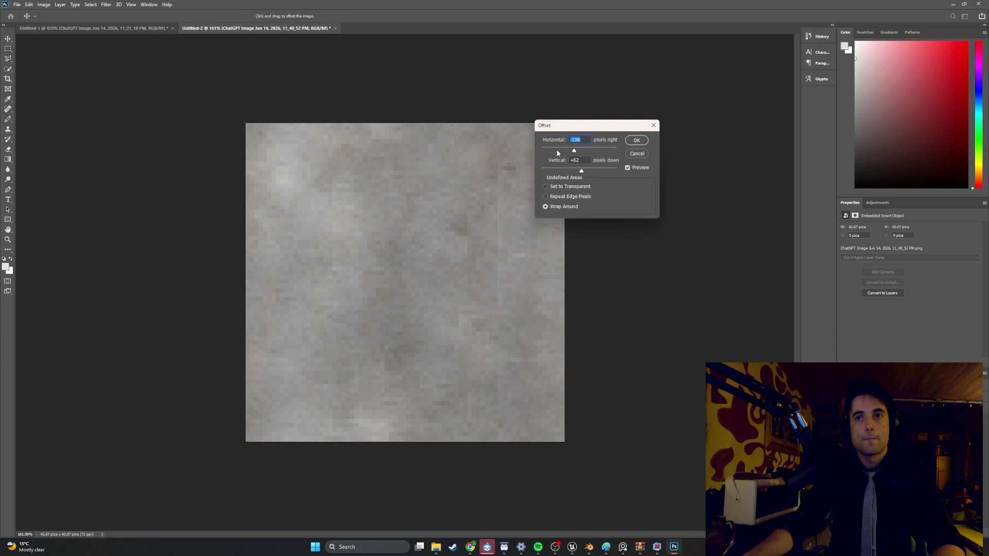
pyautogui.click(636, 143)
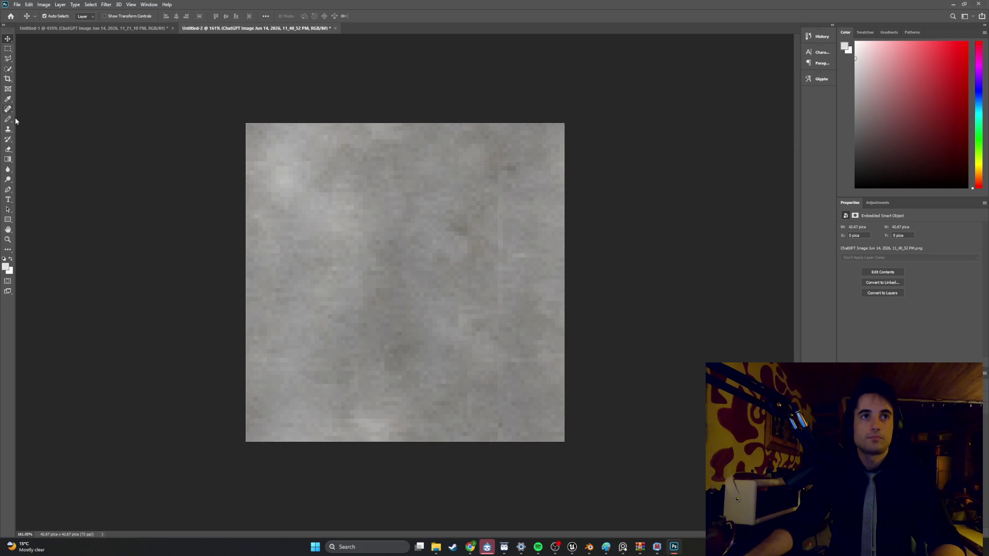
pyautogui.click(8, 129)
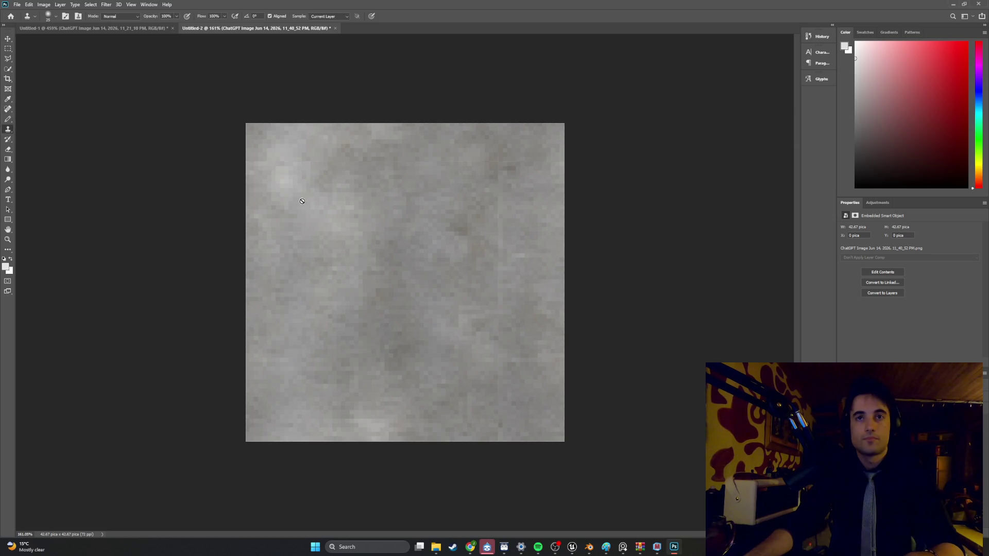
pyautogui.click(283, 163)
pyautogui.click(474, 201)
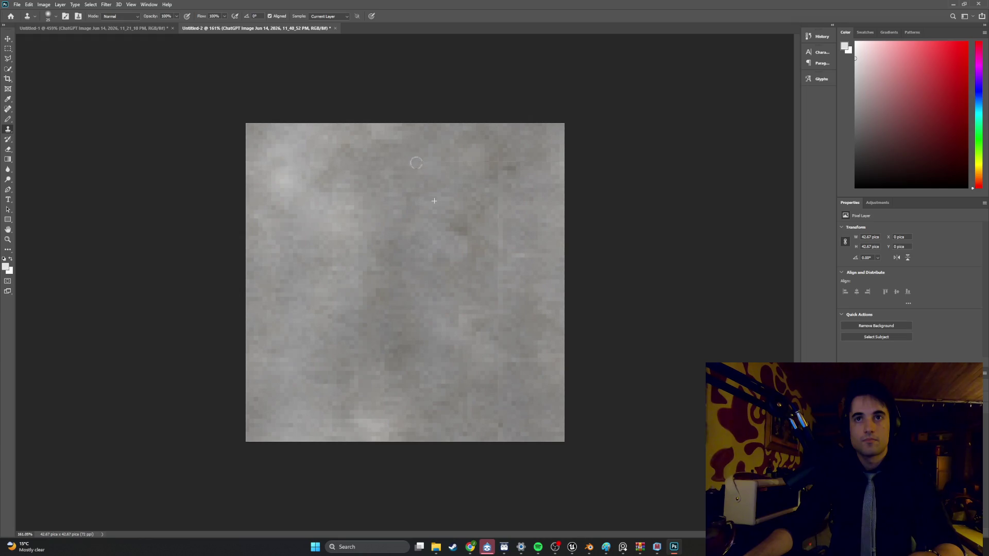
pyautogui.moveTo(439, 162); pyautogui.dragTo(544, 160)
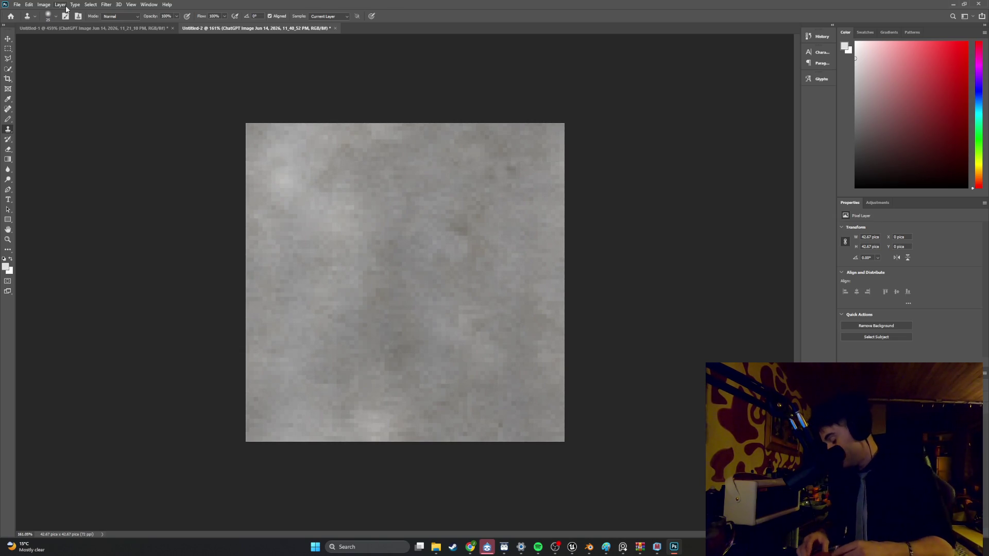
# Step: Export the tiled metal texture as a PNG named Metal_Dirty_Chrome_texture into the Textures folder
pyautogui.click(29, 5)
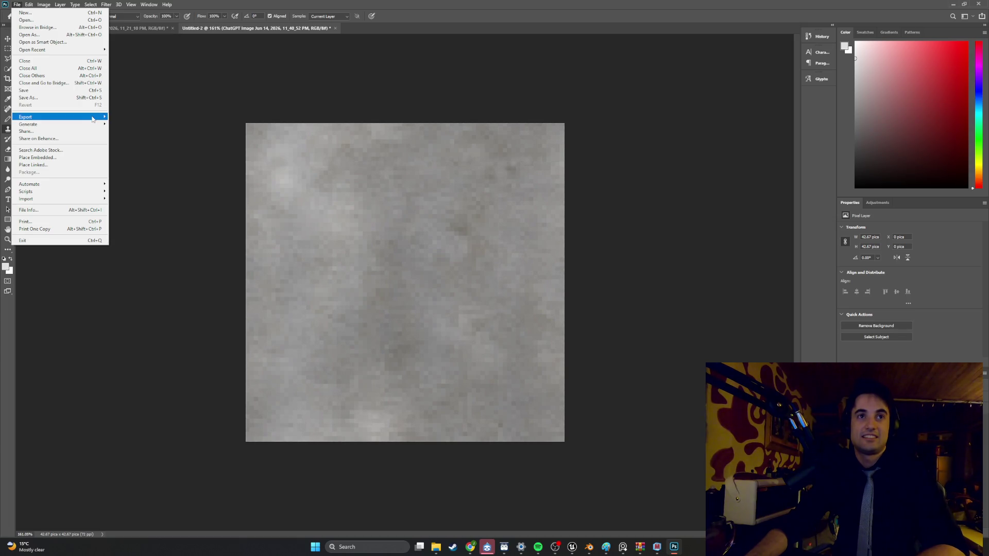
pyautogui.moveTo(93, 120)
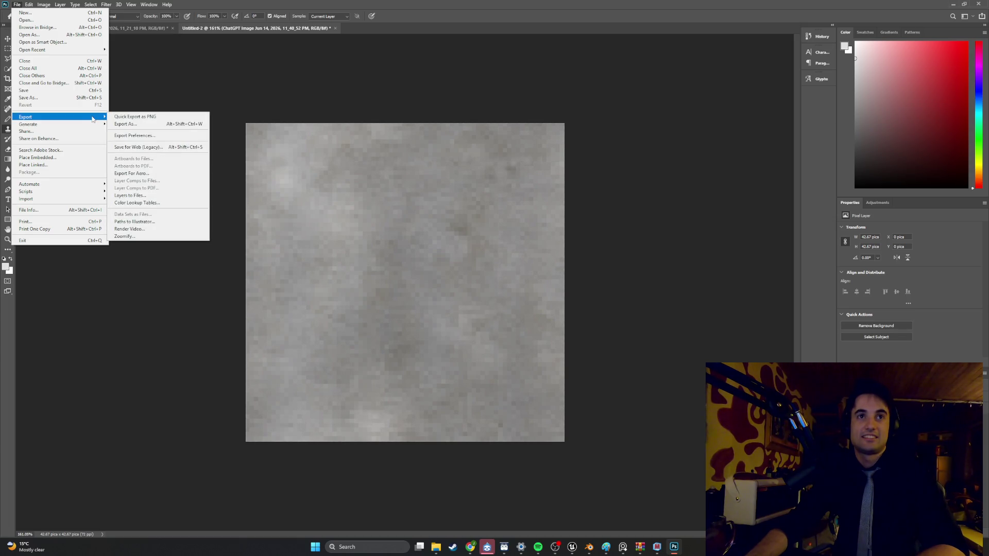
pyautogui.click(119, 117)
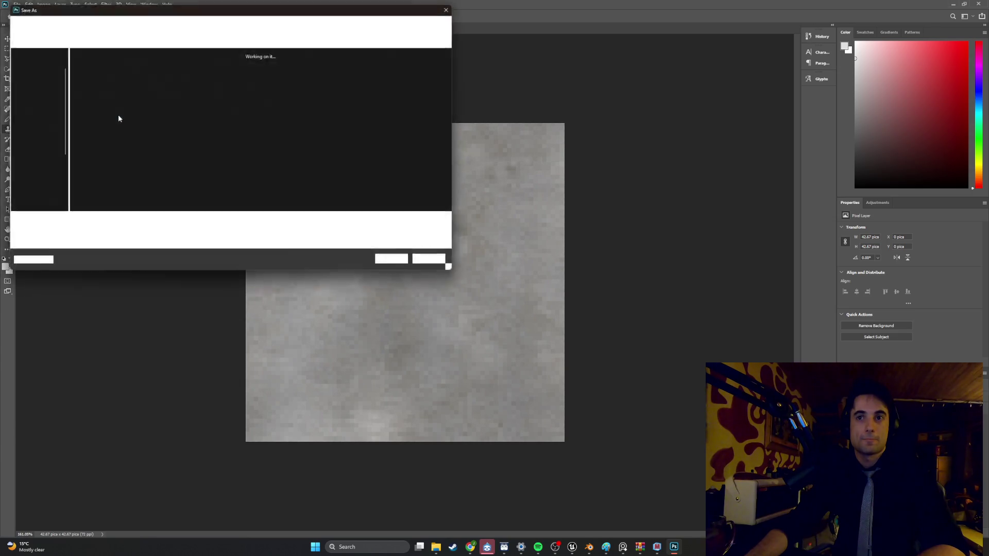
pyautogui.scroll(-3, 47, 94)
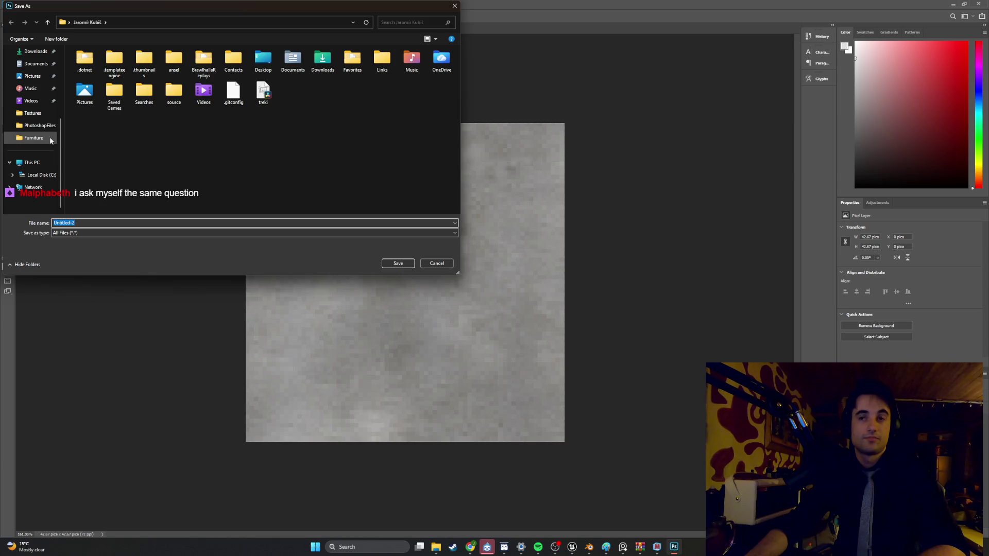
pyautogui.scroll(1, 50, 138)
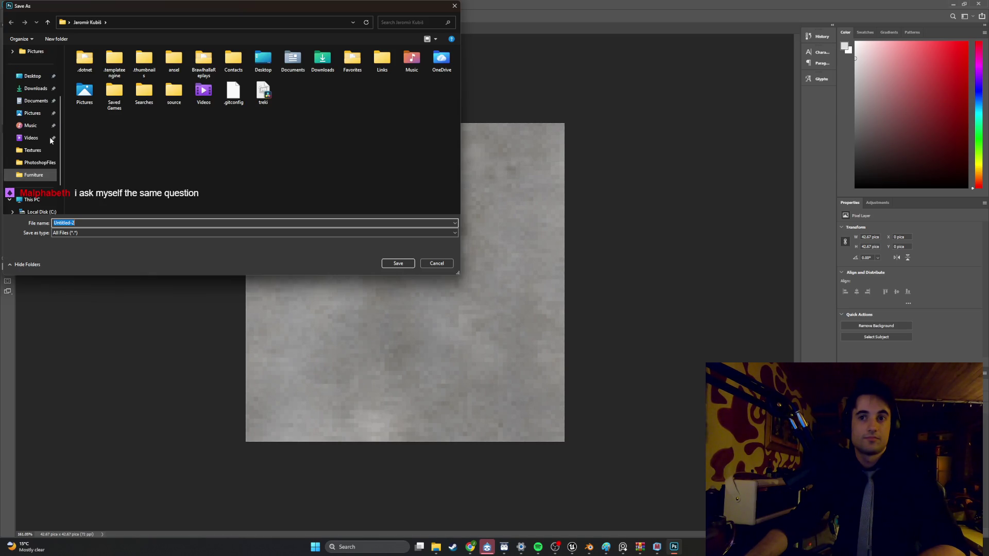
pyautogui.scroll(3, 50, 138)
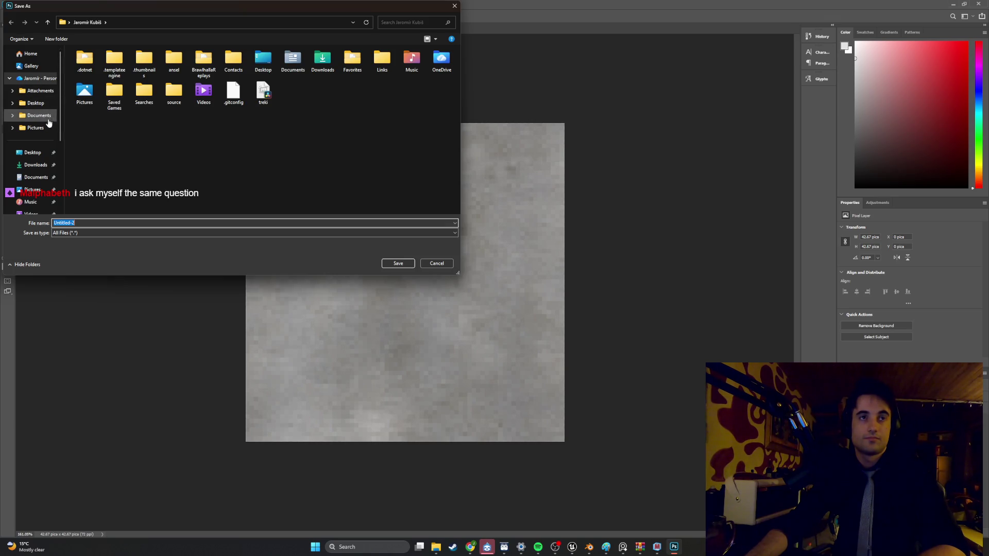
pyautogui.scroll(-3, 45, 119)
pyautogui.click(52, 151)
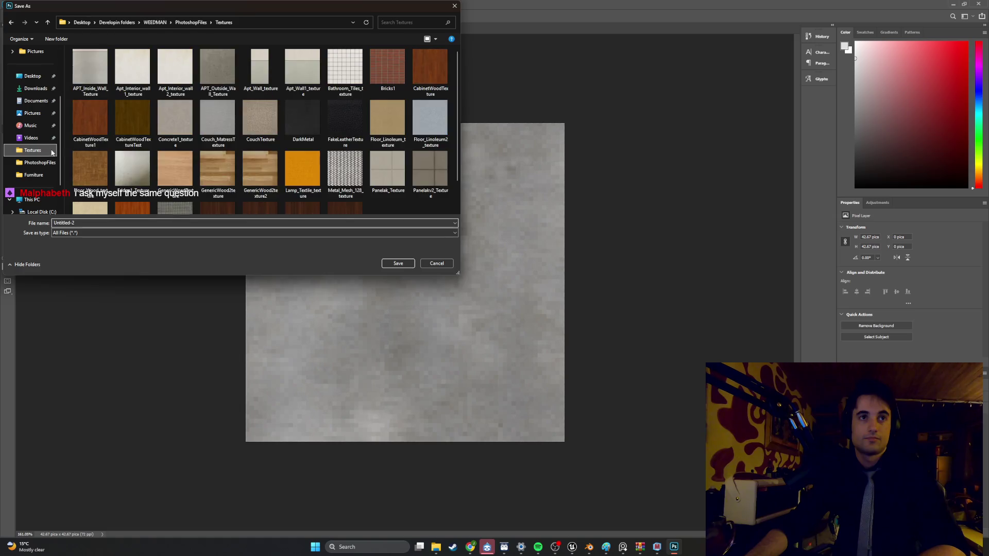
pyautogui.click(83, 222)
pyautogui.write('Metal_')
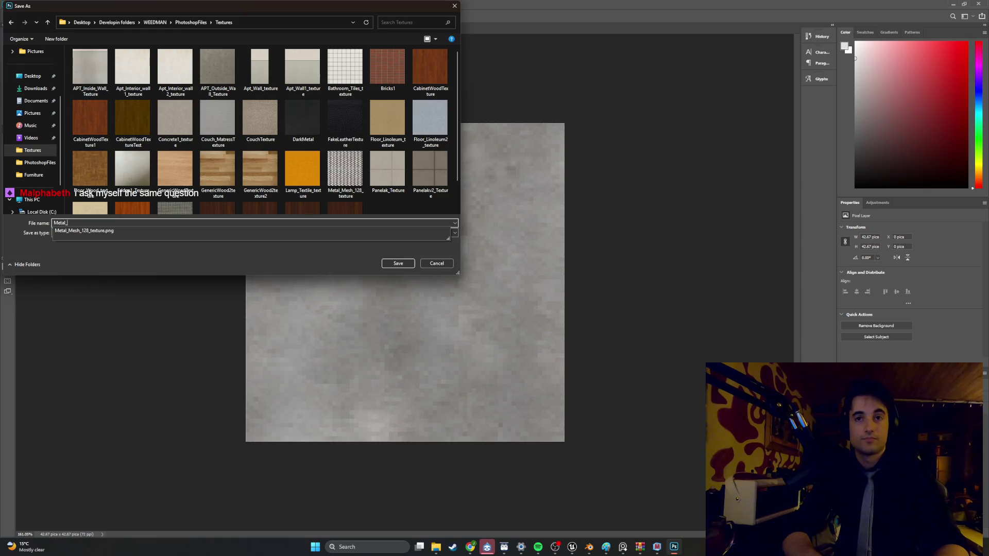
pyautogui.write('Dirt')
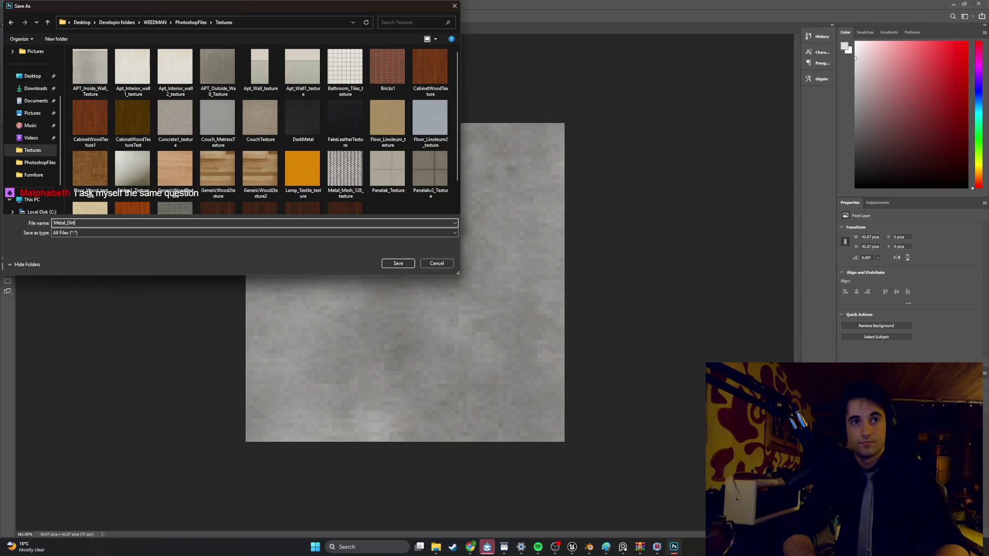
pyautogui.write('y_Cr')
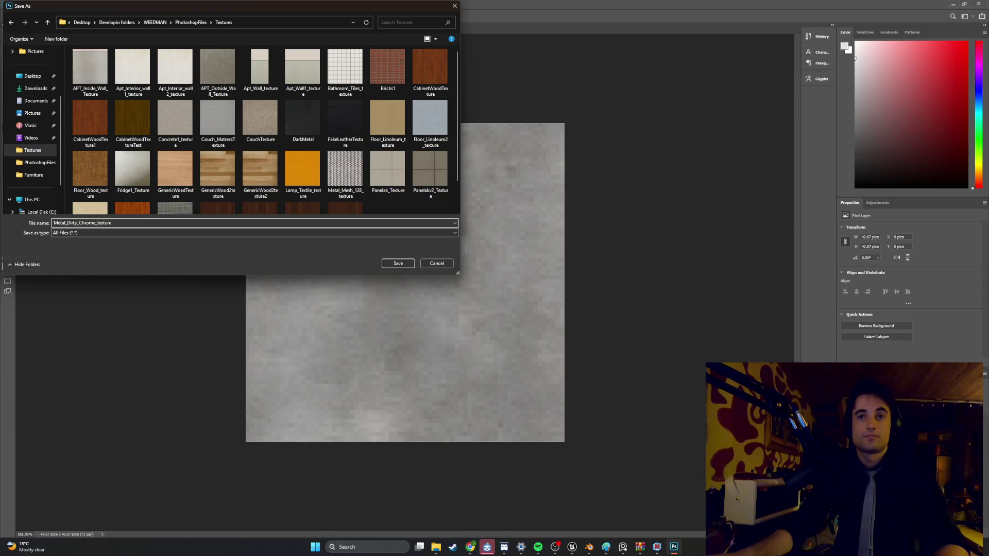
pyautogui.click(404, 263)
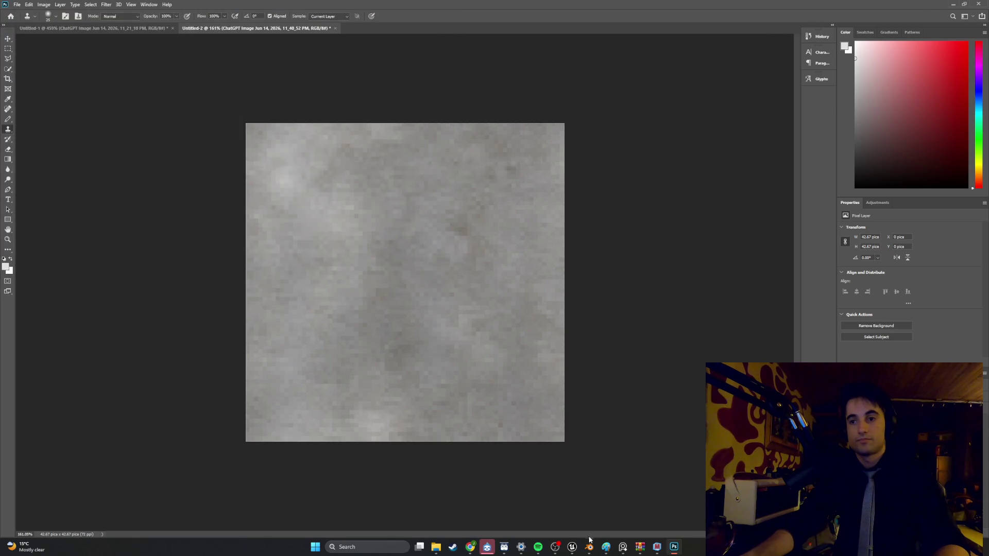
# Step: Back in Blender, put the counter mesh in Edit Mode and select the first faces inside the drain
pyautogui.click(590, 541)
pyautogui.scroll(-3, 518, 385)
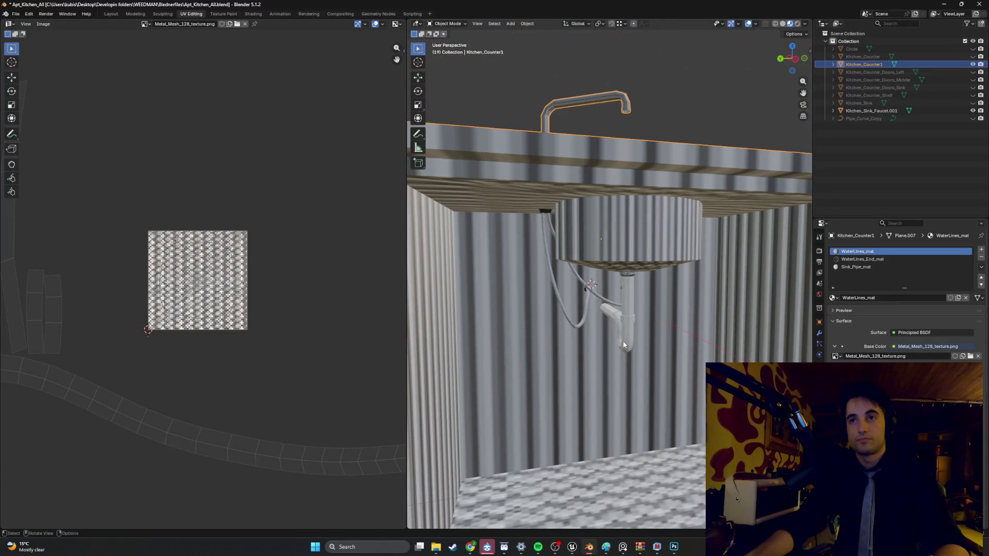
pyautogui.moveTo(624, 345); pyautogui.dragTo(581, 346, button='middle')
pyautogui.press('Tab')
pyautogui.press('b')
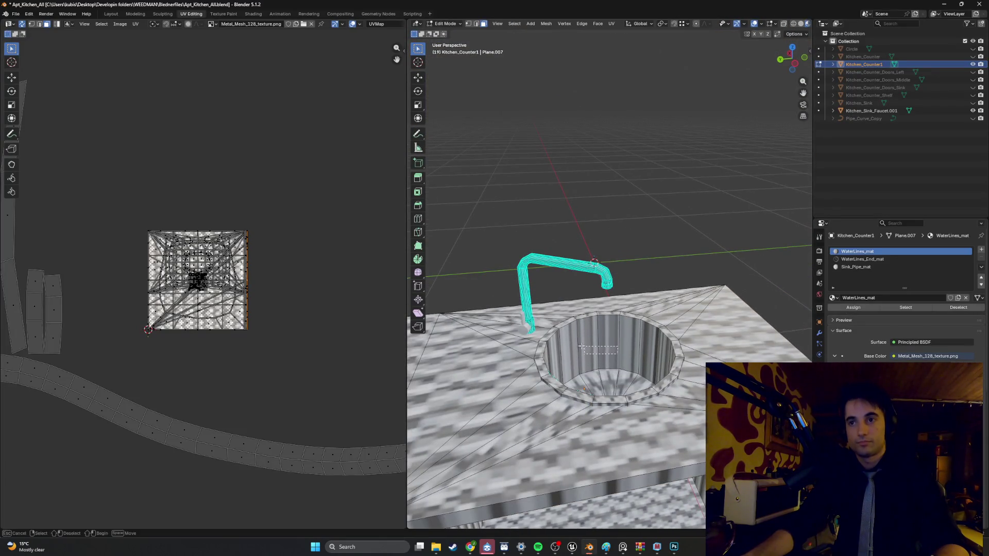
pyautogui.moveTo(581, 346); pyautogui.dragTo(581, 347)
pyautogui.moveTo(581, 347)
pyautogui.mouseDown(button='middle')
pyautogui.moveTo(561, 359)
pyautogui.moveTo(582, 325)
pyautogui.mouseUp(button='middle')
pyautogui.scroll(8, 561, 359)
pyautogui.scroll(5, 592, 304)
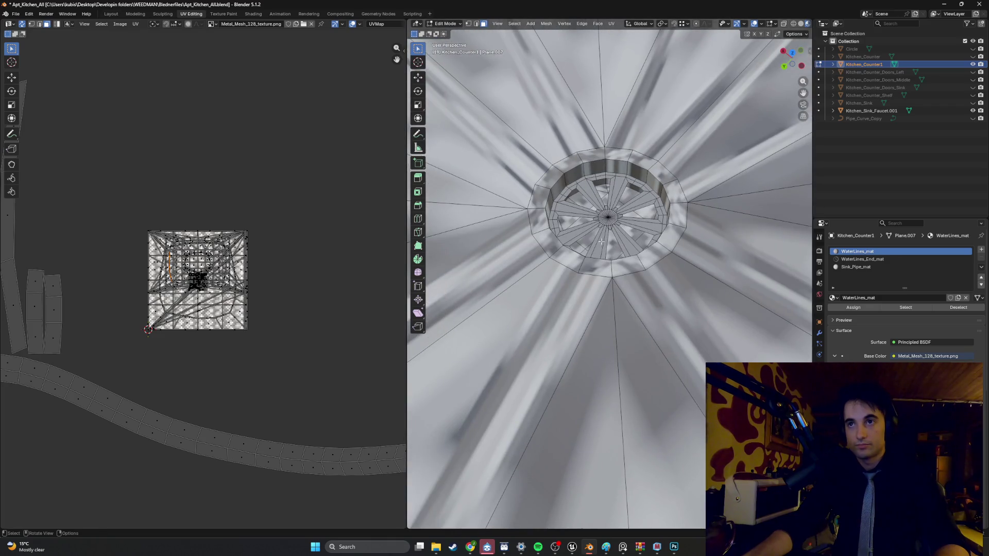
pyautogui.click(600, 242)
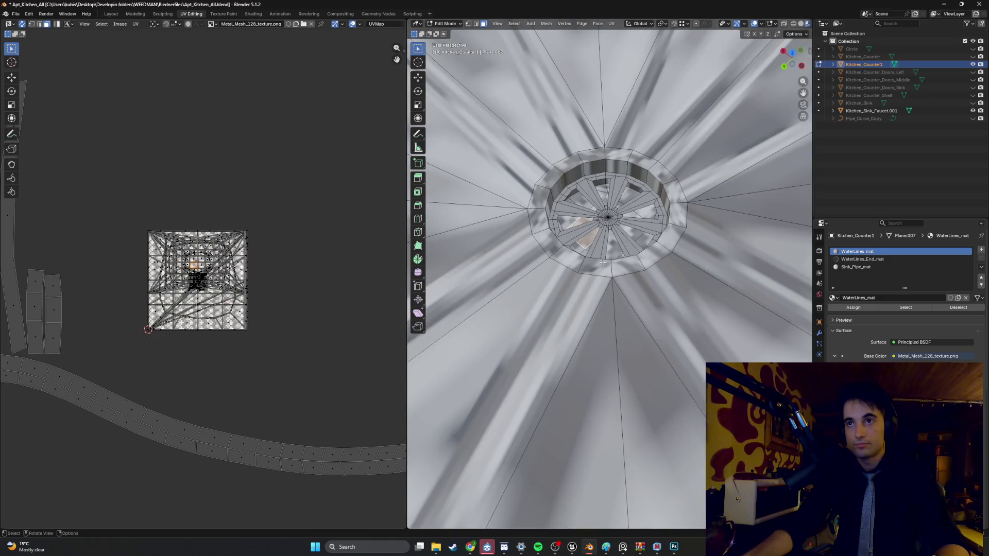
pyautogui.keyDown('shift'); pyautogui.click(613, 246); pyautogui.keyUp('shift')
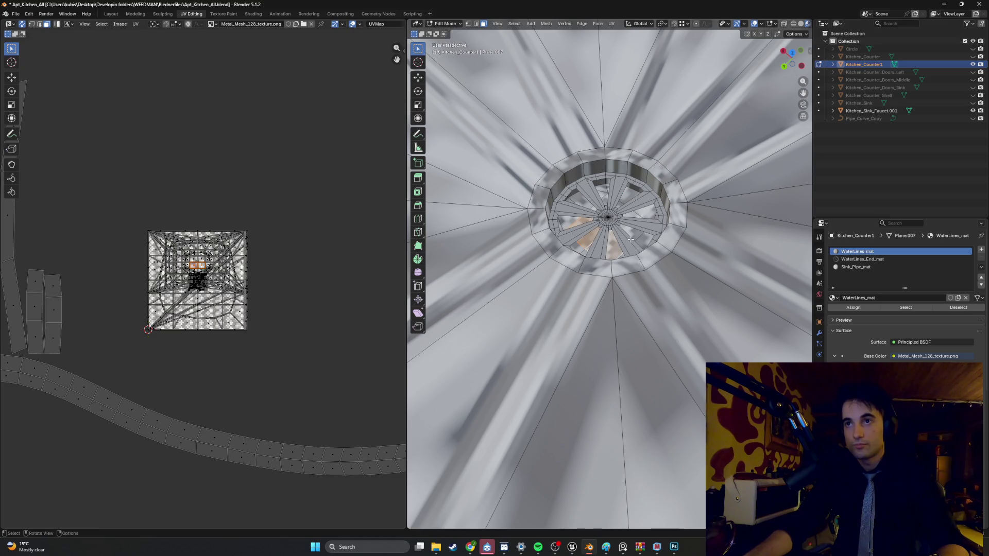
# Step: Frame the selected drain faces in the view and add two more wedge faces
pyautogui.click(126, 15)
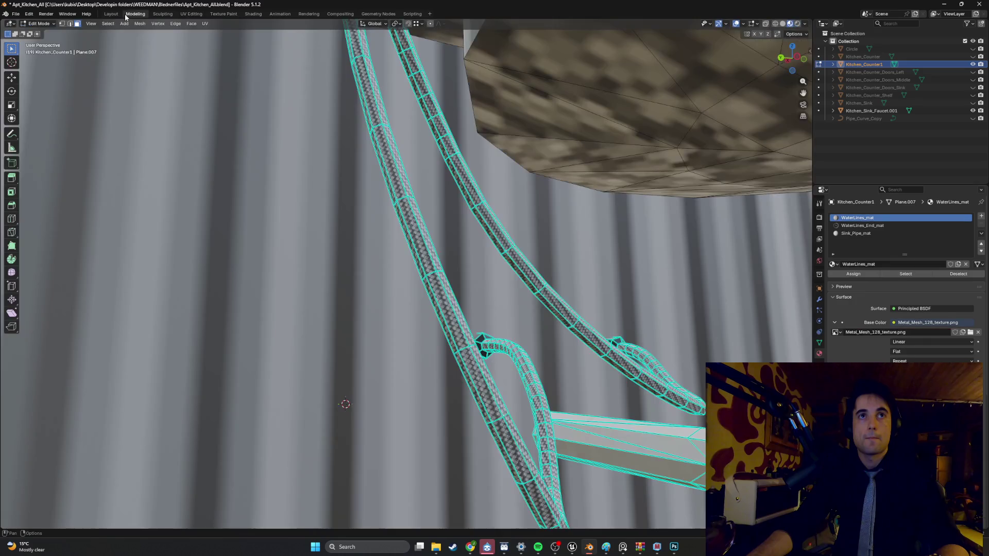
pyautogui.click(91, 23)
pyautogui.click(128, 75)
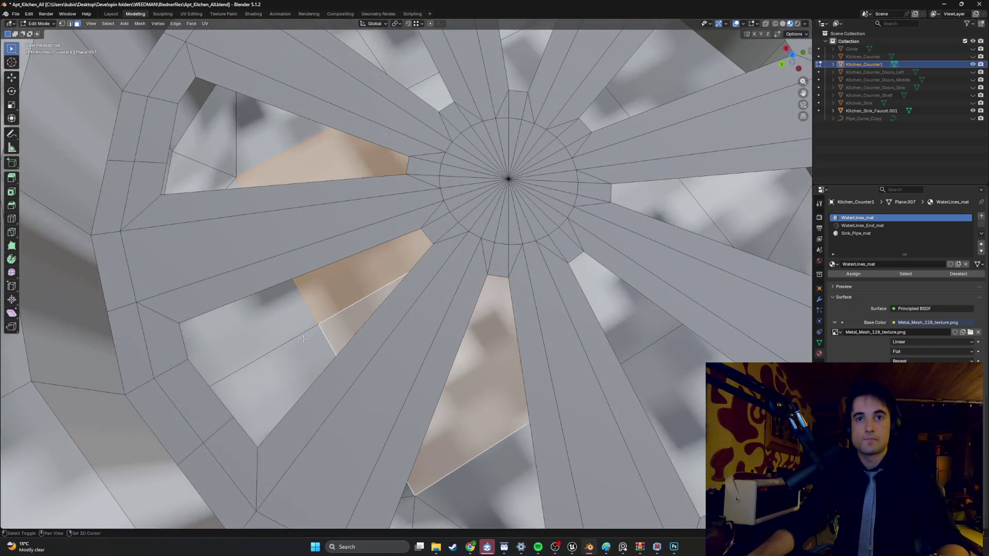
pyautogui.keyDown('shift'); pyautogui.click(255, 331); pyautogui.keyUp('shift')
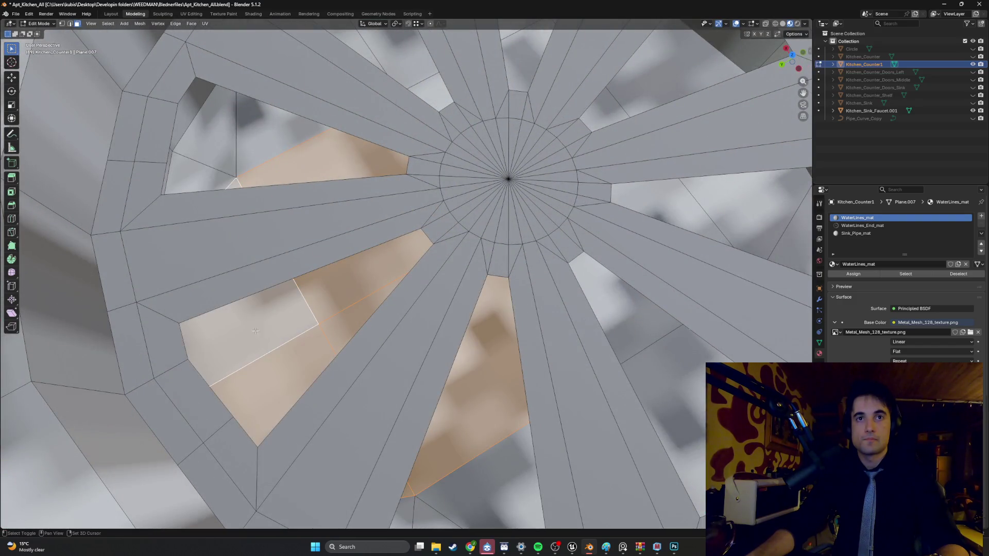
pyautogui.keyDown('shift'); pyautogui.click(216, 195); pyautogui.keyUp('shift')
# Step: Add the remaining wedge faces between the drain spokes, plus the small bottom face
pyautogui.moveTo(408, 48)
pyautogui.keyDown('shift'); pyautogui.mouseDown(button='middle')
pyautogui.moveTo(357, 101)
pyautogui.moveTo(340, 101)
pyautogui.moveTo(235, 214)
pyautogui.mouseUp(button='middle'); pyautogui.keyUp('shift')
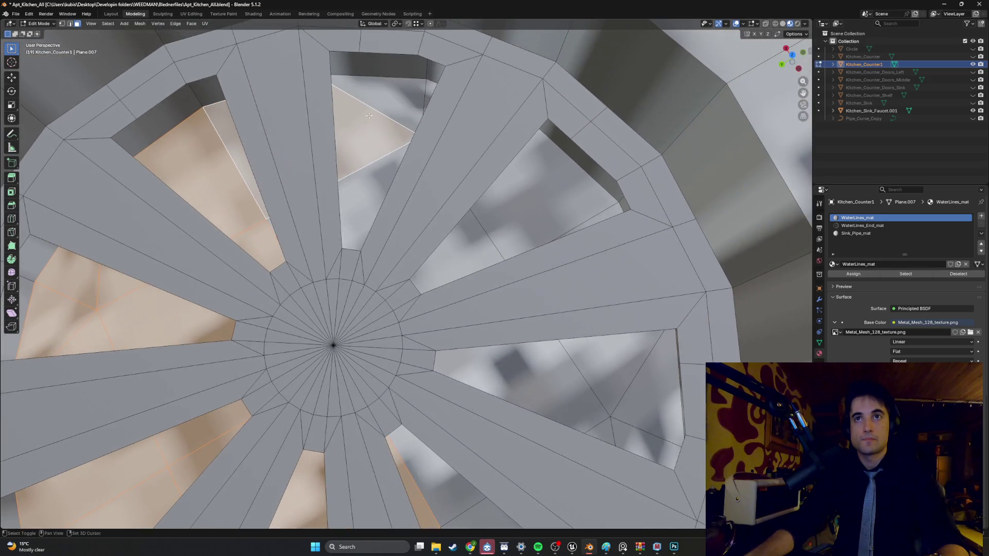
pyautogui.keyDown('shift'); pyautogui.click(392, 133); pyautogui.keyUp('shift')
pyautogui.moveTo(392, 133)
pyautogui.mouseDown(button='middle')
pyautogui.moveTo(469, 178)
pyautogui.moveTo(382, 124)
pyautogui.mouseUp(button='middle')
pyautogui.keyDown('shift'); pyautogui.click(469, 178); pyautogui.keyUp('shift')
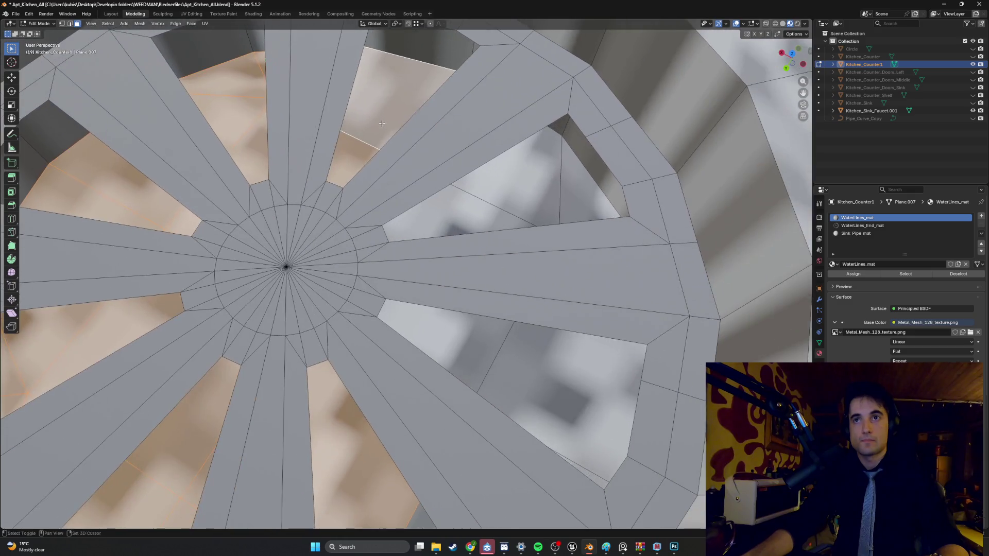
pyautogui.keyDown('shift'); pyautogui.click(517, 177); pyautogui.keyUp('shift')
pyautogui.keyDown('shift'); pyautogui.click(515, 217); pyautogui.keyUp('shift')
pyautogui.keyDown('shift'); pyautogui.click(540, 350); pyautogui.keyUp('shift')
pyautogui.moveTo(540, 350)
pyautogui.keyDown('shift'); pyautogui.mouseDown(button='middle')
pyautogui.moveTo(466, 234)
pyautogui.moveTo(476, 184)
pyautogui.mouseUp(button='middle'); pyautogui.keyUp('shift')
pyautogui.keyDown('shift'); pyautogui.click(474, 409); pyautogui.keyUp('shift')
pyautogui.keyDown('shift'); pyautogui.click(376, 461); pyautogui.keyUp('shift')
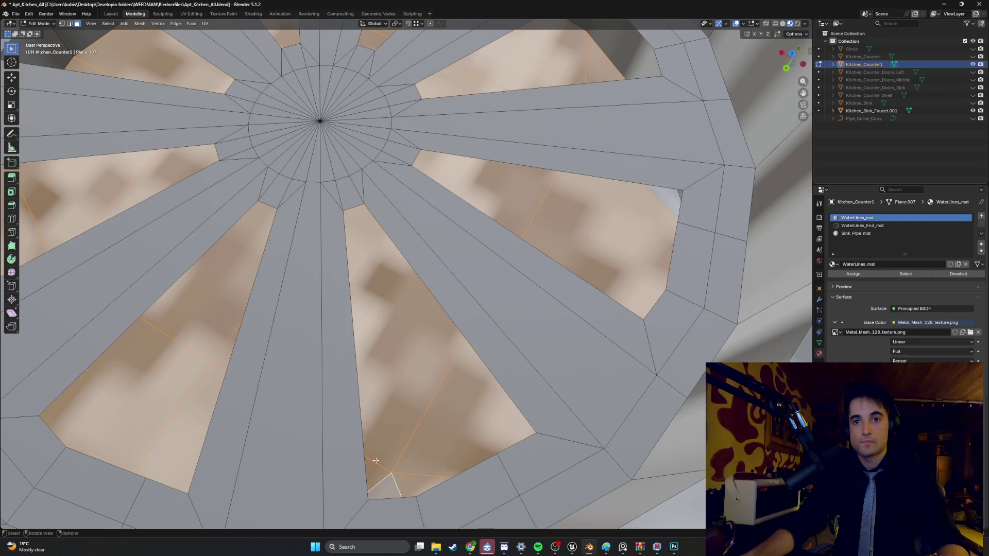
# Step: Smart UV Project the selected drain wedge faces
pyautogui.press('u')
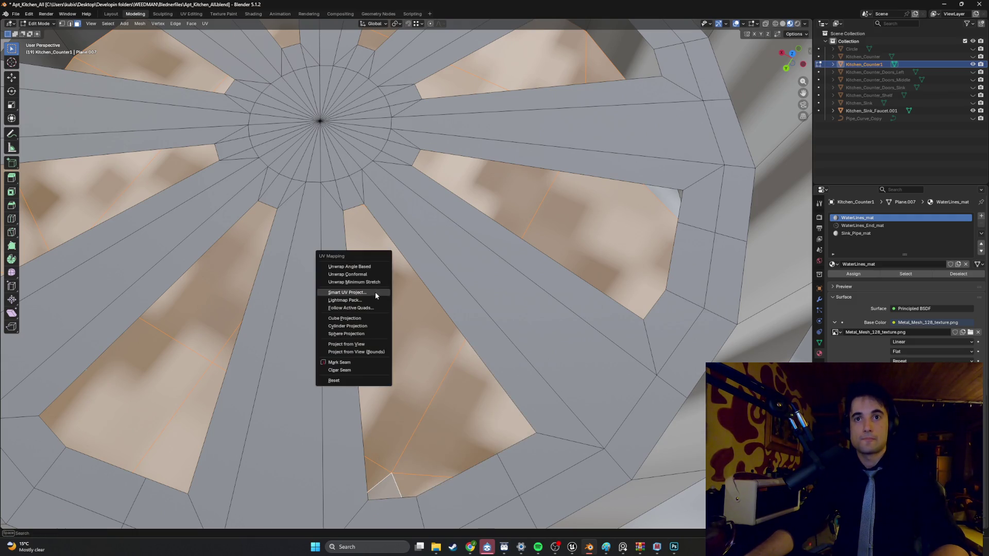
pyautogui.click(375, 292)
pyautogui.click(361, 370)
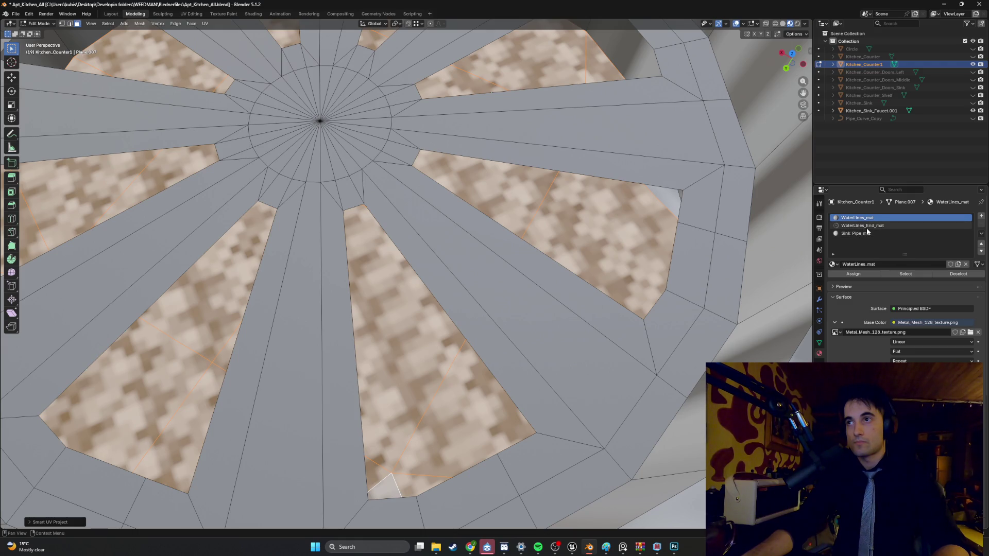
# Step: Assign WaterLines_End_mat's dark metal to the drain faces and view their UVs in UV Editing
pyautogui.click(865, 226)
pyautogui.click(853, 274)
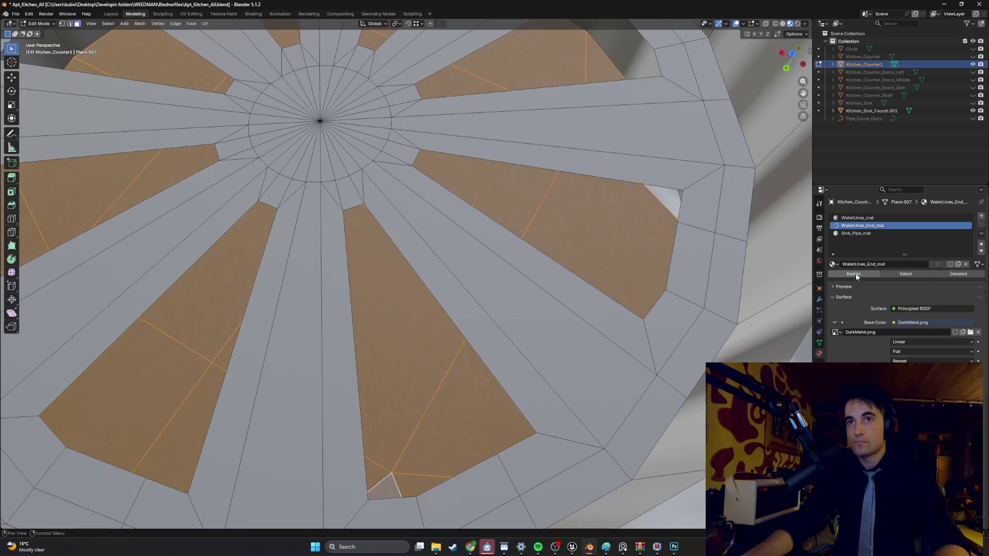
pyautogui.moveTo(555, 256)
pyautogui.mouseDown(button='middle')
pyautogui.moveTo(601, 165)
pyautogui.moveTo(637, 200)
pyautogui.moveTo(801, 199)
pyautogui.moveTo(834, 237)
pyautogui.mouseUp(button='middle')
pyautogui.click(598, 166)
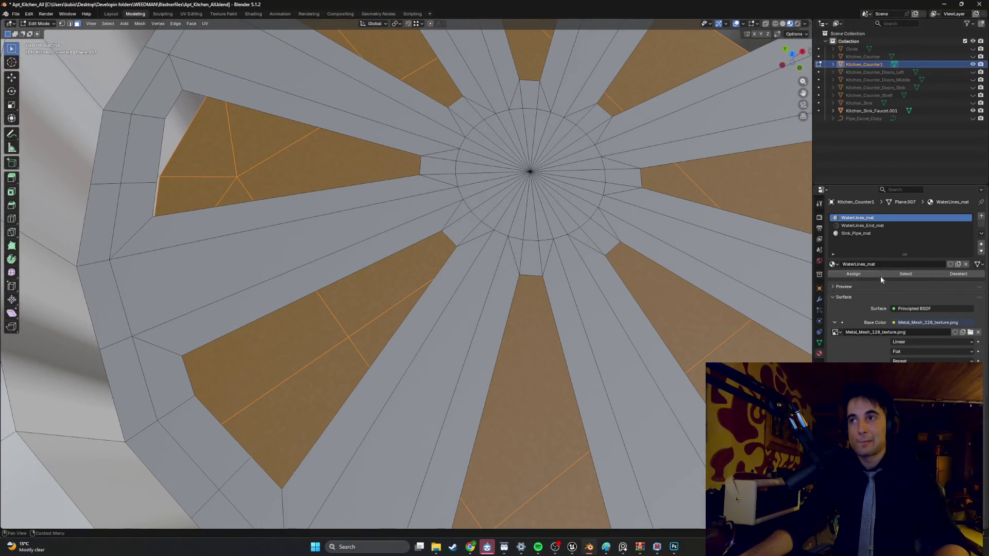
pyautogui.click(853, 274)
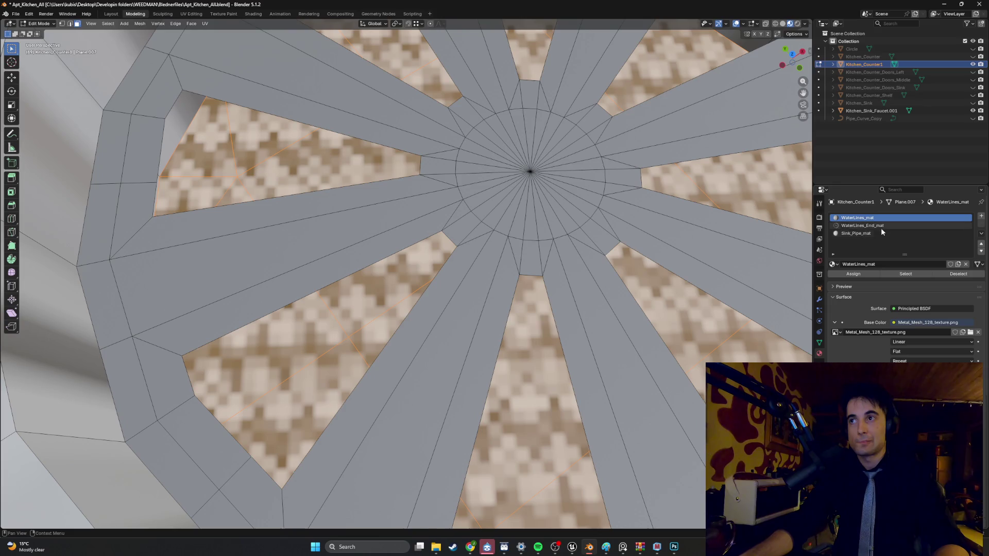
pyautogui.click(878, 226)
pyautogui.click(857, 274)
pyautogui.moveTo(581, 271); pyautogui.dragTo(570, 266, button='middle')
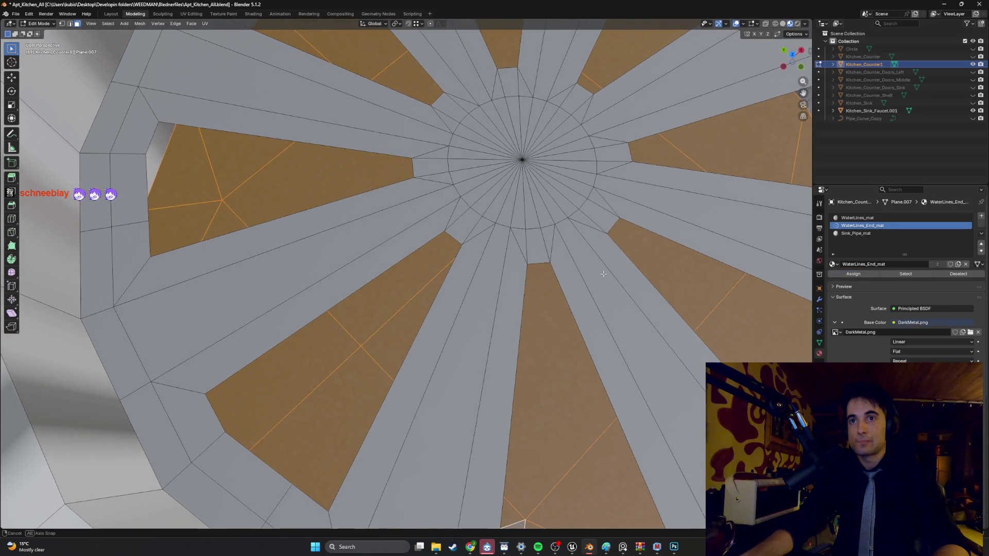
pyautogui.click(191, 14)
pyautogui.scroll(1, 173, 207)
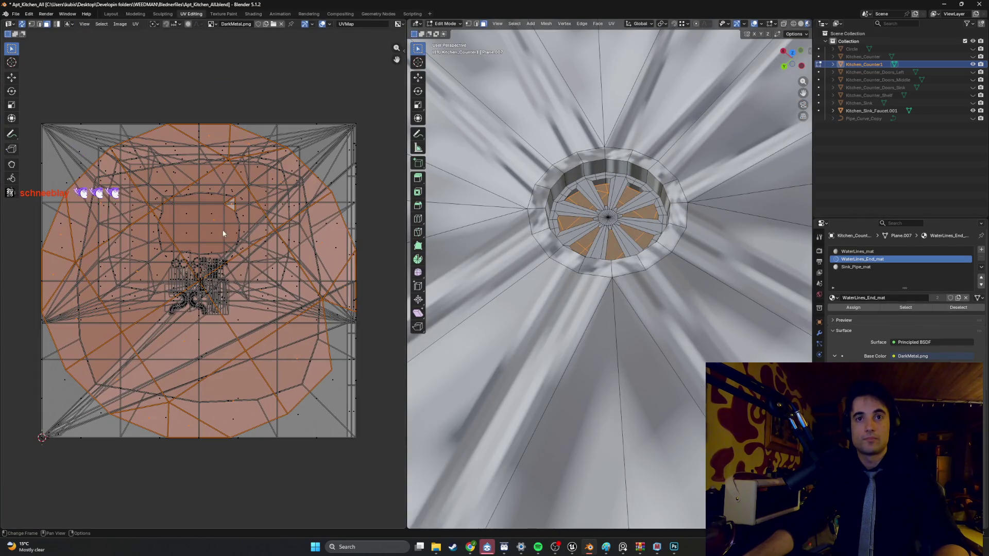
# Step: Cancel the UV scaling and re-run Smart UV Project on the drain faces
pyautogui.moveTo(592, 216)
pyautogui.mouseDown(button='middle')
pyautogui.moveTo(602, 186)
pyautogui.moveTo(429, 178)
pyautogui.mouseUp(button='middle')
pyautogui.press('s')
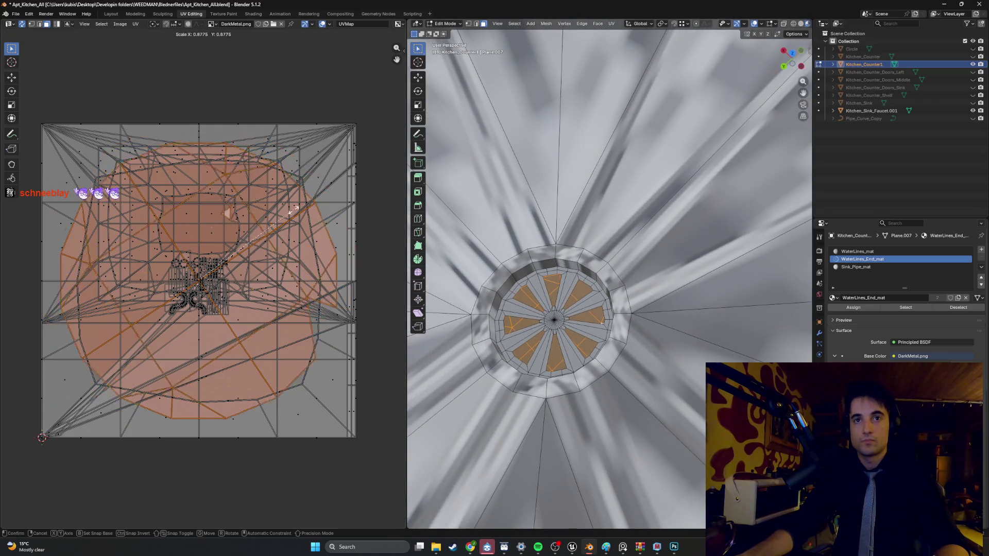
pyautogui.press('Escape')
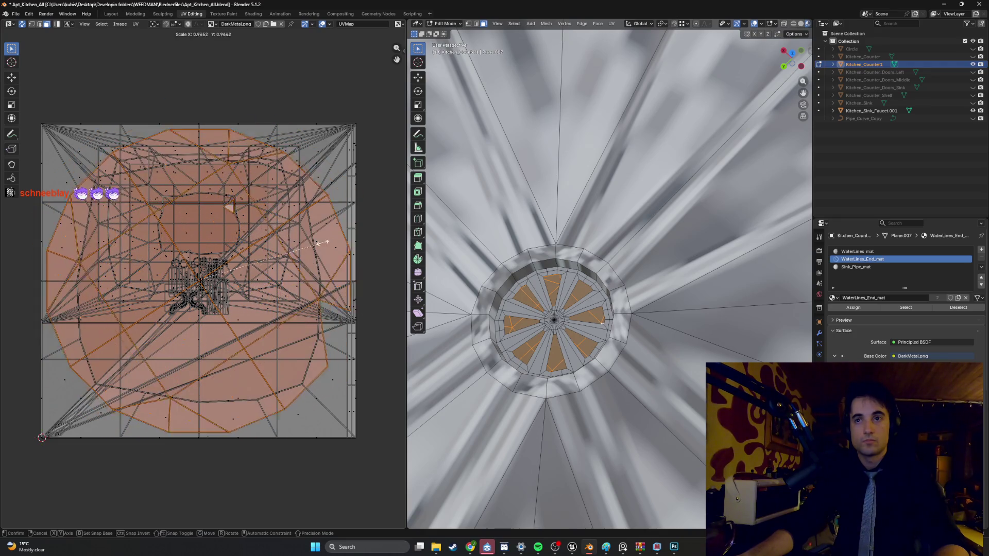
pyautogui.press('u')
pyautogui.click(519, 293)
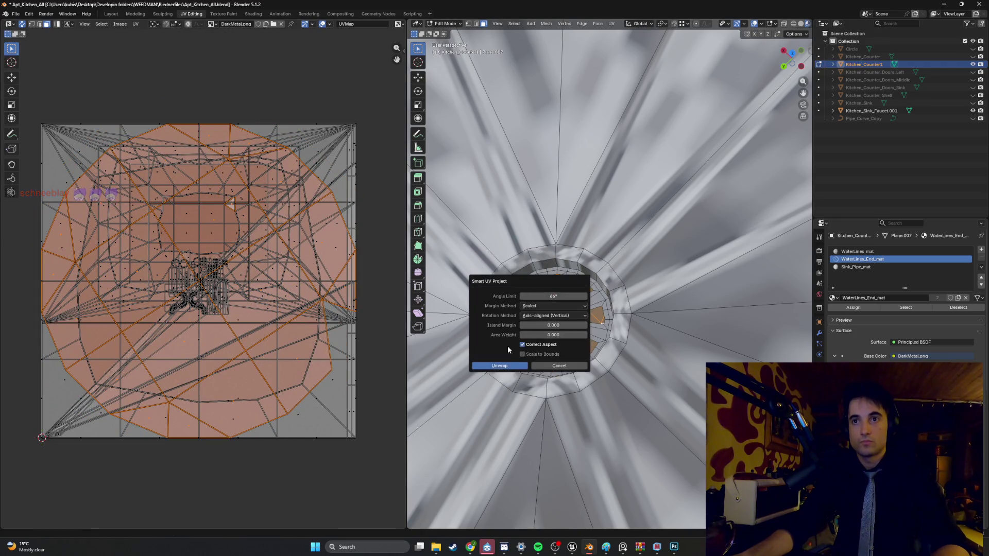
pyautogui.click(508, 361)
# Step: Shrink the drain's UV island in two scale passes to enlarge its DarkMetal texture
pyautogui.press('s')
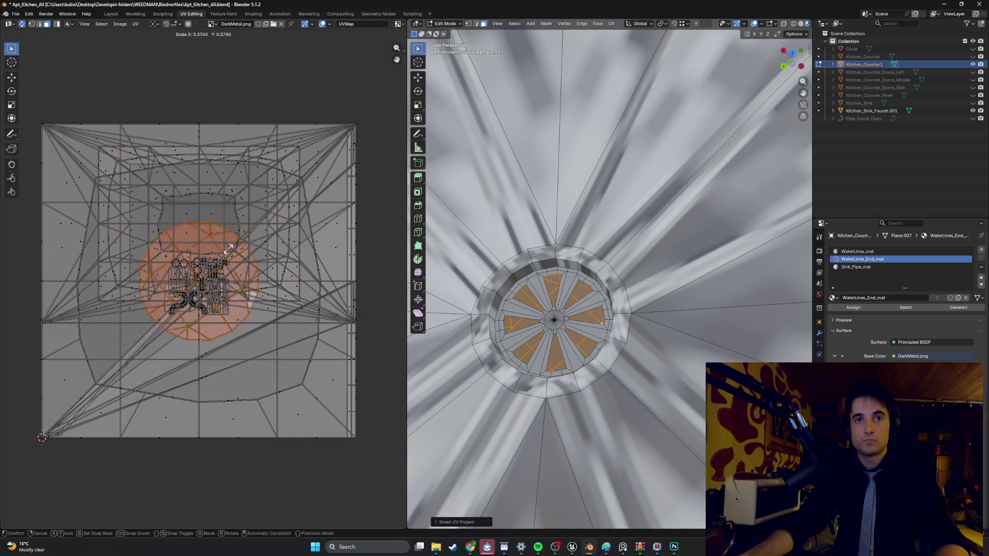
pyautogui.click(223, 278)
pyautogui.scroll(2, 223, 278)
pyautogui.scroll(5, 224, 278)
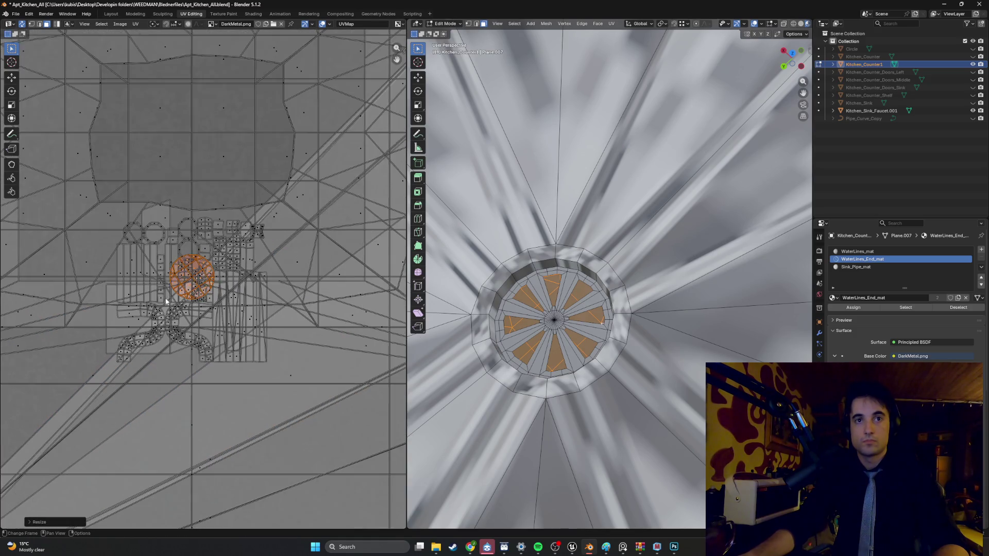
pyautogui.press('s')
pyautogui.click(172, 241)
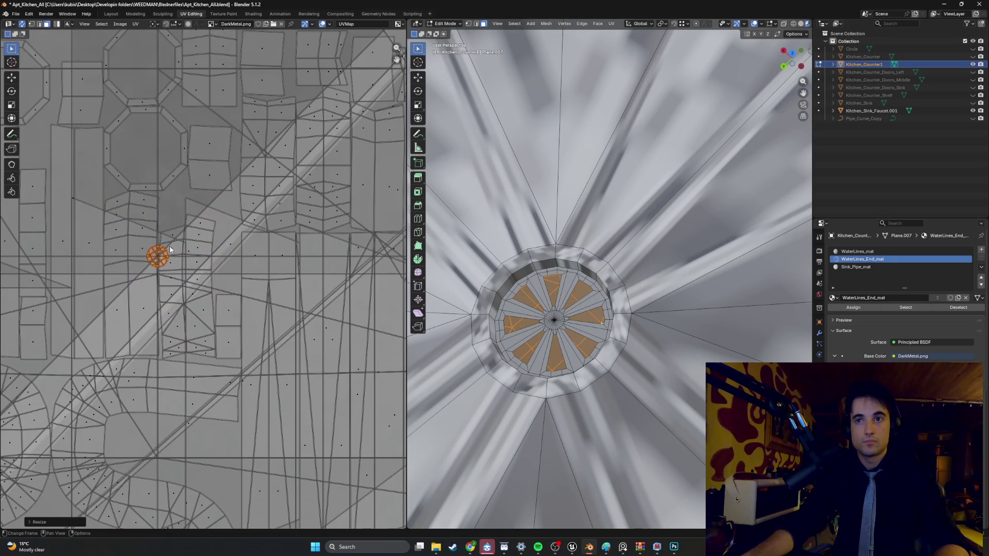
pyautogui.click(541, 170)
pyautogui.moveTo(515, 268); pyautogui.dragTo(552, 233, button='middle')
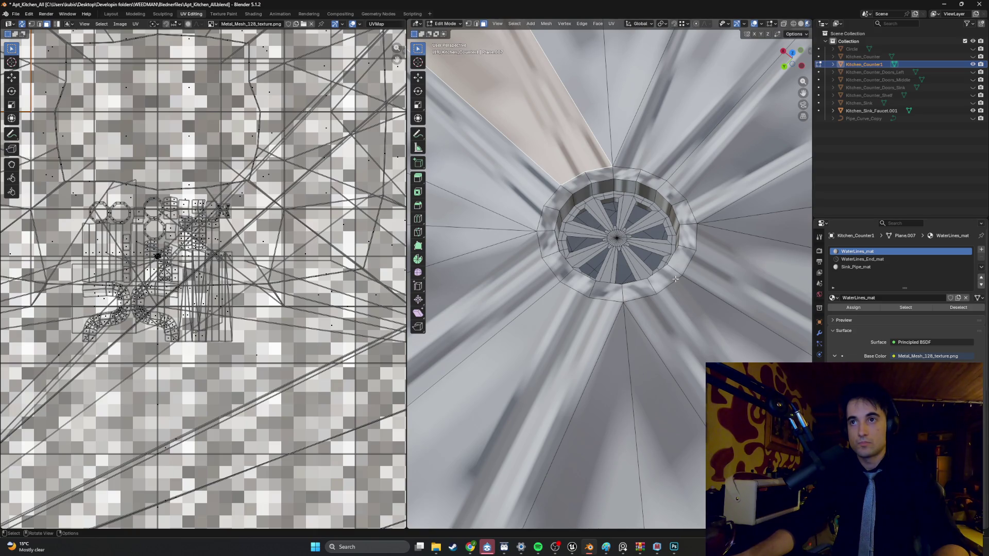
# Step: Select the faces around the drain rim
pyautogui.moveTo(647, 263); pyautogui.dragTo(636, 255, button='middle')
pyautogui.click(557, 183)
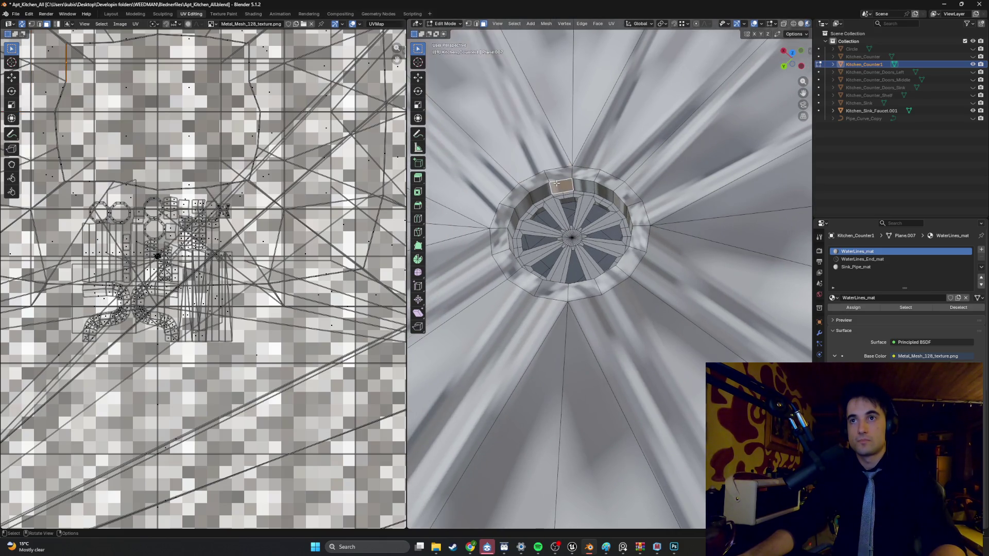
pyautogui.keyDown('shift'); pyautogui.click(584, 186); pyautogui.keyUp('shift')
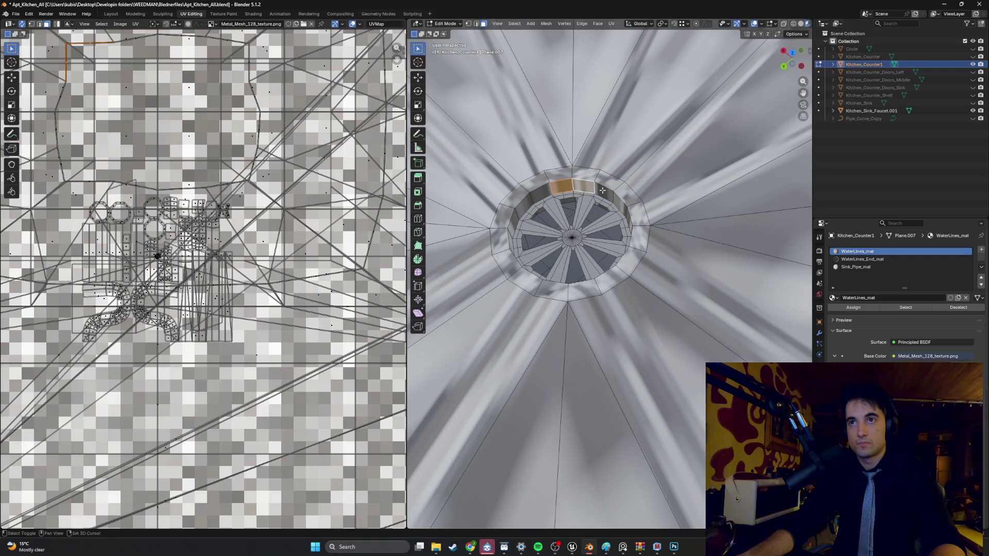
pyautogui.keyDown('shift'); pyautogui.click(611, 196); pyautogui.keyUp('shift')
pyautogui.keyDown('shift'); pyautogui.click(627, 212); pyautogui.keyUp('shift')
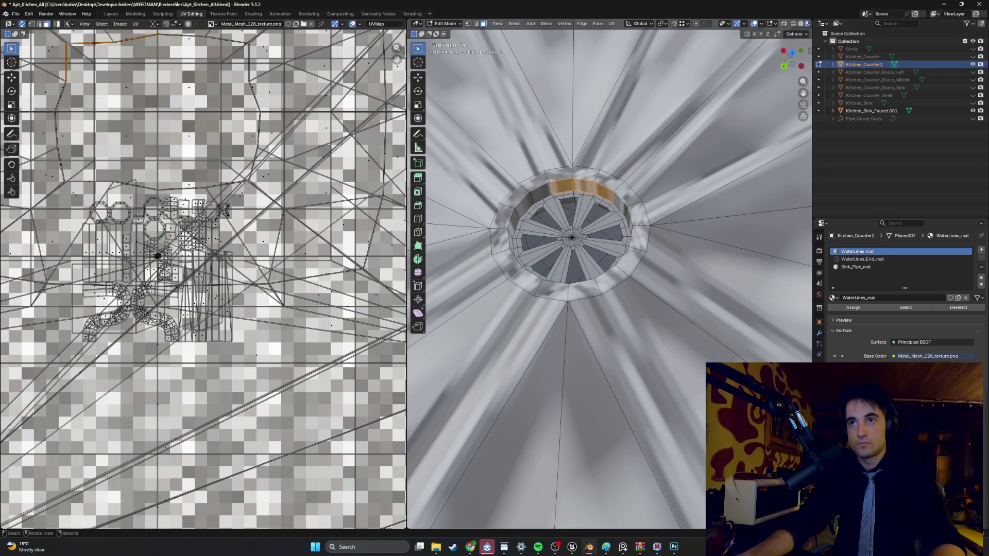
pyautogui.moveTo(627, 212); pyautogui.dragTo(693, 246, button='middle')
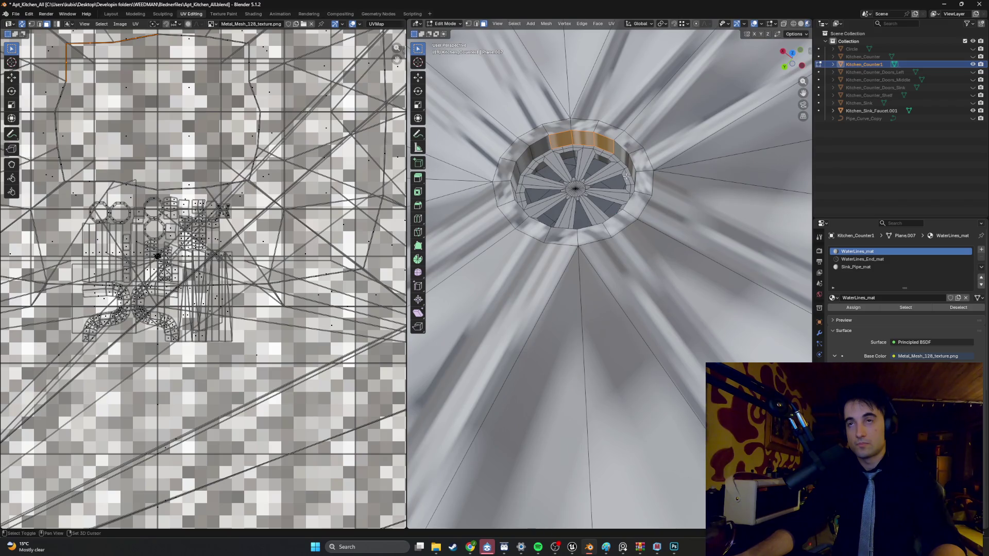
pyautogui.keyDown('shift'); pyautogui.click(621, 156); pyautogui.keyUp('shift')
pyautogui.moveTo(621, 156); pyautogui.dragTo(639, 191, button='middle')
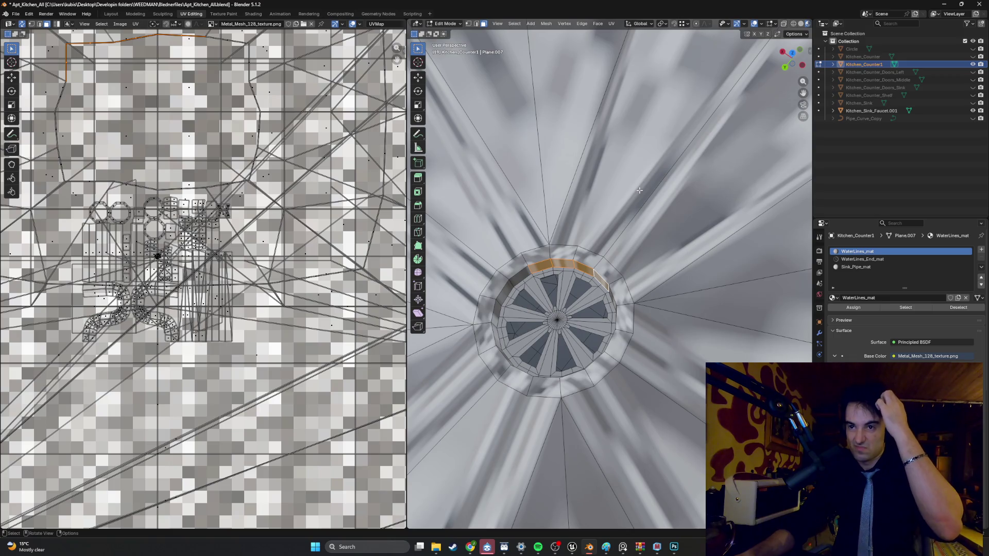
pyautogui.scroll(4, 639, 191)
pyautogui.scroll(-2, 613, 244)
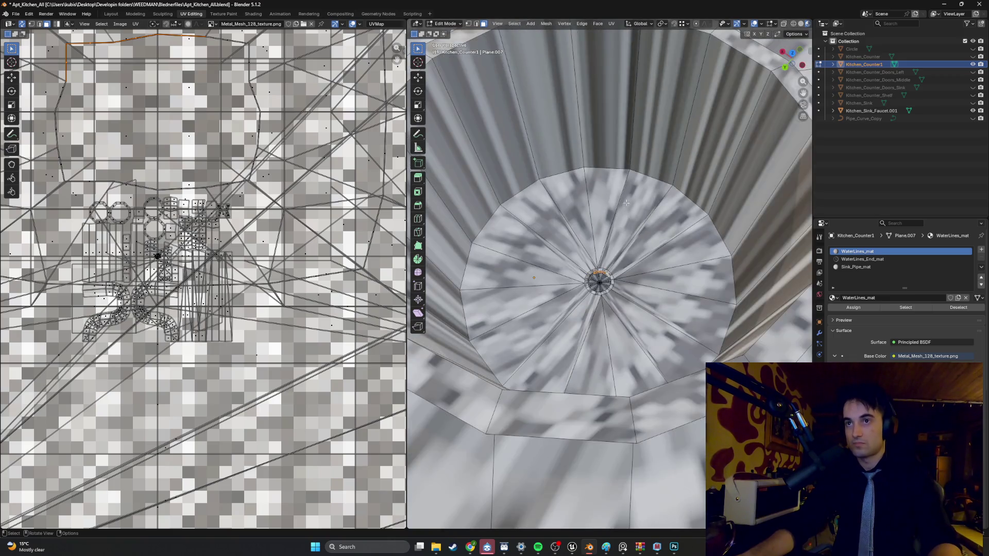
# Step: Add the drain floor's wedge faces to the selection
pyautogui.click(614, 244)
pyautogui.keyDown('shift'); pyautogui.click(583, 238); pyautogui.keyUp('shift')
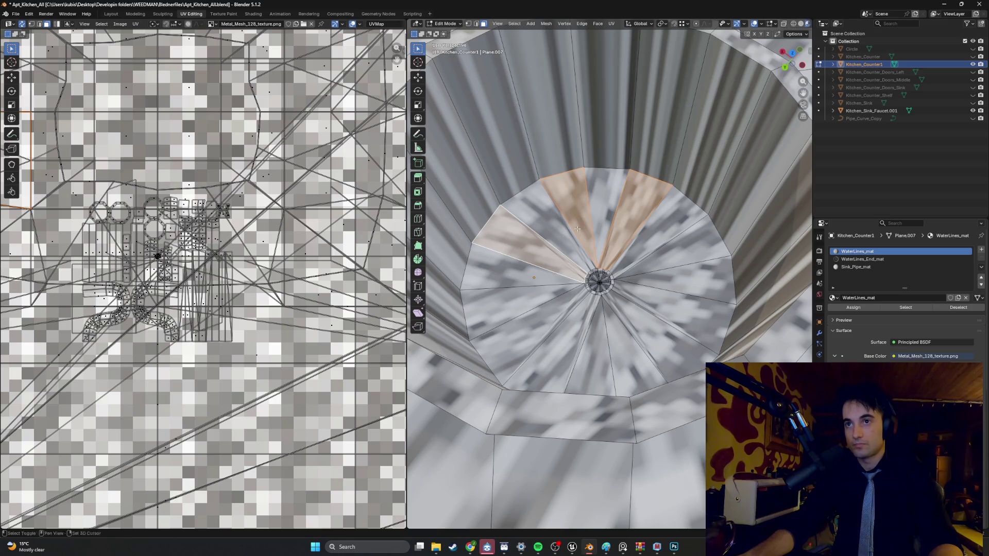
pyautogui.keyDown('shift'); pyautogui.click(515, 335); pyautogui.keyUp('shift')
pyautogui.keyDown('shift'); pyautogui.click(629, 355); pyautogui.keyUp('shift')
pyautogui.keyDown('shift'); pyautogui.click(684, 299); pyautogui.keyUp('shift')
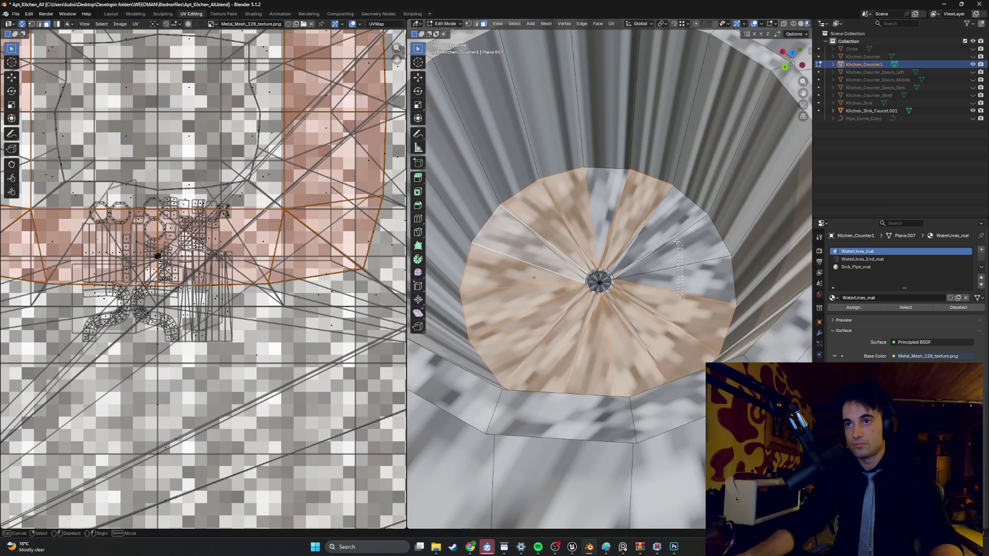
pyautogui.moveTo(677, 243); pyautogui.dragTo(677, 242)
pyautogui.press('b')
pyautogui.moveTo(669, 237); pyautogui.dragTo(626, 207)
# Step: Add the far, left and back inner bowl-wall faces
pyautogui.moveTo(629, 197); pyautogui.dragTo(577, 157, button='middle')
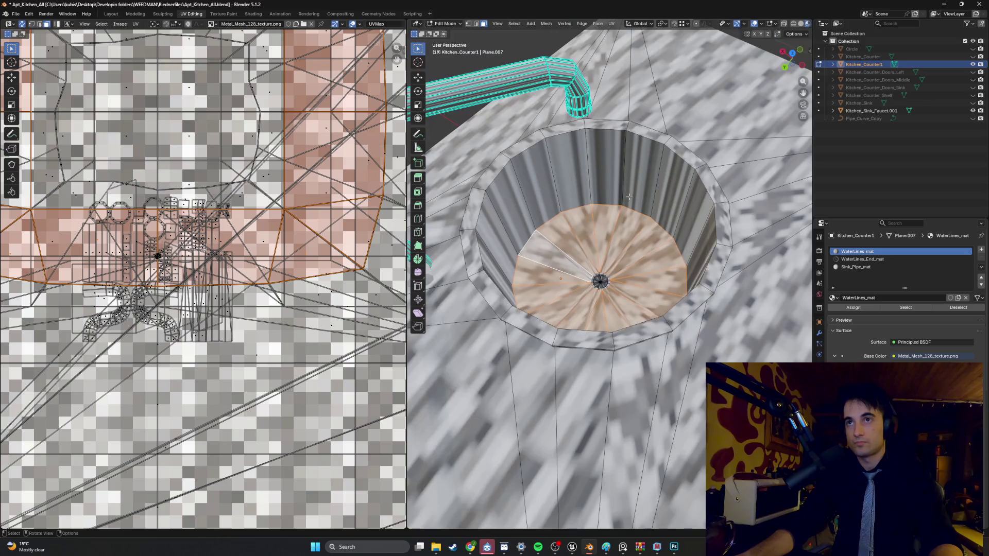
pyautogui.keyDown('shift'); pyautogui.click(577, 157); pyautogui.keyUp('shift')
pyautogui.moveTo(522, 196); pyautogui.dragTo(521, 203)
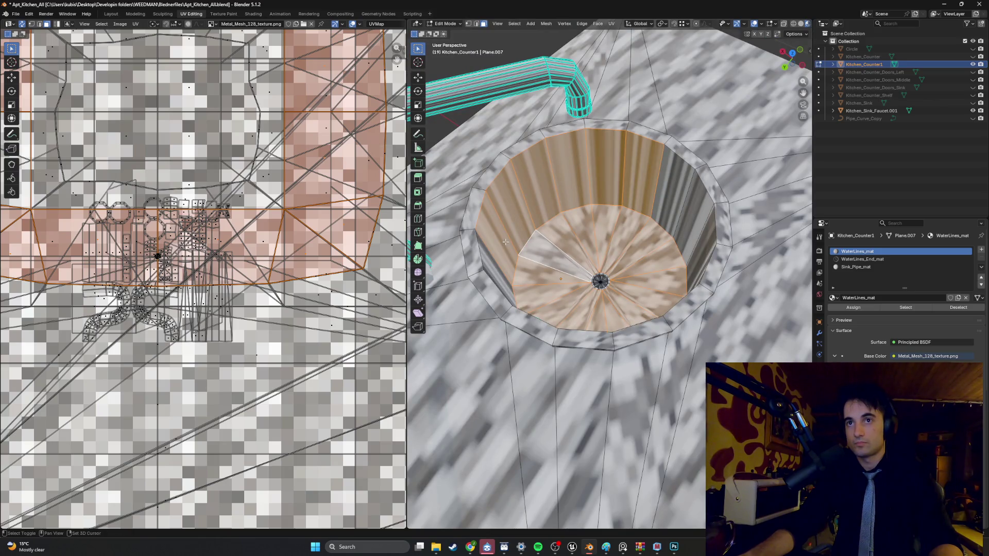
pyautogui.moveTo(505, 241); pyautogui.dragTo(586, 208, button='middle')
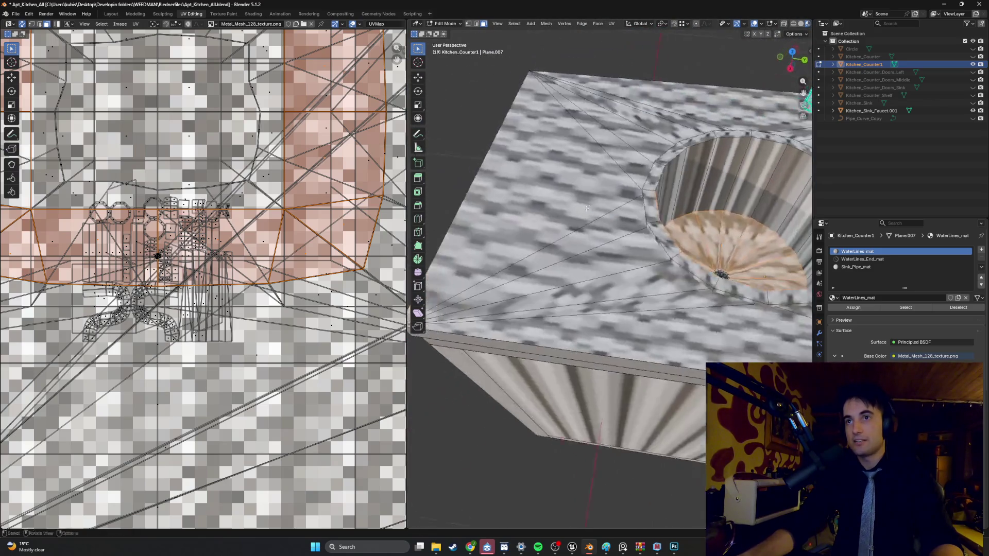
pyautogui.moveTo(724, 183); pyautogui.dragTo(634, 182, button='middle')
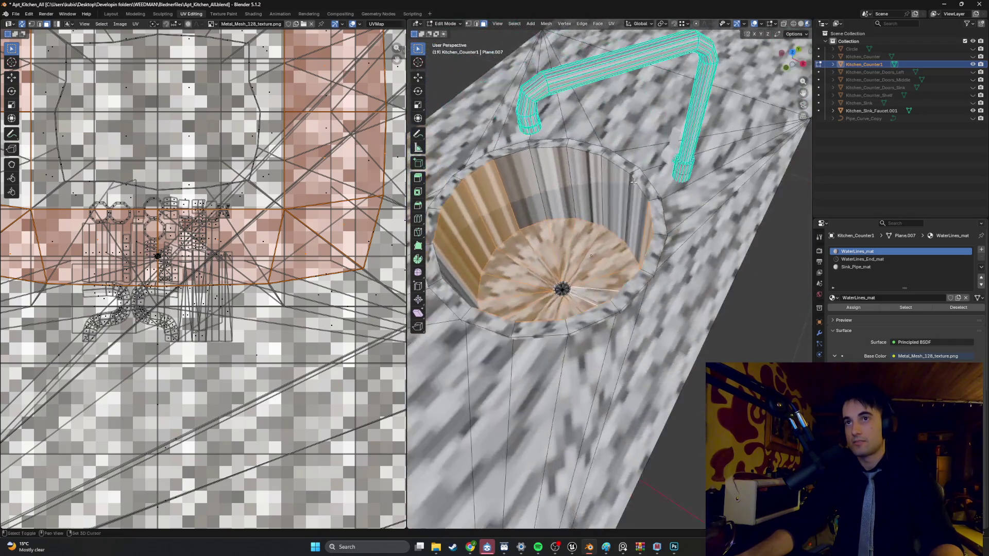
pyautogui.moveTo(531, 183); pyautogui.dragTo(530, 183)
pyautogui.moveTo(531, 183)
pyautogui.mouseDown(button='middle')
pyautogui.moveTo(666, 223)
pyautogui.moveTo(638, 221)
pyautogui.mouseUp(button='middle')
pyautogui.moveTo(587, 220); pyautogui.dragTo(588, 220)
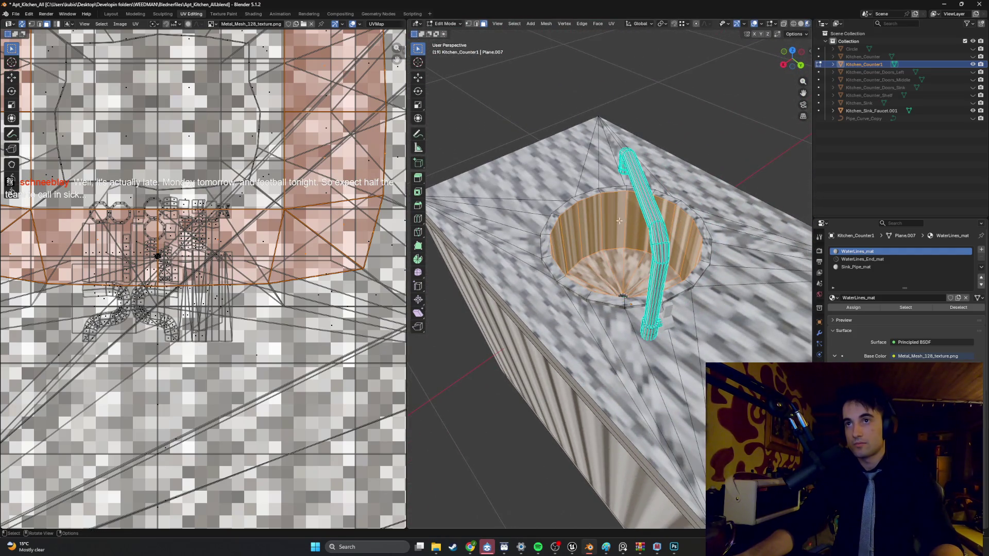
pyautogui.moveTo(657, 266); pyautogui.dragTo(643, 283, button='middle')
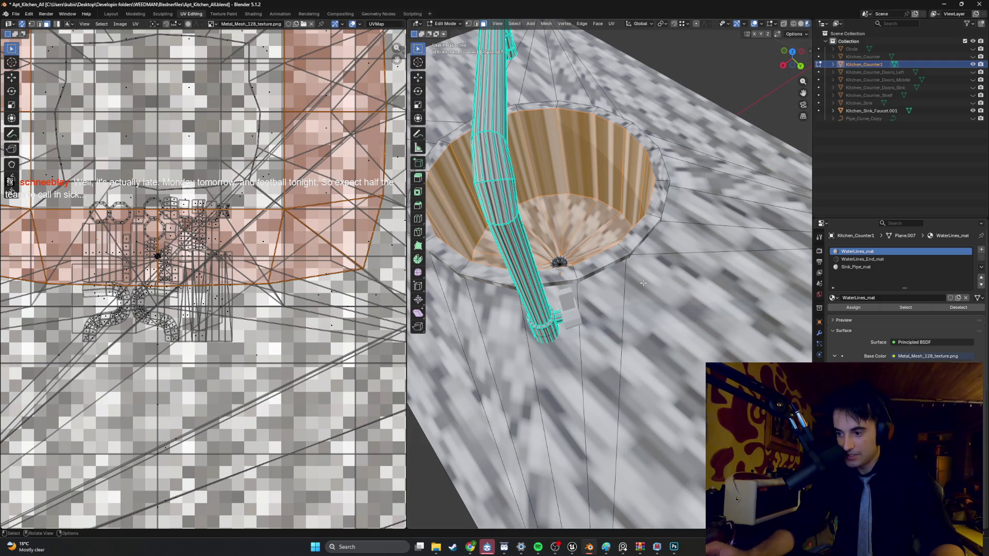
# Step: Add the right-side and top rim faces and the back inner sink face
pyautogui.keyDown('shift'); pyautogui.click(600, 262); pyautogui.keyUp('shift')
pyautogui.keyDown('shift'); pyautogui.click(634, 246); pyautogui.keyUp('shift')
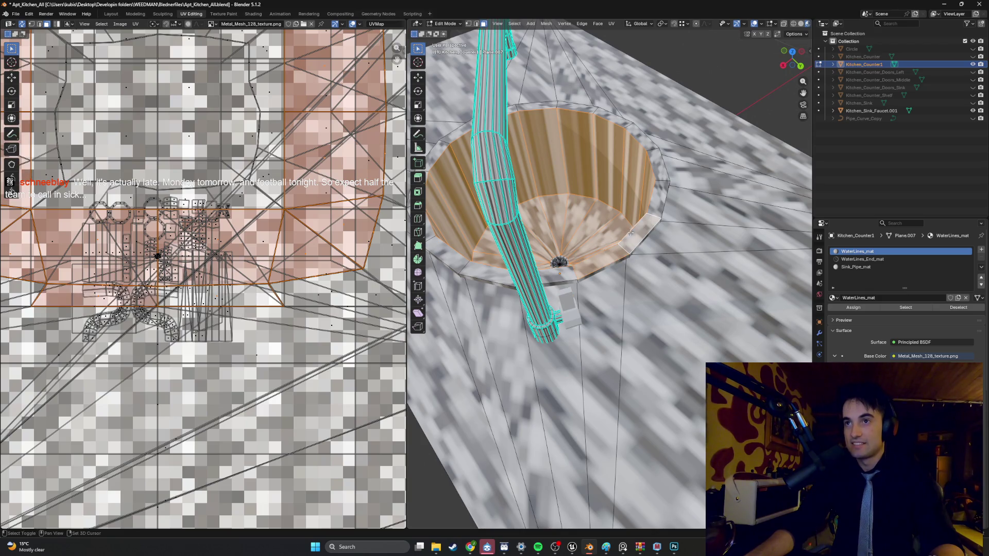
pyautogui.keyDown('shift'); pyautogui.click(658, 212); pyautogui.keyUp('shift')
pyautogui.keyDown('shift'); pyautogui.click(644, 148); pyautogui.keyUp('shift')
pyautogui.keyDown('shift'); pyautogui.click(638, 131); pyautogui.keyUp('shift')
pyautogui.keyDown('shift'); pyautogui.click(613, 116); pyautogui.keyUp('shift')
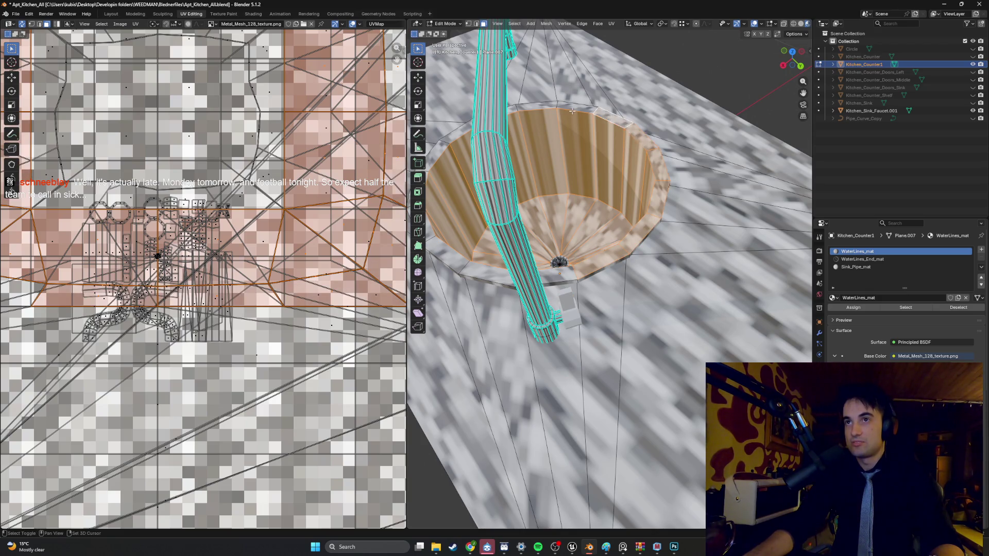
pyautogui.keyDown('shift'); pyautogui.click(571, 110); pyautogui.keyUp('shift')
pyautogui.keyDown('shift'); pyautogui.click(567, 114); pyautogui.keyUp('shift')
# Step: Add the left-side rim faces to complete the bowl selection
pyautogui.moveTo(568, 114); pyautogui.dragTo(506, 111, button='middle')
pyautogui.keyDown('shift'); pyautogui.click(506, 120); pyautogui.keyUp('shift')
pyautogui.keyDown('shift'); pyautogui.click(472, 135); pyautogui.keyUp('shift')
pyautogui.keyDown('shift'); pyautogui.click(450, 166); pyautogui.keyUp('shift')
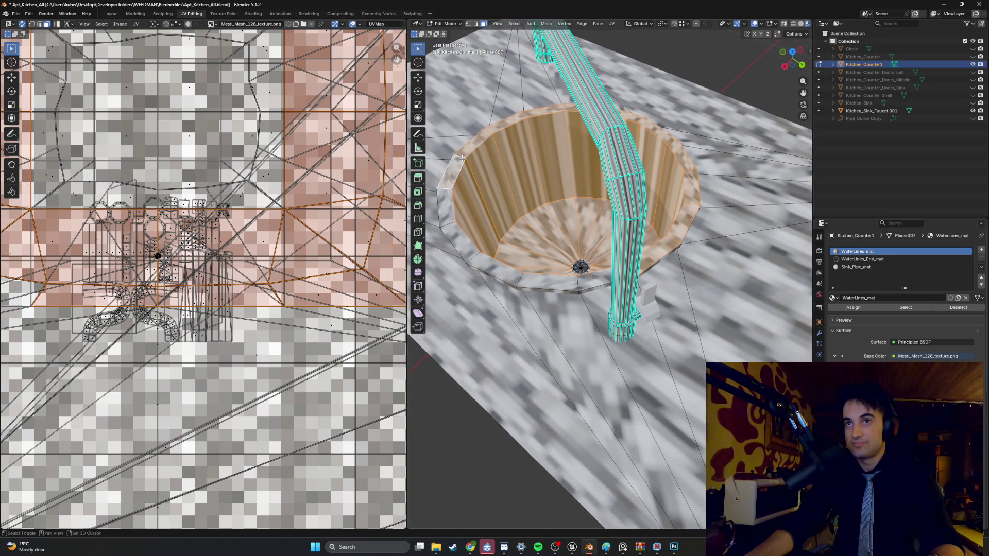
pyautogui.keyDown('shift'); pyautogui.click(444, 198); pyautogui.keyUp('shift')
pyautogui.keyDown('shift'); pyautogui.click(470, 241); pyautogui.keyUp('shift')
pyautogui.keyDown('shift'); pyautogui.click(499, 265); pyautogui.keyUp('shift')
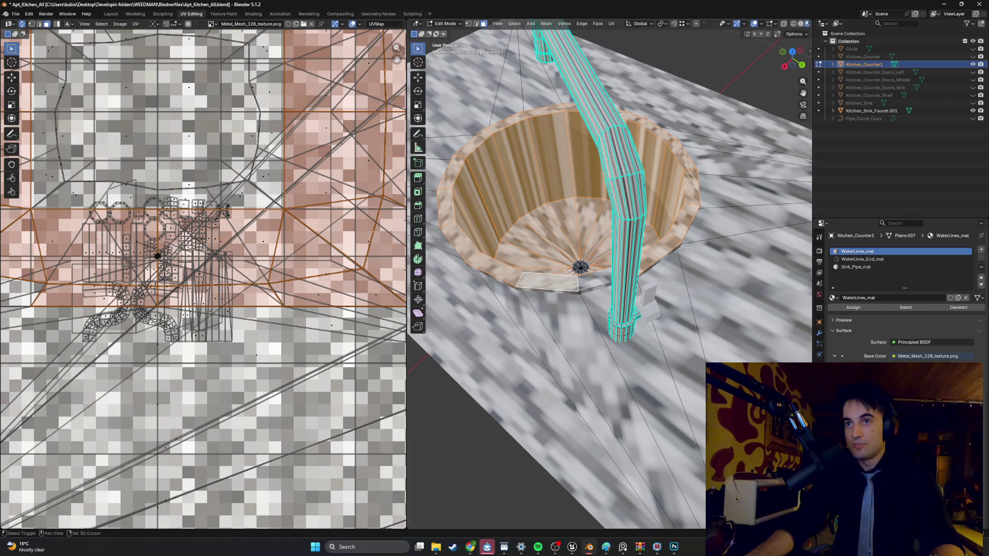
pyautogui.moveTo(500, 265)
pyautogui.mouseDown(button='middle')
pyautogui.moveTo(592, 281)
pyautogui.moveTo(632, 235)
pyautogui.moveTo(564, 221)
pyautogui.mouseUp(button='middle')
pyautogui.keyDown('shift'); pyautogui.click(592, 281); pyautogui.keyUp('shift')
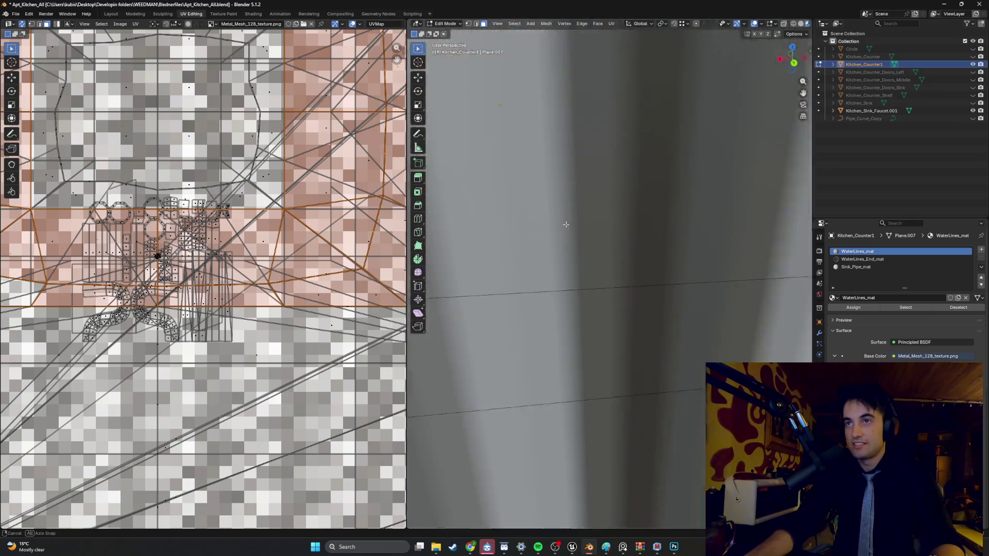
# Step: Add the sink's front and right outer faces to the selection
pyautogui.scroll(-5, 564, 221)
pyautogui.moveTo(563, 148); pyautogui.dragTo(474, 131)
pyautogui.moveTo(474, 131); pyautogui.dragTo(551, 136, button='middle')
pyautogui.keyDown('shift'); pyautogui.click(617, 139); pyautogui.keyUp('shift')
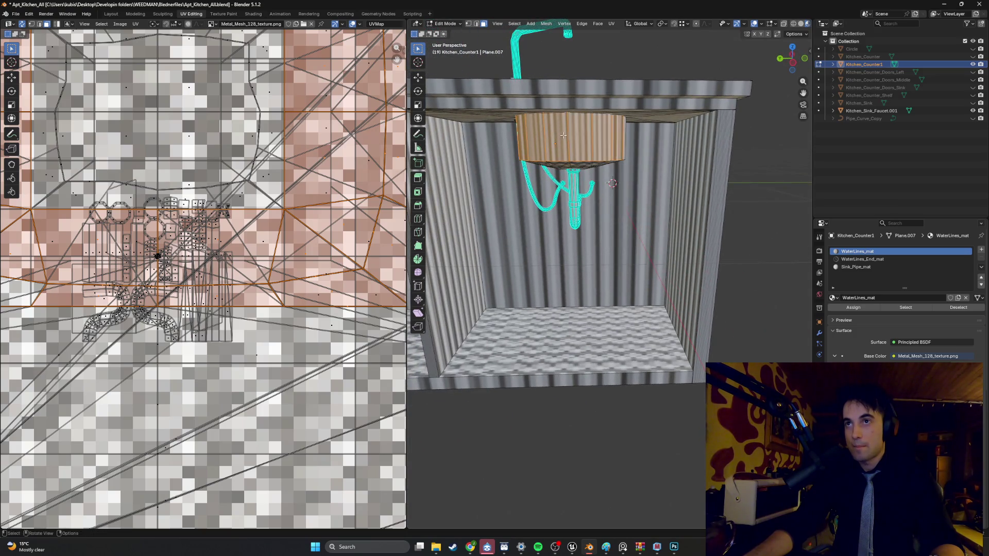
pyautogui.moveTo(617, 139); pyautogui.dragTo(537, 134, button='middle')
# Step: In wireframe shading, box-select the remaining sink faces, including its underside
pyautogui.press('z')
pyautogui.click(477, 143)
pyautogui.scroll(3, 478, 143)
pyautogui.moveTo(478, 143); pyautogui.dragTo(618, 150, button='middle')
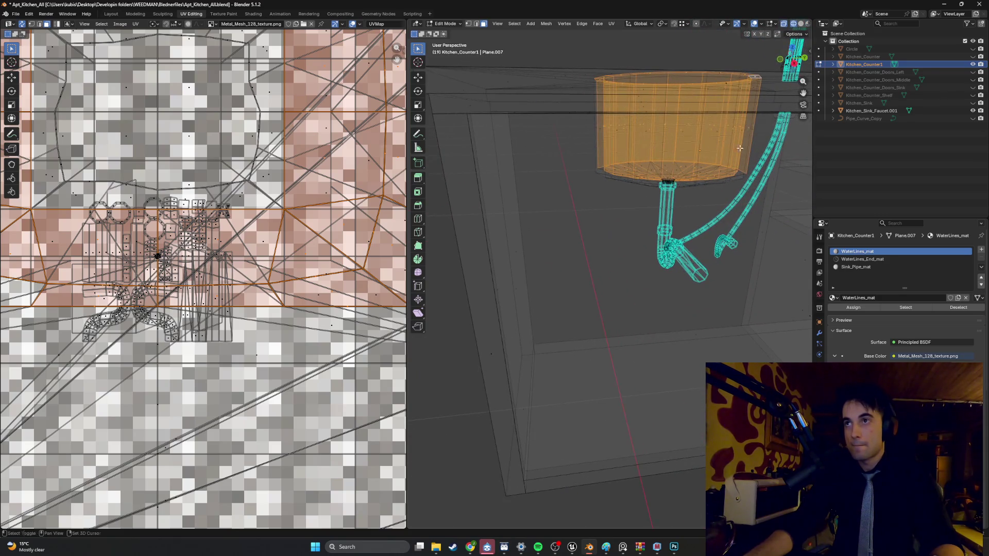
pyautogui.moveTo(755, 134); pyautogui.dragTo(697, 120)
pyautogui.moveTo(604, 120); pyautogui.dragTo(604, 120)
pyautogui.moveTo(604, 120)
pyautogui.mouseDown(button='middle')
pyautogui.moveTo(644, 127)
pyautogui.moveTo(630, 148)
pyautogui.mouseUp(button='middle')
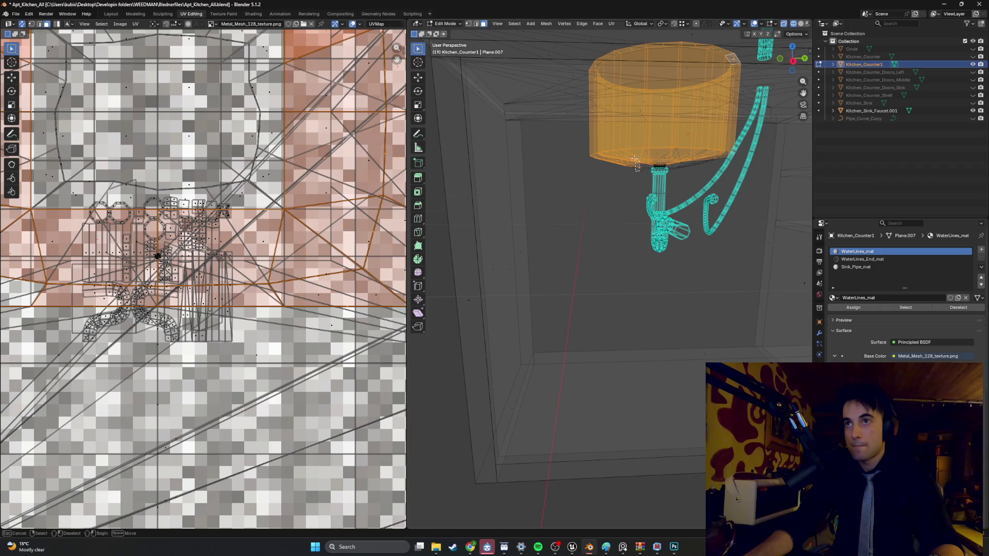
pyautogui.moveTo(635, 160)
pyautogui.mouseDown()
pyautogui.moveTo(641, 170)
pyautogui.moveTo(709, 163)
pyautogui.moveTo(672, 156)
pyautogui.mouseUp()
pyautogui.moveTo(690, 165)
pyautogui.mouseDown(button='middle')
pyautogui.moveTo(683, 144)
pyautogui.moveTo(670, 185)
pyautogui.moveTo(678, 161)
pyautogui.mouseUp(button='middle')
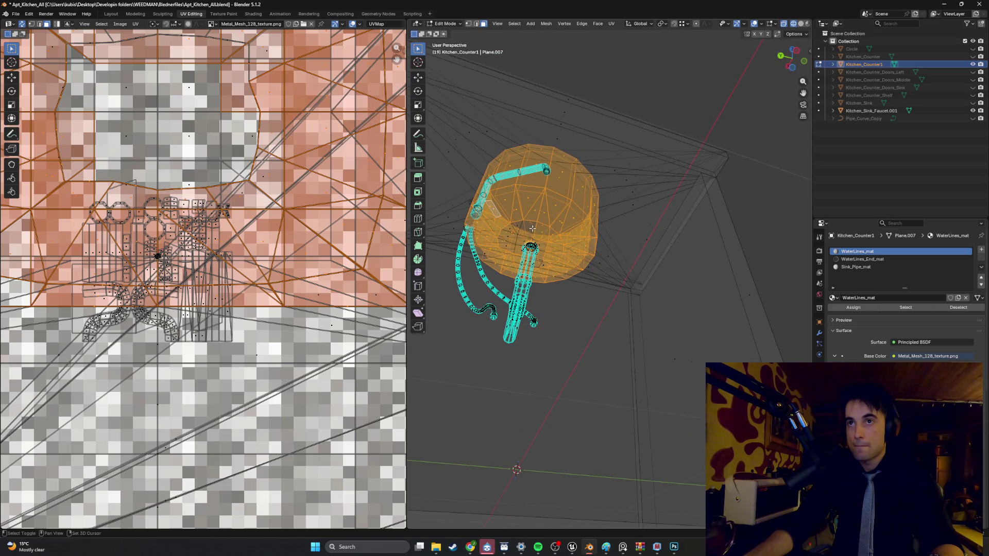
pyautogui.moveTo(532, 217); pyautogui.dragTo(527, 214, button='middle')
pyautogui.moveTo(527, 214); pyautogui.dragTo(493, 201)
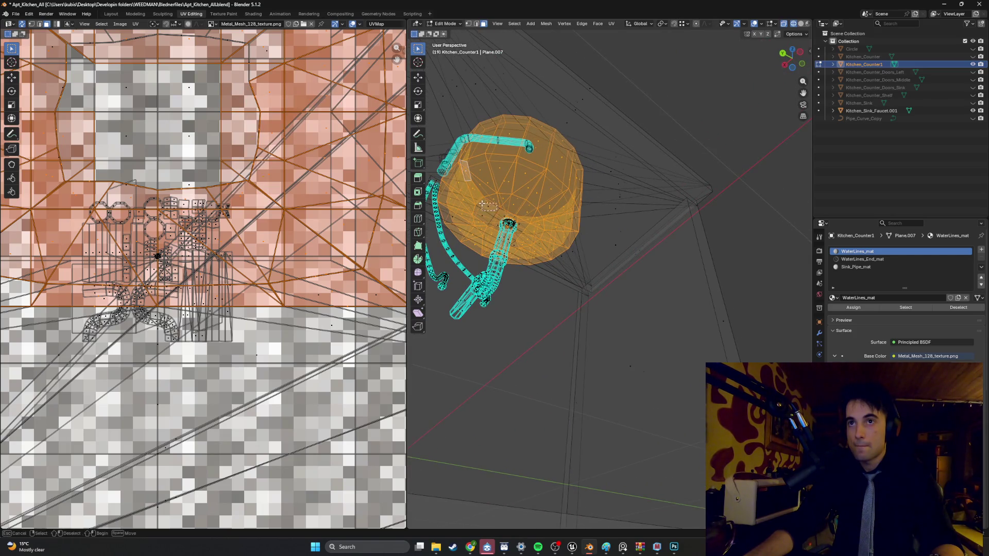
pyautogui.moveTo(493, 201)
pyautogui.mouseDown(button='middle')
pyautogui.moveTo(520, 204)
pyautogui.moveTo(486, 166)
pyautogui.mouseUp(button='middle')
# Step: Back in solid shading, fix the stray faces beside the drain pipe and add an empty material slot
pyautogui.hotkey('shift', 'z')
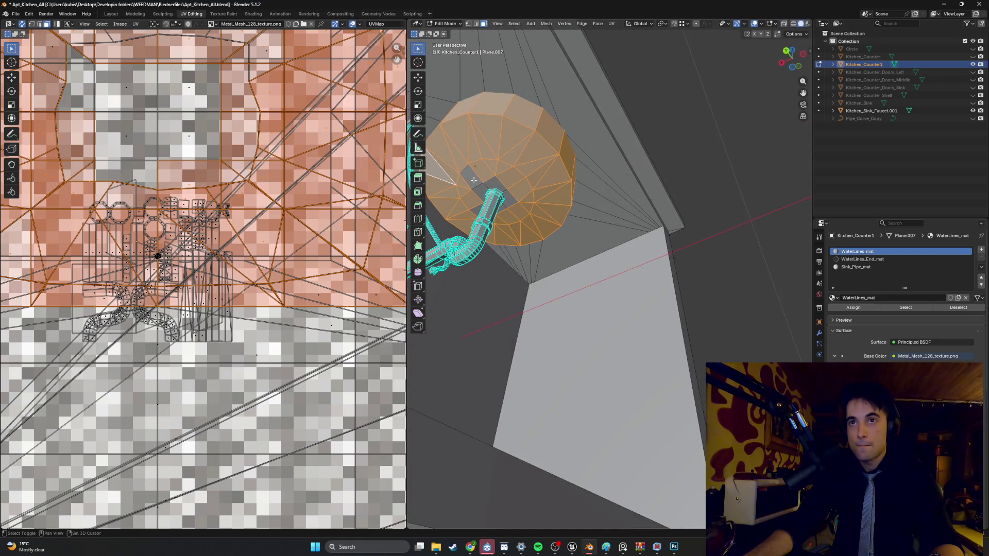
pyautogui.keyDown('shift'); pyautogui.click(477, 181); pyautogui.keyUp('shift')
pyautogui.keyDown('shift'); pyautogui.click(502, 190); pyautogui.keyUp('shift')
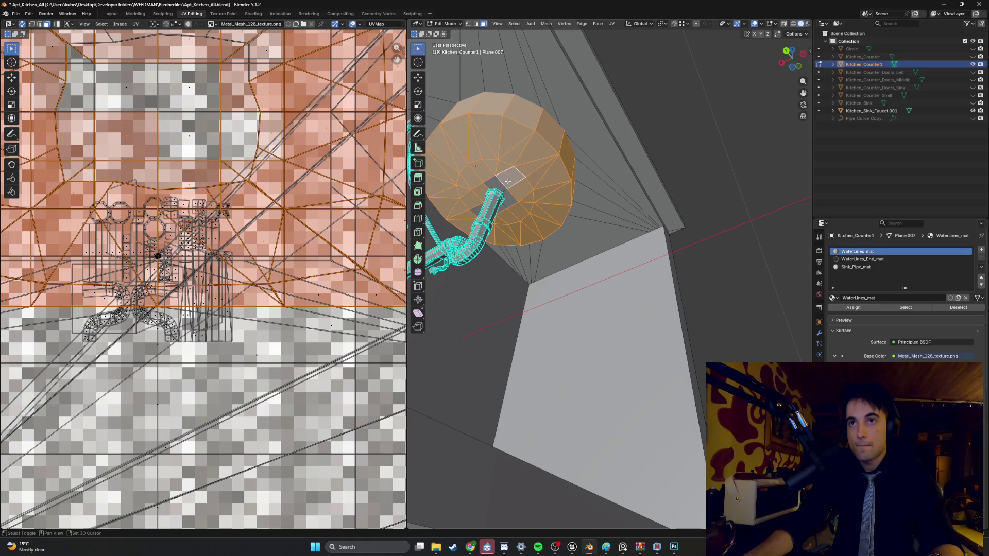
pyautogui.keyDown('shift'); pyautogui.click(501, 189); pyautogui.keyUp('shift')
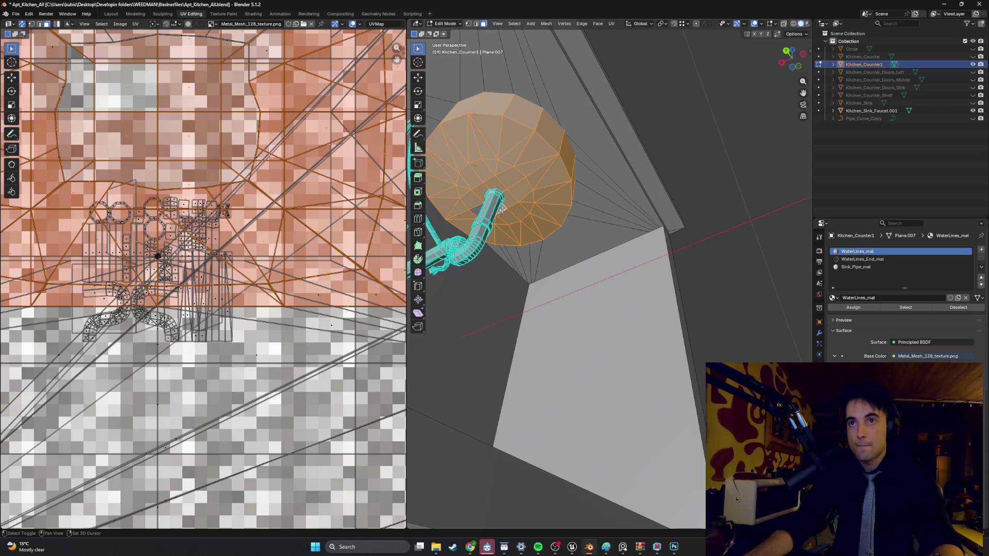
pyautogui.moveTo(479, 211)
pyautogui.mouseDown(button='middle')
pyautogui.moveTo(694, 238)
pyautogui.moveTo(664, 297)
pyautogui.moveTo(670, 289)
pyautogui.moveTo(633, 298)
pyautogui.moveTo(647, 279)
pyautogui.moveTo(601, 298)
pyautogui.moveTo(670, 289)
pyautogui.moveTo(631, 212)
pyautogui.moveTo(592, 388)
pyautogui.moveTo(603, 407)
pyautogui.mouseUp(button='middle')
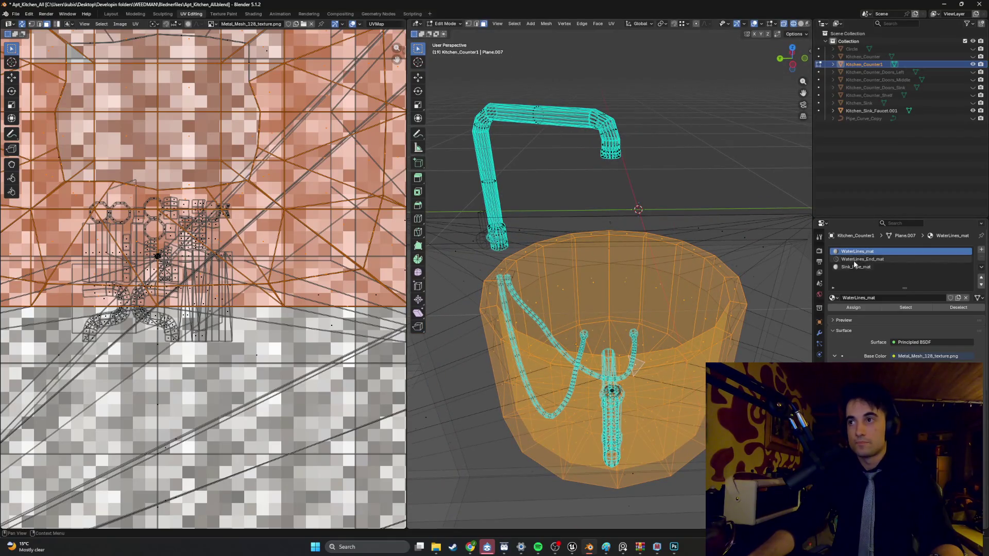
pyautogui.click(981, 250)
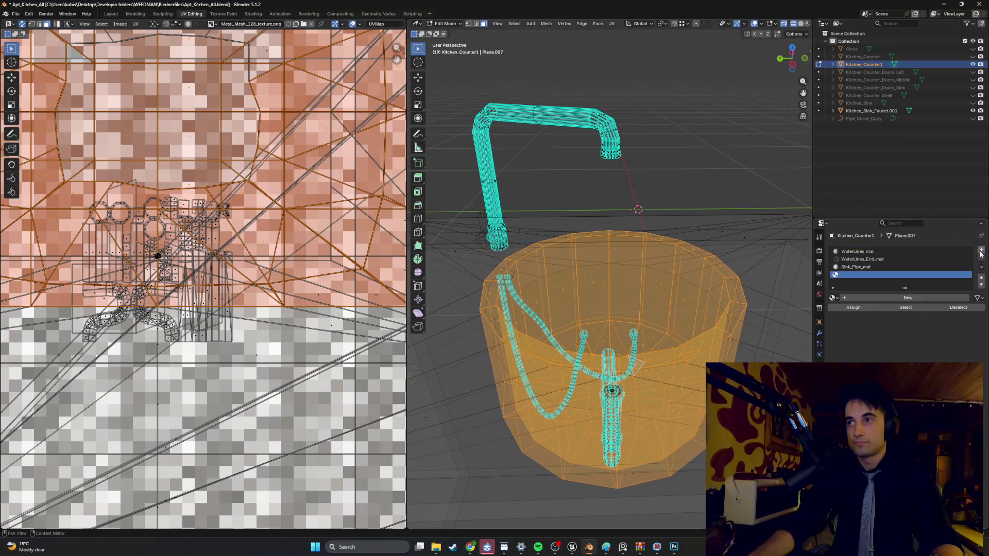
# Step: Create a new material named Sink_mat using Metal_Dirty_Chrome_texture.png as its base colour image
pyautogui.click(883, 298)
pyautogui.click(883, 298)
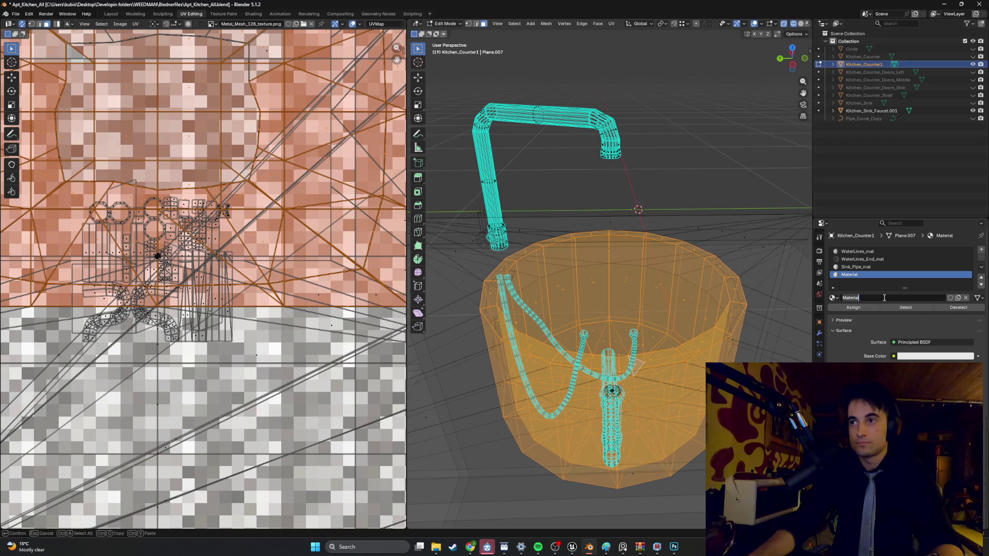
pyautogui.write('Sink_ma')
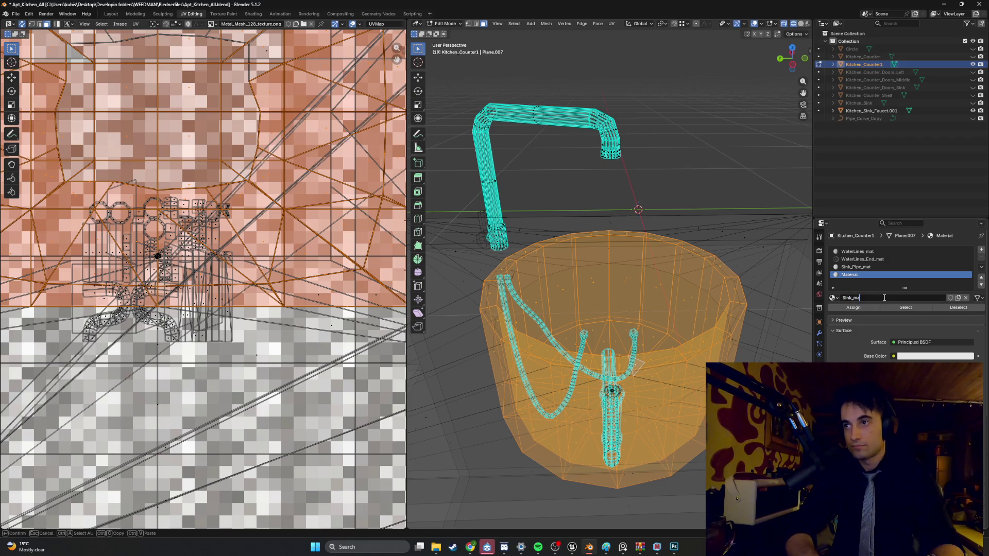
pyautogui.write('t')
pyautogui.press('Return')
pyautogui.click(894, 356)
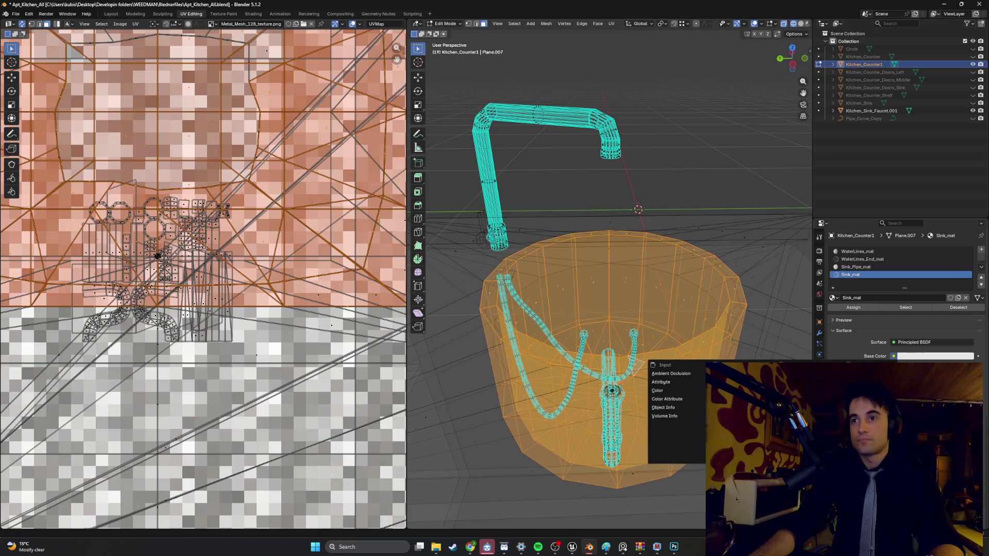
pyautogui.click(788, 416)
pyautogui.click(943, 367)
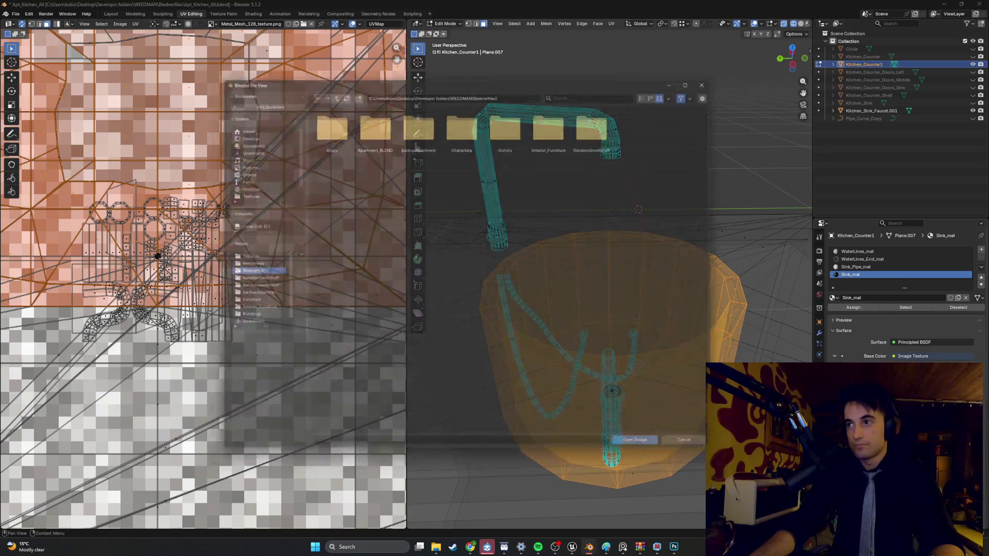
pyautogui.click(255, 258)
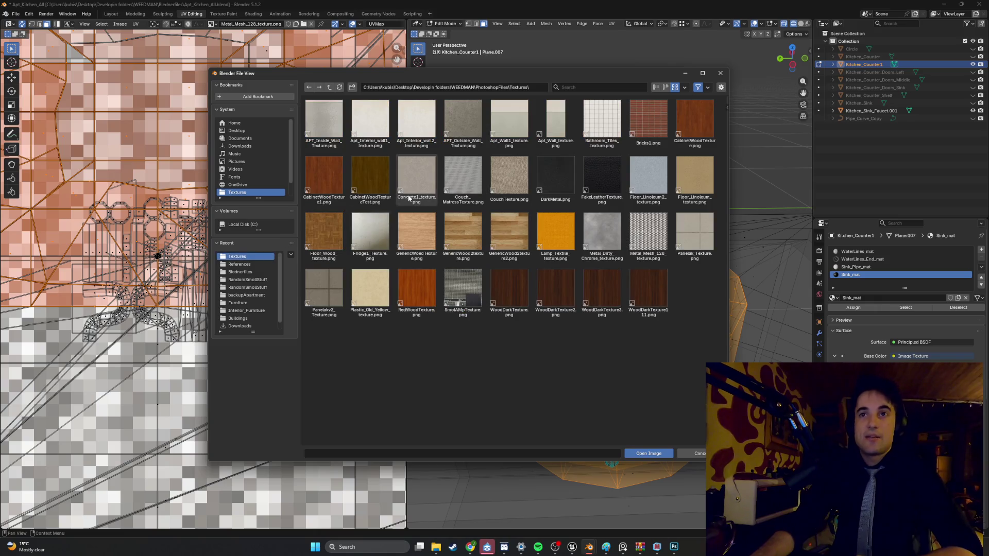
pyautogui.doubleClick(598, 227)
# Step: Switch to Material Preview and assign Sink_mat to the selected sink bowl faces
pyautogui.hotkey('shift', 'z')
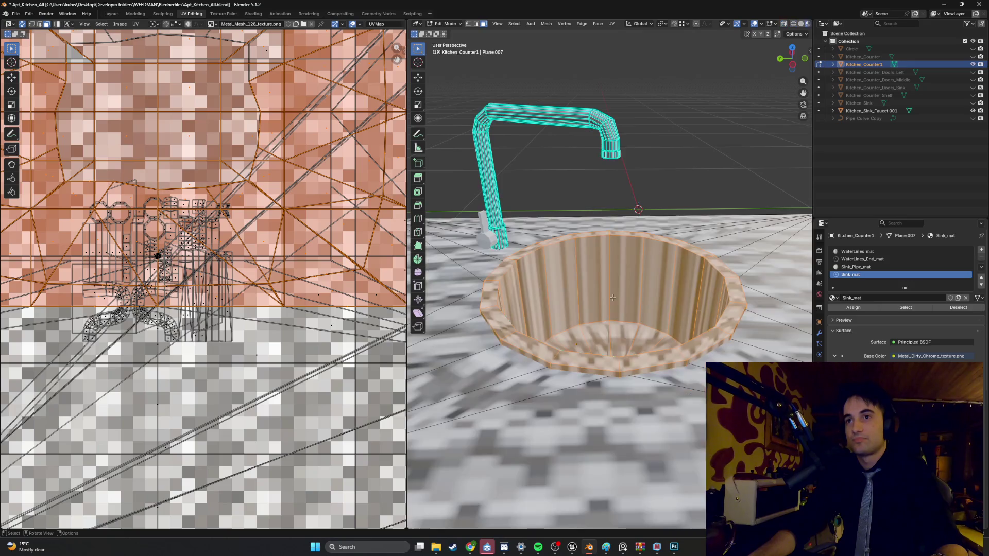
pyautogui.moveTo(613, 297)
pyautogui.mouseDown(button='middle')
pyautogui.moveTo(617, 288)
pyautogui.moveTo(785, 316)
pyautogui.mouseUp(button='middle')
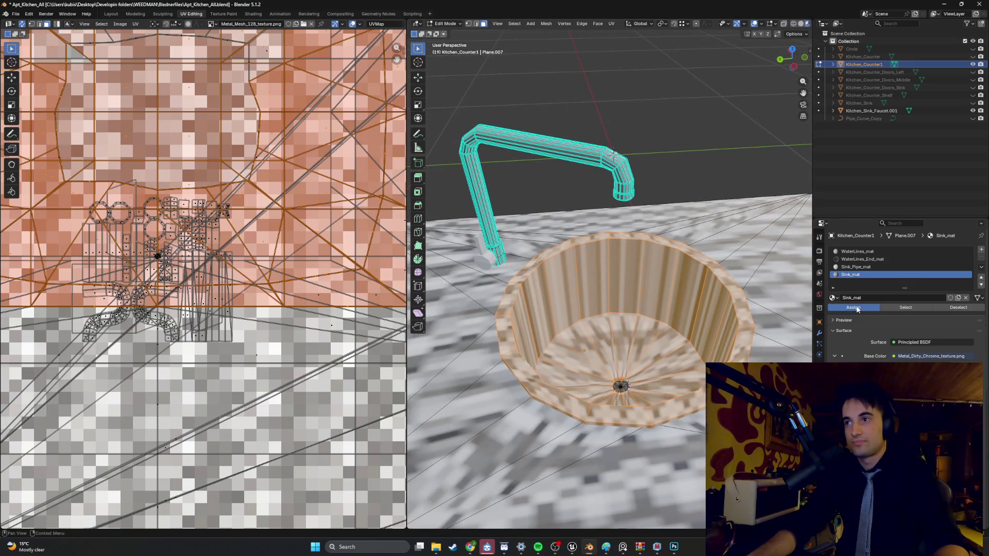
pyautogui.click(854, 308)
pyautogui.moveTo(619, 289); pyautogui.dragTo(595, 292, button='middle')
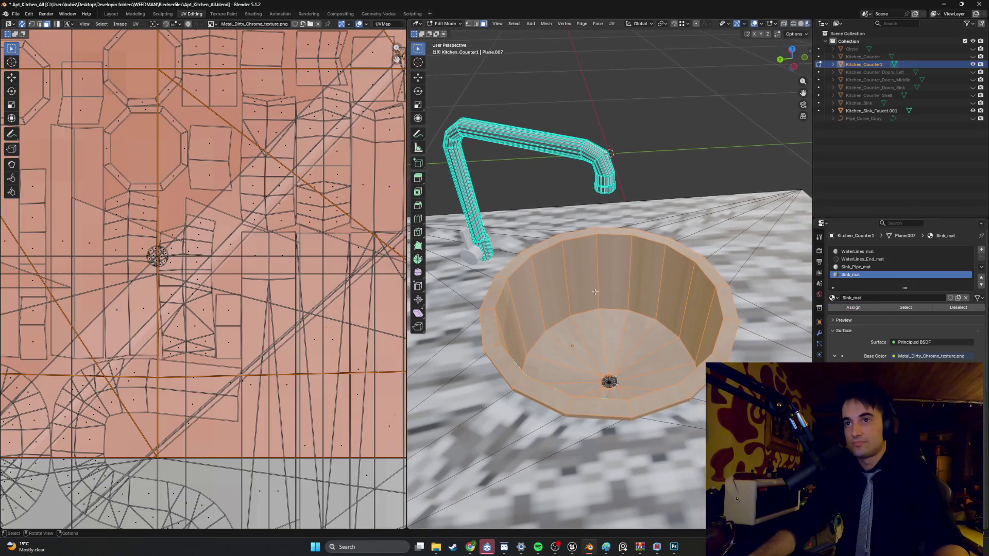
# Step: Smart UV project the sink bowl and scale its UV islands up about 1.4 times
pyautogui.press('u')
pyautogui.click(524, 280)
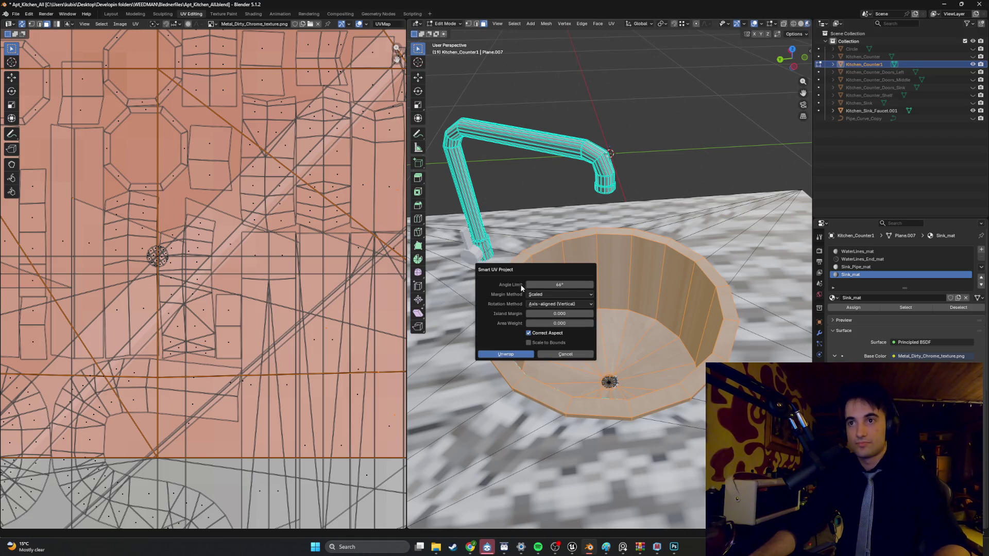
pyautogui.click(502, 355)
pyautogui.scroll(-4, 279, 253)
pyautogui.scroll(-3, 270, 254)
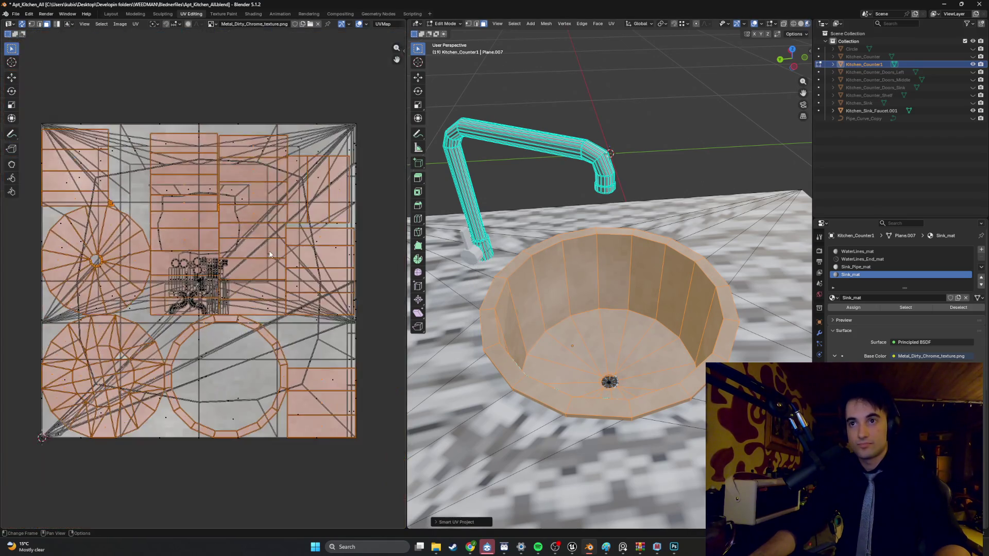
pyautogui.press('s')
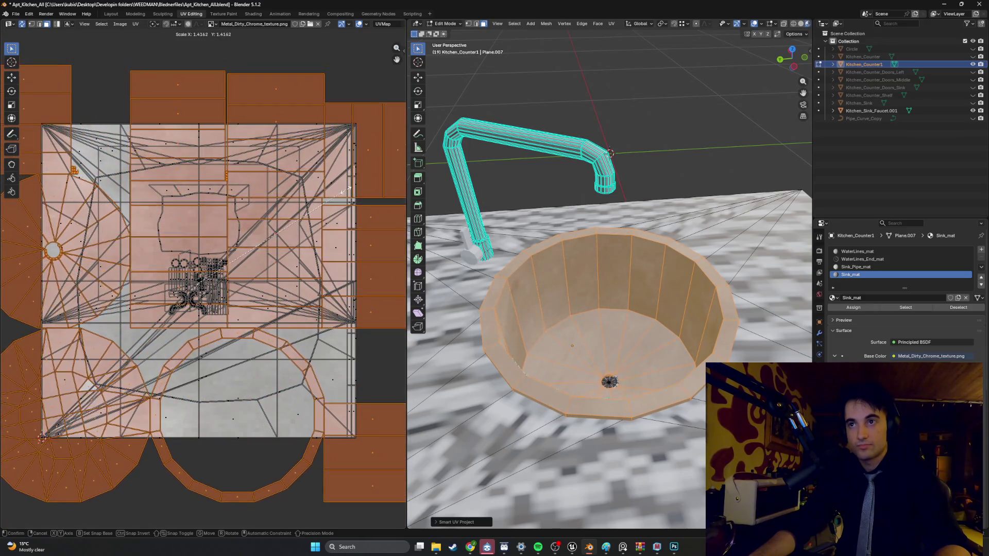
pyautogui.click(492, 175)
# Step: Deselect the faces, orbit to check the finer chrome texture, and return to Object Mode
pyautogui.click(647, 133)
pyautogui.moveTo(646, 133)
pyautogui.mouseDown(button='middle')
pyautogui.moveTo(505, 170)
pyautogui.moveTo(795, 232)
pyautogui.mouseUp(button='middle')
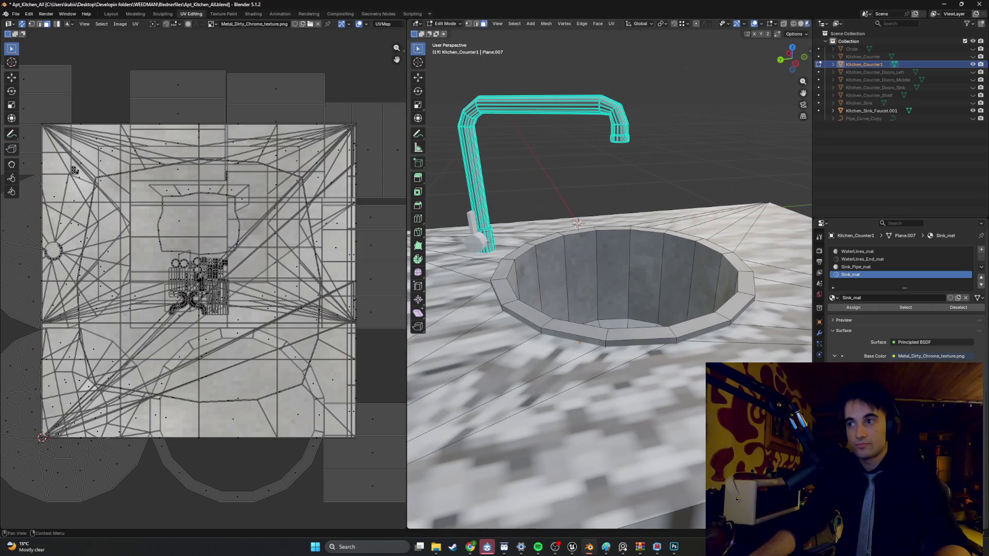
pyautogui.moveTo(795, 232)
pyautogui.mouseDown(button='middle')
pyautogui.moveTo(647, 224)
pyautogui.moveTo(659, 231)
pyautogui.mouseUp(button='middle')
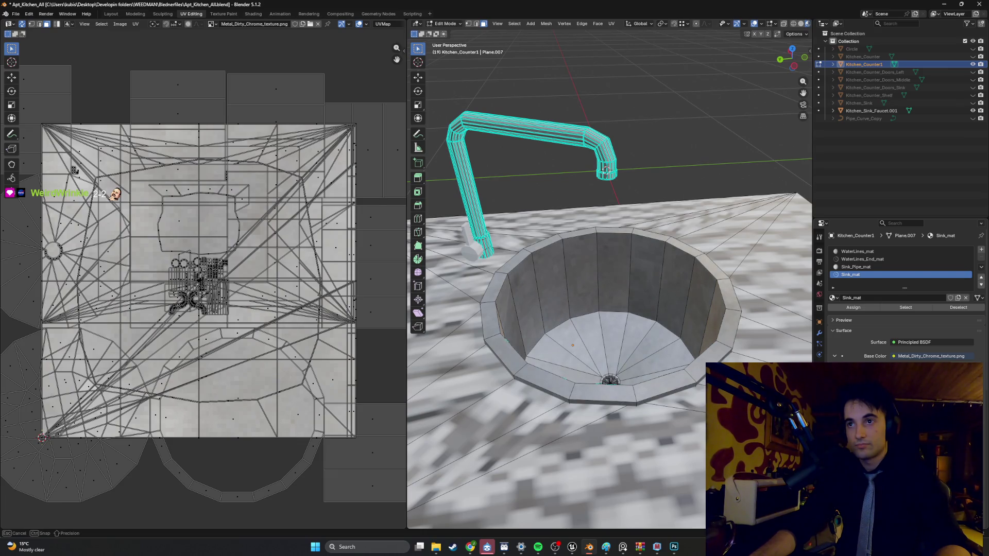
pyautogui.moveTo(646, 316)
pyautogui.mouseDown(button='middle')
pyautogui.moveTo(615, 314)
pyautogui.moveTo(641, 251)
pyautogui.moveTo(632, 318)
pyautogui.moveTo(584, 333)
pyautogui.moveTo(623, 374)
pyautogui.moveTo(614, 252)
pyautogui.moveTo(642, 294)
pyautogui.moveTo(613, 281)
pyautogui.mouseUp(button='middle')
pyautogui.press('Tab')
pyautogui.scroll(10, 637, 379)
pyautogui.scroll(5, 606, 307)
pyautogui.scroll(2, 606, 307)
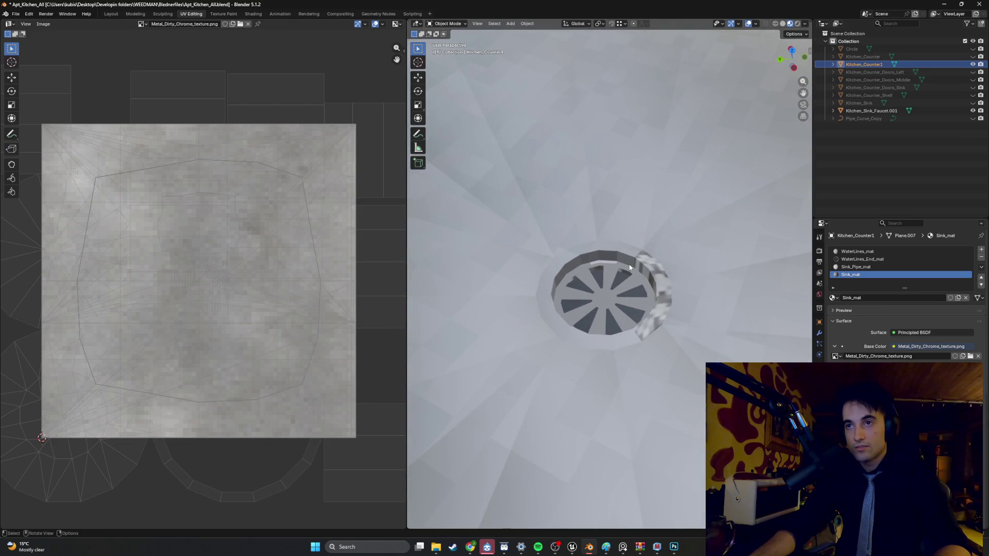
# Step: Back in Edit Mode, select the drain ring faces around the sink's bottom, left, right and top
pyautogui.press('Tab')
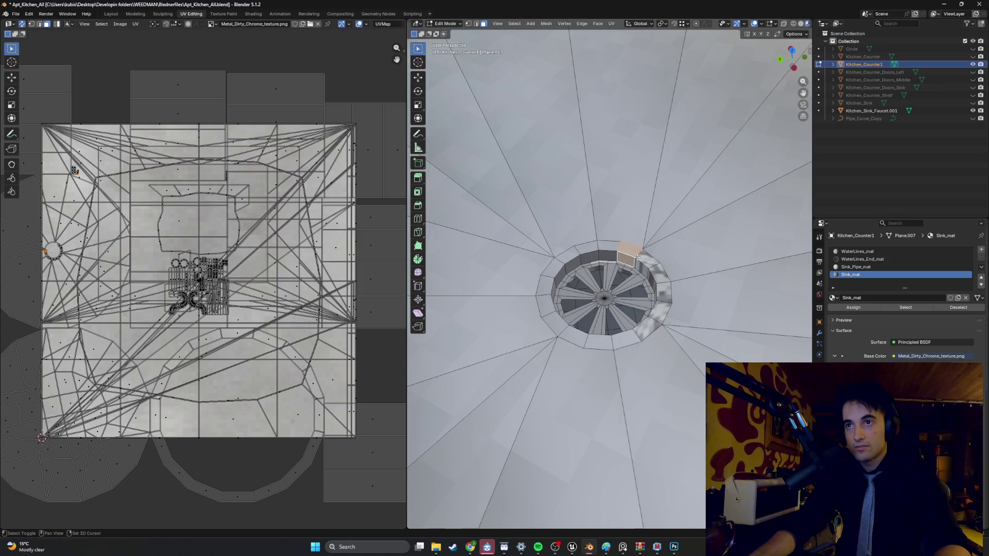
pyautogui.keyDown('shift'); pyautogui.click(644, 265); pyautogui.keyUp('shift')
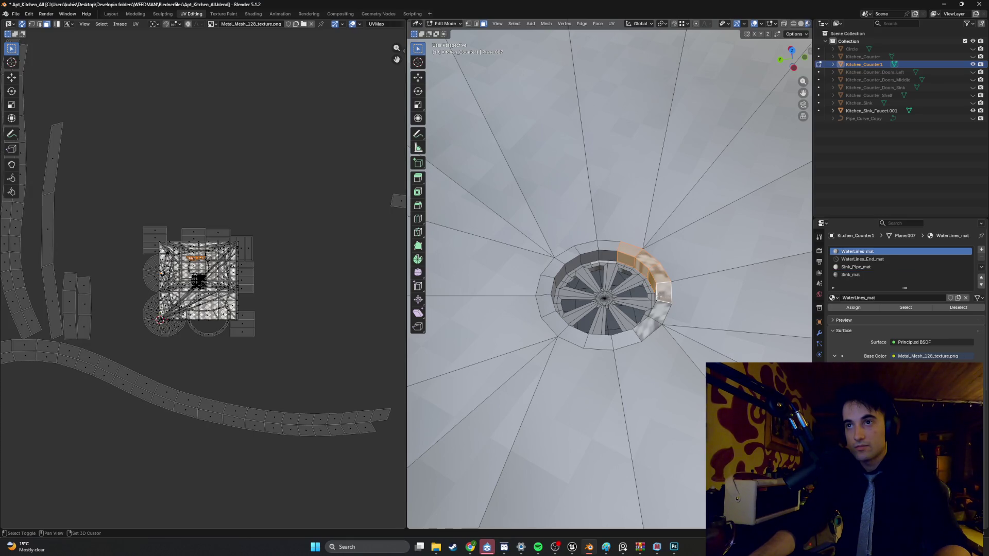
pyautogui.moveTo(658, 296)
pyautogui.mouseDown(button='middle')
pyautogui.moveTo(613, 298)
pyautogui.moveTo(654, 301)
pyautogui.mouseUp(button='middle')
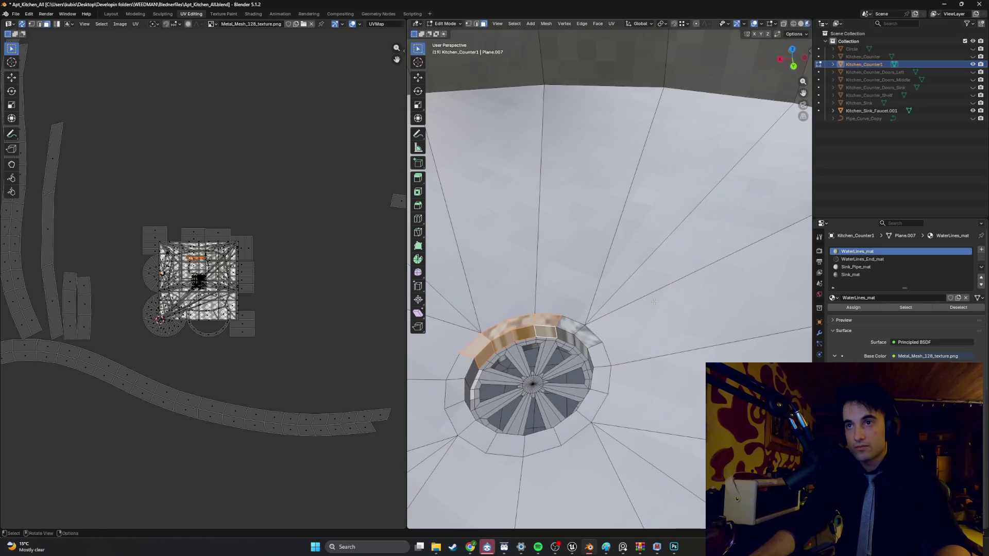
pyautogui.moveTo(568, 326)
pyautogui.mouseDown(button='middle')
pyautogui.moveTo(640, 307)
pyautogui.moveTo(608, 291)
pyautogui.moveTo(652, 294)
pyautogui.moveTo(570, 295)
pyautogui.mouseUp(button='middle')
pyautogui.keyDown('shift'); pyautogui.click(650, 314); pyautogui.keyUp('shift')
pyautogui.keyDown('shift'); pyautogui.click(630, 298); pyautogui.keyUp('shift')
pyautogui.keyDown('shift'); pyautogui.click(608, 291); pyautogui.keyUp('shift')
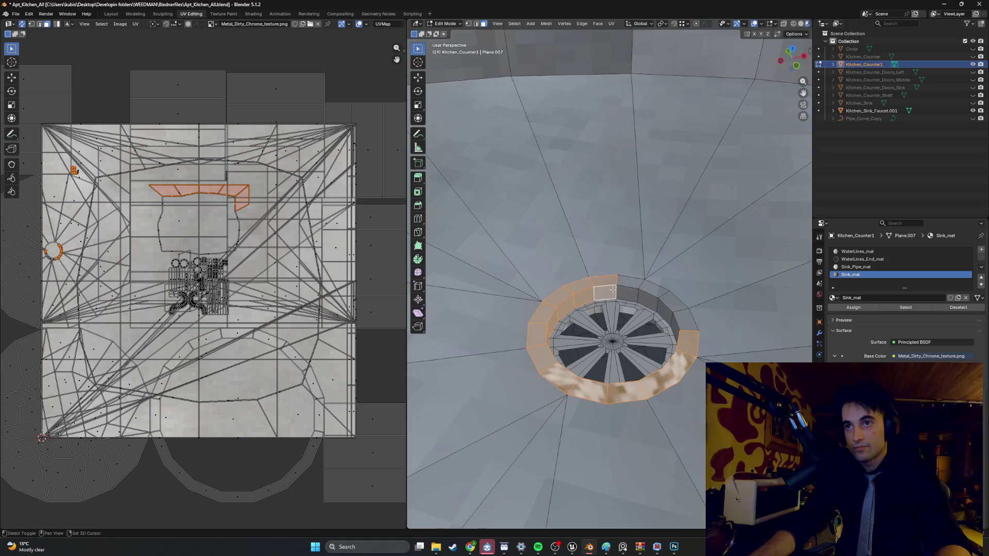
pyautogui.keyDown('shift'); pyautogui.click(649, 295); pyautogui.keyUp('shift')
pyautogui.keyDown('shift'); pyautogui.click(665, 312); pyautogui.keyUp('shift')
pyautogui.keyDown('shift'); pyautogui.click(683, 321); pyautogui.keyUp('shift')
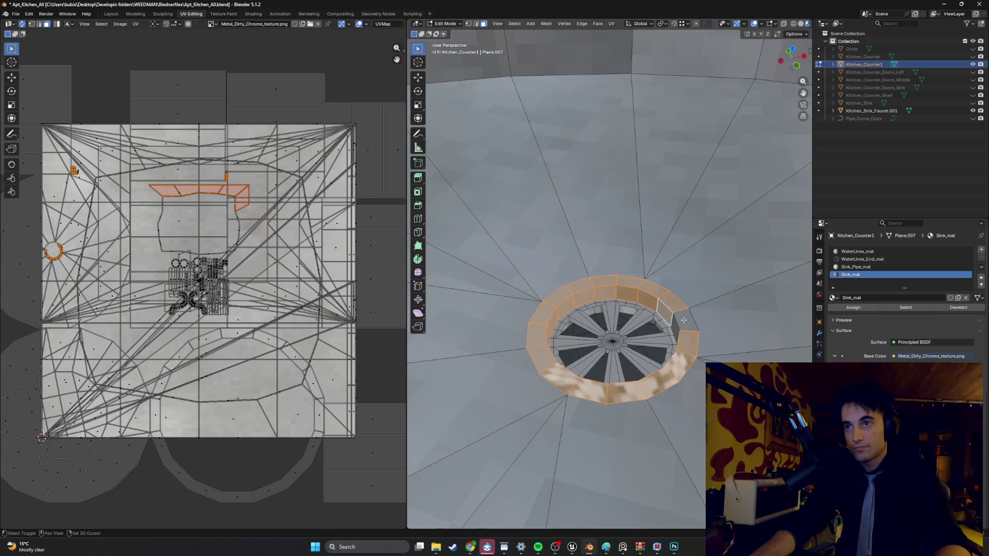
pyautogui.moveTo(683, 320); pyautogui.dragTo(681, 322, button='middle')
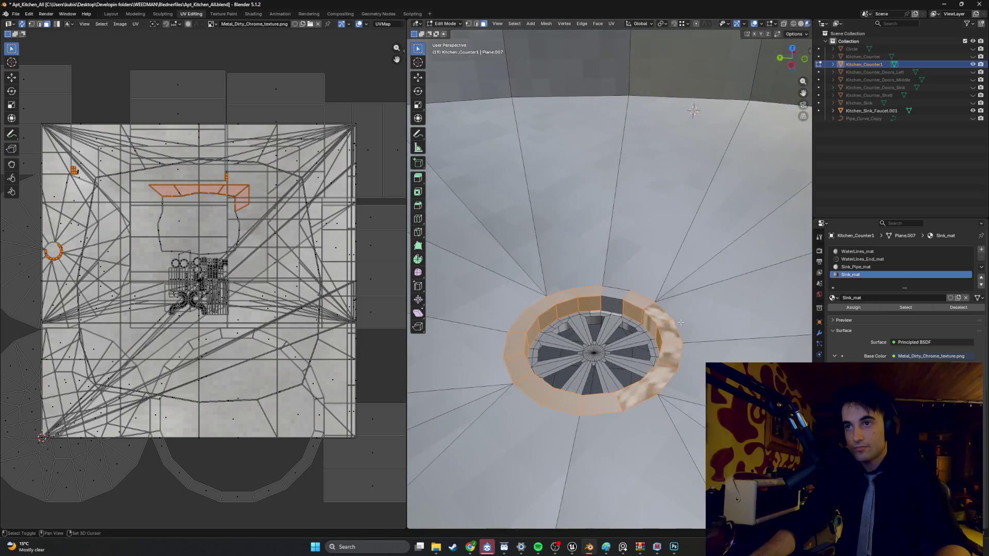
pyautogui.keyDown('shift'); pyautogui.click(615, 303); pyautogui.keyUp('shift')
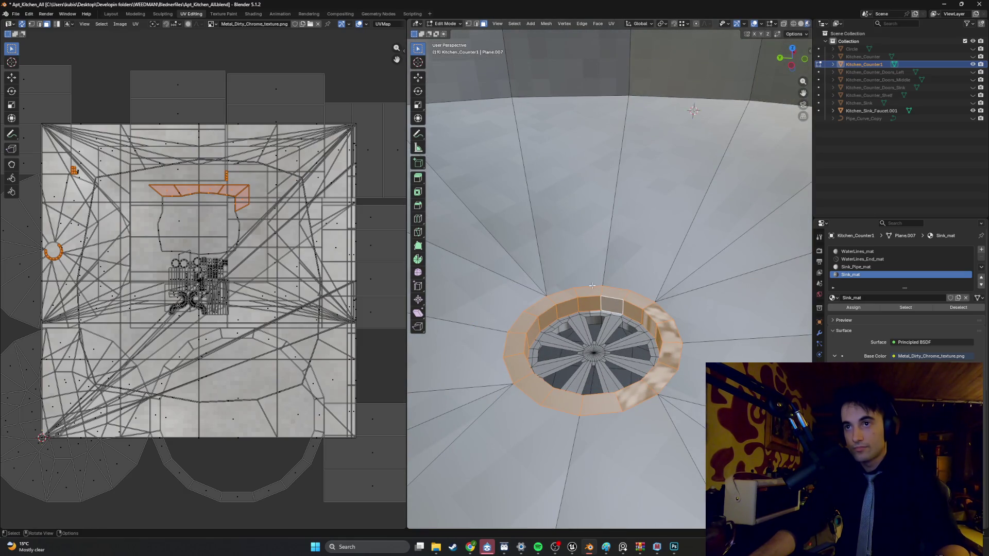
# Step: From a top-down view over the drain, add the wedge and small central drain faces
pyautogui.moveTo(592, 286)
pyautogui.keyDown('alt'); pyautogui.mouseDown(button='middle')
pyautogui.moveTo(569, 242)
pyautogui.moveTo(567, 287)
pyautogui.moveTo(607, 305)
pyautogui.mouseUp(button='middle'); pyautogui.keyUp('alt')
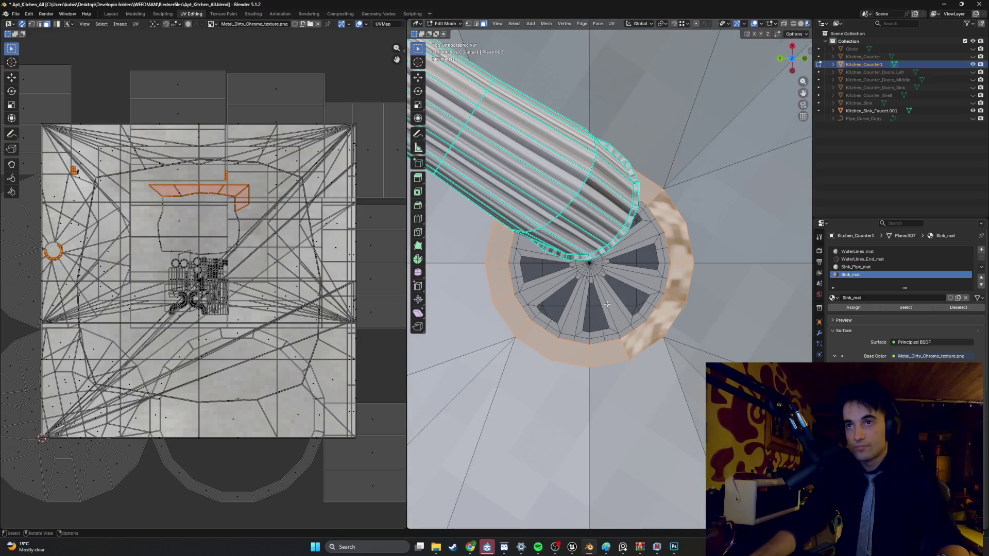
pyautogui.keyDown('shift'); pyautogui.moveTo(655, 278); pyautogui.dragTo(686, 221, button='middle'); pyautogui.keyUp('shift')
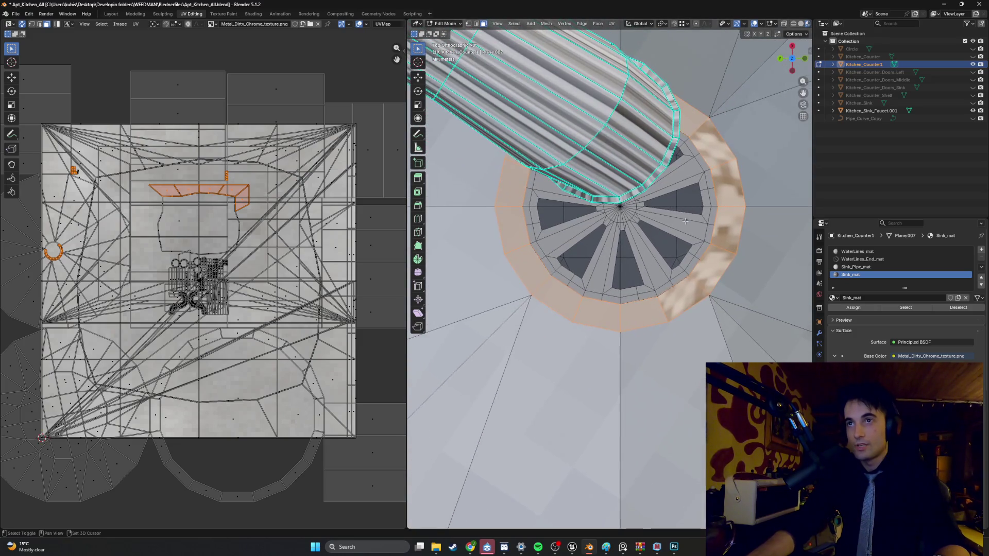
pyautogui.keyDown('shift'); pyautogui.click(649, 272); pyautogui.keyUp('shift')
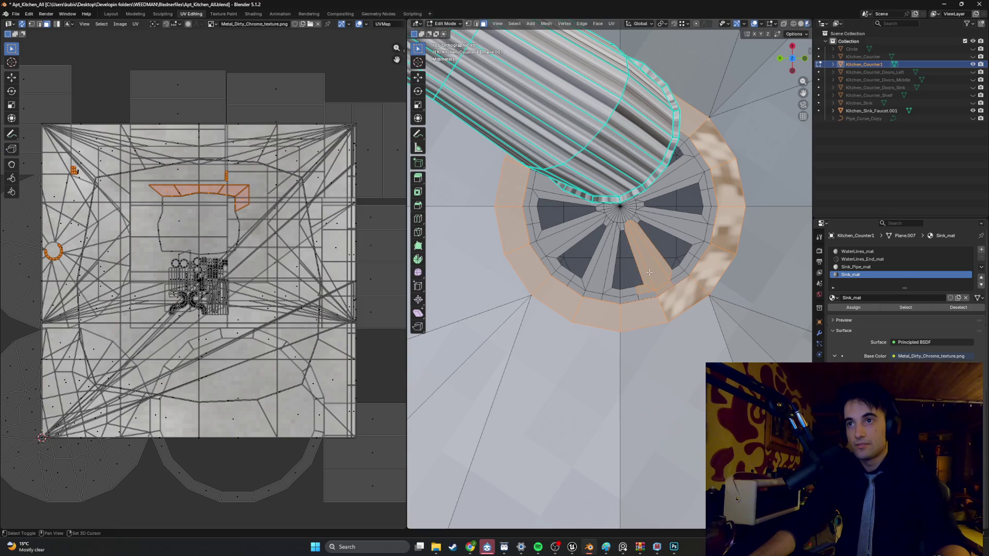
pyautogui.keyDown('shift'); pyautogui.click(623, 296); pyautogui.keyUp('shift')
pyautogui.keyDown('shift'); pyautogui.click(586, 293); pyautogui.keyUp('shift')
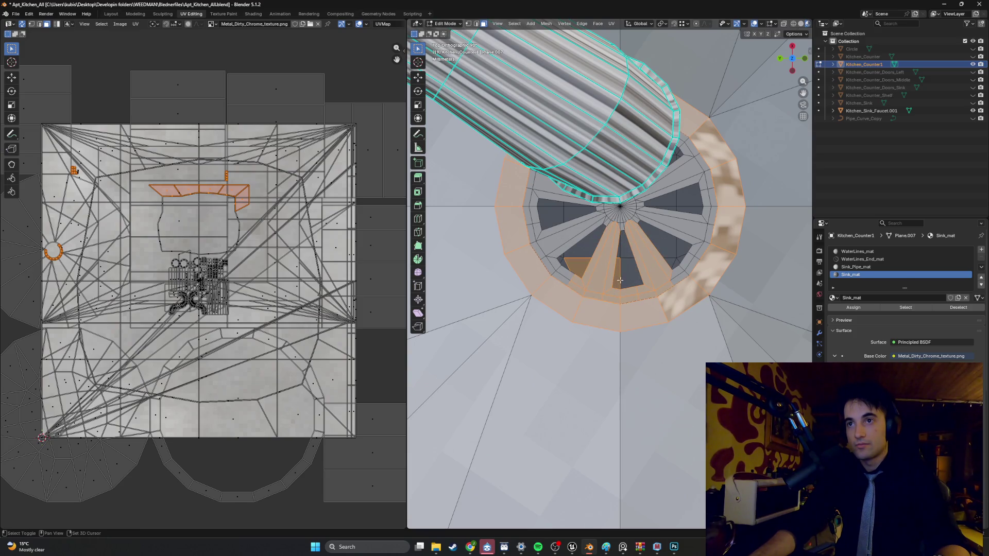
pyautogui.keyDown('shift'); pyautogui.click(621, 280); pyautogui.keyUp('shift')
pyautogui.keyDown('shift'); pyautogui.click(582, 240); pyautogui.keyUp('shift')
pyautogui.moveTo(582, 240)
pyautogui.keyDown('shift'); pyautogui.mouseDown(button='middle')
pyautogui.moveTo(623, 250)
pyautogui.moveTo(574, 245)
pyautogui.mouseUp(button='middle'); pyautogui.keyUp('shift')
pyautogui.keyDown('shift'); pyautogui.click(574, 245); pyautogui.keyUp('shift')
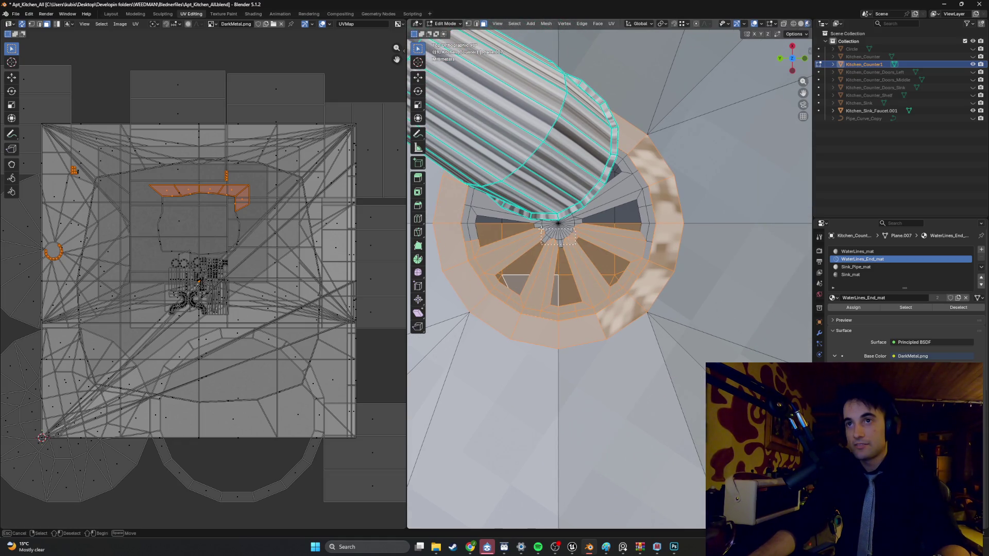
pyautogui.keyDown('shift'); pyautogui.moveTo(541, 227); pyautogui.dragTo(540, 226); pyautogui.keyUp('shift')
# Step: Deselect the stray right, centre and left wedges, then add inner ring and upper spoke faces
pyautogui.keyDown('shift'); pyautogui.click(617, 269); pyautogui.keyUp('shift')
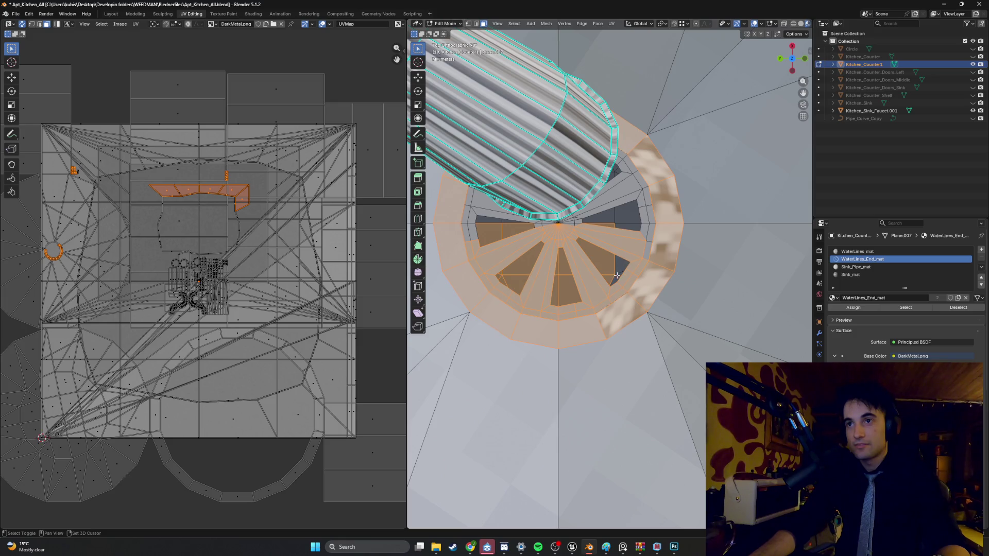
pyautogui.keyDown('shift'); pyautogui.click(610, 269); pyautogui.keyUp('shift')
pyautogui.keyDown('shift'); pyautogui.click(567, 288); pyautogui.keyUp('shift')
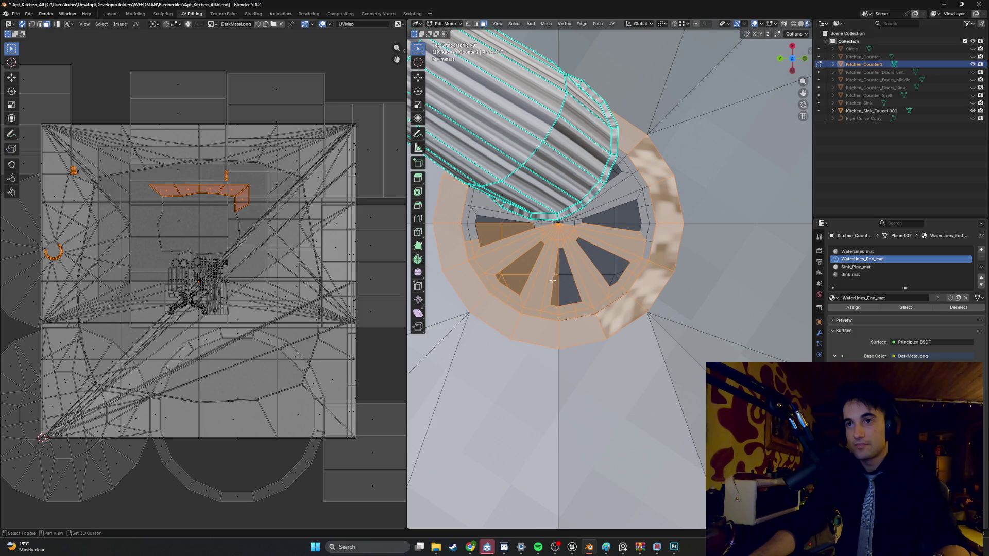
pyautogui.keyDown('shift'); pyautogui.click(529, 269); pyautogui.keyUp('shift')
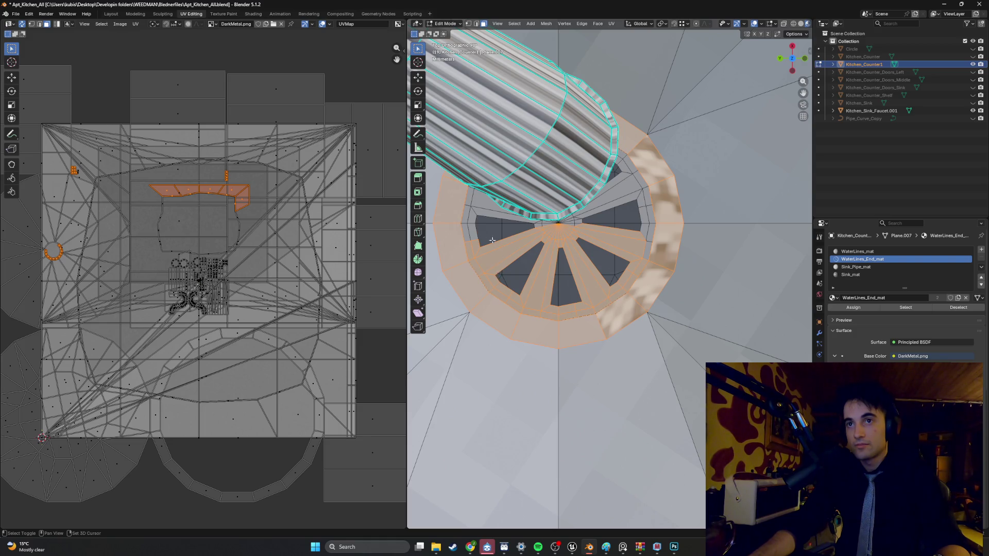
pyautogui.keyDown('shift'); pyautogui.click(469, 227); pyautogui.keyUp('shift')
pyautogui.keyDown('shift'); pyautogui.click(487, 200); pyautogui.keyUp('shift')
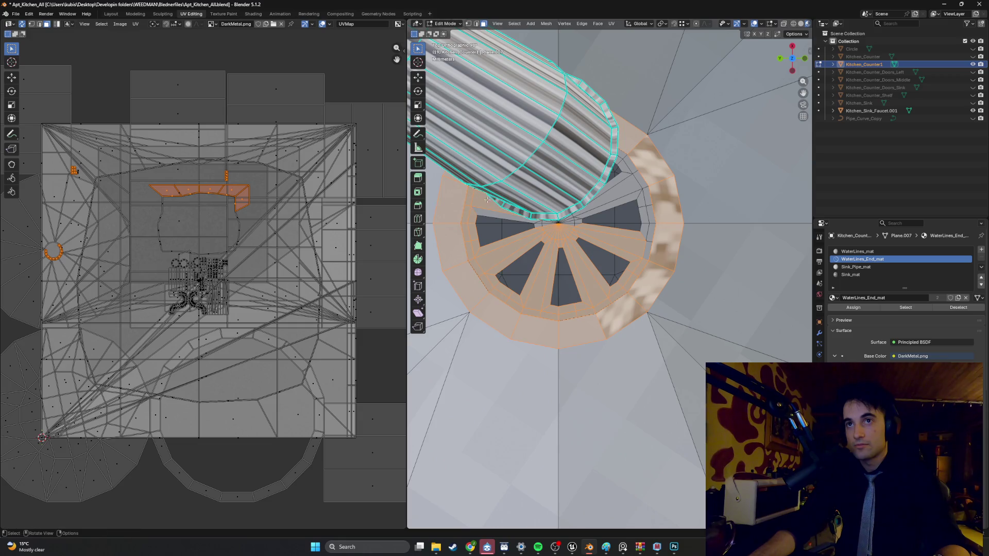
pyautogui.scroll(-3, 578, 220)
pyautogui.moveTo(578, 220); pyautogui.dragTo(601, 261, button='middle')
pyautogui.keyDown('shift'); pyautogui.click(567, 212); pyautogui.keyUp('shift')
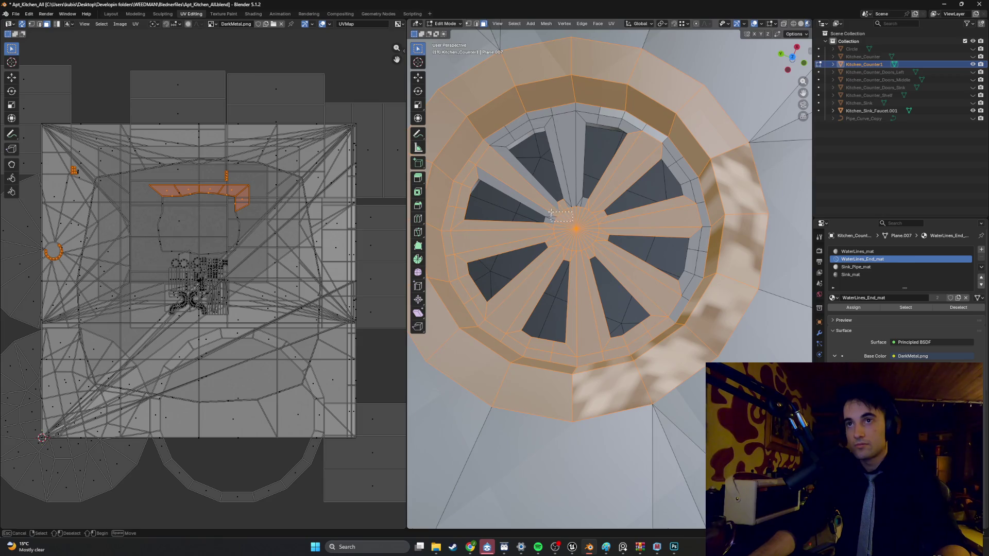
# Step: Add the upper spoke, inner ring sliver and right-side drain ring faces to the selection
pyautogui.keyDown('shift'); pyautogui.click(540, 194); pyautogui.keyUp('shift')
pyautogui.keyDown('shift'); pyautogui.click(498, 136); pyautogui.keyUp('shift')
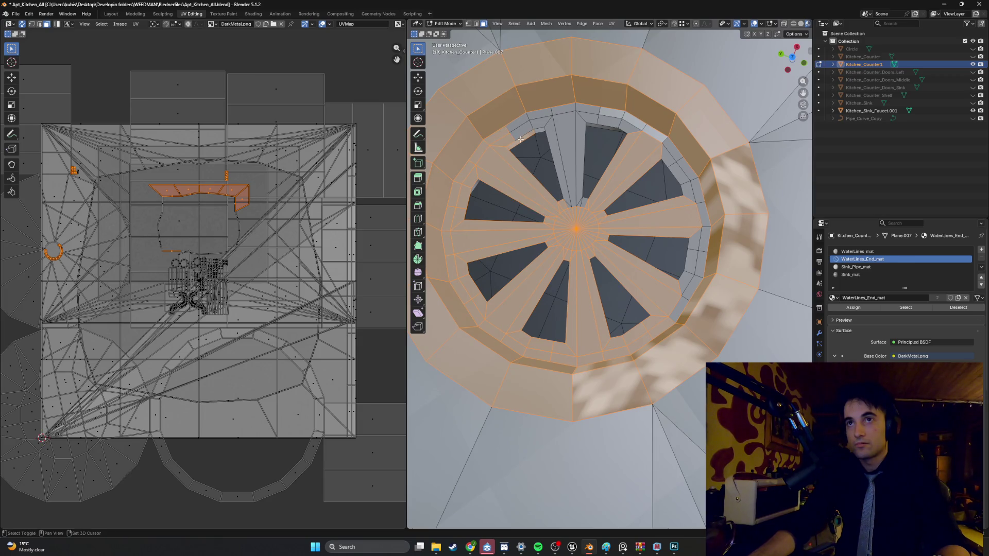
pyautogui.keyDown('shift'); pyautogui.click(520, 139); pyautogui.keyUp('shift')
pyautogui.keyDown('shift'); pyautogui.click(569, 109); pyautogui.keyUp('shift')
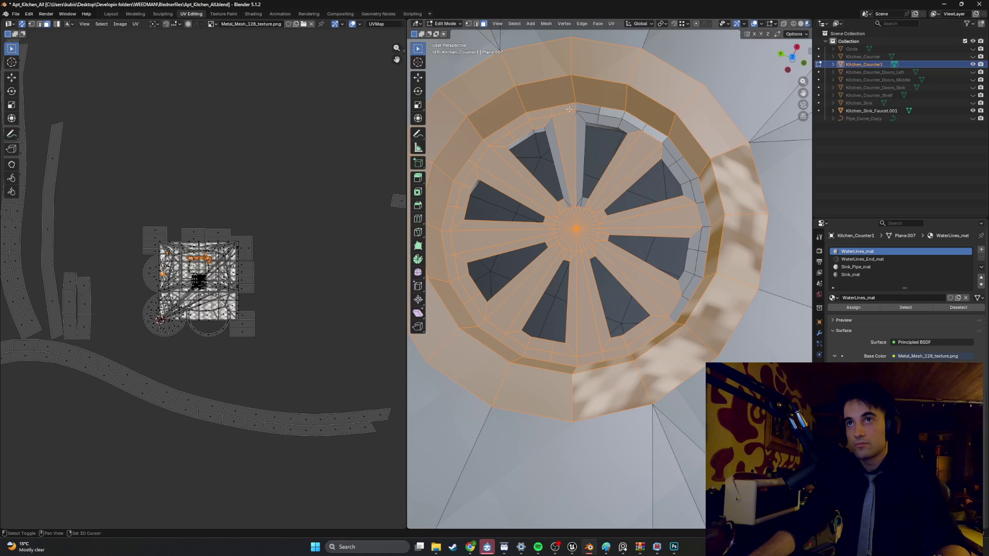
pyautogui.keyDown('shift'); pyautogui.click(552, 139); pyautogui.keyUp('shift')
pyautogui.keyDown('shift'); pyautogui.click(581, 113); pyautogui.keyUp('shift')
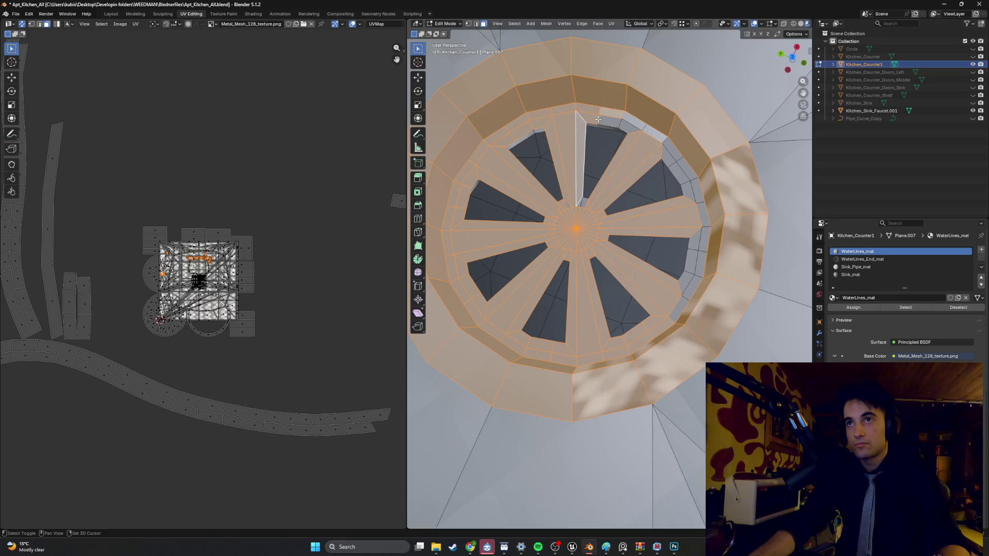
pyautogui.keyDown('shift'); pyautogui.click(670, 148); pyautogui.keyUp('shift')
pyautogui.keyDown('shift'); pyautogui.click(681, 164); pyautogui.keyUp('shift')
pyautogui.keyDown('shift'); pyautogui.moveTo(705, 195); pyautogui.dragTo(704, 198); pyautogui.keyUp('shift')
pyautogui.keyDown('shift'); pyautogui.click(697, 241); pyautogui.keyUp('shift')
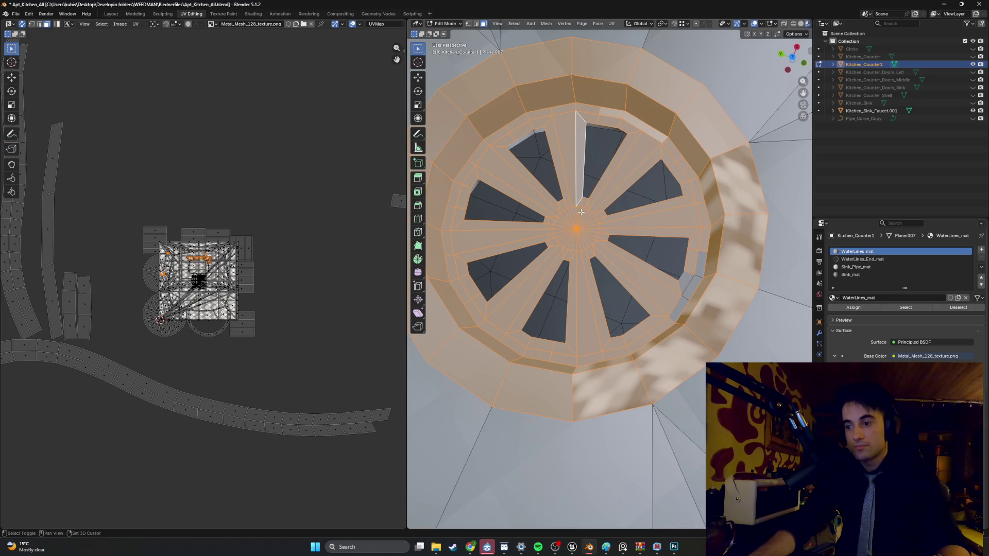
pyautogui.keyDown('shift'); pyautogui.click(684, 277); pyautogui.keyUp('shift')
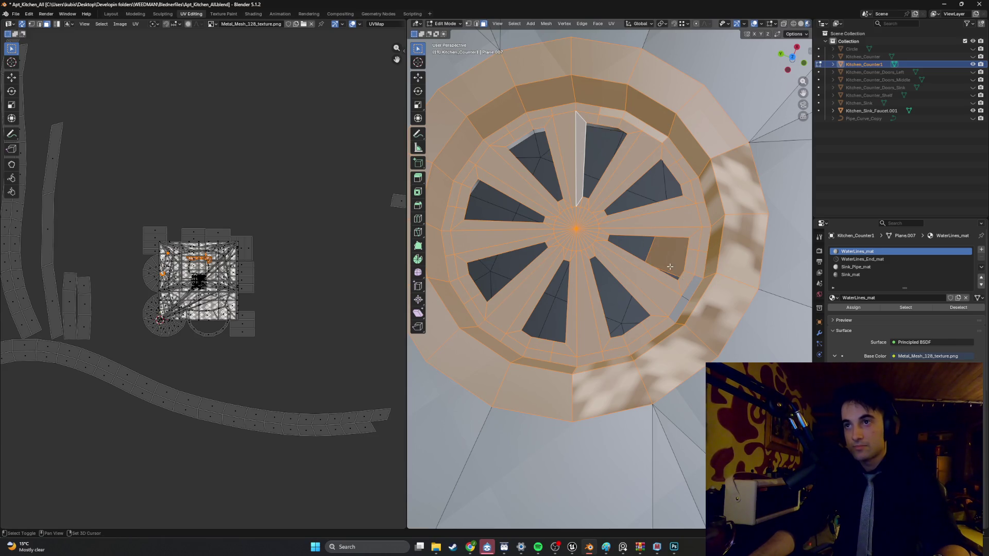
pyautogui.keyDown('shift'); pyautogui.click(670, 266); pyautogui.keyUp('shift')
# Step: Add the remaining lower drain ring faces and pick Sink_mat in the material slot list
pyautogui.moveTo(670, 266)
pyautogui.mouseDown(button='middle')
pyautogui.moveTo(610, 264)
pyautogui.moveTo(580, 204)
pyautogui.moveTo(615, 297)
pyautogui.moveTo(637, 297)
pyautogui.mouseUp(button='middle')
pyautogui.keyDown('shift'); pyautogui.click(486, 350); pyautogui.keyUp('shift')
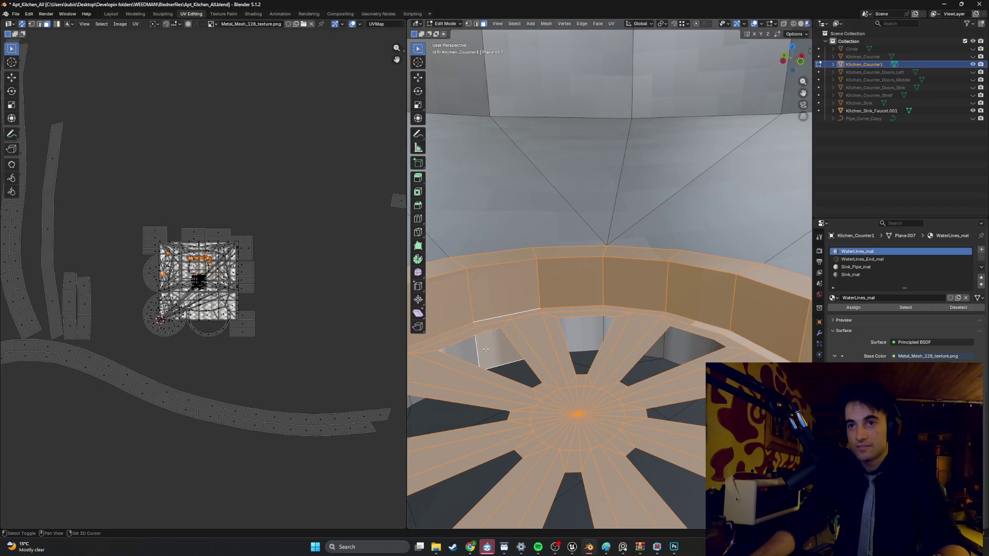
pyautogui.moveTo(527, 339)
pyautogui.mouseDown(button='middle')
pyautogui.moveTo(581, 346)
pyautogui.moveTo(538, 352)
pyautogui.moveTo(608, 357)
pyautogui.moveTo(625, 346)
pyautogui.moveTo(605, 334)
pyautogui.mouseUp(button='middle')
pyautogui.keyDown('shift'); pyautogui.click(582, 347); pyautogui.keyUp('shift')
pyautogui.keyDown('shift'); pyautogui.click(539, 352); pyautogui.keyUp('shift')
pyautogui.keyDown('shift'); pyautogui.click(620, 345); pyautogui.keyUp('shift')
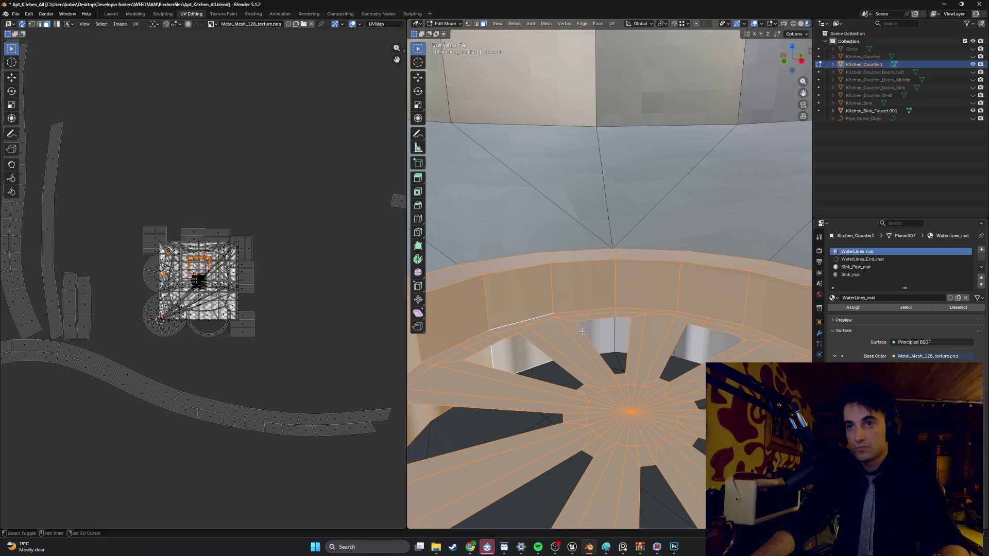
pyautogui.moveTo(587, 333)
pyautogui.mouseDown(button='middle')
pyautogui.moveTo(600, 326)
pyautogui.moveTo(540, 305)
pyautogui.moveTo(568, 309)
pyautogui.mouseUp(button='middle')
pyautogui.keyDown('shift'); pyautogui.click(600, 326); pyautogui.keyUp('shift')
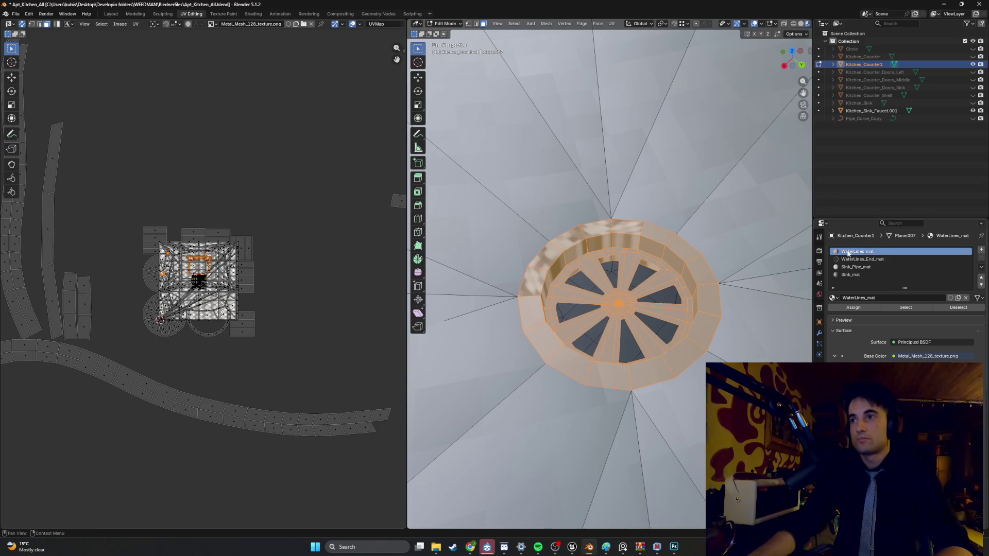
pyautogui.click(868, 275)
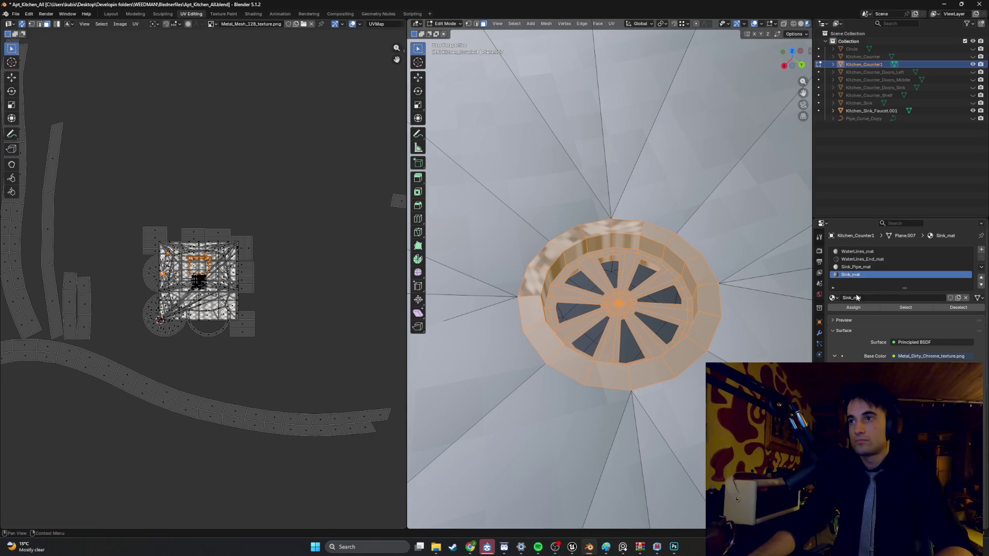
# Step: Assign Sink_mat to the drain ring faces and smart UV unwrap them
pyautogui.click(853, 309)
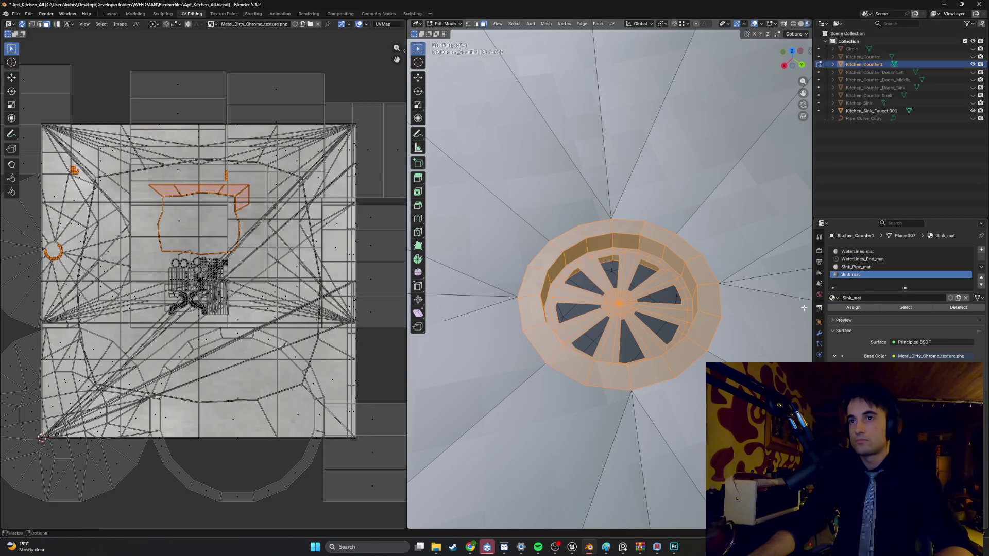
pyautogui.press('u')
pyautogui.click(558, 278)
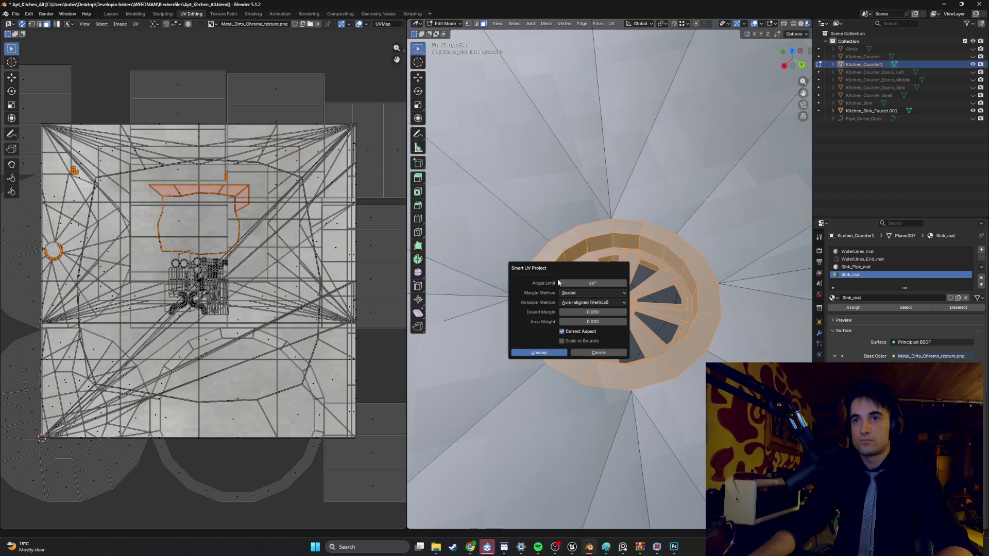
pyautogui.click(537, 352)
# Step: Shrink the drain ring's UV islands instead of enlarging them, then check the grate in Object Mode
pyautogui.press('s')
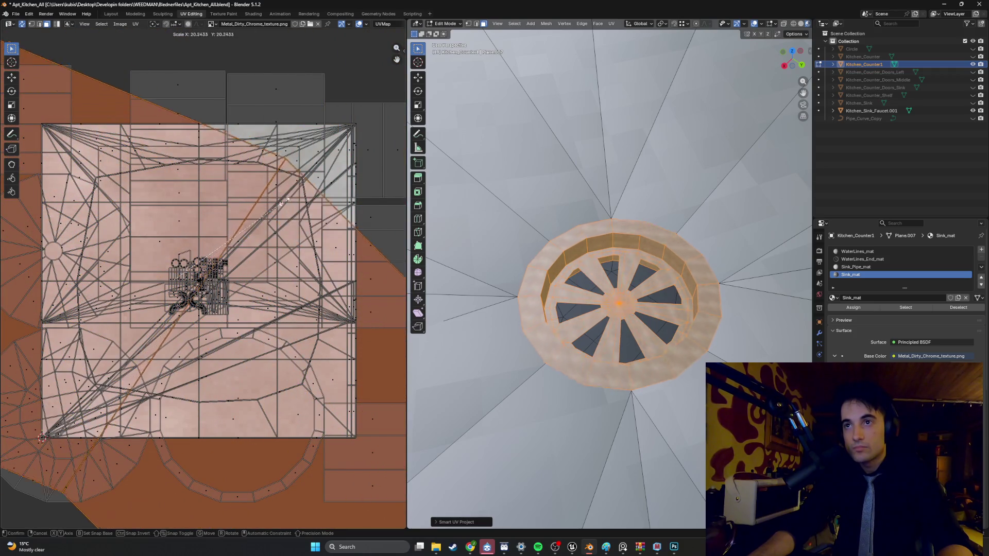
pyautogui.press('Escape')
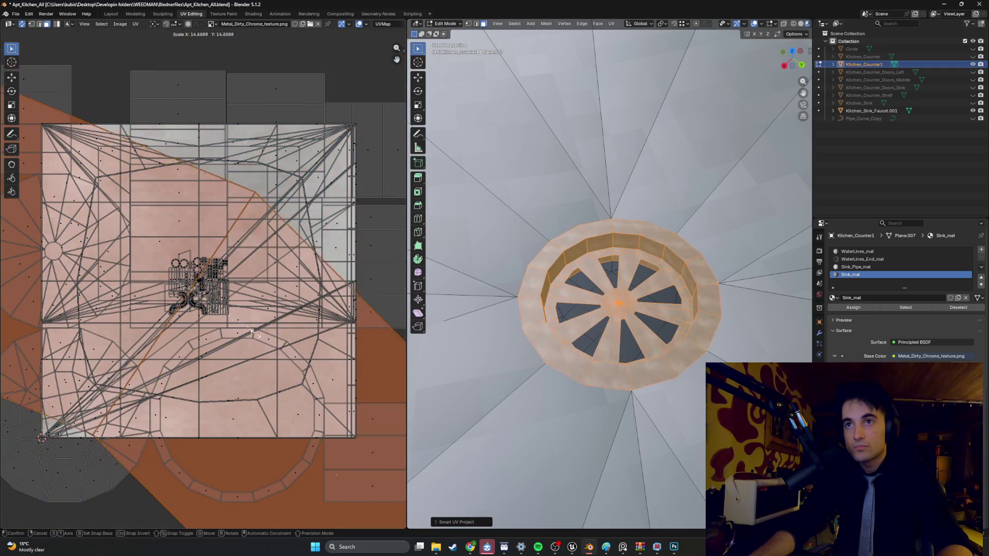
pyautogui.press('s')
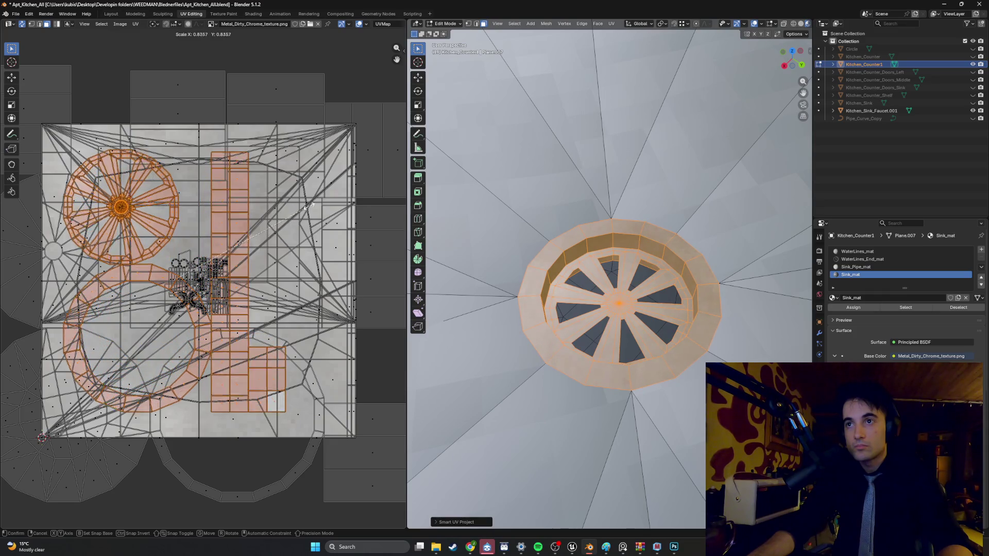
pyautogui.click(332, 194)
pyautogui.press('Tab')
pyautogui.moveTo(534, 212)
pyautogui.mouseDown(button='middle')
pyautogui.moveTo(512, 243)
pyautogui.moveTo(493, 235)
pyautogui.moveTo(508, 223)
pyautogui.moveTo(547, 237)
pyautogui.moveTo(539, 280)
pyautogui.mouseUp(button='middle')
pyautogui.scroll(4, 536, 253)
pyautogui.scroll(2, 533, 286)
pyautogui.scroll(3, 630, 295)
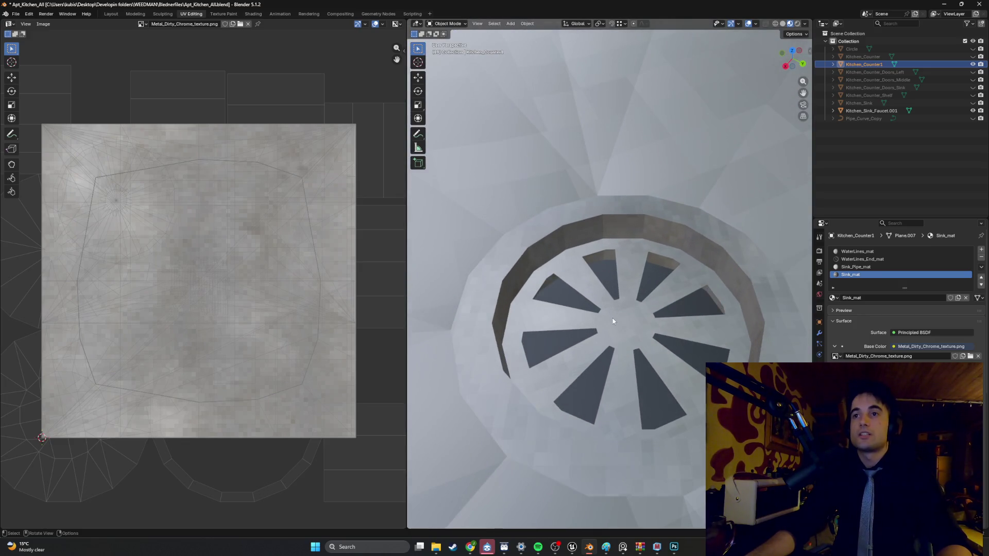
pyautogui.press('Tab')
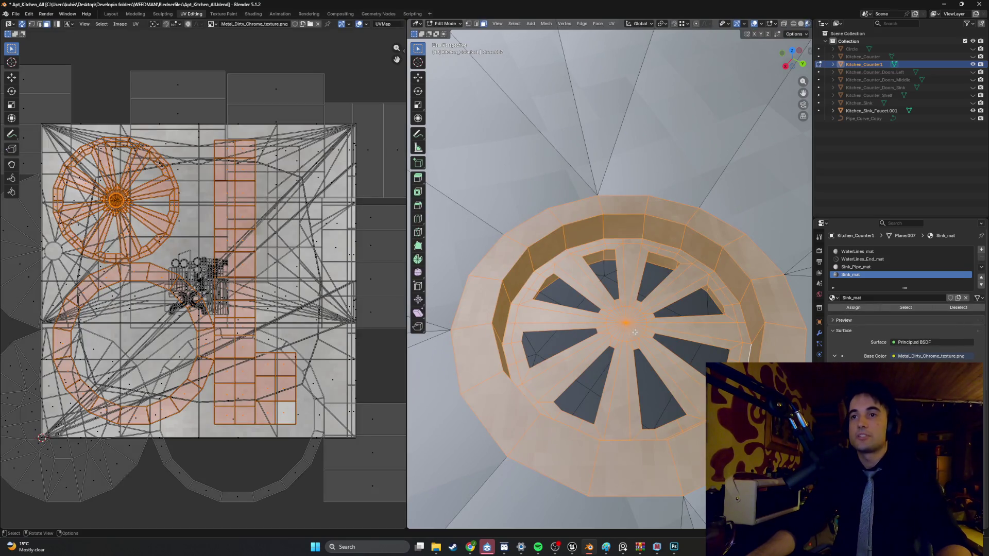
pyautogui.moveTo(634, 332); pyautogui.dragTo(647, 339, button='middle')
pyautogui.scroll(5, 633, 324)
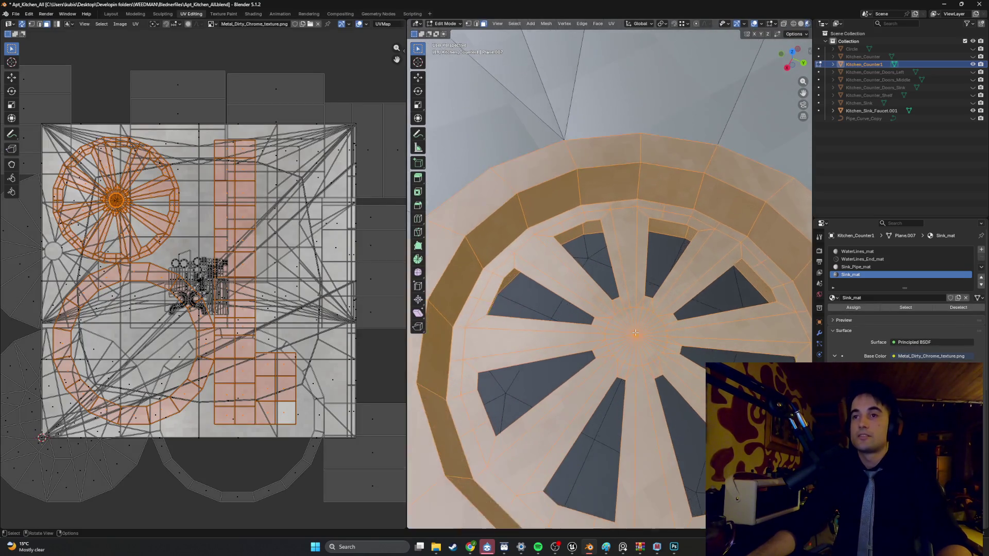
pyautogui.click(570, 301)
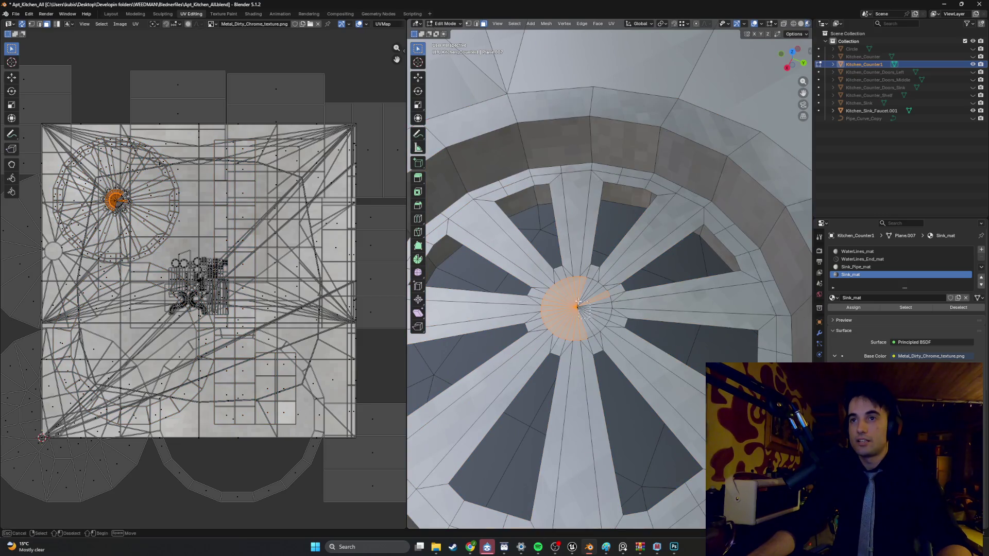
pyautogui.moveTo(578, 303); pyautogui.dragTo(576, 308)
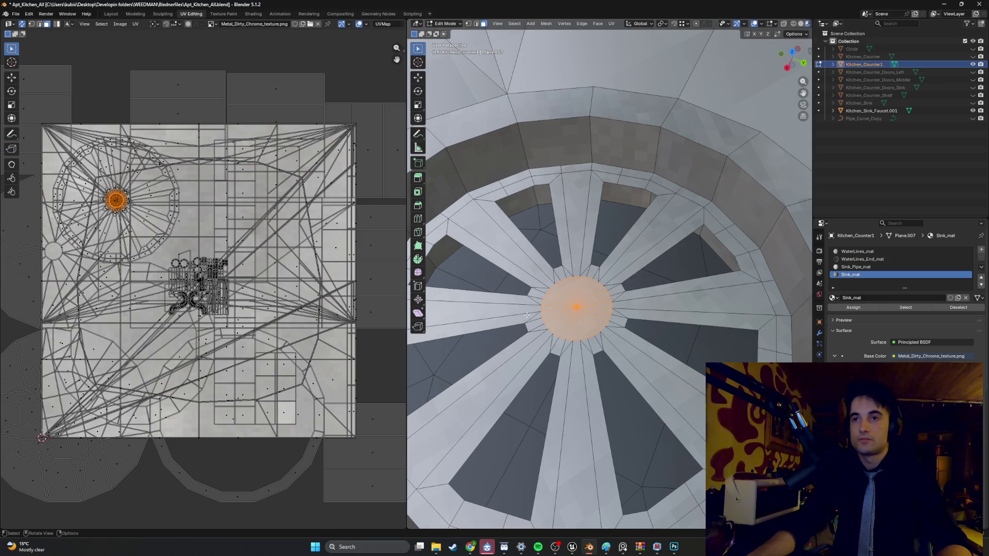
pyautogui.press('s')
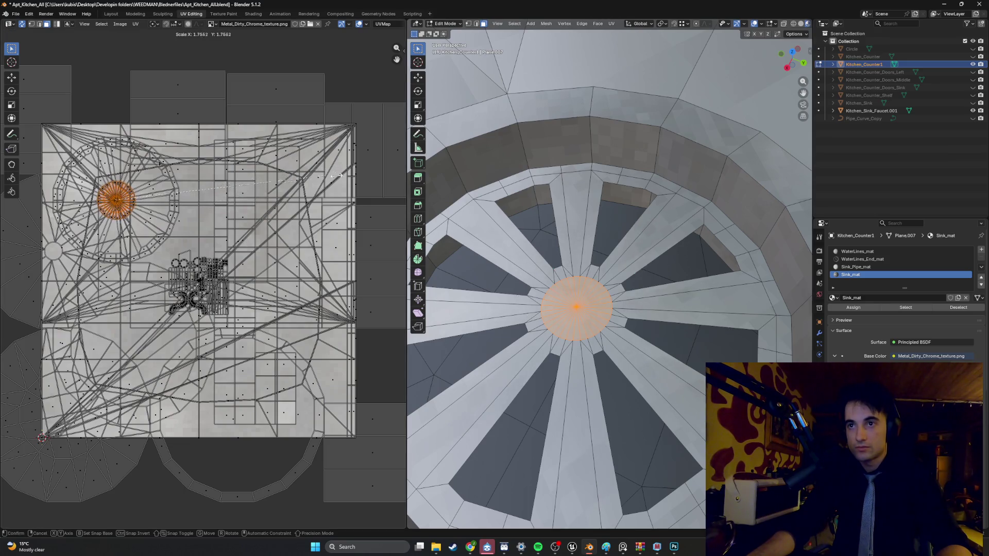
pyautogui.rightClick(282, 221)
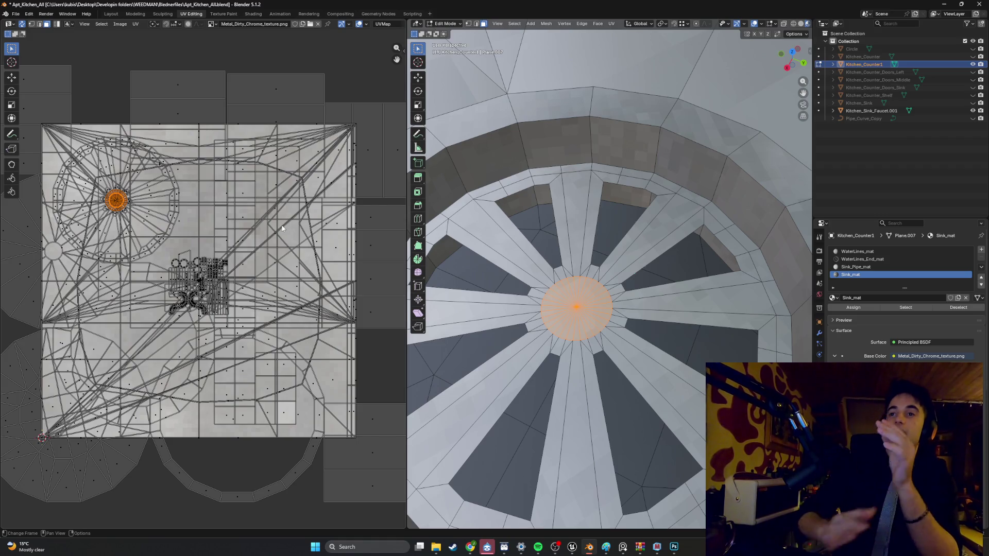
pyautogui.scroll(-5, 555, 289)
pyautogui.press('Tab')
pyautogui.scroll(-3, 566, 289)
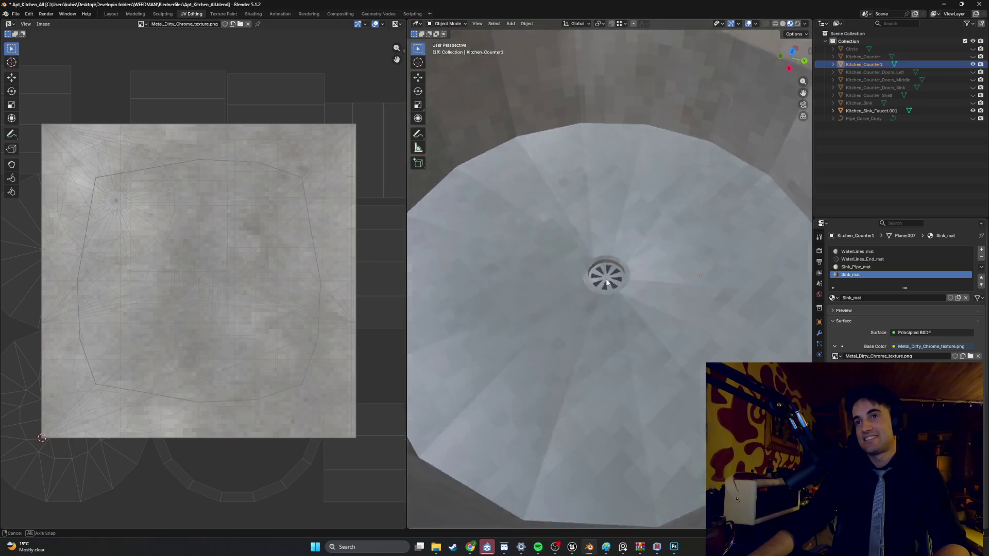
pyautogui.moveTo(629, 288)
pyautogui.mouseDown(button='middle')
pyautogui.moveTo(596, 270)
pyautogui.moveTo(562, 294)
pyautogui.moveTo(733, 283)
pyautogui.mouseUp(button='middle')
pyautogui.scroll(4, 730, 284)
pyautogui.scroll(3, 719, 292)
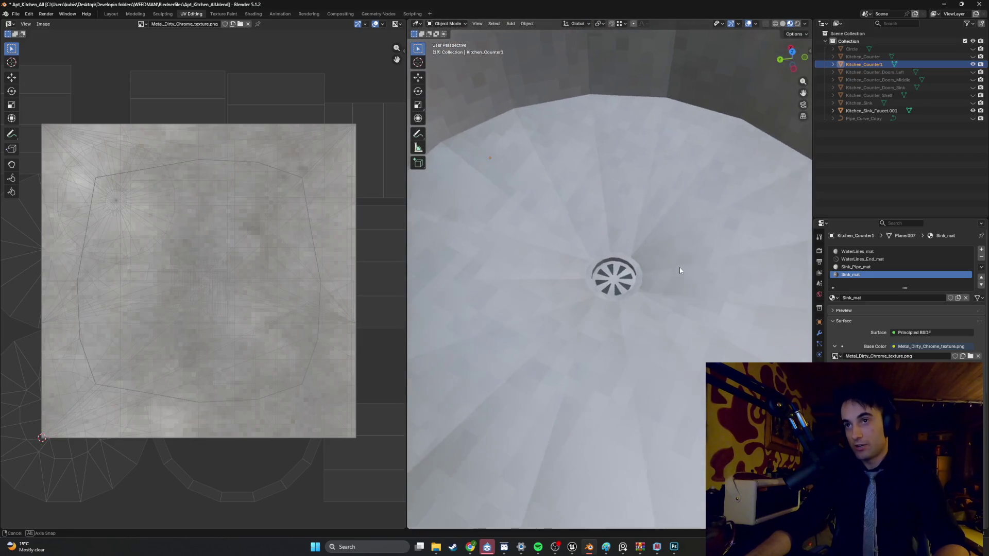
pyautogui.scroll(3, 680, 267)
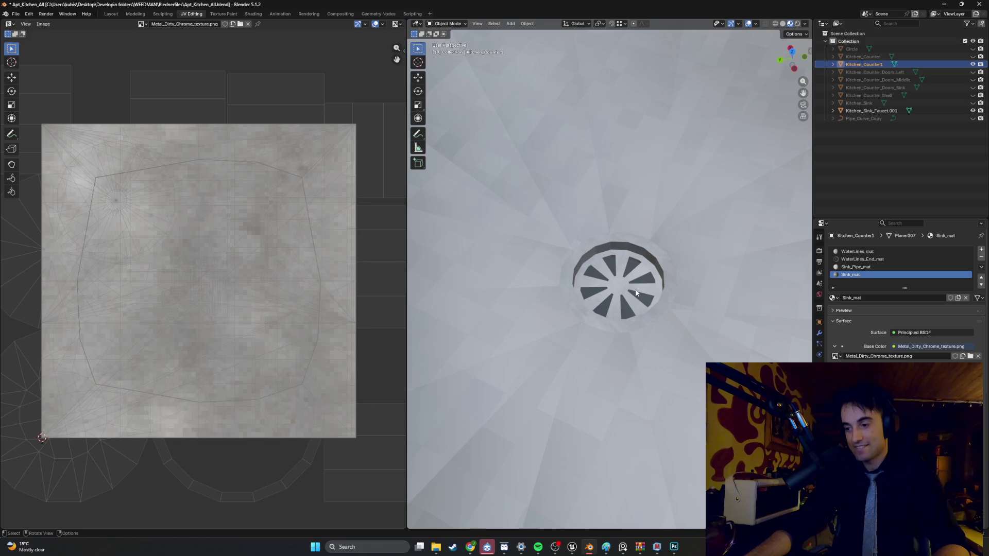
pyautogui.scroll(2, 636, 294)
pyautogui.press('Tab')
pyautogui.scroll(4, 669, 313)
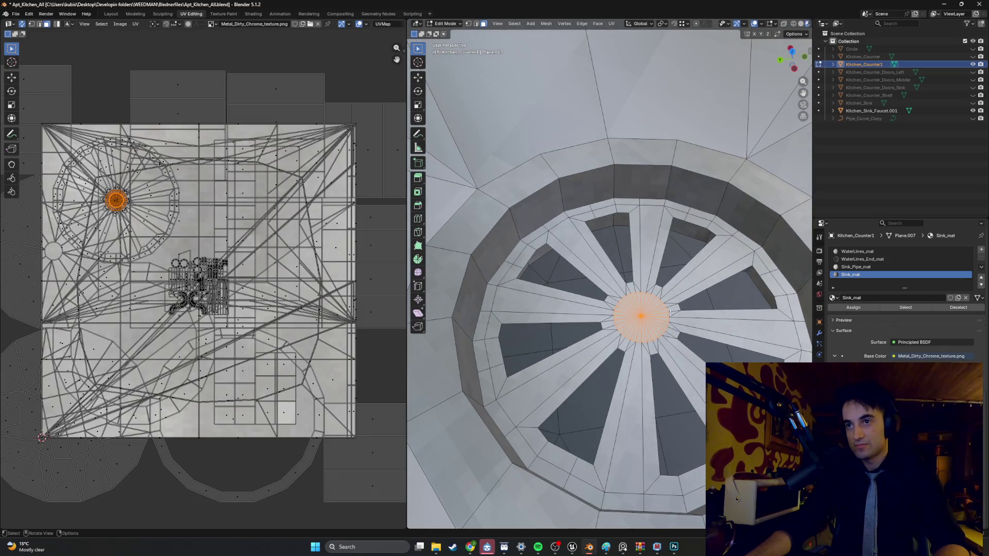
pyautogui.moveTo(670, 314); pyautogui.dragTo(590, 282, button='middle')
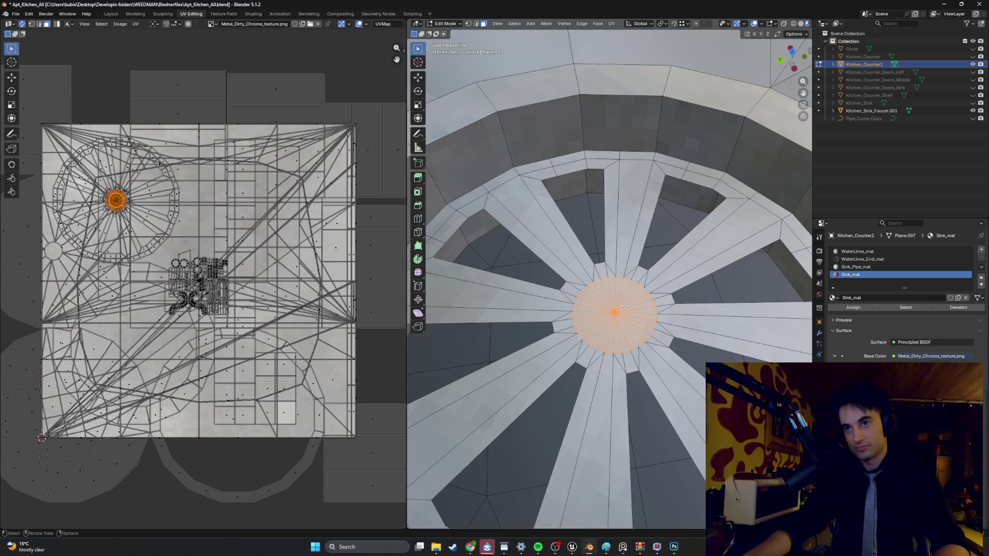
pyautogui.scroll(-6, 624, 306)
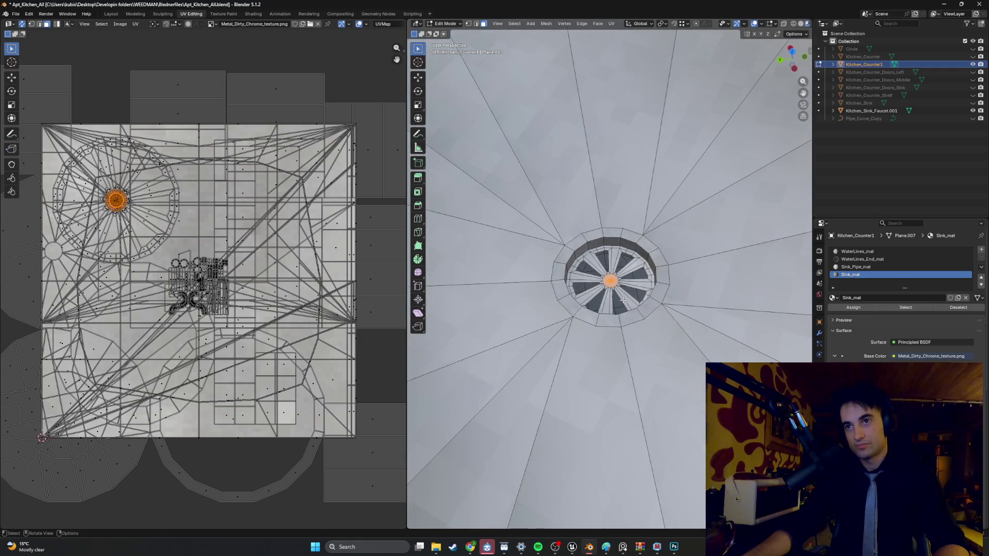
pyautogui.scroll(7, 635, 298)
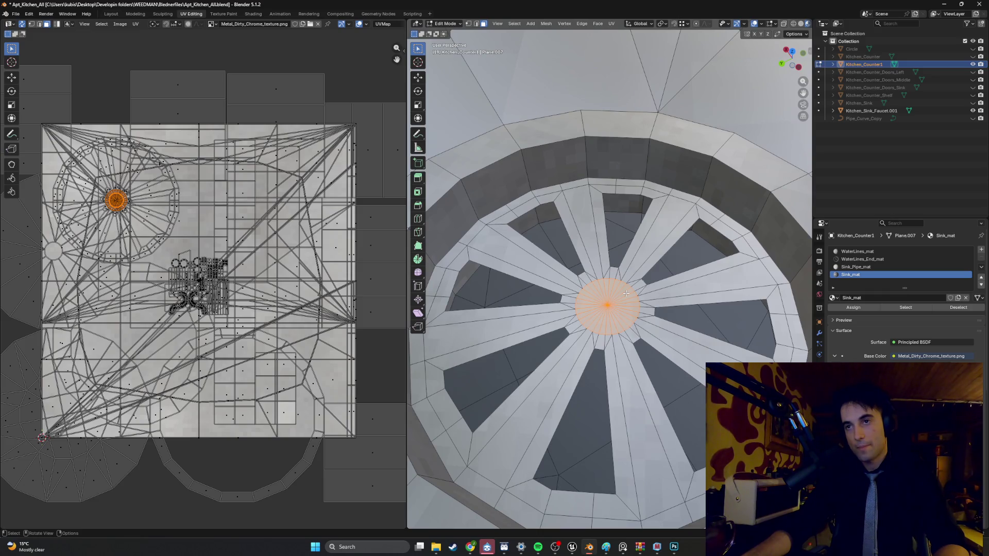
pyautogui.scroll(-5, 626, 293)
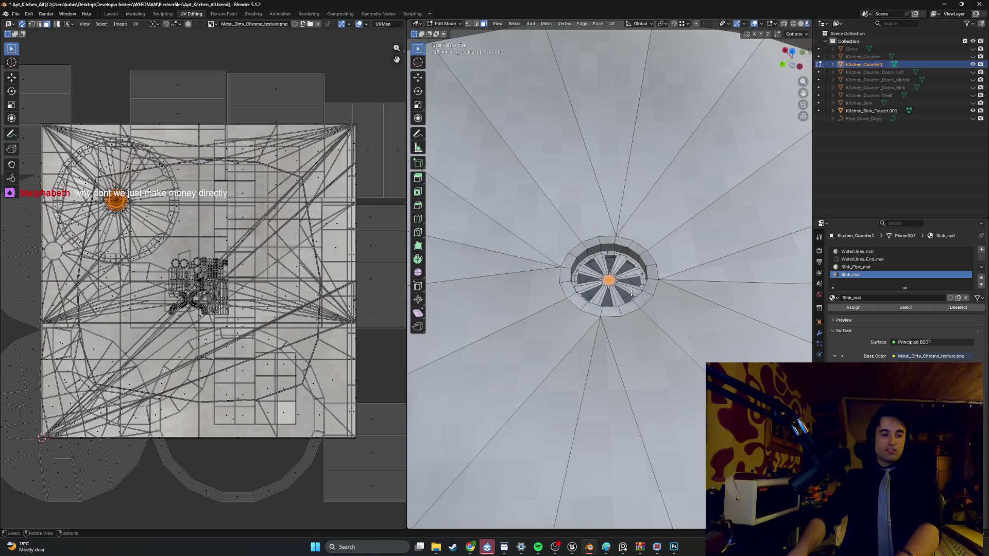
pyautogui.scroll(-2, 631, 293)
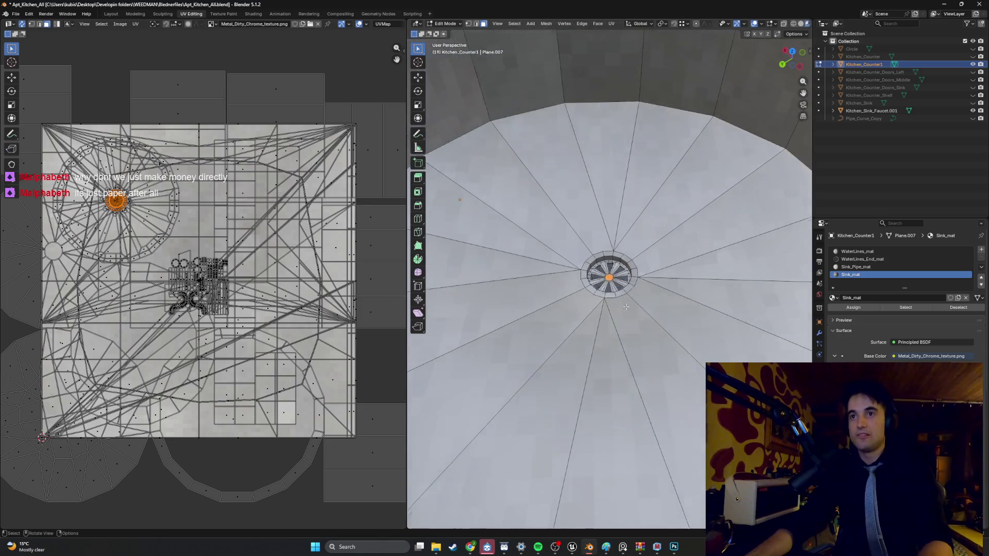
pyautogui.press('Tab')
pyautogui.scroll(-3, 626, 301)
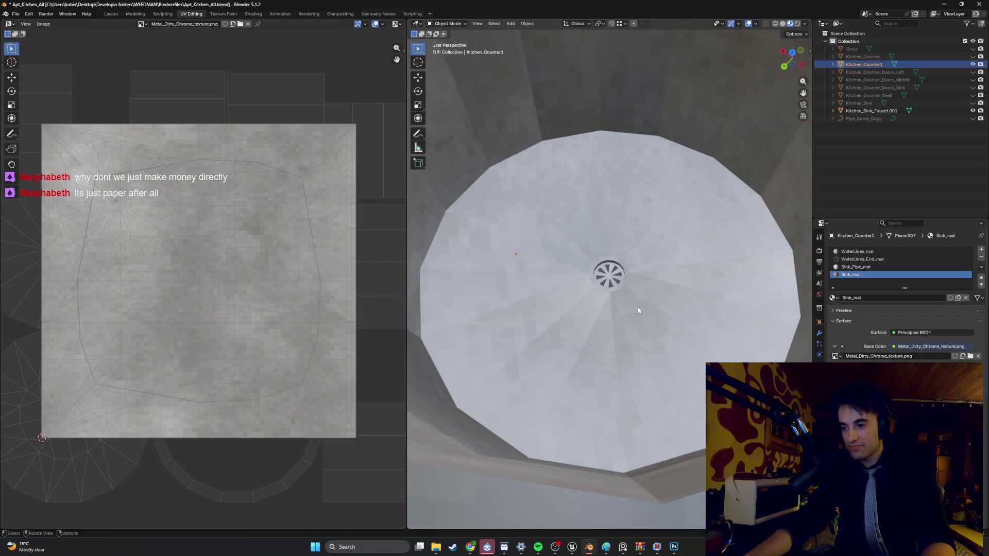
pyautogui.moveTo(638, 308)
pyautogui.mouseDown(button='middle')
pyautogui.moveTo(647, 313)
pyautogui.moveTo(582, 319)
pyautogui.mouseUp(button='middle')
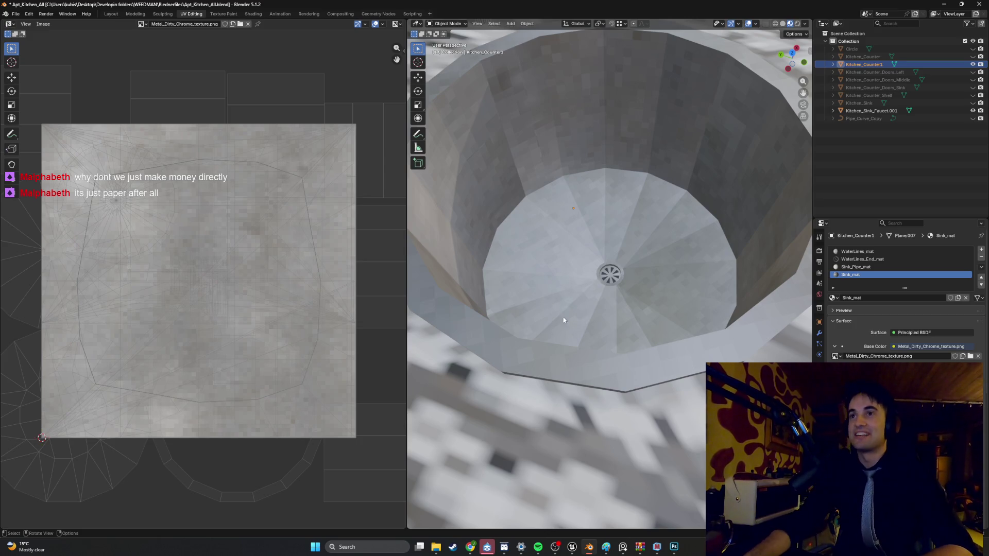
pyautogui.moveTo(561, 322)
pyautogui.mouseDown(button='middle')
pyautogui.moveTo(666, 364)
pyautogui.moveTo(601, 326)
pyautogui.moveTo(590, 301)
pyautogui.moveTo(565, 285)
pyautogui.moveTo(589, 228)
pyautogui.moveTo(527, 337)
pyautogui.mouseUp(button='middle')
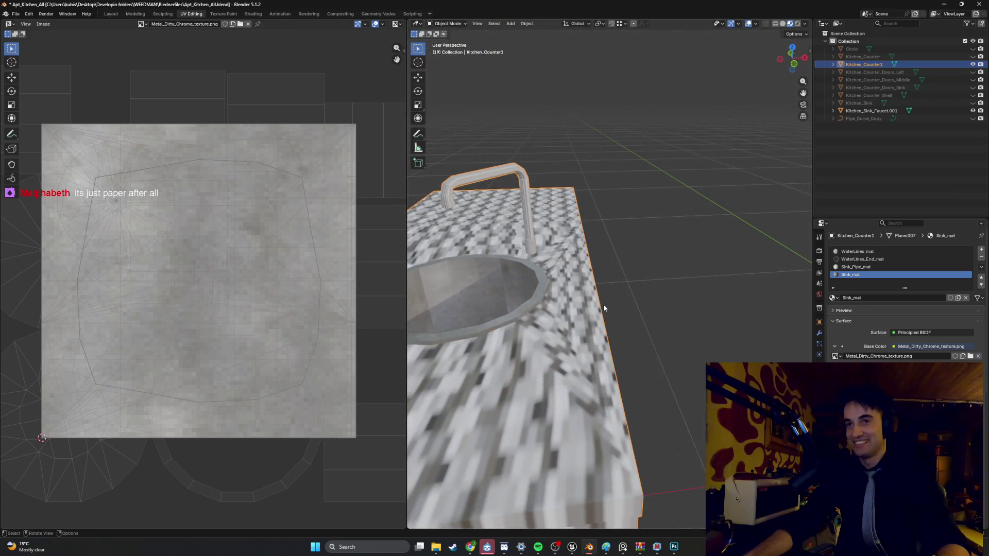
pyautogui.moveTo(603, 306)
pyautogui.mouseDown(button='middle')
pyautogui.moveTo(591, 274)
pyautogui.moveTo(606, 325)
pyautogui.moveTo(593, 314)
pyautogui.moveTo(579, 333)
pyautogui.mouseUp(button='middle')
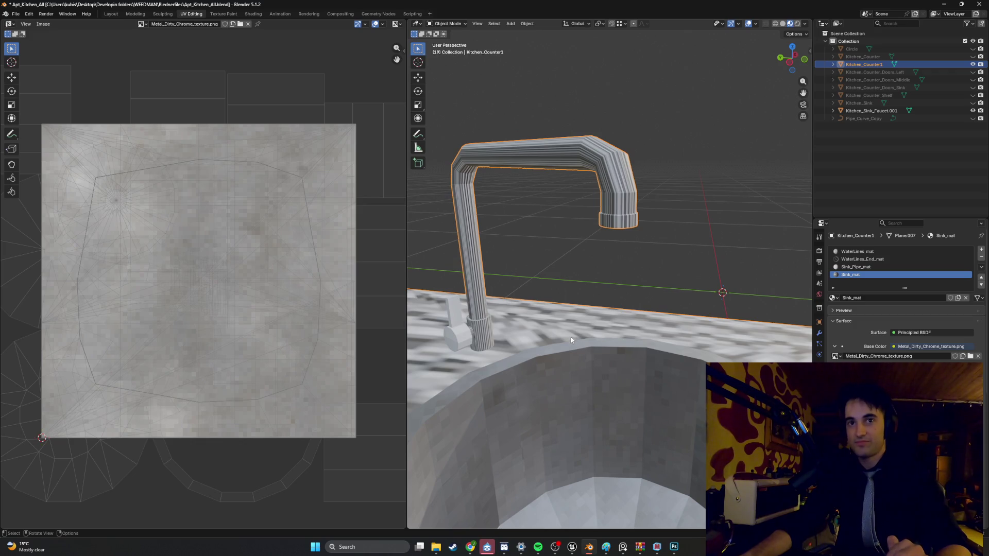